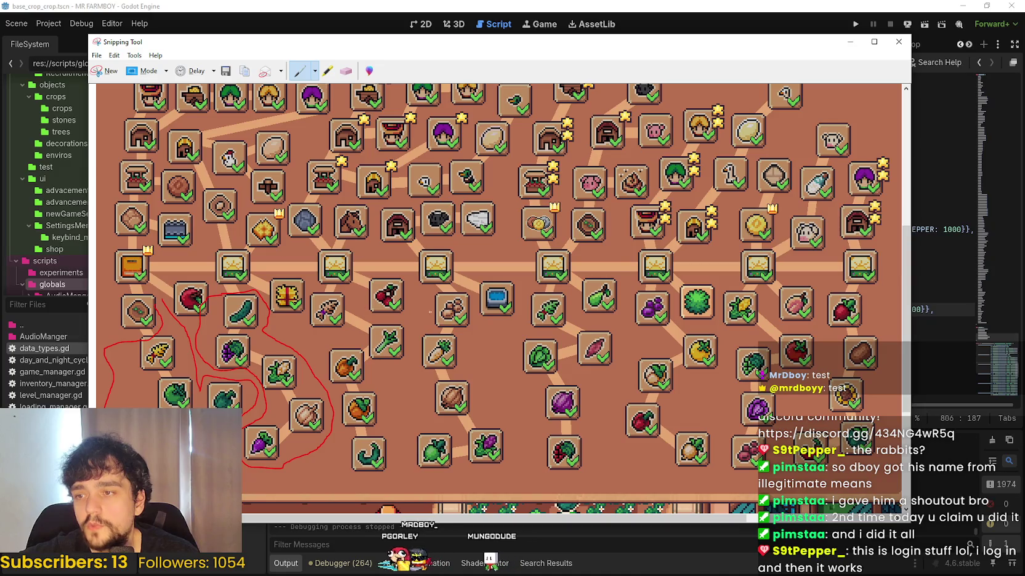
- Draw a red freehand loop around the middle crop column, including the cabbage and grapes
{"action": "left_click_drag", "start_coordinate": [431, 289], "coordinate": [414, 343]}
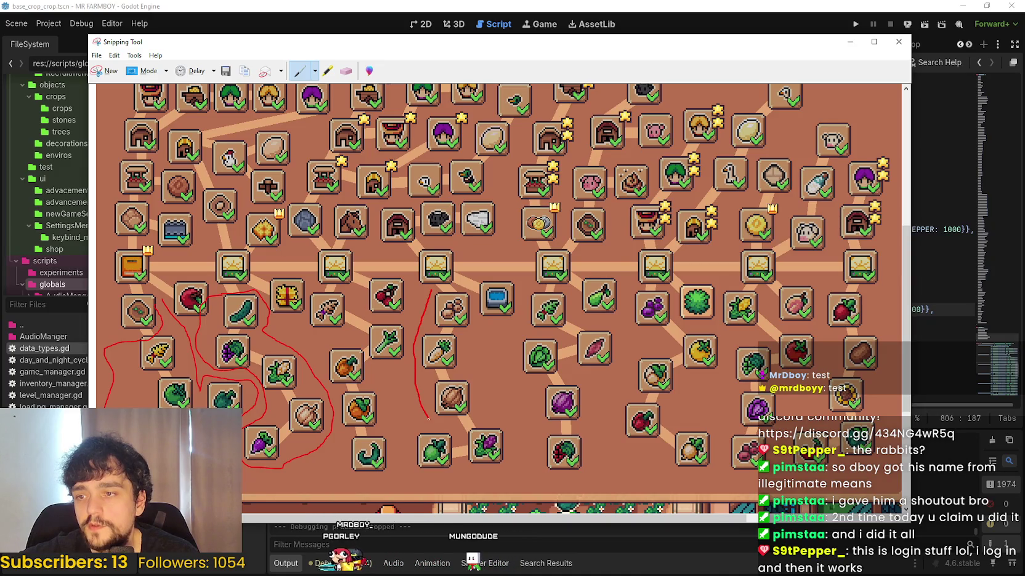
{"action": "left_click_drag", "start_coordinate": [443, 422], "coordinate": [409, 460]}
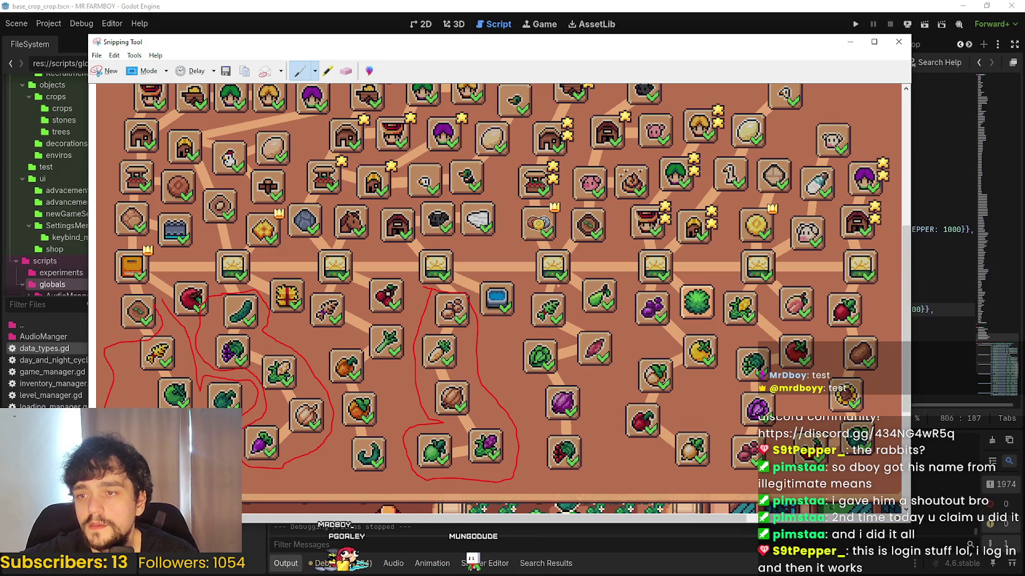
{"action": "mouse_move", "coordinate": [517, 319]}
{"action": "left_mouse_down"}
{"action": "mouse_move", "coordinate": [524, 418]}
{"action": "mouse_move", "coordinate": [547, 466]}
{"action": "left_mouse_up"}
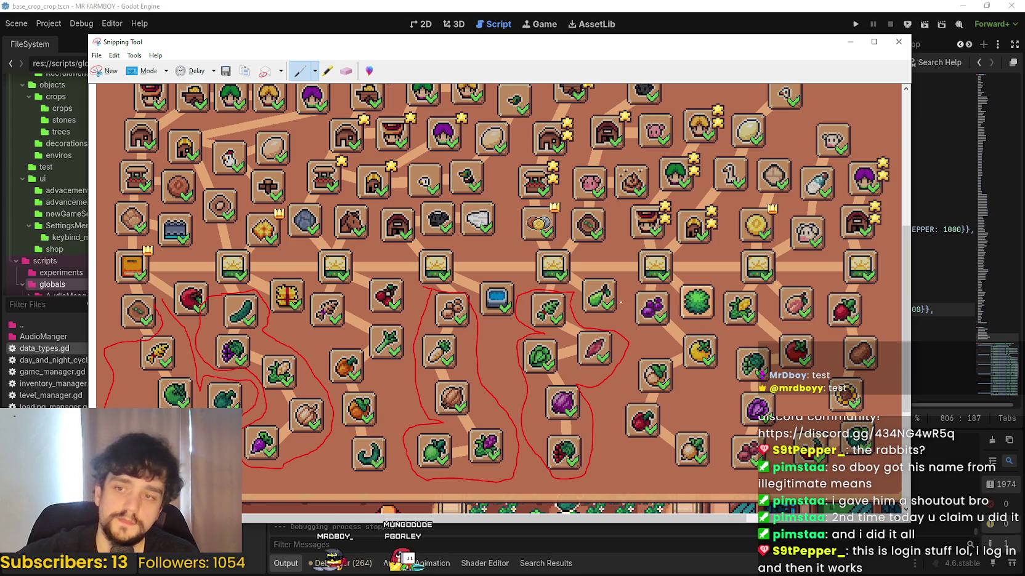
- Circle the next crop group to the right and the tomato with red pen strokes
{"action": "mouse_move", "coordinate": [626, 295]}
{"action": "left_mouse_down"}
{"action": "mouse_move", "coordinate": [672, 333]}
{"action": "mouse_move", "coordinate": [634, 369]}
{"action": "mouse_move", "coordinate": [628, 431]}
{"action": "mouse_move", "coordinate": [714, 454]}
{"action": "mouse_move", "coordinate": [739, 351]}
{"action": "mouse_move", "coordinate": [671, 335]}
{"action": "mouse_move", "coordinate": [633, 283]}
{"action": "left_mouse_up"}
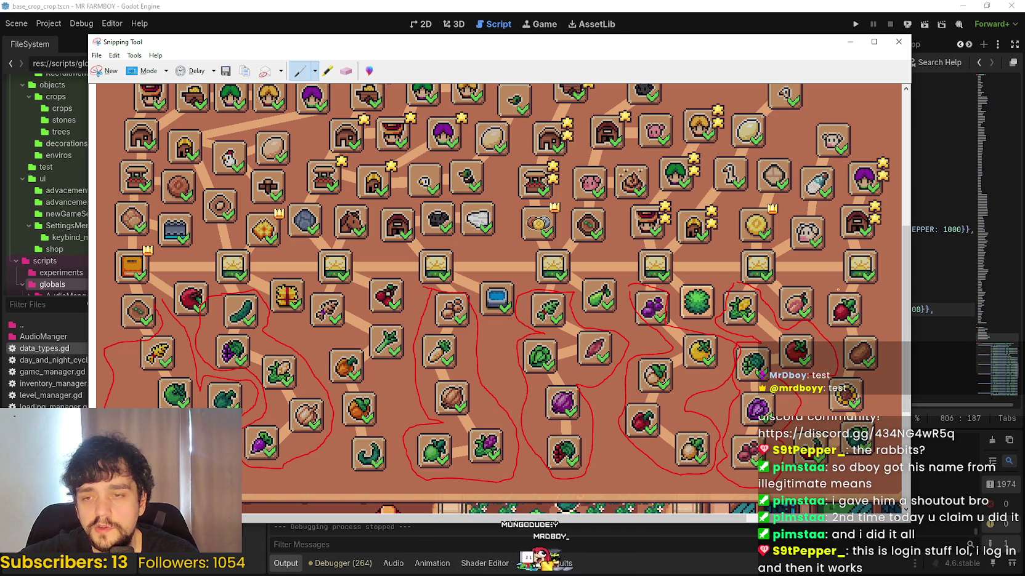
{"action": "left_click_drag", "start_coordinate": [823, 278], "coordinate": [836, 368]}
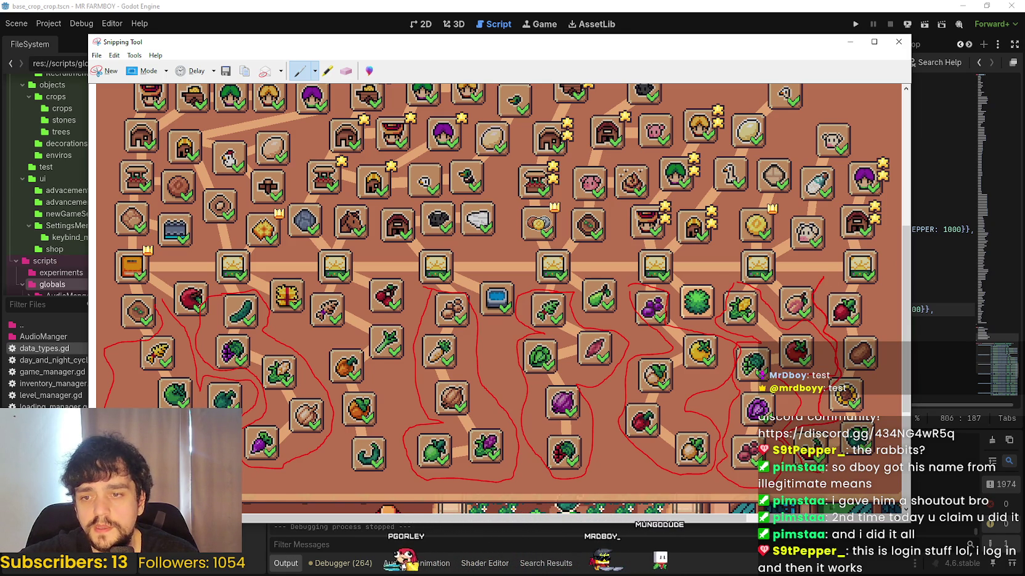
{"action": "left_click_drag", "start_coordinate": [868, 287], "coordinate": [899, 369]}
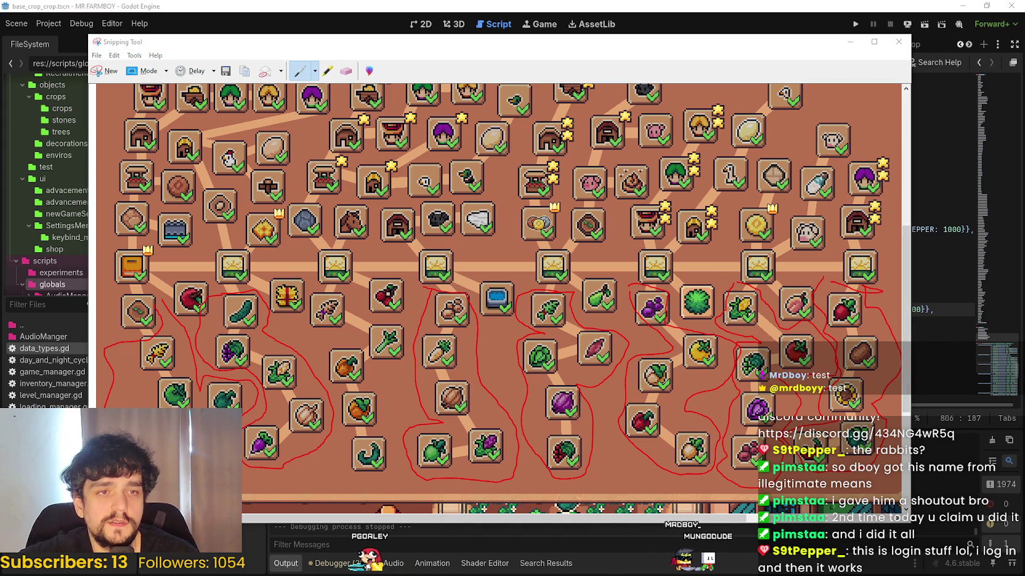
{"action": "key", "text": "alt+Tab"}
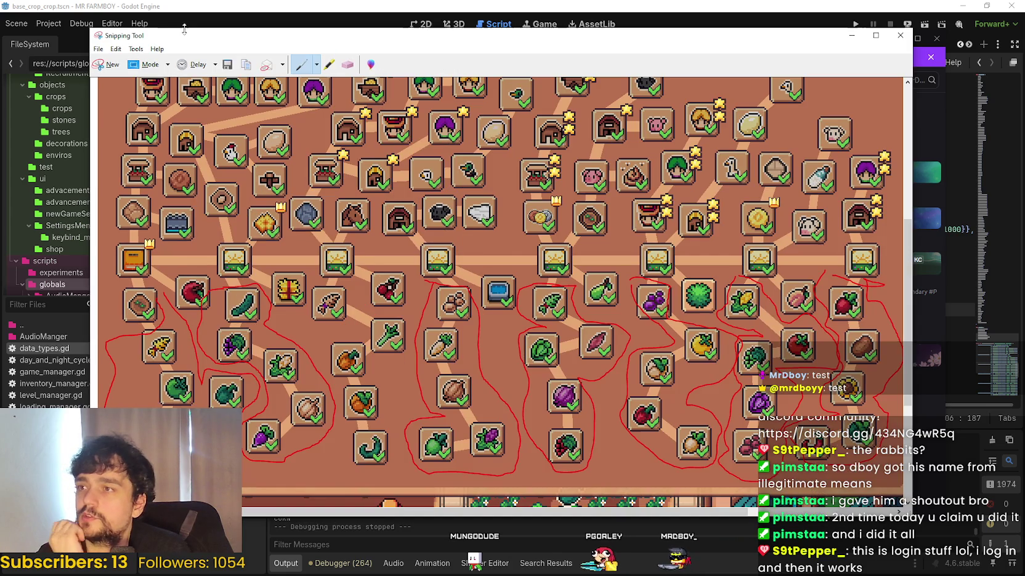
- Revisit the annotated crop screenshot, then return to data_types.gd and select the tier 4 request line
{"action": "left_click", "coordinate": [185, 42]}
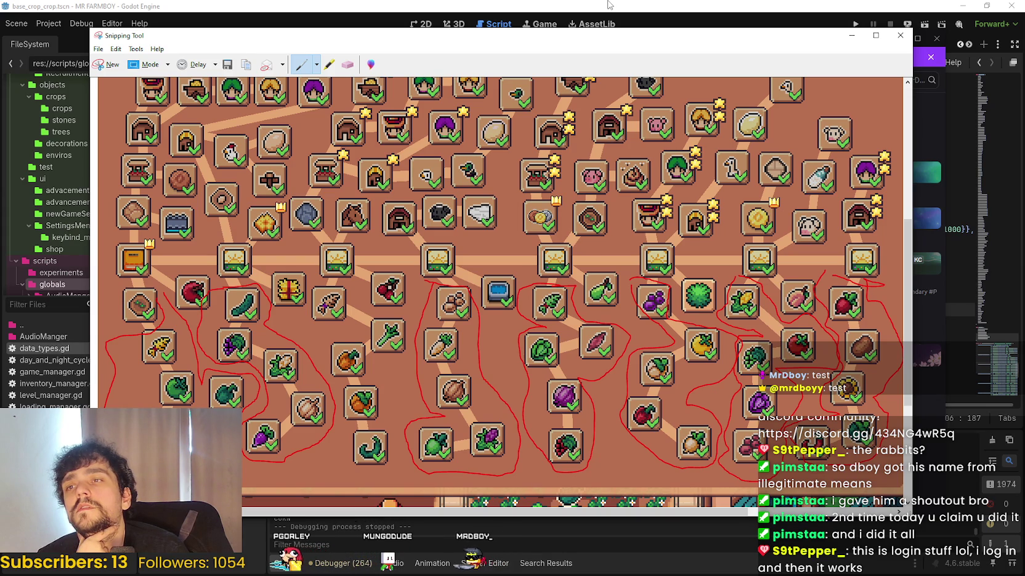
{"action": "key", "text": "alt+Tab"}
{"action": "left_click_drag", "start_coordinate": [634, 216], "coordinate": [364, 210]}
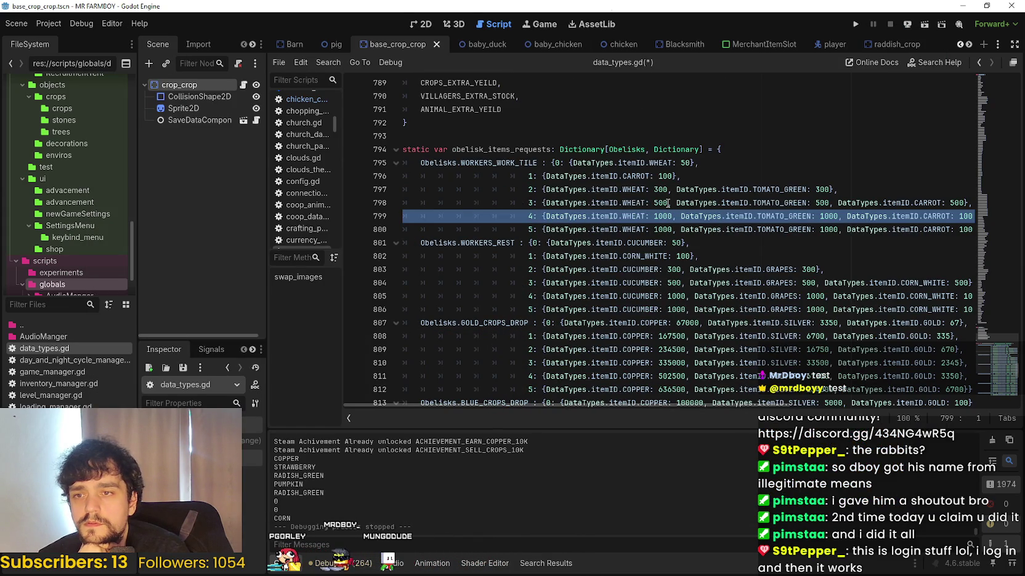
- Change tier 5's WHEAT entry on line 800 to WHEAT_2 using autocomplete
{"action": "left_click_drag", "start_coordinate": [407, 229], "coordinate": [996, 230]}
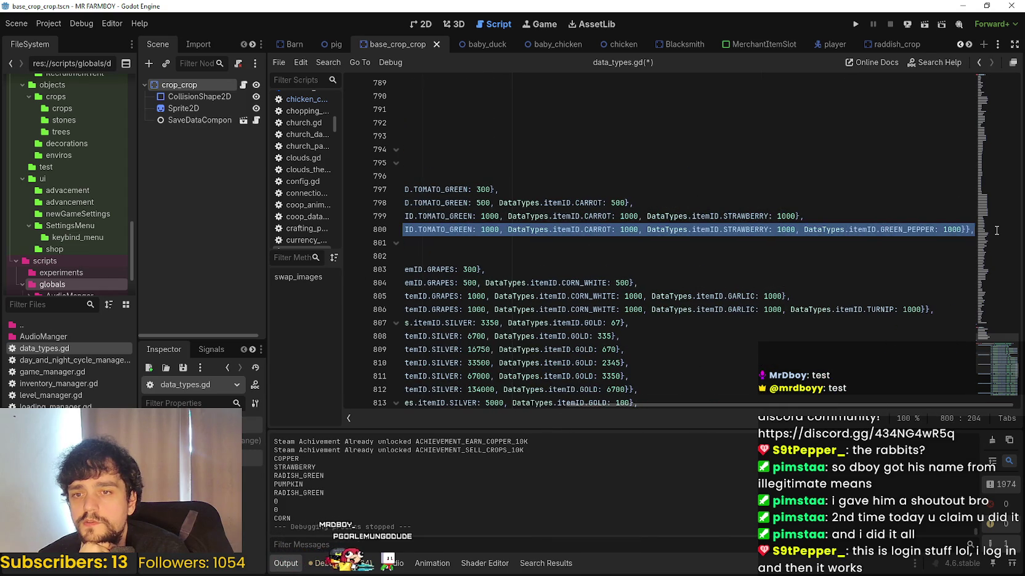
{"action": "left_click", "coordinate": [964, 230]}
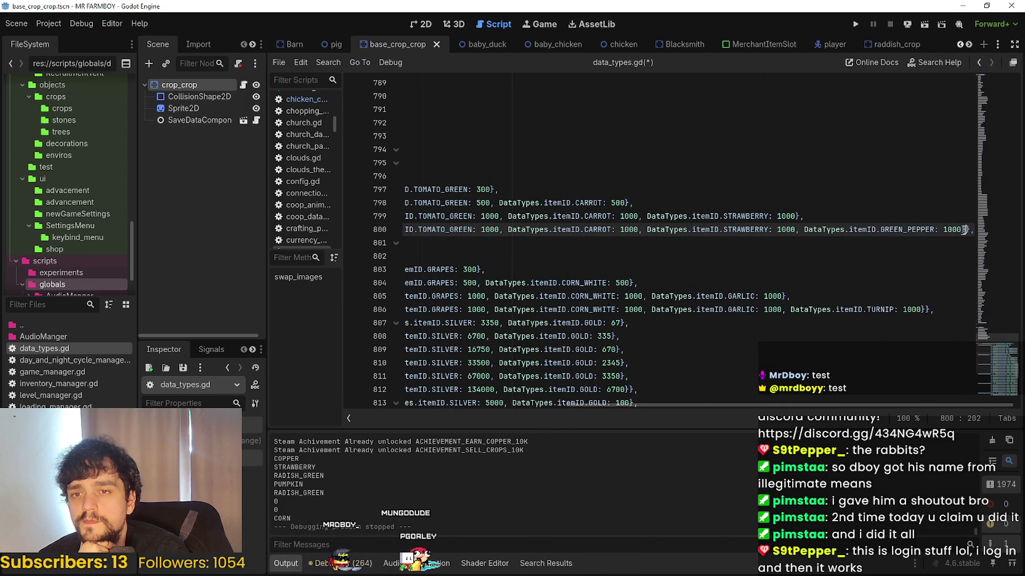
{"action": "left_click_drag", "start_coordinate": [964, 230], "coordinate": [384, 231]}
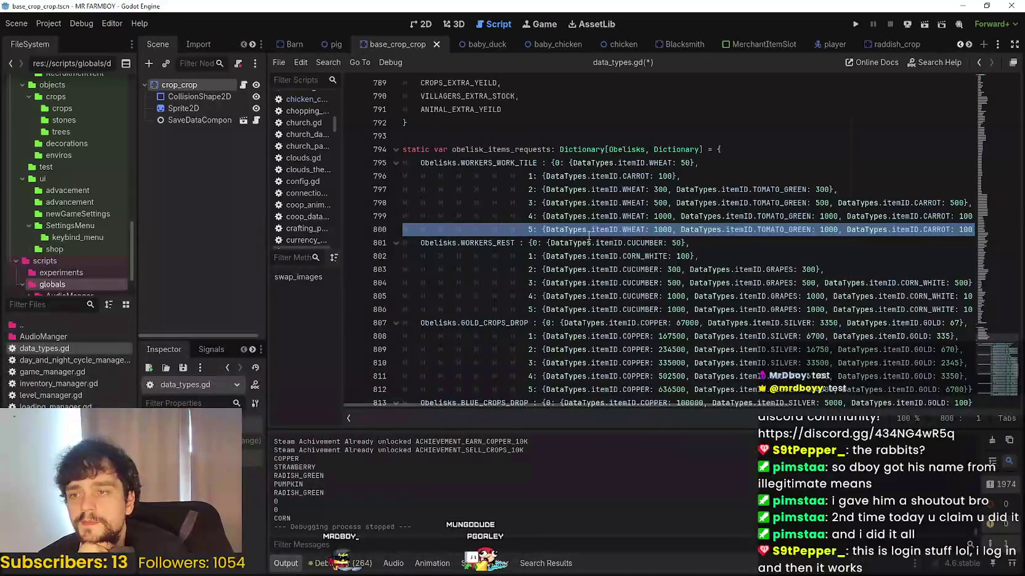
{"action": "left_click", "coordinate": [661, 242]}
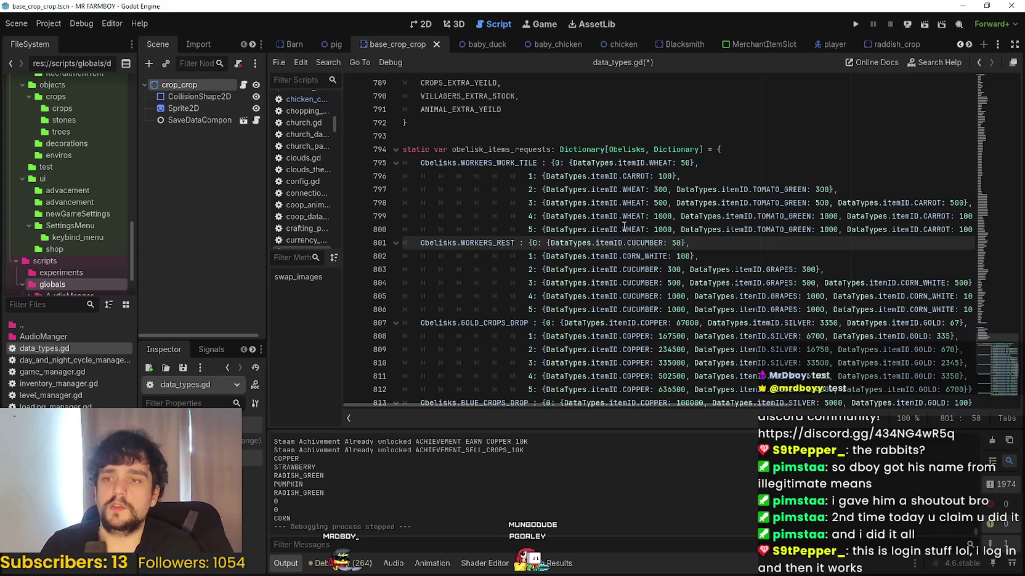
{"action": "left_click", "coordinate": [664, 229]}
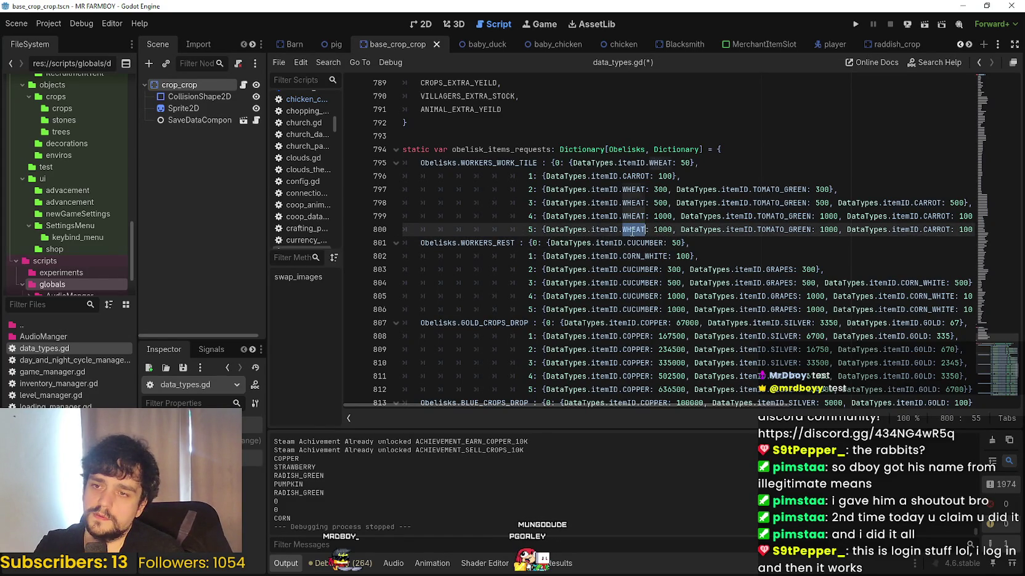
{"action": "type", "text": "WHEAT"}
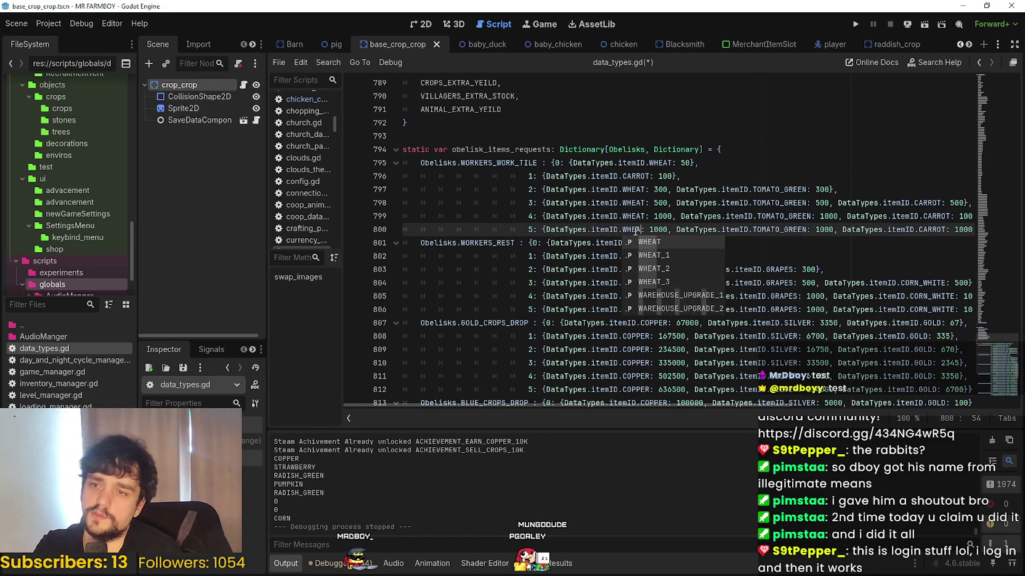
{"action": "key", "text": "Down"}
{"action": "key", "text": "Down"}
{"action": "key", "text": "Return"}
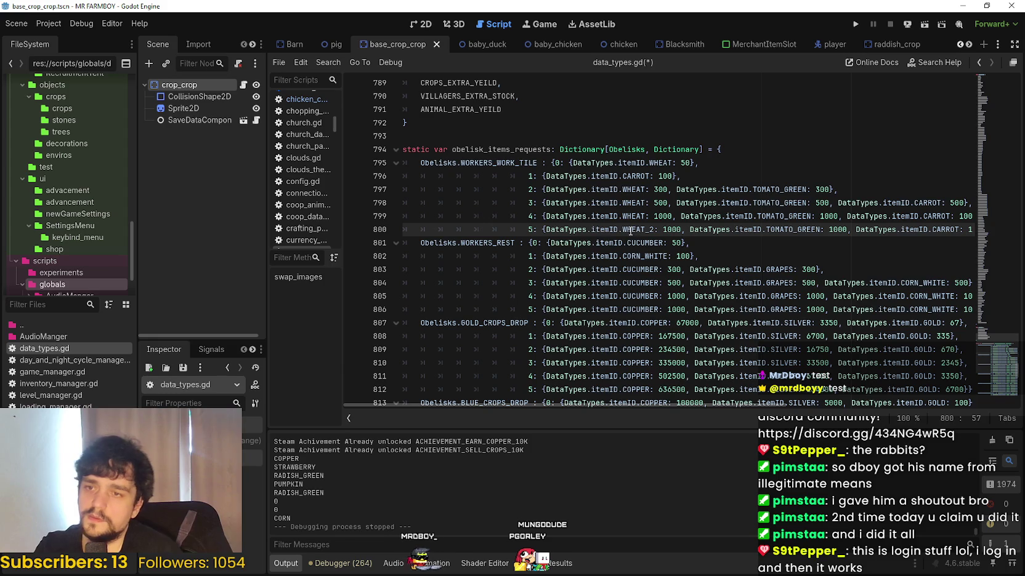
- Append _2 to TOMATO_GREEN, CARROT and STRAWBERRY in the tier 5 request
{"action": "left_click", "coordinate": [820, 230]}
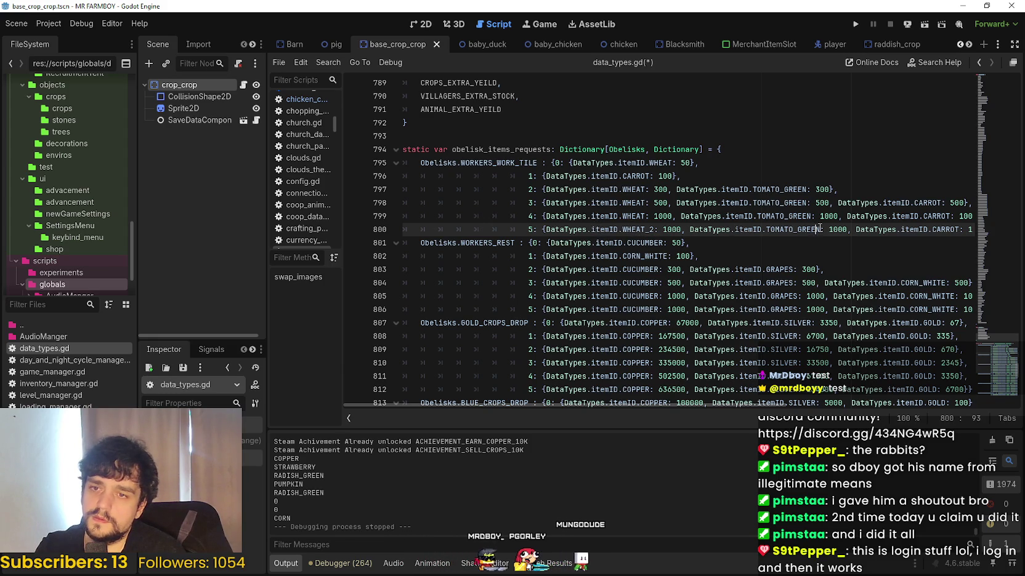
{"action": "type", "text": "_2"}
{"action": "left_click", "coordinate": [942, 229]}
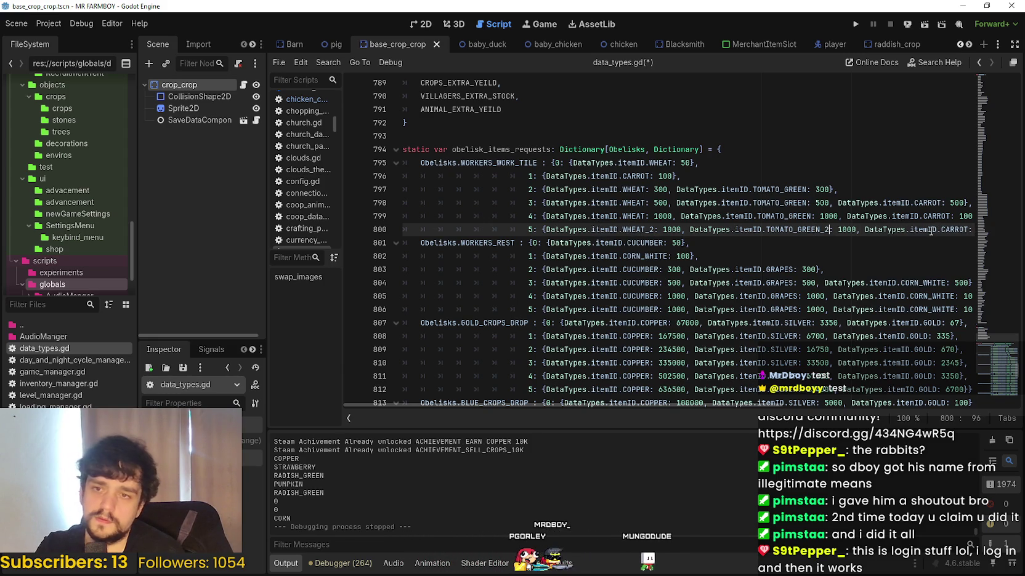
{"action": "left_click_drag", "start_coordinate": [945, 232], "coordinate": [979, 233]}
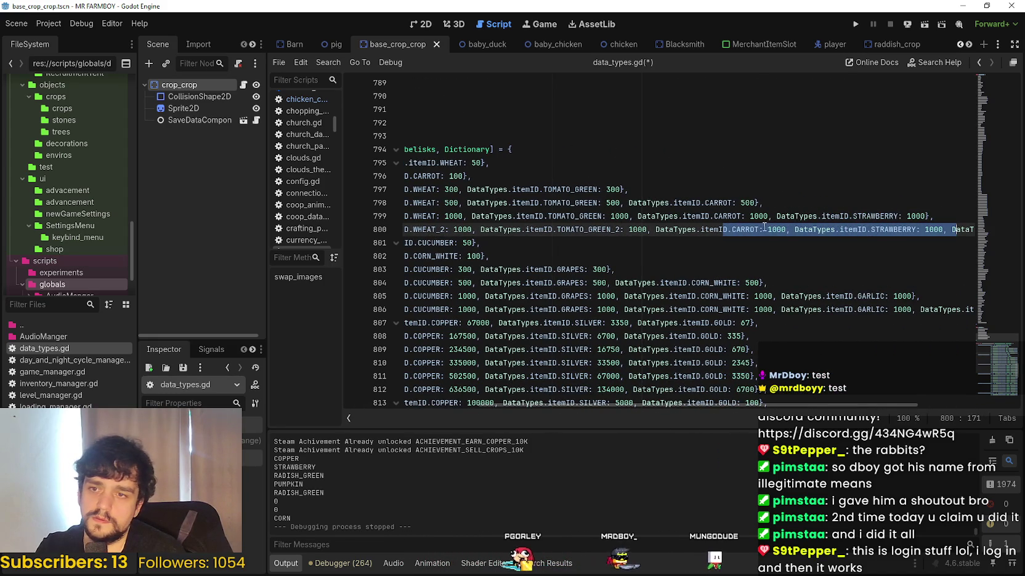
{"action": "left_click", "coordinate": [761, 234]}
{"action": "type", "text": "_2"}
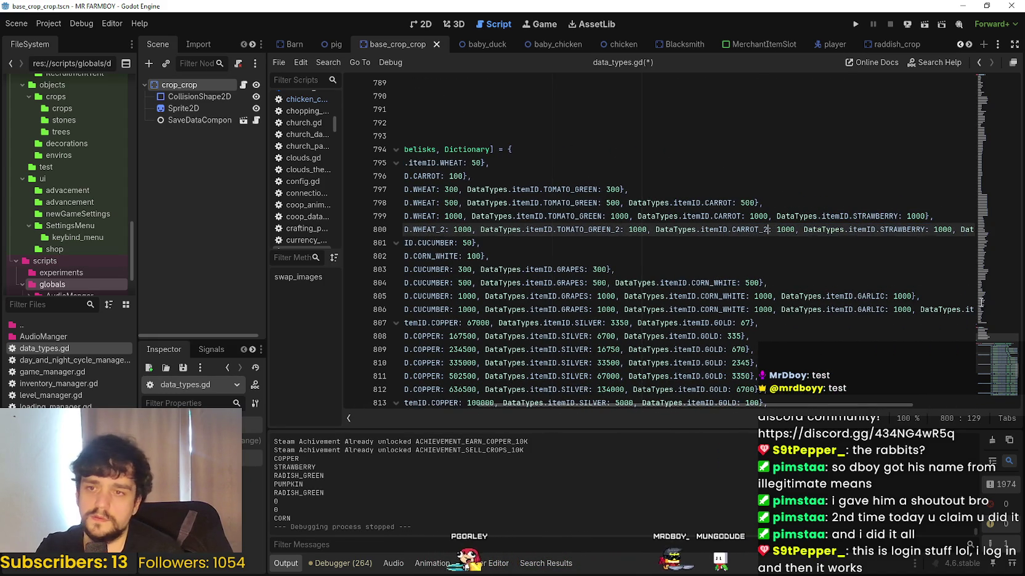
{"action": "left_click_drag", "start_coordinate": [878, 231], "coordinate": [956, 230]}
{"action": "left_click", "coordinate": [826, 229]}
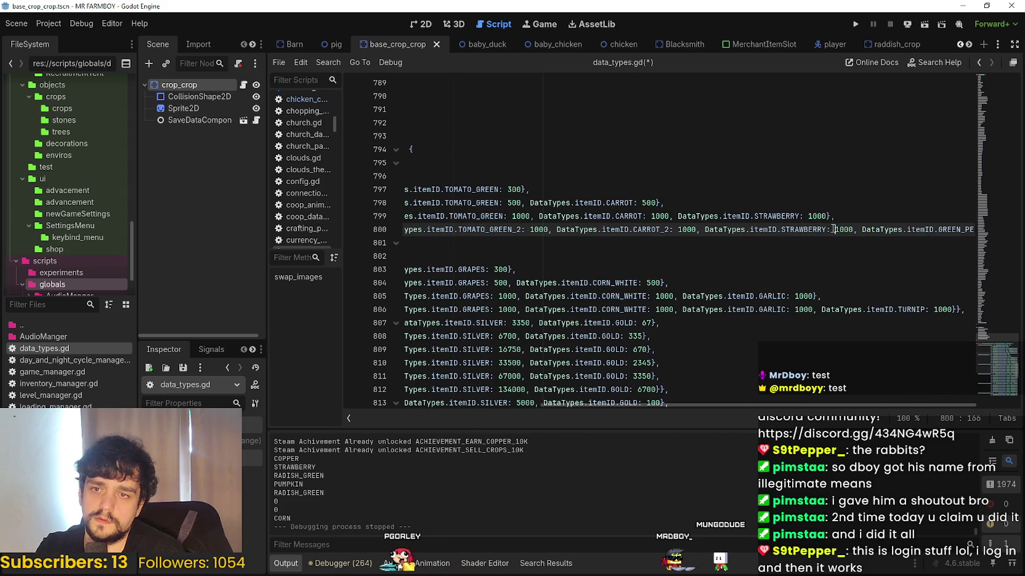
{"action": "type", "text": "_2"}
- Move to GREEN_PEPPER and review the edited tier 5 request line against line 799
{"action": "left_click_drag", "start_coordinate": [871, 229], "coordinate": [975, 231]}
{"action": "left_click", "coordinate": [936, 229]}
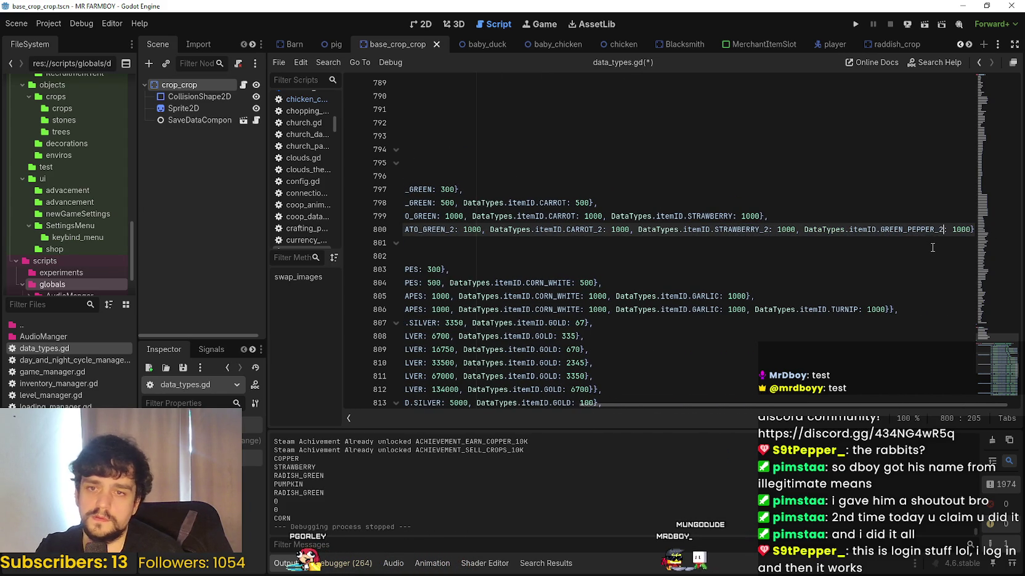
{"action": "mouse_move", "coordinate": [888, 224]}
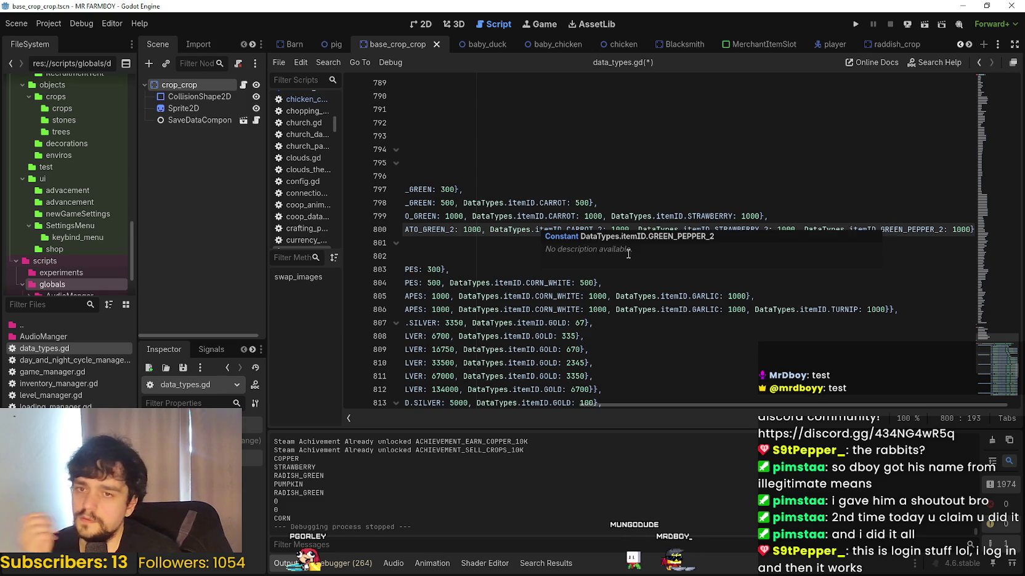
{"action": "left_click_drag", "start_coordinate": [451, 229], "coordinate": [295, 229]}
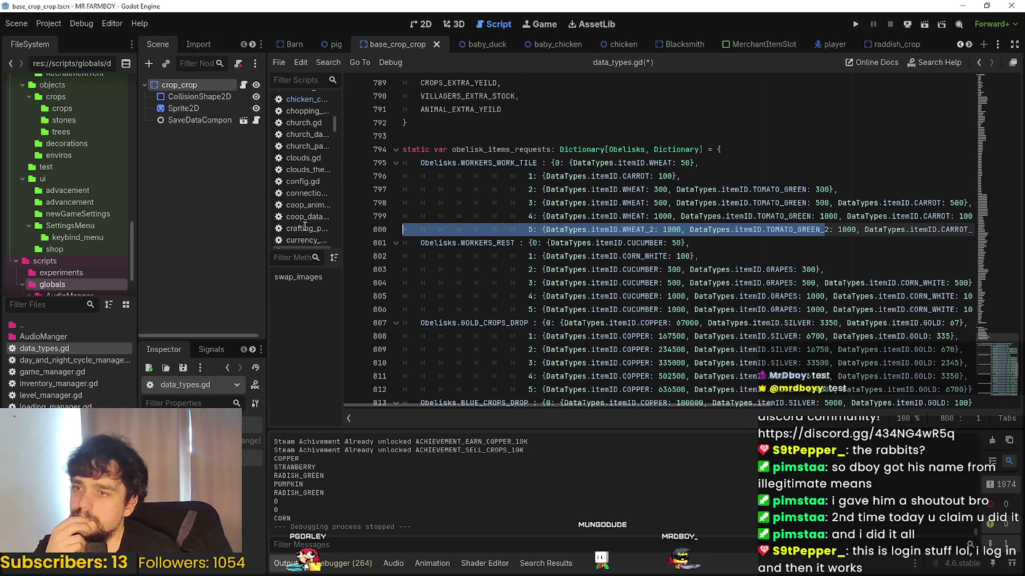
{"action": "left_click", "coordinate": [739, 243]}
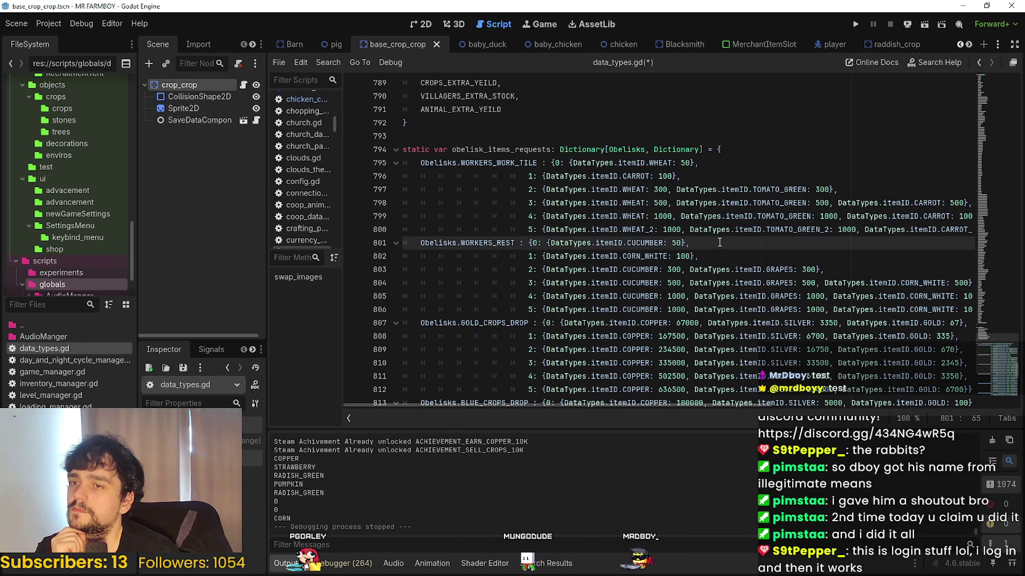
{"action": "mouse_move", "coordinate": [711, 232]}
{"action": "left_click_drag", "start_coordinate": [711, 230], "coordinate": [984, 224]}
{"action": "left_click", "coordinate": [931, 221]}
{"action": "key", "text": "Down"}
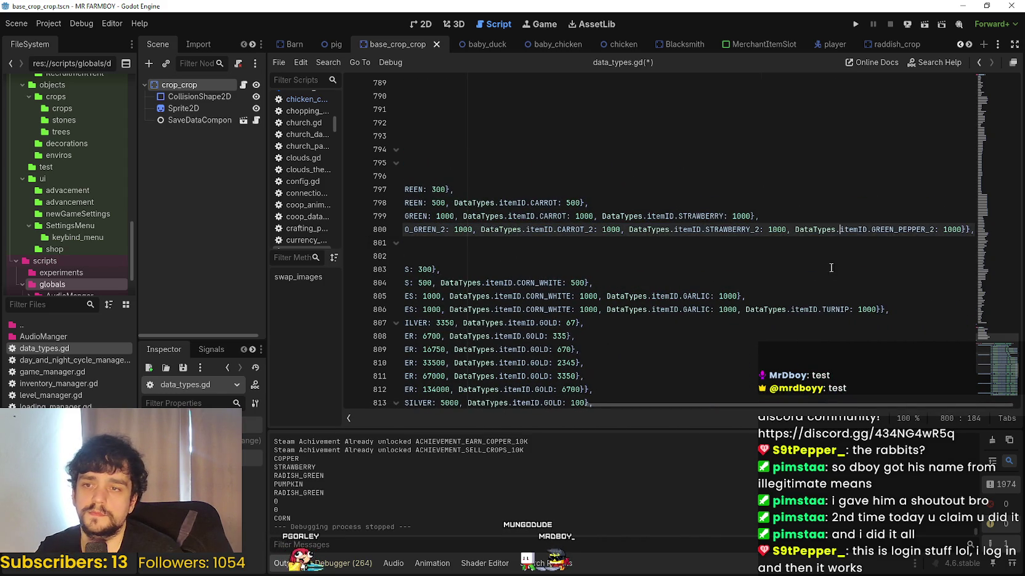
{"action": "key", "text": "ctrl+z"}
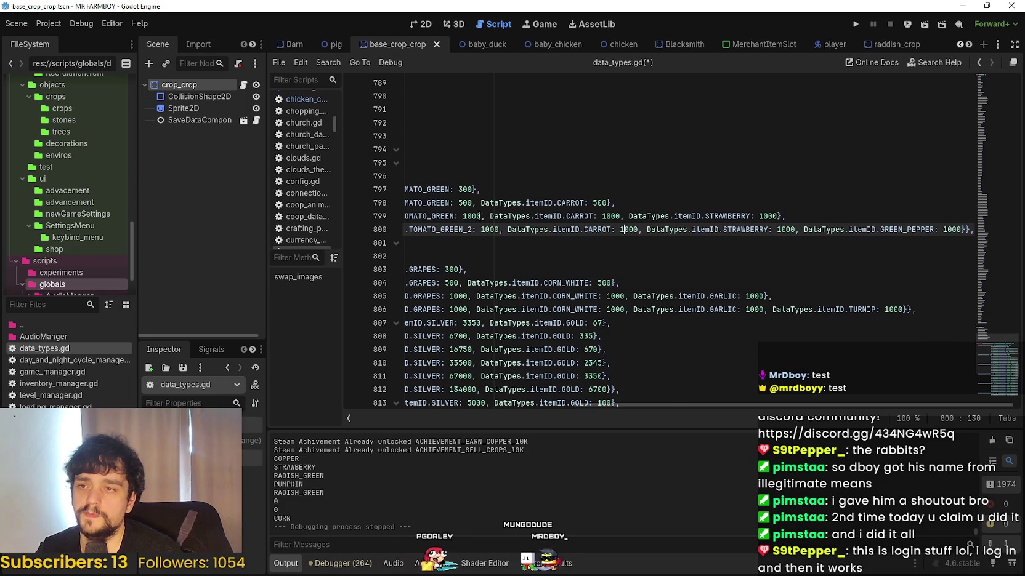
{"action": "key", "text": "ctrl+z"}
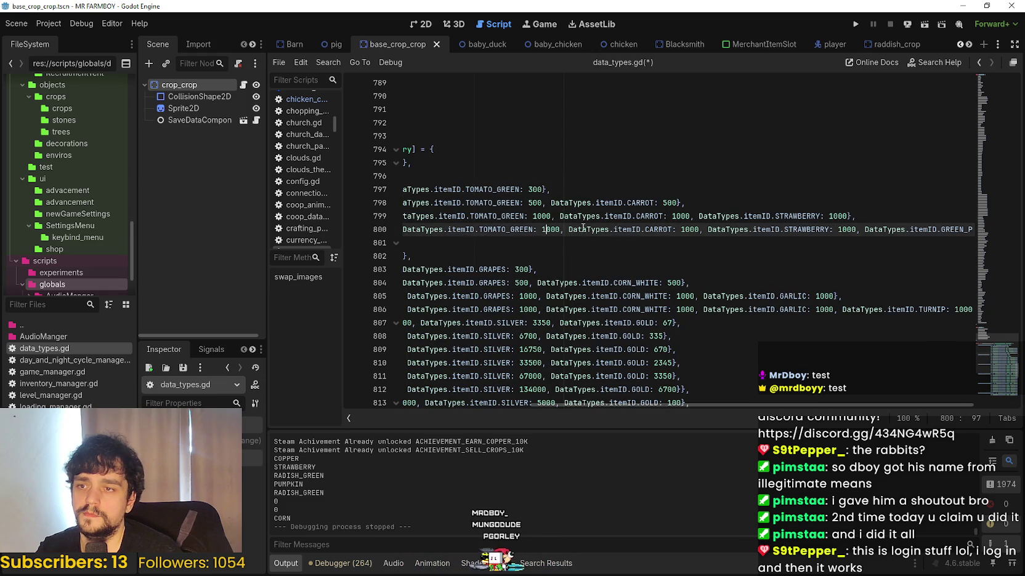
{"action": "double_click", "coordinate": [807, 229]}
{"action": "left_click", "coordinate": [807, 229]}
{"action": "double_click", "coordinate": [950, 229]}
{"action": "left_click", "coordinate": [951, 229]}
{"action": "mouse_move", "coordinate": [953, 229]}
{"action": "left_mouse_down"}
{"action": "mouse_move", "coordinate": [407, 231]}
{"action": "mouse_move", "coordinate": [551, 232]}
{"action": "left_mouse_up"}
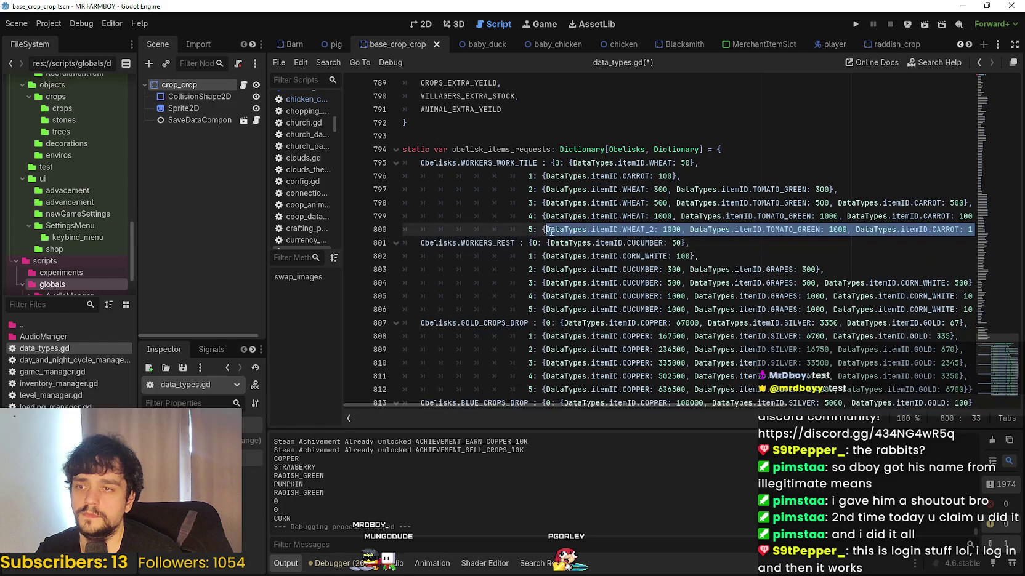
{"action": "left_click", "coordinate": [541, 231]}
{"action": "key", "text": "shift+End"}
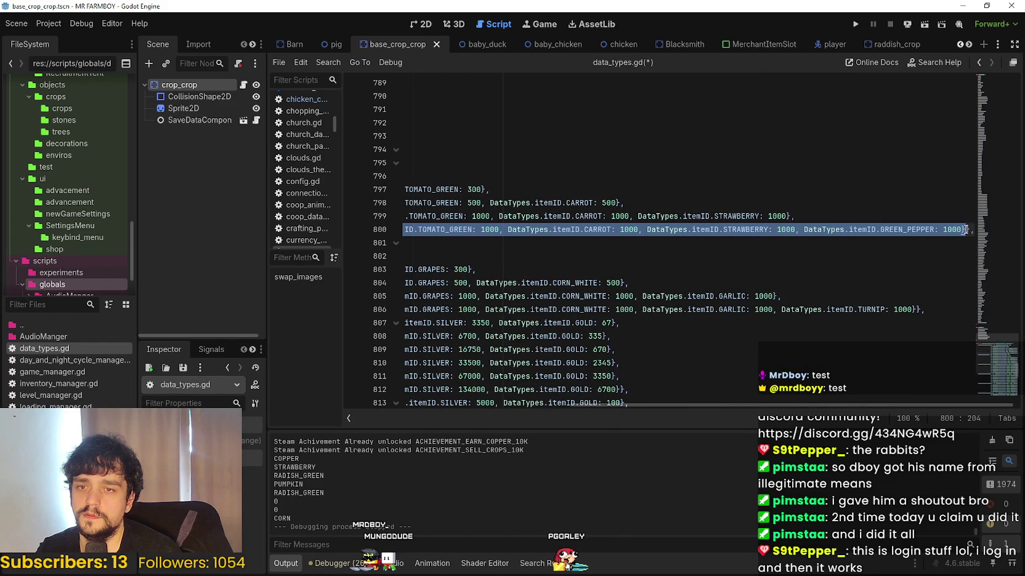
{"action": "left_click_drag", "start_coordinate": [490, 189], "coordinate": [257, 175]}
{"action": "double_click", "coordinate": [640, 163]}
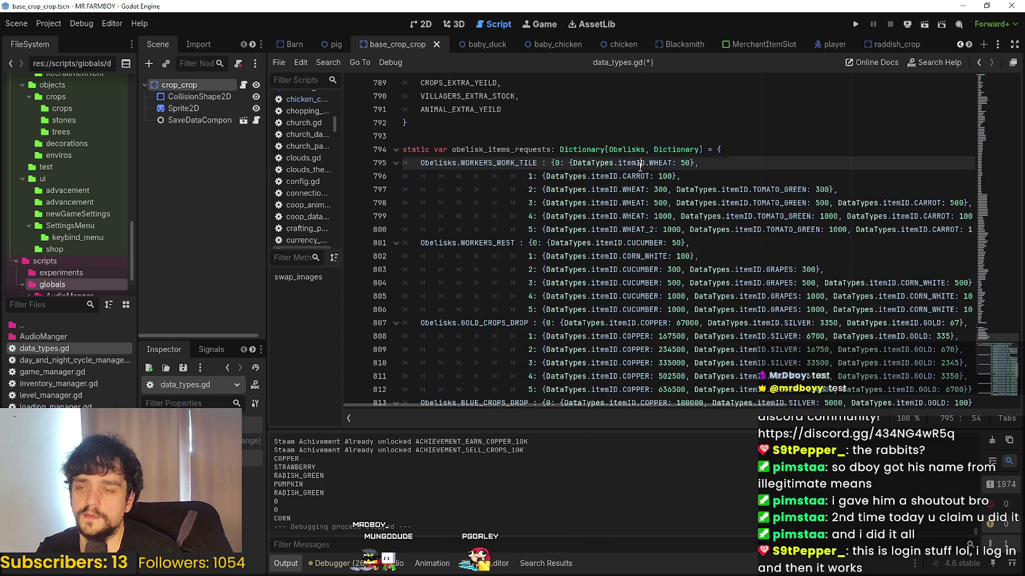
{"action": "double_click", "coordinate": [574, 215]}
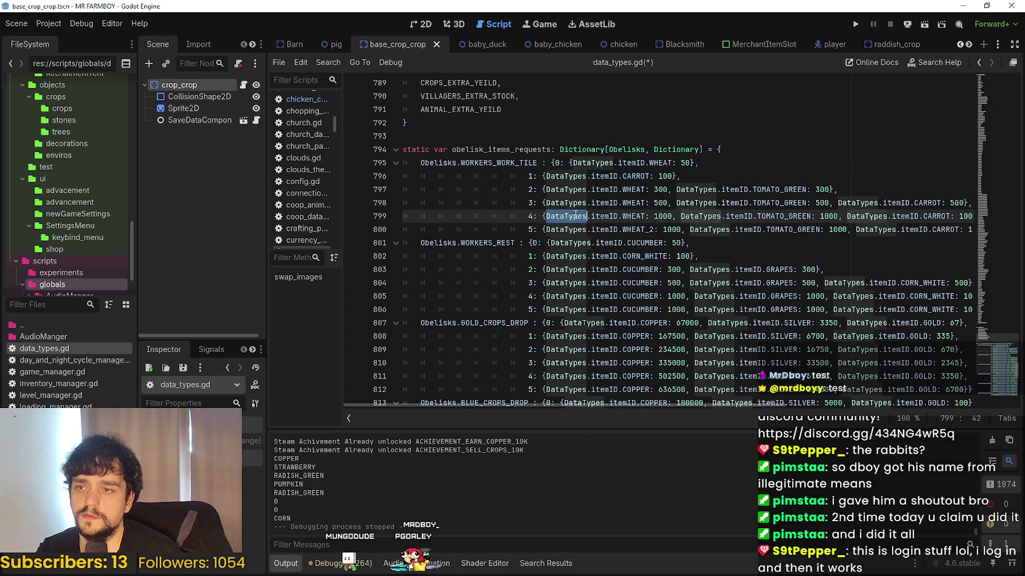
{"action": "double_click", "coordinate": [592, 162]}
{"action": "left_click_drag", "start_coordinate": [690, 163], "coordinate": [574, 165]}
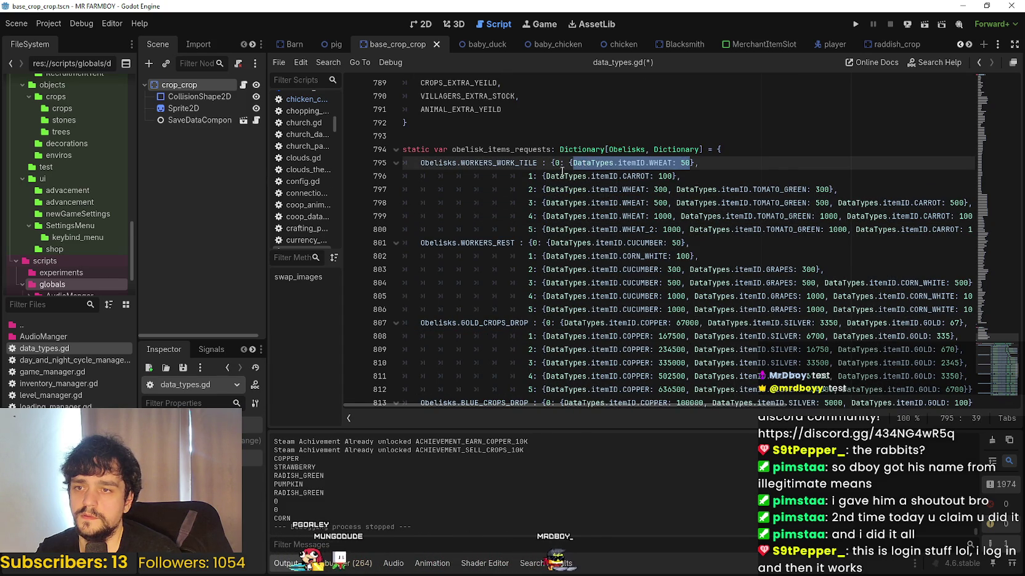
{"action": "key", "text": "Down"}
{"action": "key", "text": "Down"}
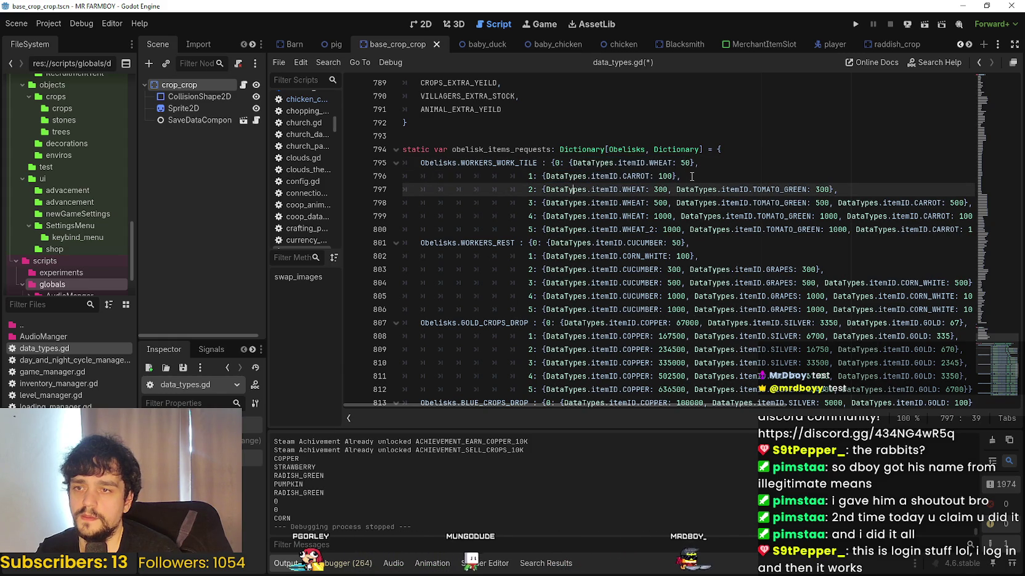
{"action": "left_click", "coordinate": [665, 163]}
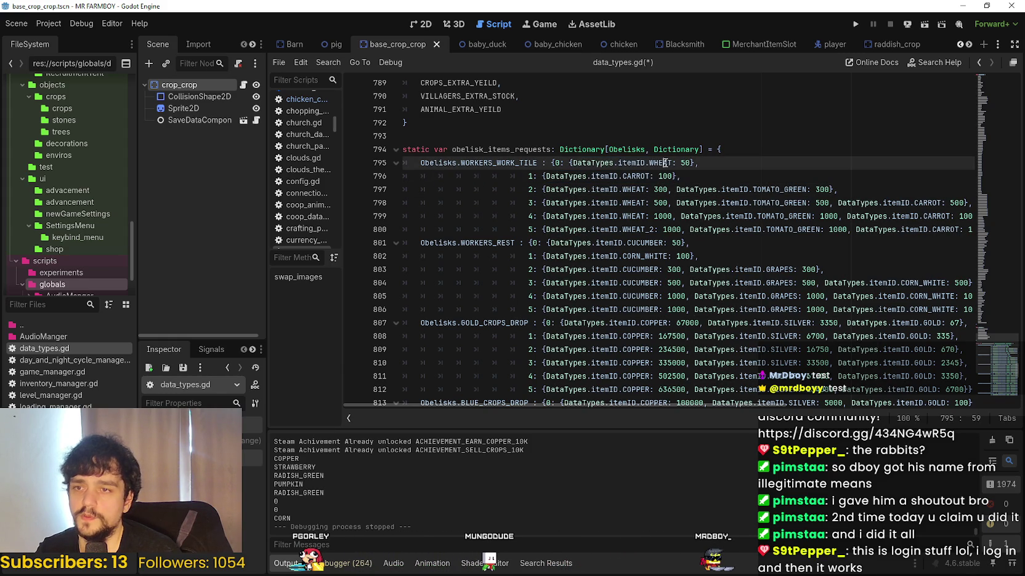
{"action": "double_click", "coordinate": [665, 163]}
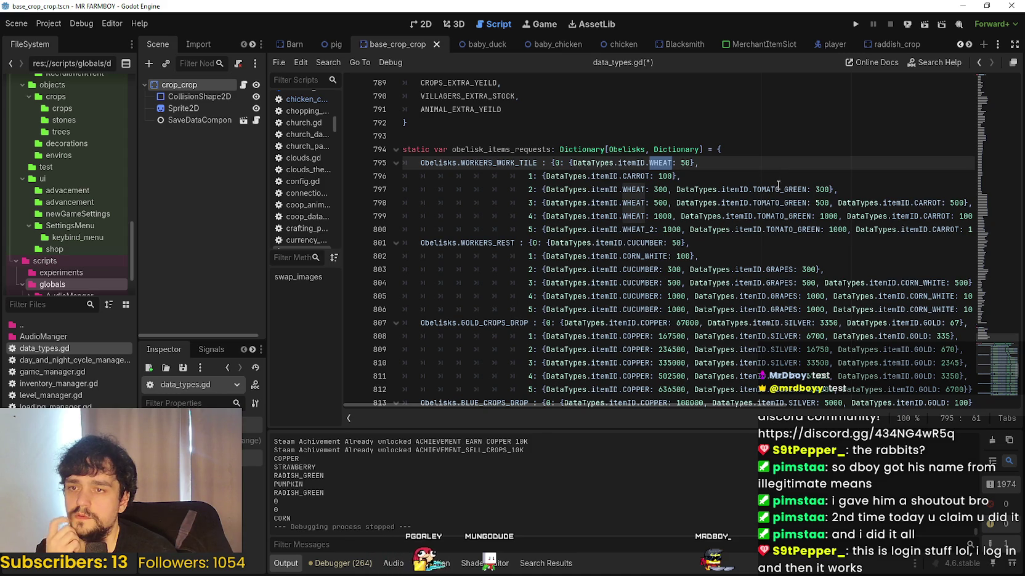
{"action": "left_click_drag", "start_coordinate": [680, 176], "coordinate": [651, 176]}
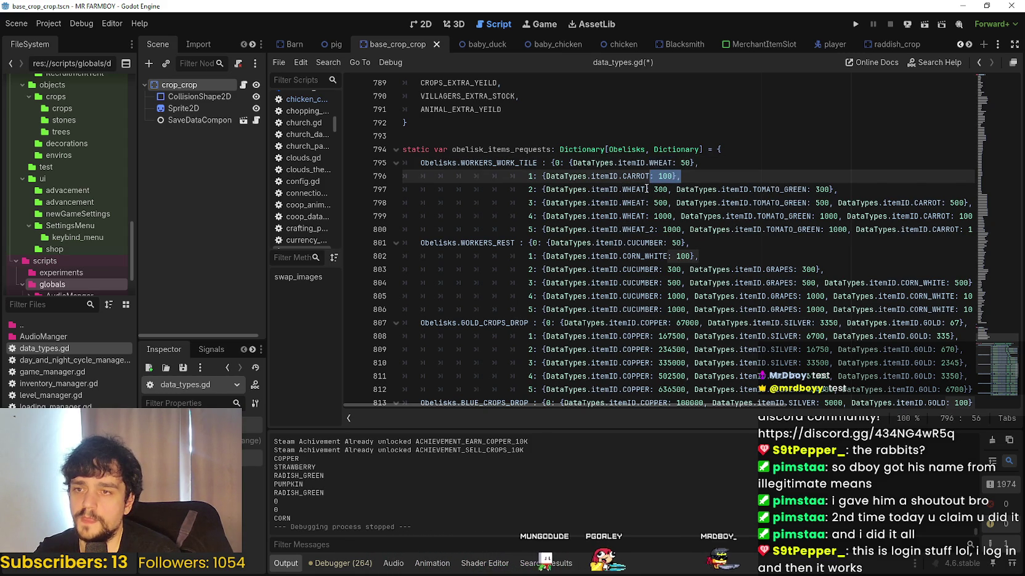
{"action": "mouse_move", "coordinate": [680, 176]}
{"action": "left_mouse_down"}
{"action": "mouse_move", "coordinate": [512, 162]}
{"action": "mouse_move", "coordinate": [591, 177]}
{"action": "mouse_move", "coordinate": [548, 177]}
{"action": "mouse_move", "coordinate": [468, 164]}
{"action": "mouse_move", "coordinate": [520, 177]}
{"action": "left_mouse_up"}
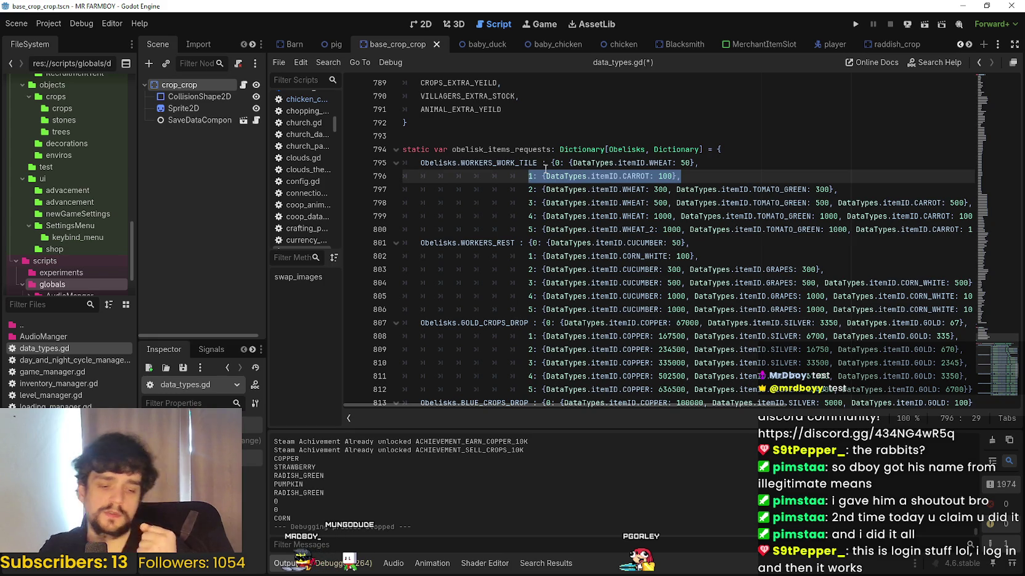
- Add a comma after tier 0 and delete the '1: CARROT' tier line
{"action": "left_click", "coordinate": [698, 168]}
{"action": "type", "text": ","}
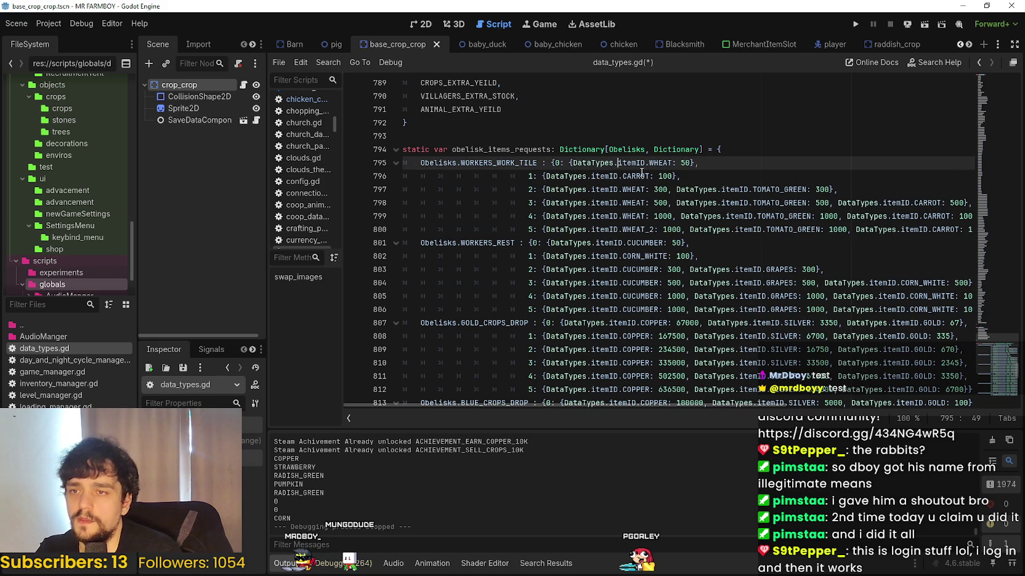
{"action": "left_click", "coordinate": [697, 164]}
{"action": "left_click_drag", "start_coordinate": [681, 176], "coordinate": [459, 178]}
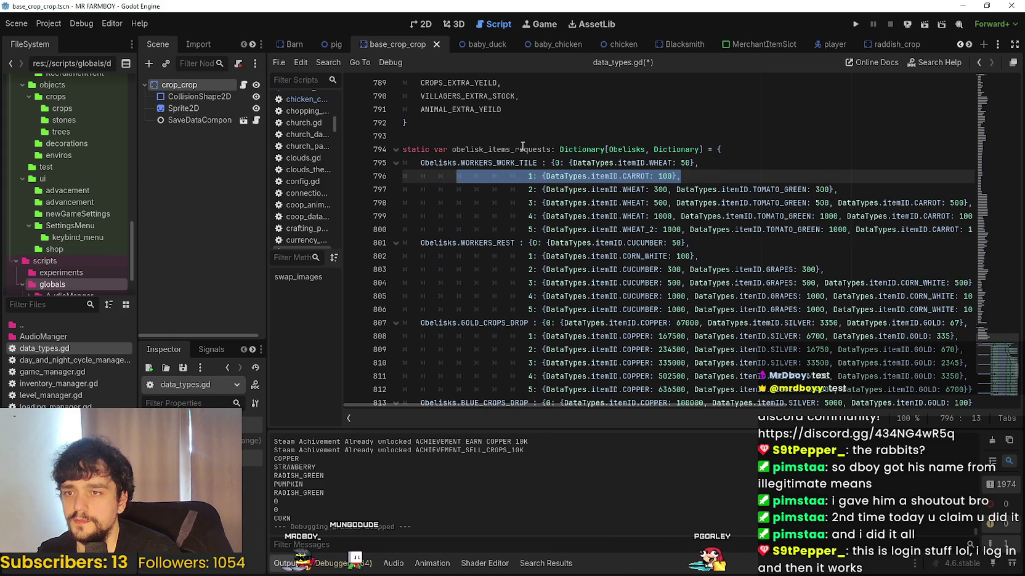
{"action": "key", "text": "BackSpace"}
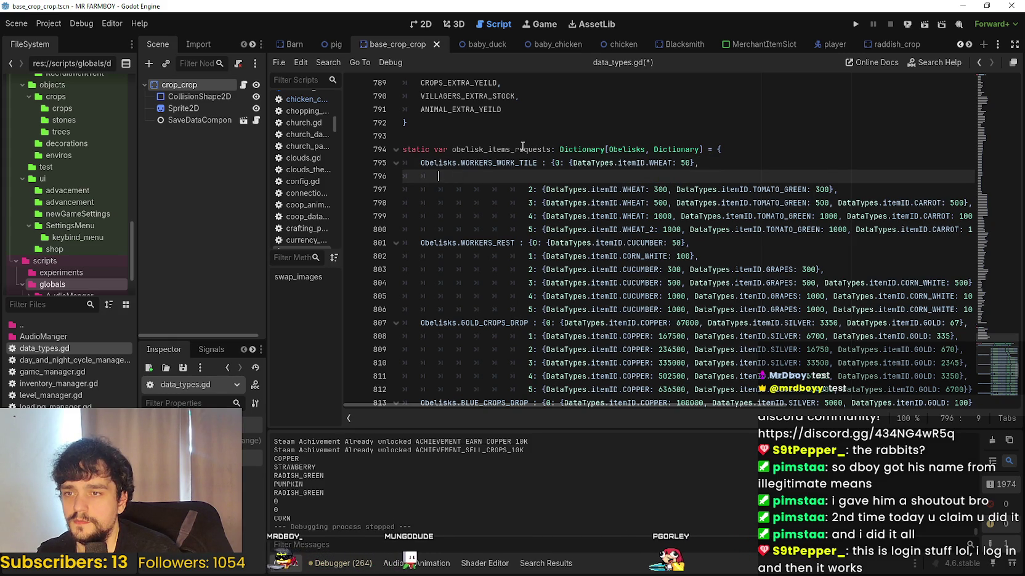
{"action": "key", "text": "BackSpace"}
{"action": "key", "text": "BackSpace"}
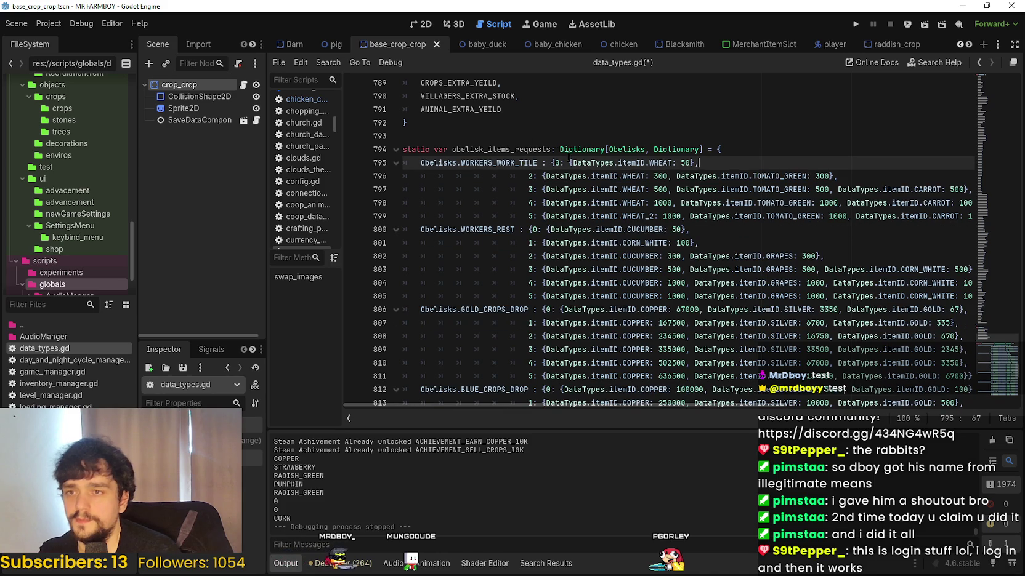
- Renumber the remaining WORKERS_WORK_TILE tiers 2–5 down to 1–4
{"action": "left_click", "coordinate": [529, 177]}
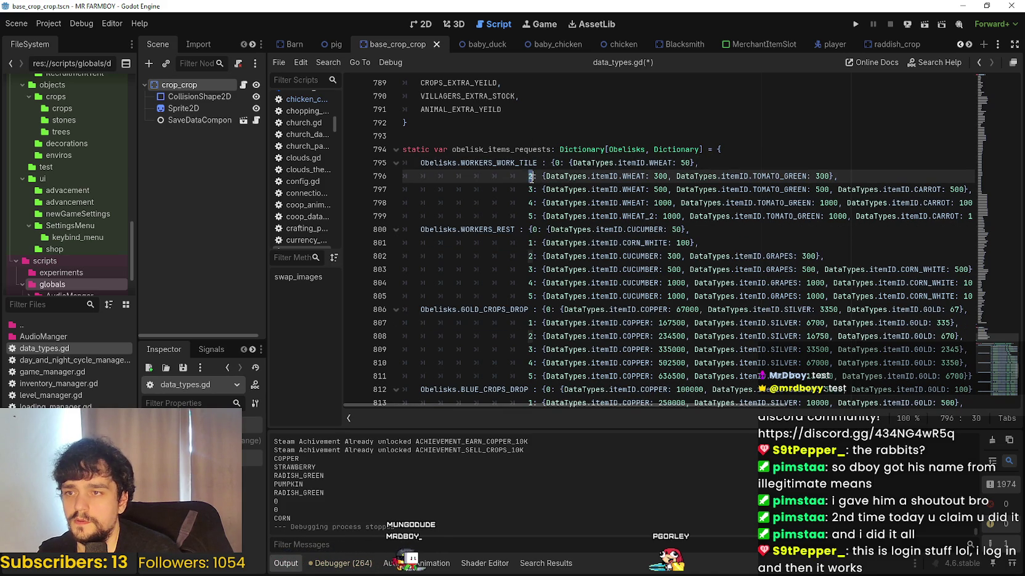
{"action": "type", "text": "1"}
{"action": "left_click", "coordinate": [530, 189]}
{"action": "left_click", "coordinate": [532, 202]}
{"action": "type", "text": "3"}
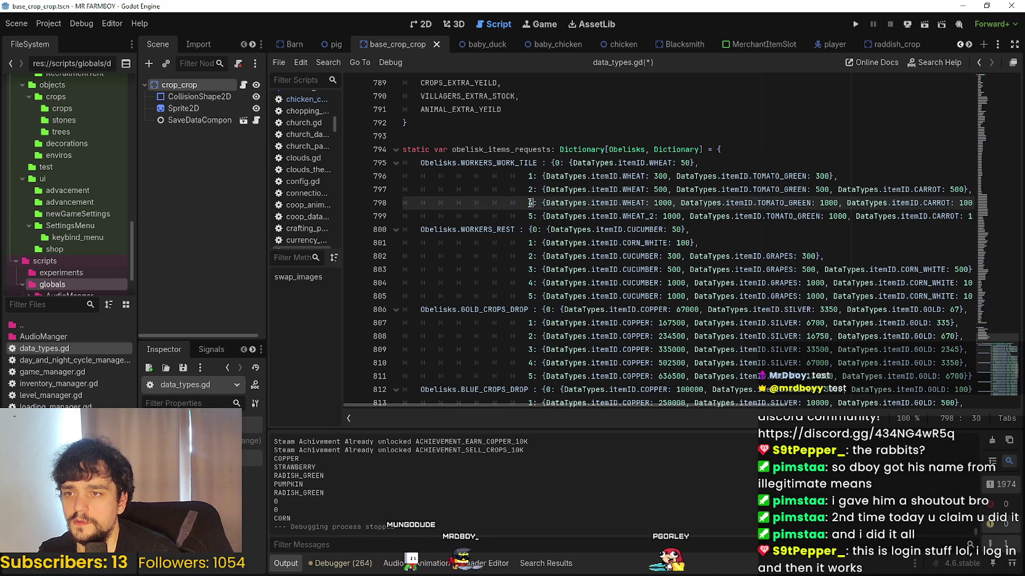
{"action": "left_click_drag", "start_coordinate": [533, 216], "coordinate": [527, 216]}
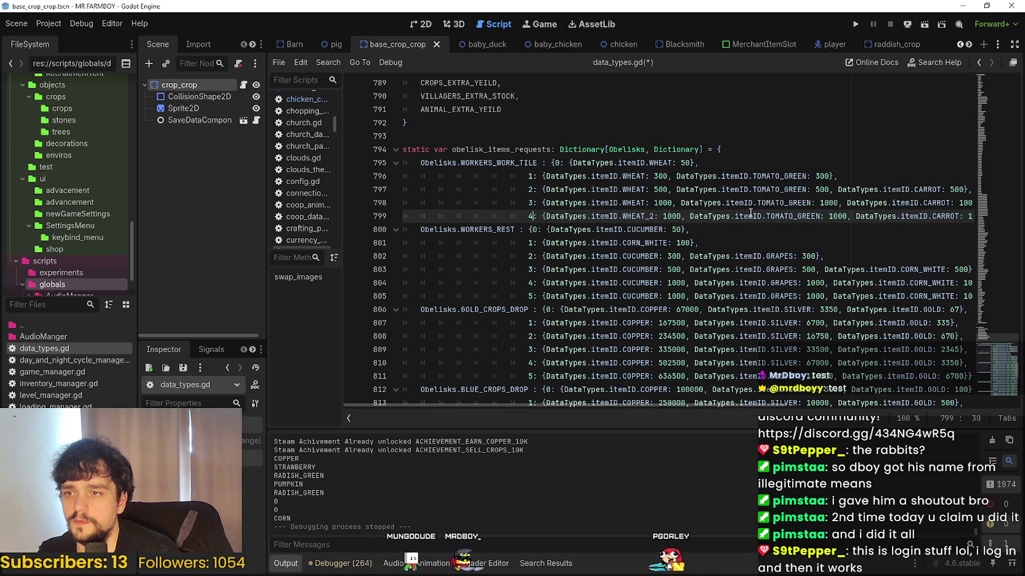
{"action": "mouse_move", "coordinate": [824, 217]}
{"action": "left_mouse_down"}
{"action": "mouse_move", "coordinate": [979, 216]}
{"action": "mouse_move", "coordinate": [880, 216]}
{"action": "left_mouse_up"}
{"action": "left_click", "coordinate": [958, 217]}
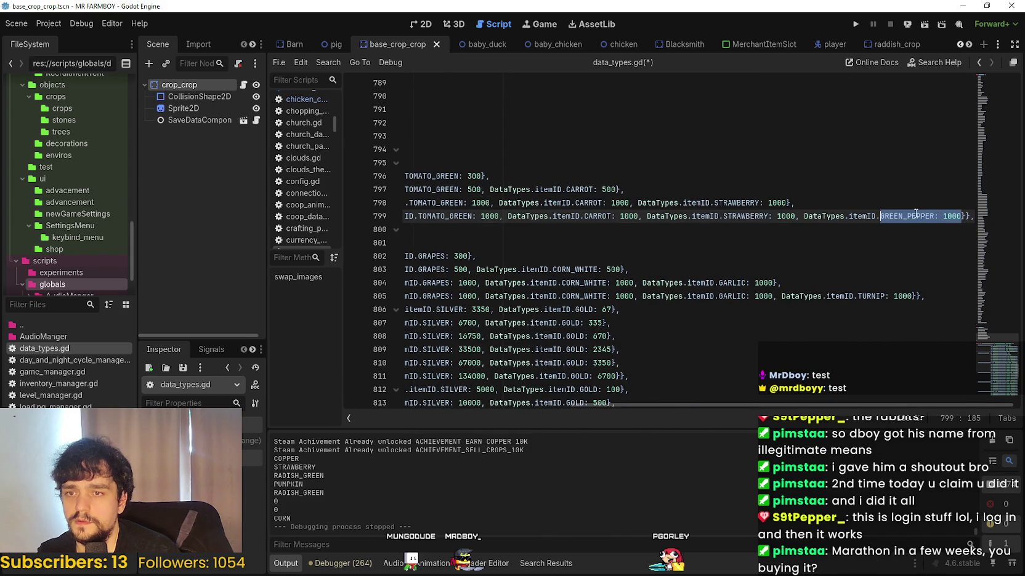
{"action": "mouse_move", "coordinate": [966, 216]}
{"action": "left_mouse_down"}
{"action": "mouse_move", "coordinate": [406, 216]}
{"action": "mouse_move", "coordinate": [431, 206]}
{"action": "mouse_move", "coordinate": [991, 214]}
{"action": "left_mouse_up"}
{"action": "left_click", "coordinate": [979, 216]}
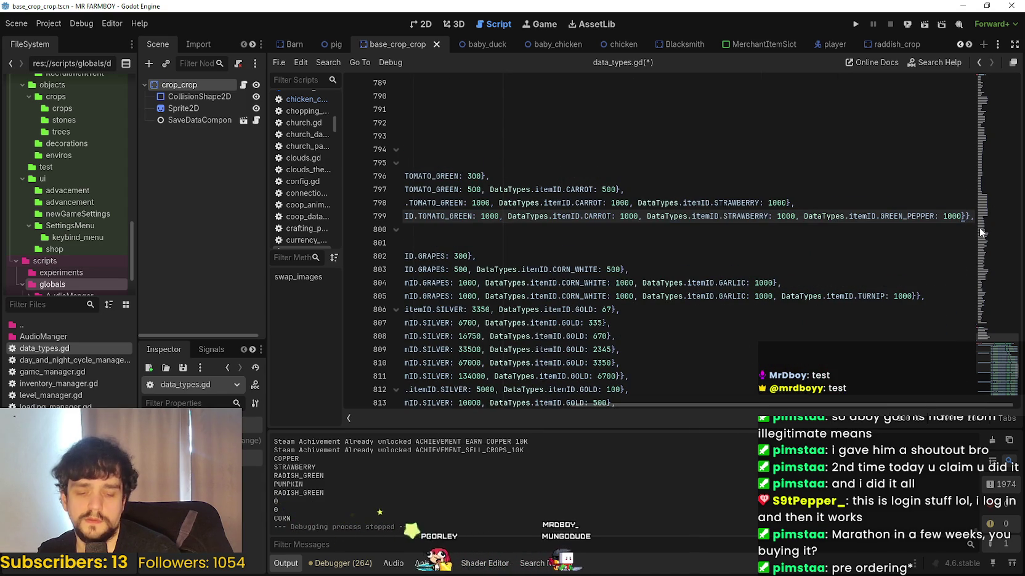
- Duplicate line 799 as tier 5 and change tier 4's WHEAT_2 to WHEAT
{"action": "key", "text": "ctrl+shift+d"}
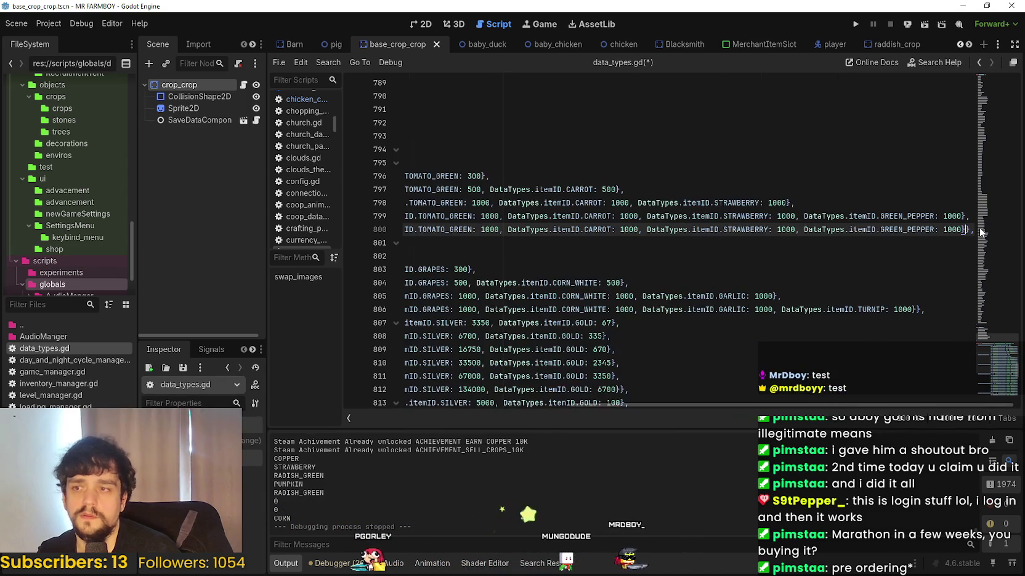
{"action": "mouse_move", "coordinate": [532, 230]}
{"action": "left_mouse_down"}
{"action": "mouse_move", "coordinate": [406, 190]}
{"action": "mouse_move", "coordinate": [532, 231]}
{"action": "left_mouse_up"}
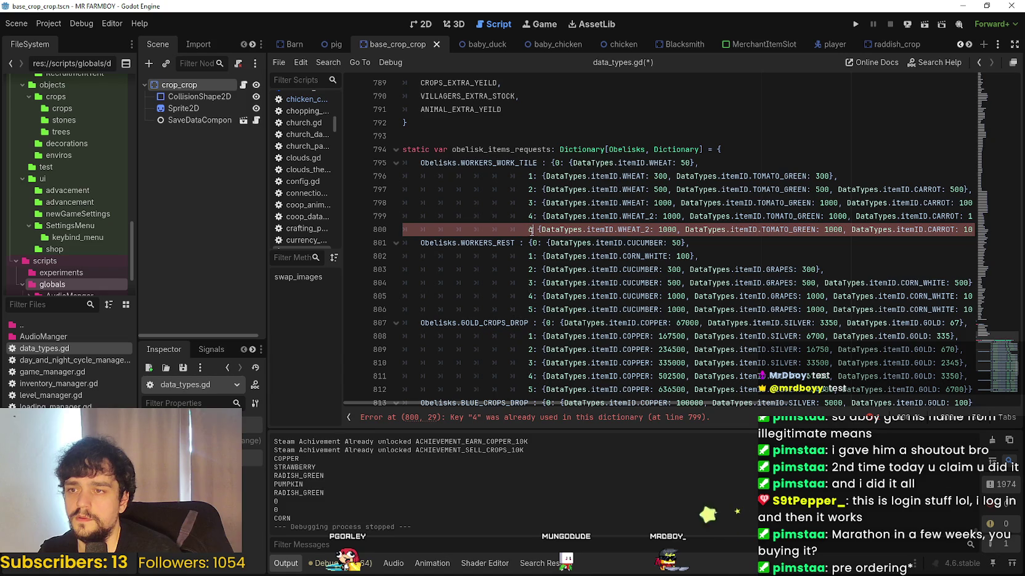
{"action": "key", "text": "ctrl+z"}
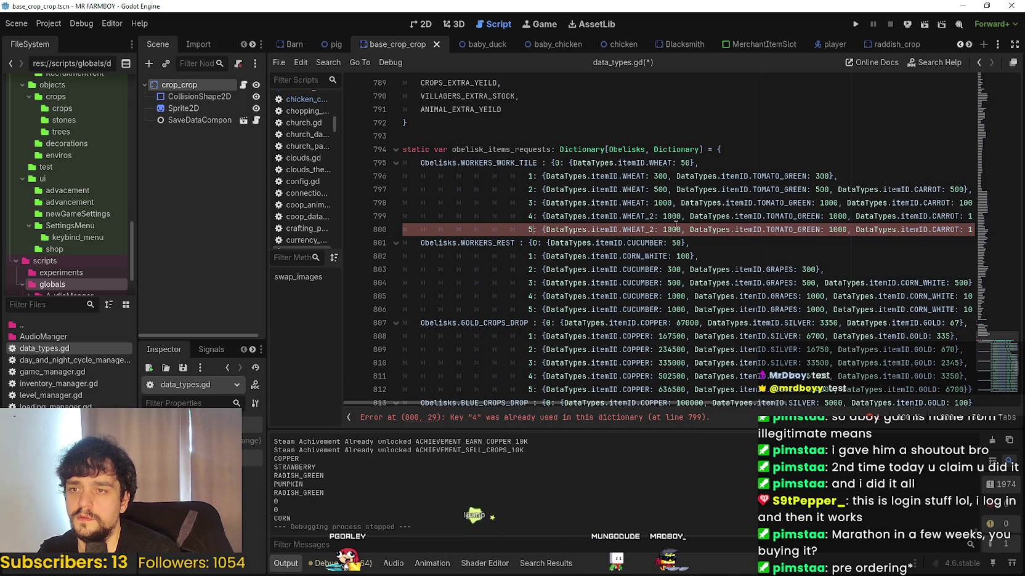
{"action": "left_click", "coordinate": [644, 215]}
{"action": "key", "text": "BackSpace"}
{"action": "key", "text": "BackSpace"}
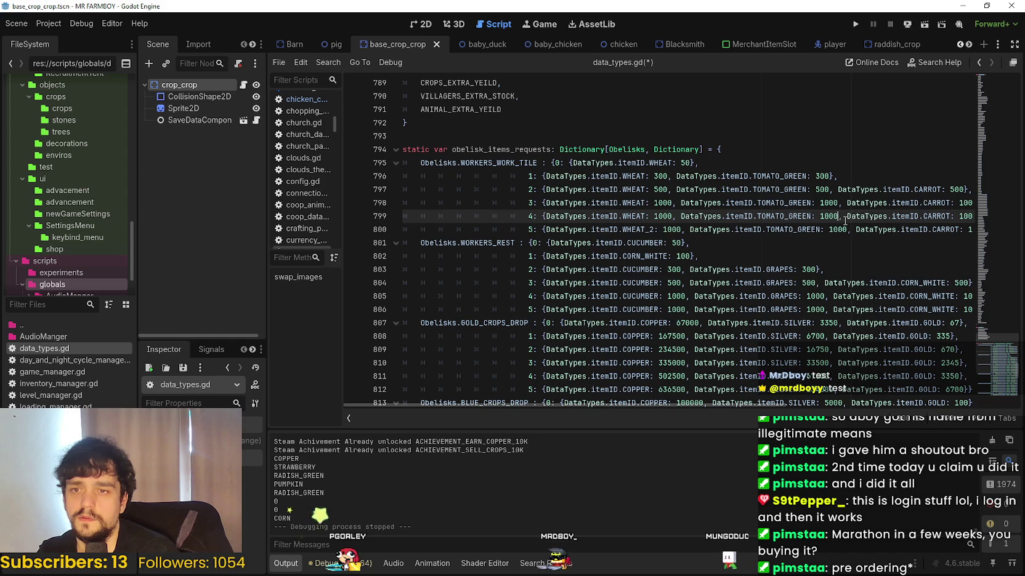
{"action": "left_click", "coordinate": [989, 218]}
{"action": "left_click", "coordinate": [991, 297]}
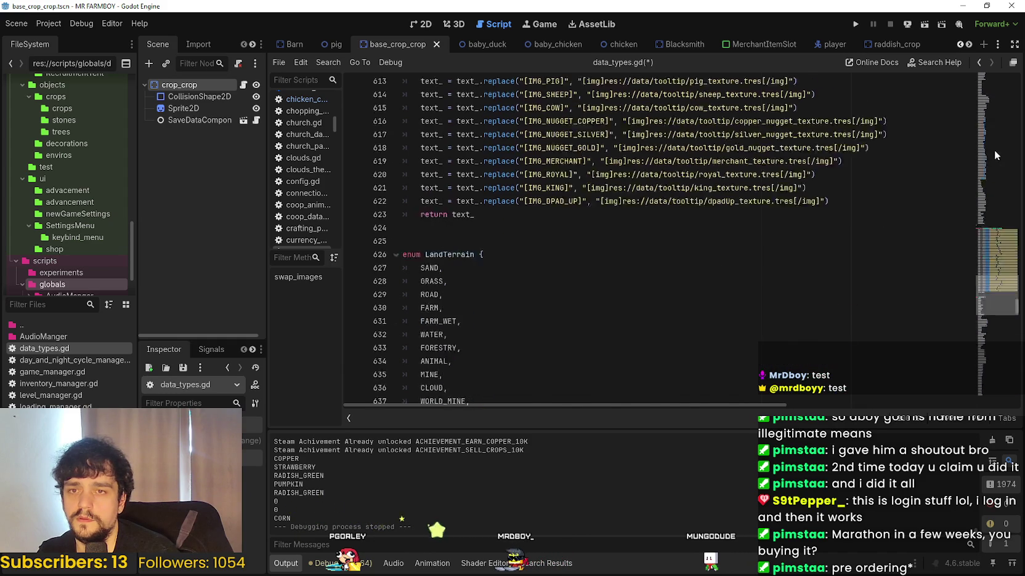
{"action": "scroll", "coordinate": [992, 297], "scroll_direction": "down", "scroll_amount": 15}
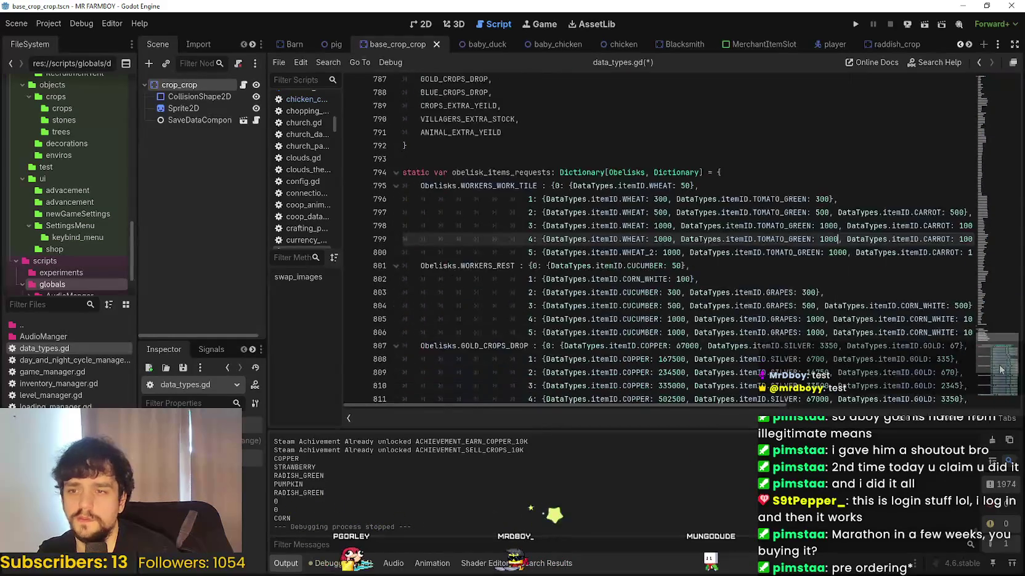
{"action": "left_click_drag", "start_coordinate": [919, 200], "coordinate": [1013, 200]}
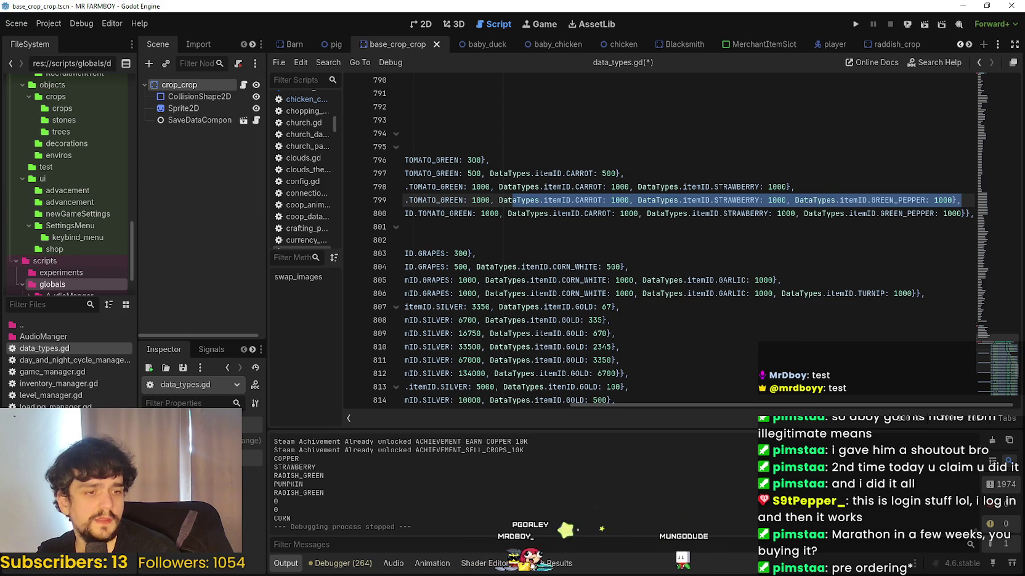
{"action": "key", "text": "alt+Tab"}
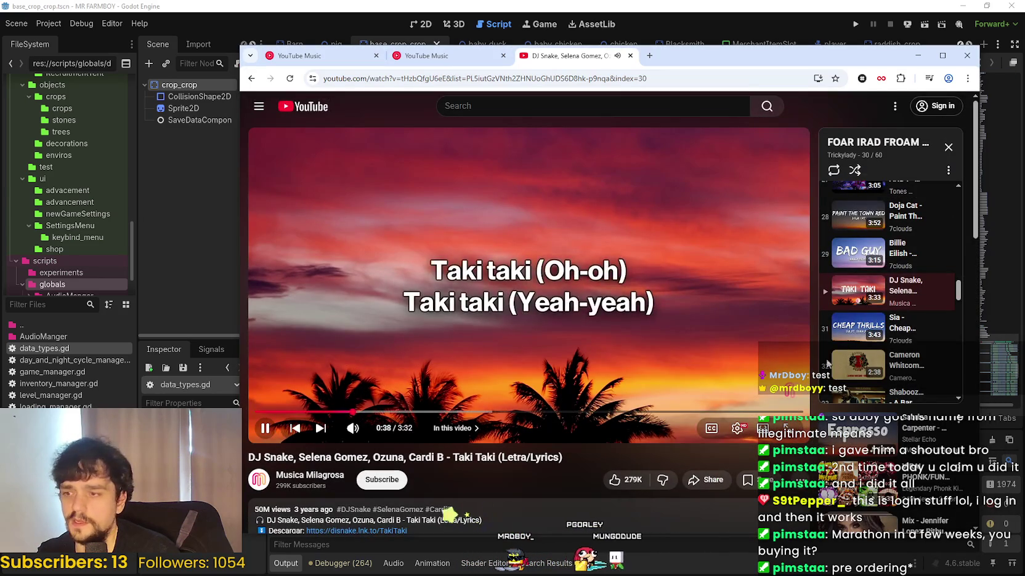
- Maximize YouTube and play track 31, 'Sia - Cheap Thrills (Lyrics) ft. Sean Paul', from the playlist
{"action": "scroll", "coordinate": [897, 315], "scroll_direction": "up", "scroll_amount": 10}
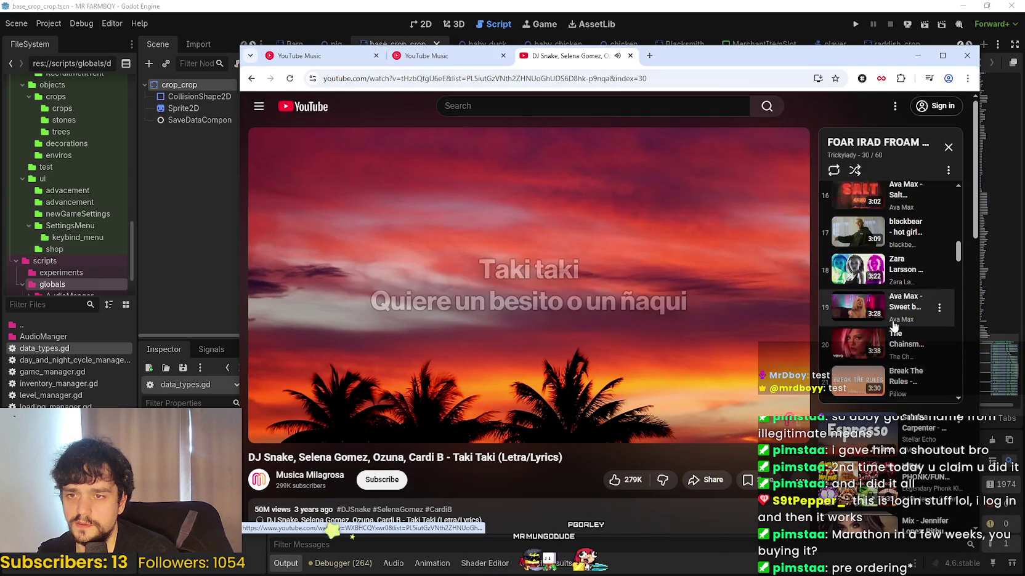
{"action": "scroll", "coordinate": [892, 326], "scroll_direction": "up", "scroll_amount": 3}
{"action": "scroll", "coordinate": [783, 253], "scroll_direction": "down", "scroll_amount": 1}
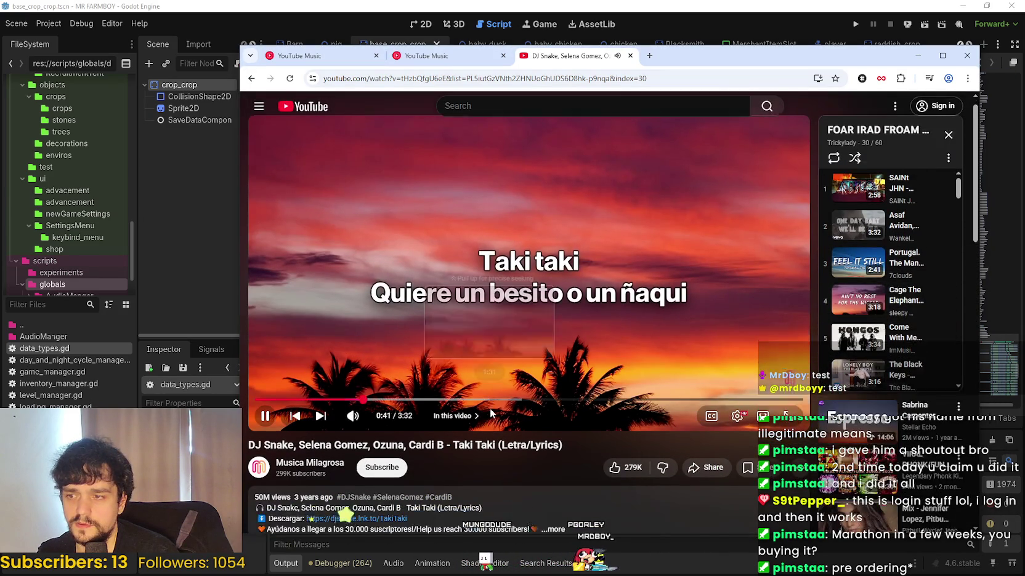
{"action": "key", "text": "super+Up"}
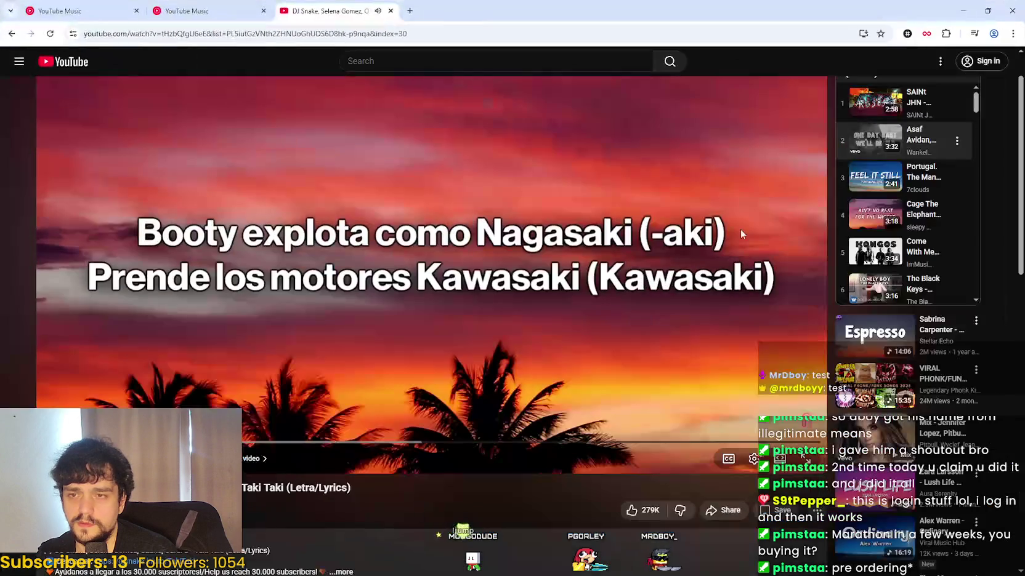
{"action": "scroll", "coordinate": [953, 420], "scroll_direction": "down", "scroll_amount": 13}
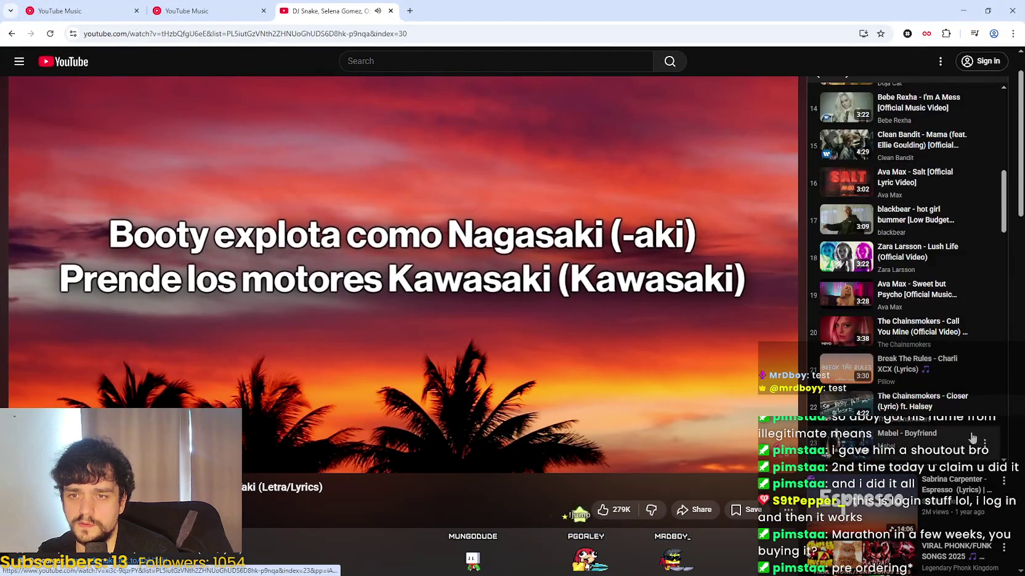
{"action": "scroll", "coordinate": [953, 420], "scroll_direction": "down", "scroll_amount": 17}
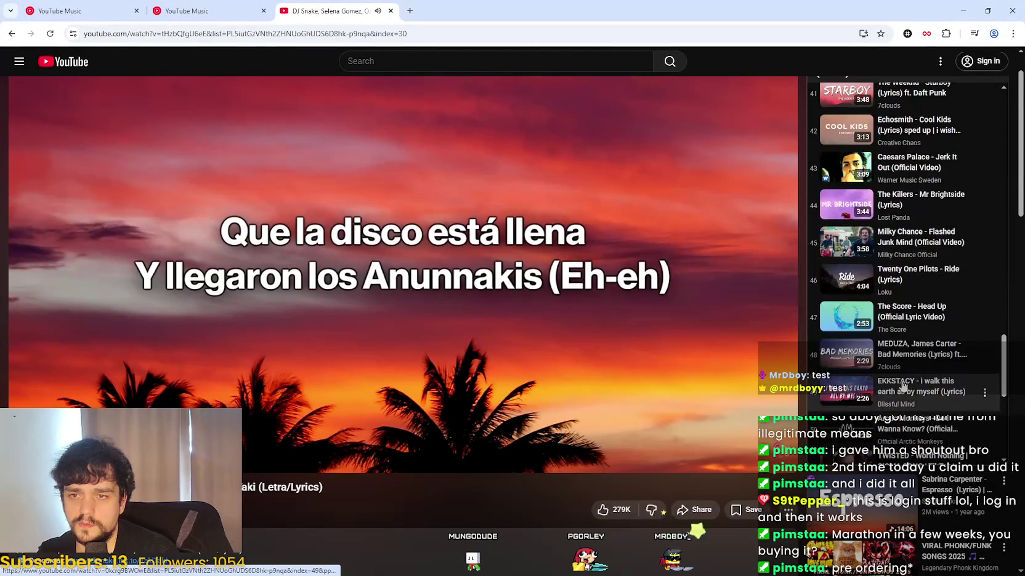
{"action": "scroll", "coordinate": [970, 401], "scroll_direction": "down", "scroll_amount": 1}
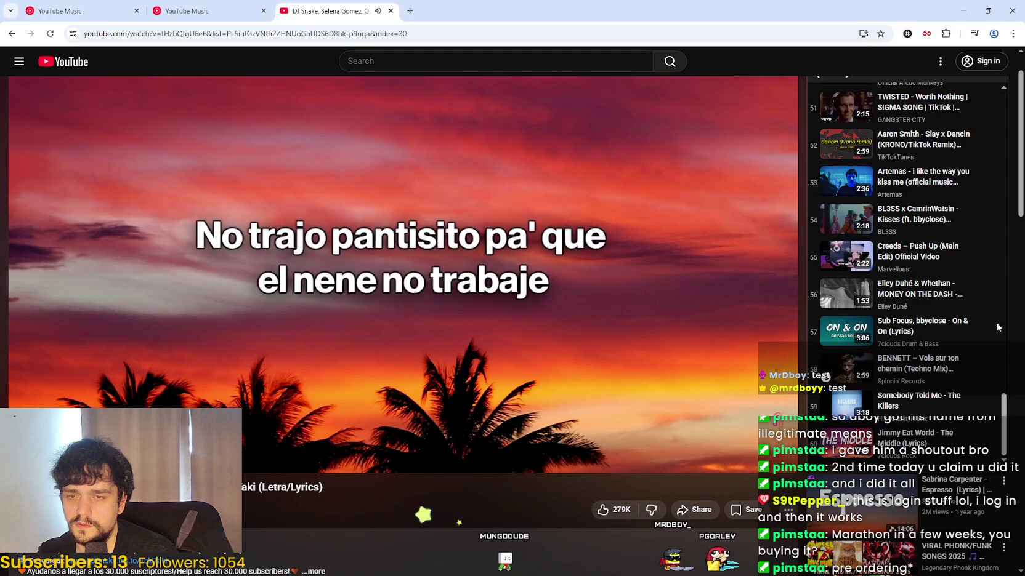
{"action": "scroll", "coordinate": [932, 429], "scroll_direction": "up", "scroll_amount": 1}
{"action": "scroll", "coordinate": [931, 429], "scroll_direction": "up", "scroll_amount": 15}
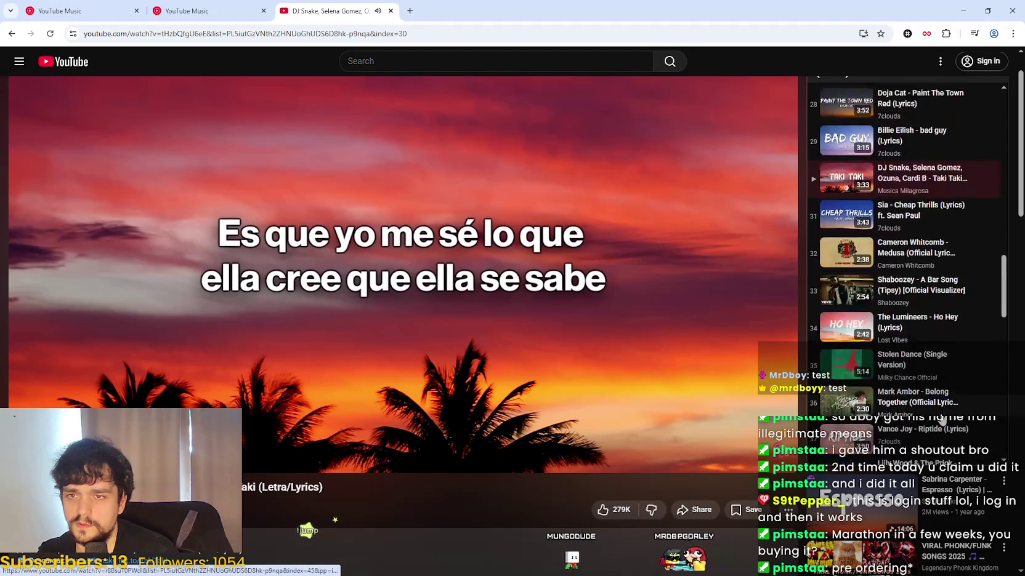
{"action": "scroll", "coordinate": [932, 429], "scroll_direction": "up", "scroll_amount": 1}
{"action": "scroll", "coordinate": [961, 302], "scroll_direction": "down", "scroll_amount": 3}
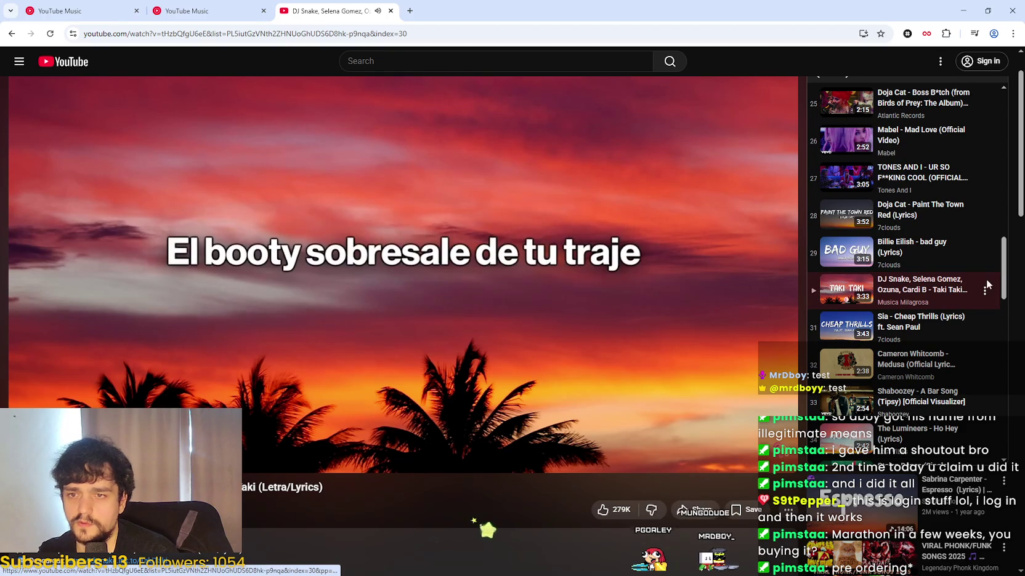
{"action": "left_click_drag", "start_coordinate": [1006, 277], "coordinate": [1009, 118]}
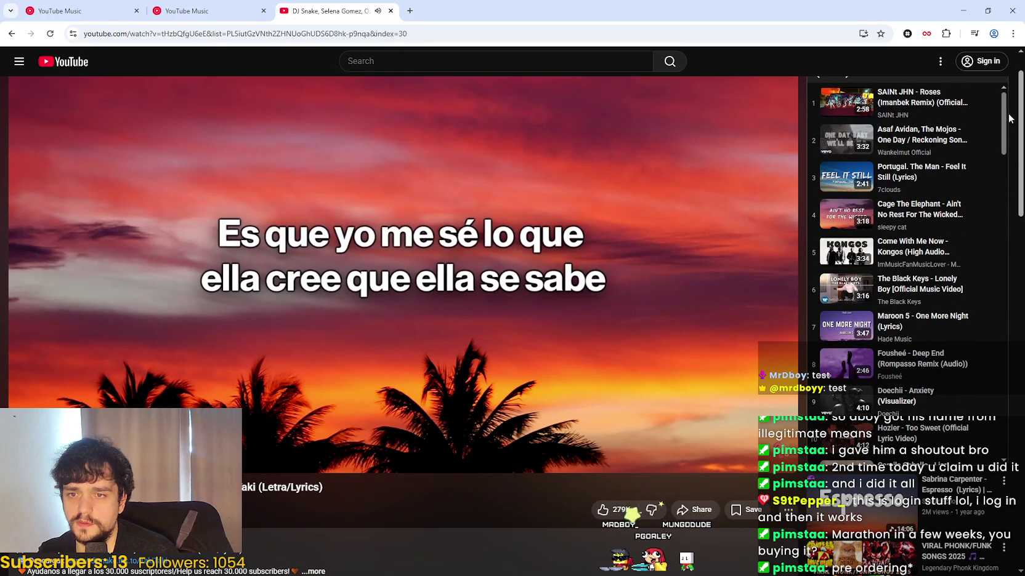
{"action": "left_click_drag", "start_coordinate": [1009, 118], "coordinate": [1017, 392]}
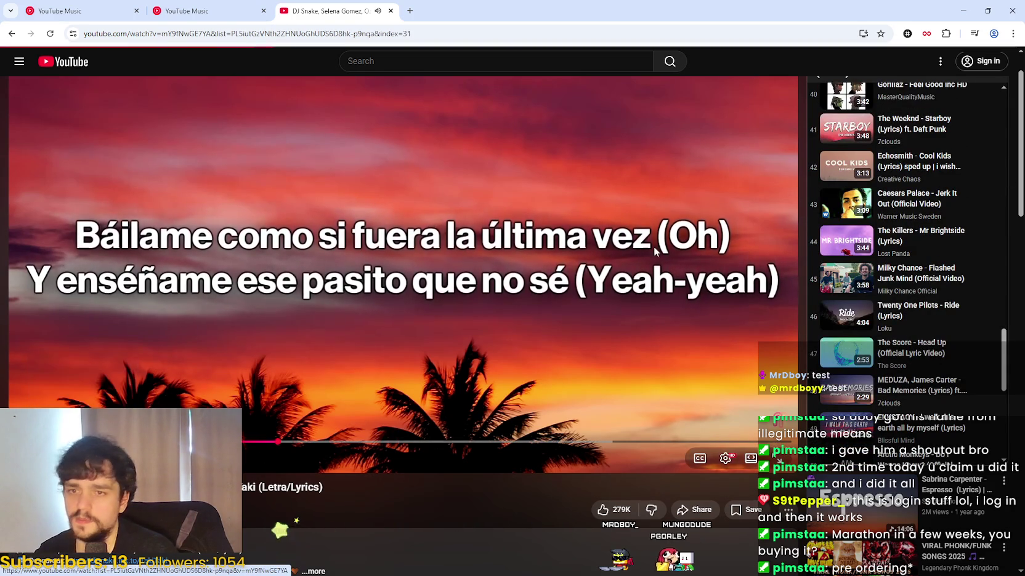
{"action": "left_click", "coordinate": [58, 458]}
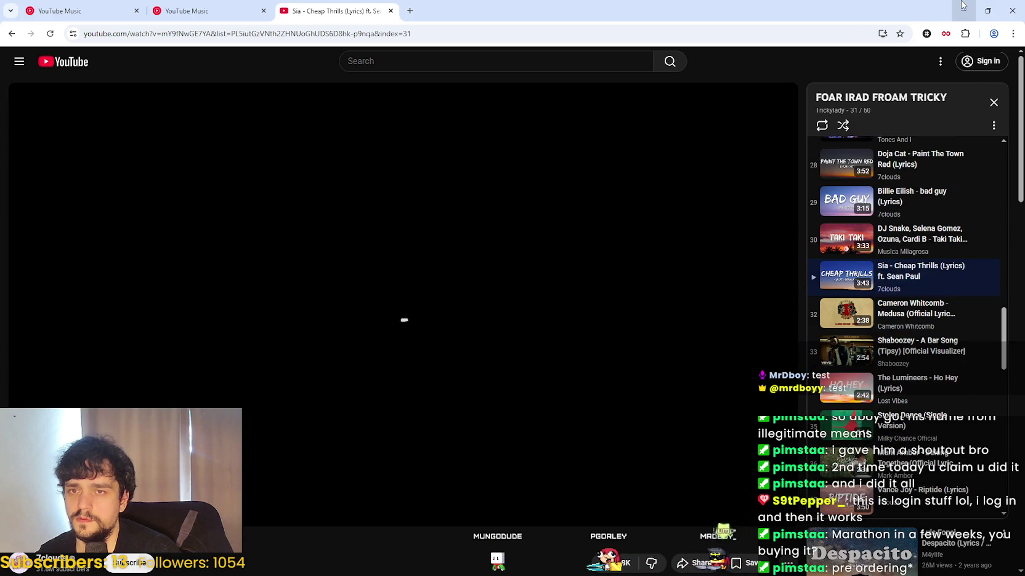
{"action": "key", "text": "alt+Tab"}
- Focus line 800 of data_types.gd, then bring the Steam store front page on top
{"action": "left_click", "coordinate": [680, 211]}
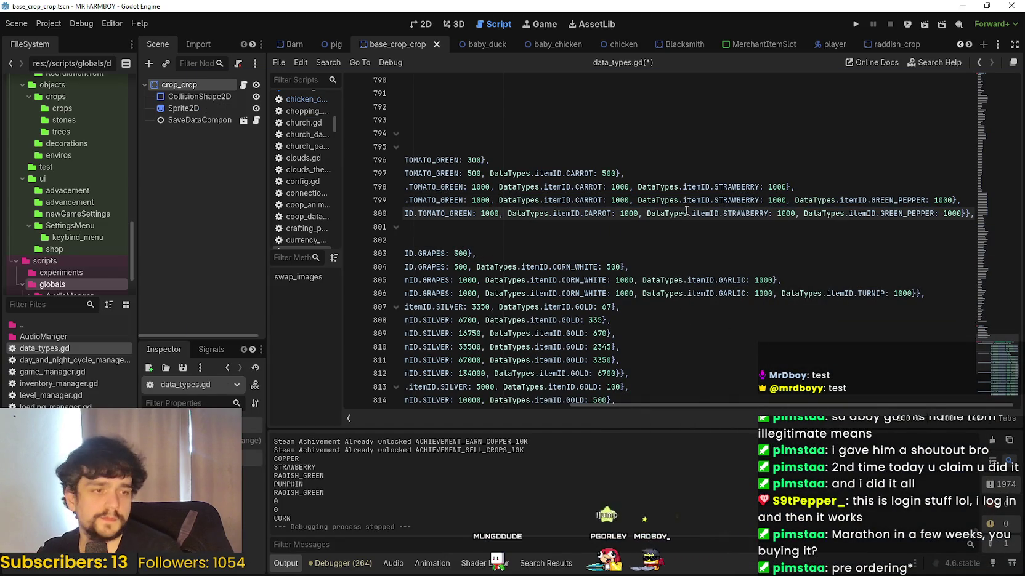
{"action": "mouse_move", "coordinate": [686, 210]}
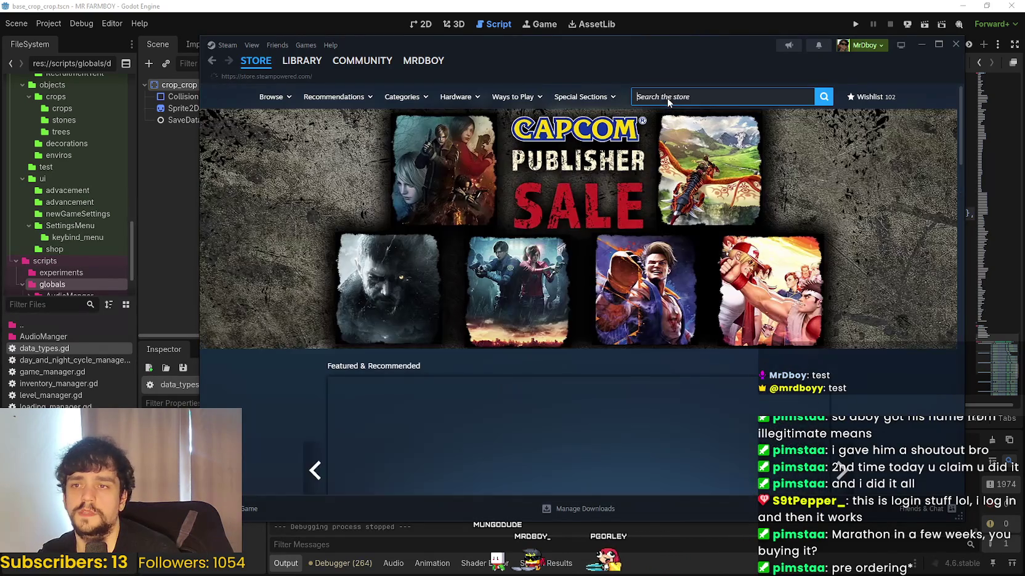
{"action": "left_click", "coordinate": [667, 98]}
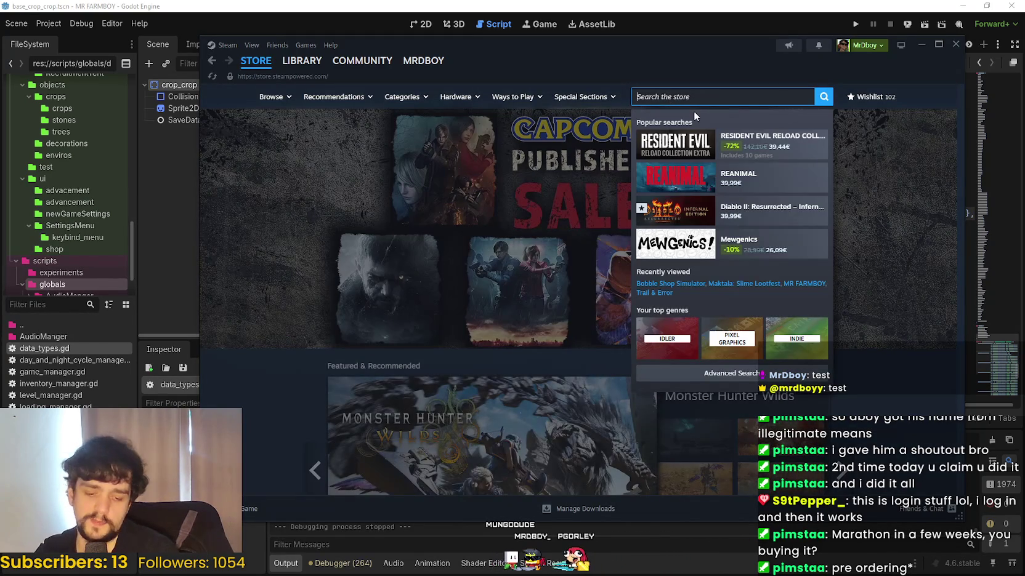
- Search the Steam store for 'Marathon' and open its store page
{"action": "type", "text": "MAH"}
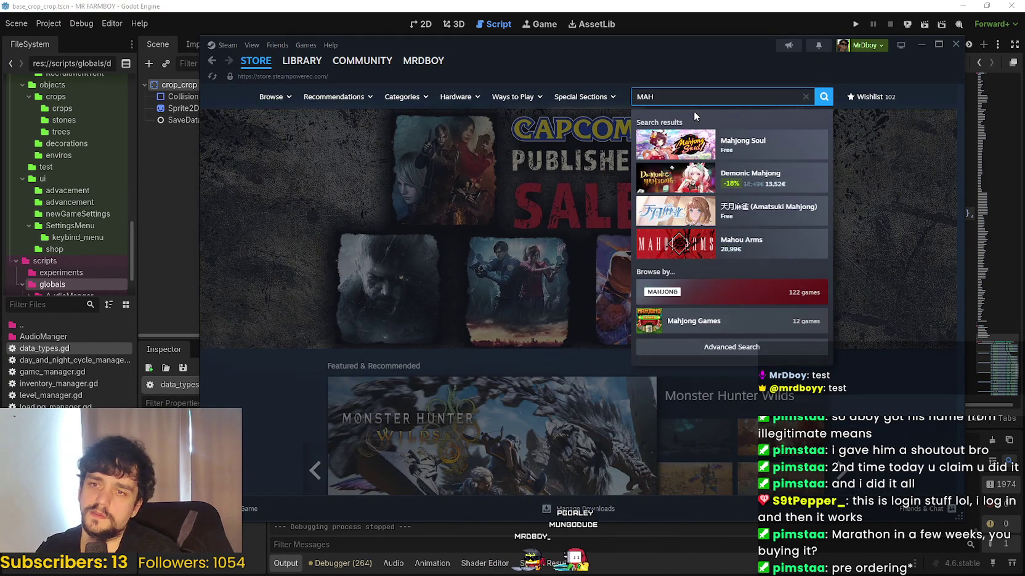
{"action": "key", "text": "BackSpace"}
{"action": "type", "text": "RA"}
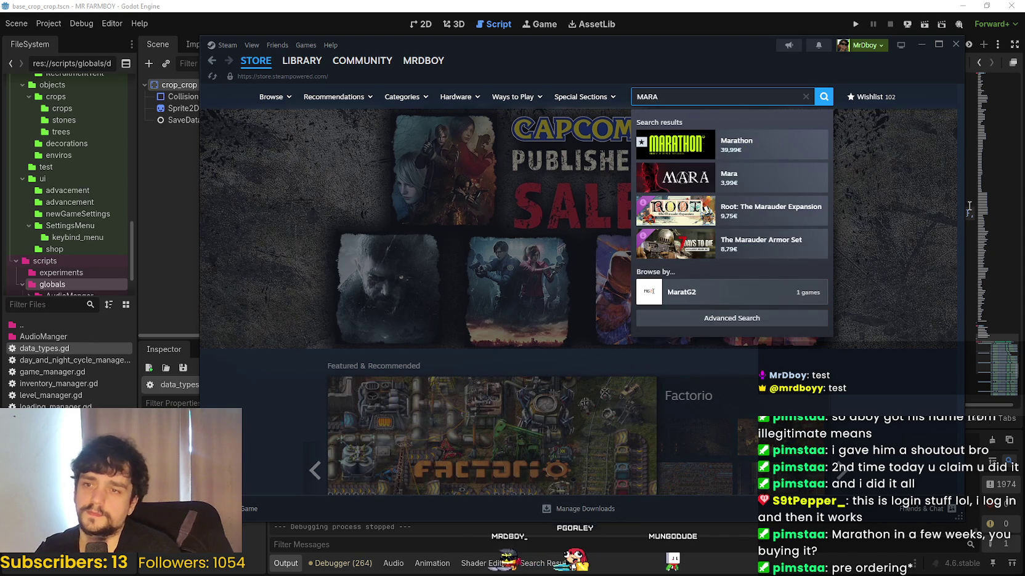
{"action": "left_click", "coordinate": [805, 148]}
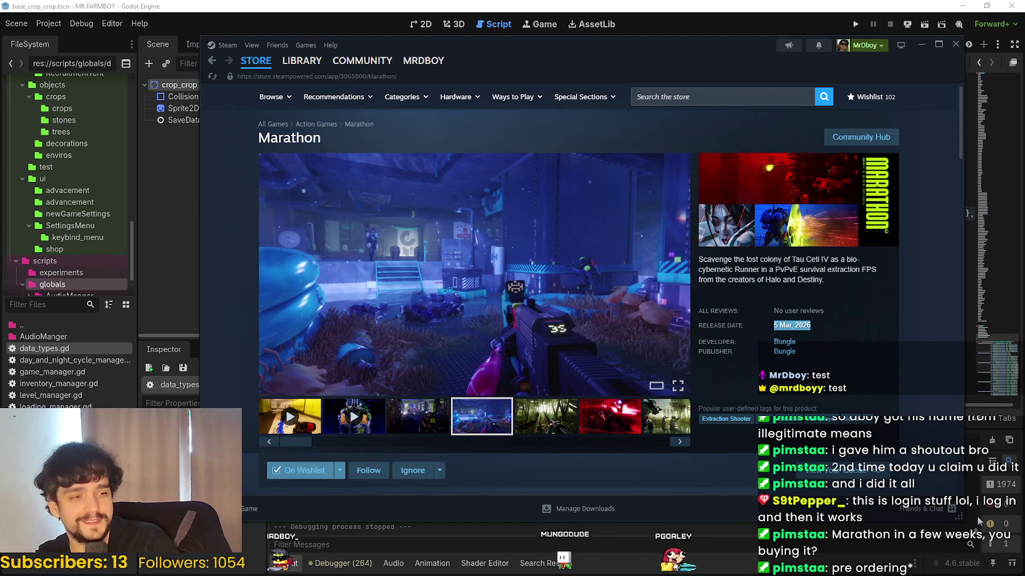
{"action": "scroll", "coordinate": [561, 390], "scroll_direction": "down", "scroll_amount": 3}
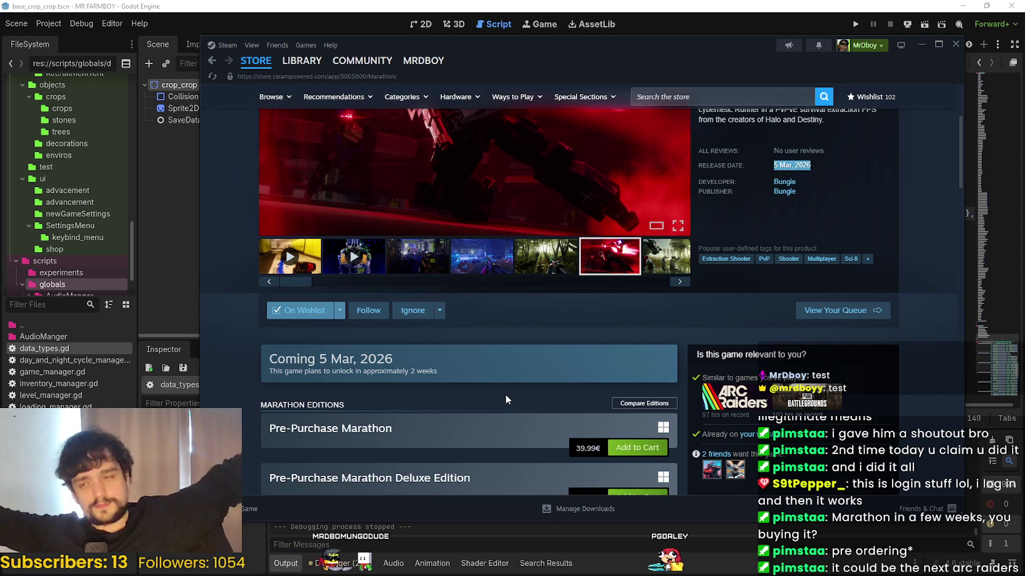
- Expand Marathon's full About This Game description and read through it
{"action": "scroll", "coordinate": [562, 370], "scroll_direction": "down", "scroll_amount": 4}
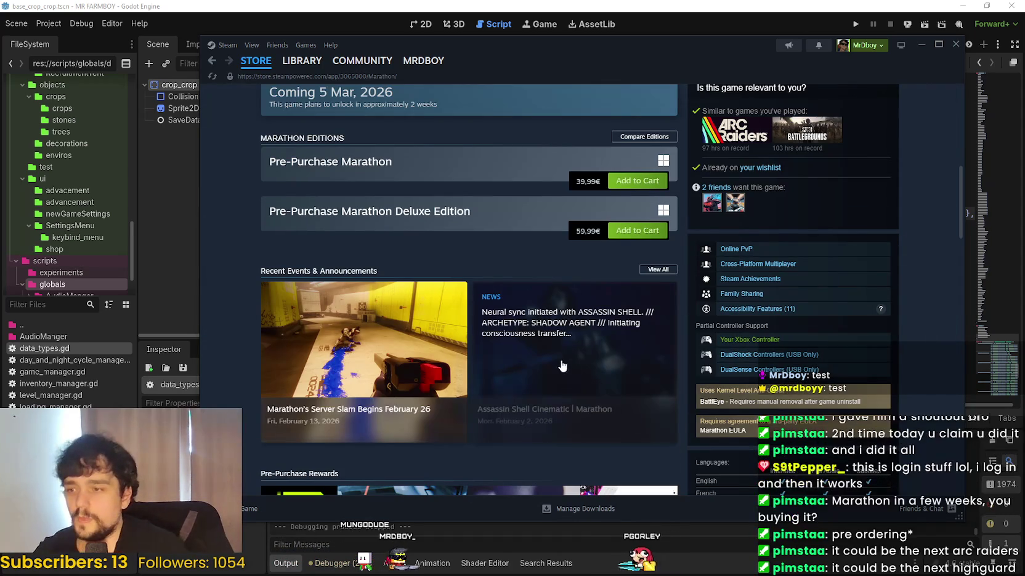
{"action": "scroll", "coordinate": [642, 423], "scroll_direction": "down", "scroll_amount": 2}
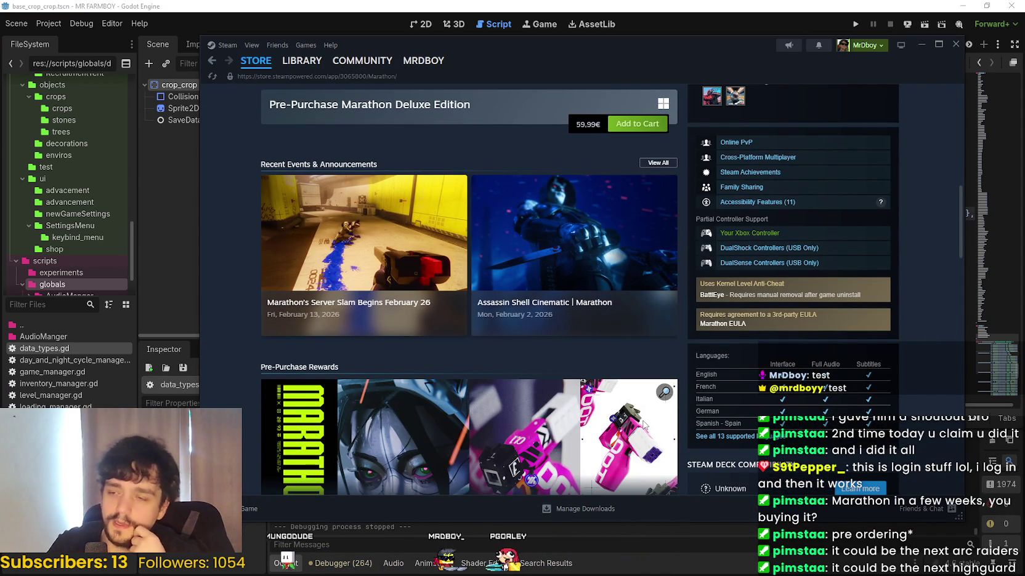
{"action": "scroll", "coordinate": [622, 428], "scroll_direction": "down", "scroll_amount": 5}
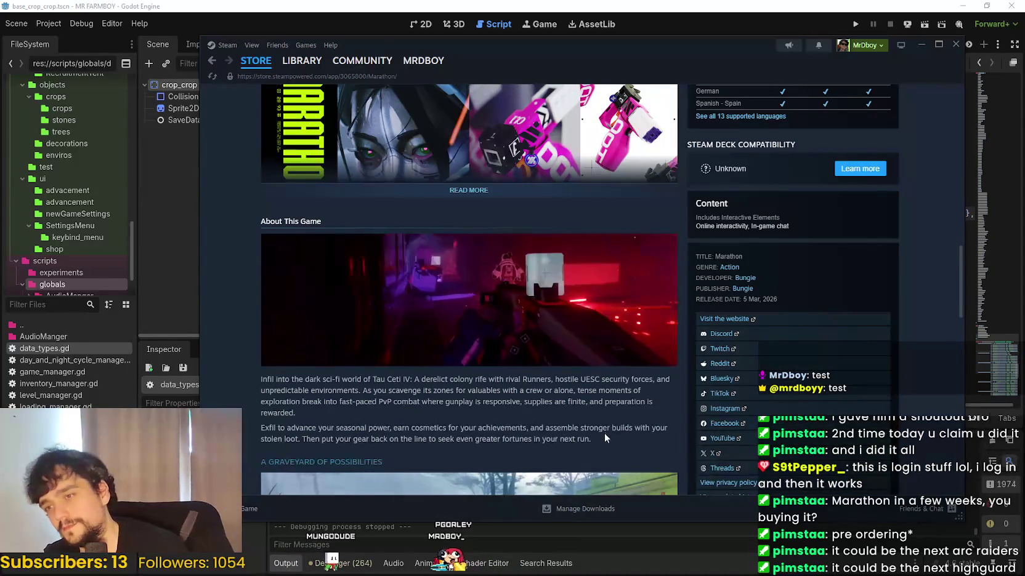
{"action": "scroll", "coordinate": [605, 431], "scroll_direction": "down", "scroll_amount": 4}
{"action": "left_click", "coordinate": [525, 445]}
{"action": "scroll", "coordinate": [543, 434], "scroll_direction": "down", "scroll_amount": 3}
{"action": "scroll", "coordinate": [542, 431], "scroll_direction": "down", "scroll_amount": 4}
{"action": "scroll", "coordinate": [538, 424], "scroll_direction": "down", "scroll_amount": 7}
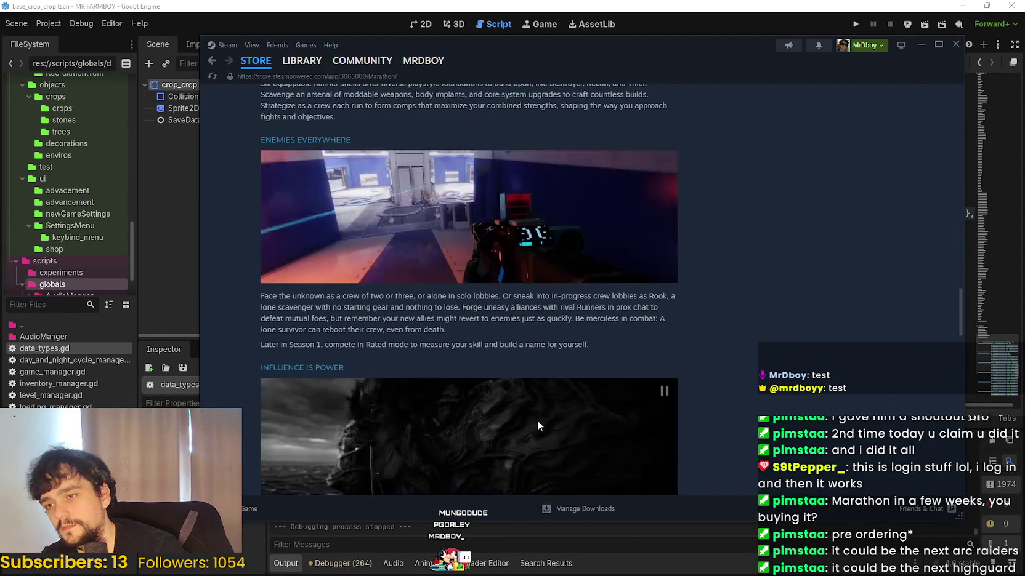
{"action": "scroll", "coordinate": [529, 407], "scroll_direction": "down", "scroll_amount": 3}
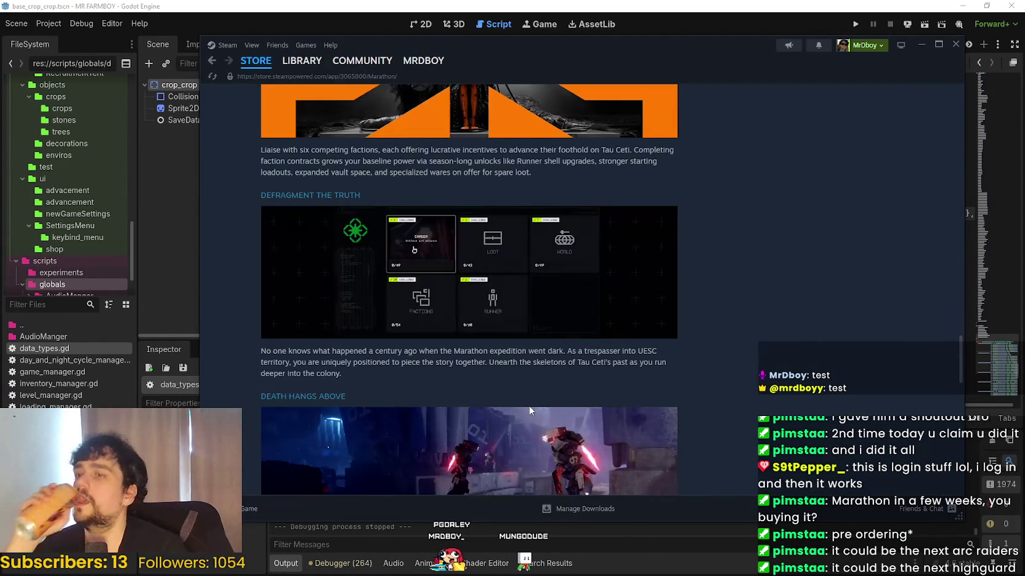
{"action": "scroll", "coordinate": [529, 411], "scroll_direction": "down", "scroll_amount": 6}
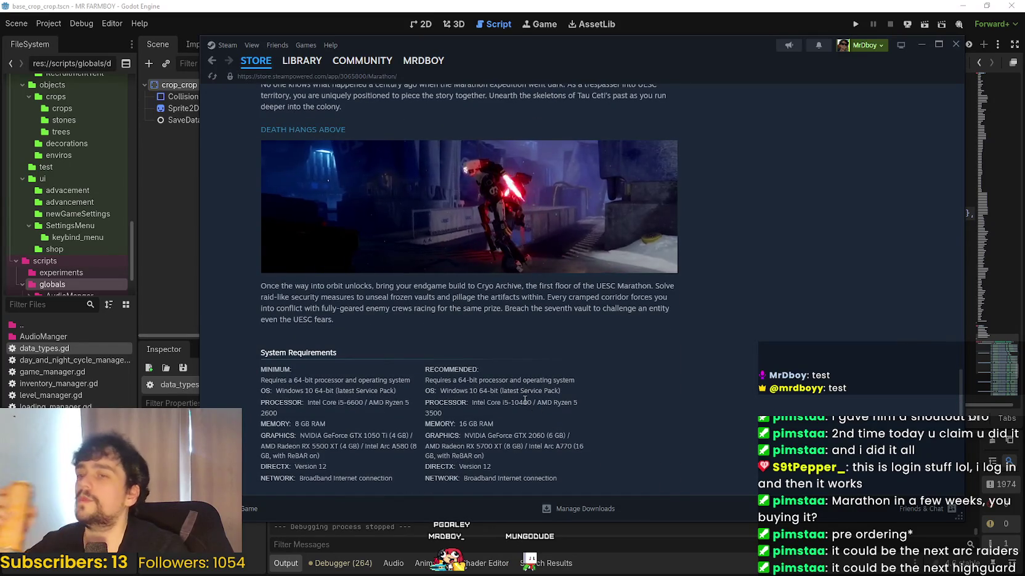
{"action": "scroll", "coordinate": [522, 403], "scroll_direction": "down", "scroll_amount": 3}
{"action": "scroll", "coordinate": [529, 403], "scroll_direction": "up", "scroll_amount": 15}
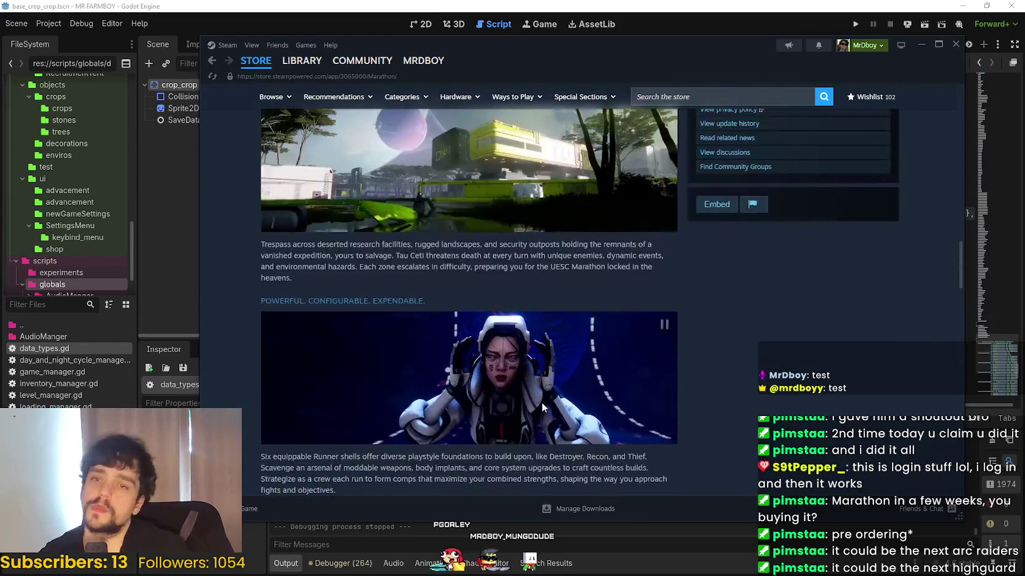
{"action": "scroll", "coordinate": [546, 414], "scroll_direction": "up", "scroll_amount": 7}
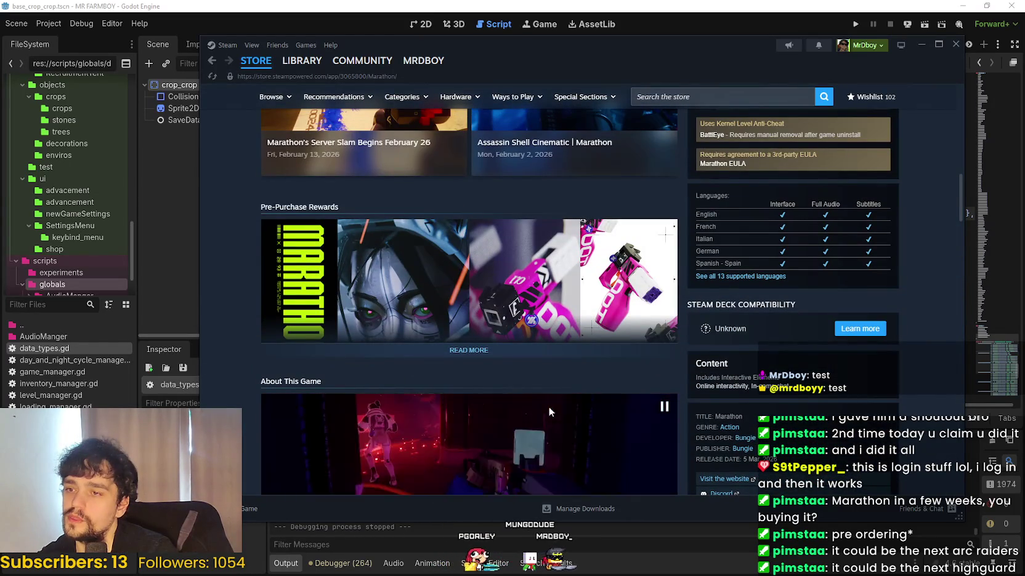
- Expand the Pre-Purchase Rewards list, read it, and scroll back to the top
{"action": "left_click", "coordinate": [469, 351]}
{"action": "scroll", "coordinate": [475, 366], "scroll_direction": "down", "scroll_amount": 5}
{"action": "scroll", "coordinate": [463, 394], "scroll_direction": "up", "scroll_amount": 4}
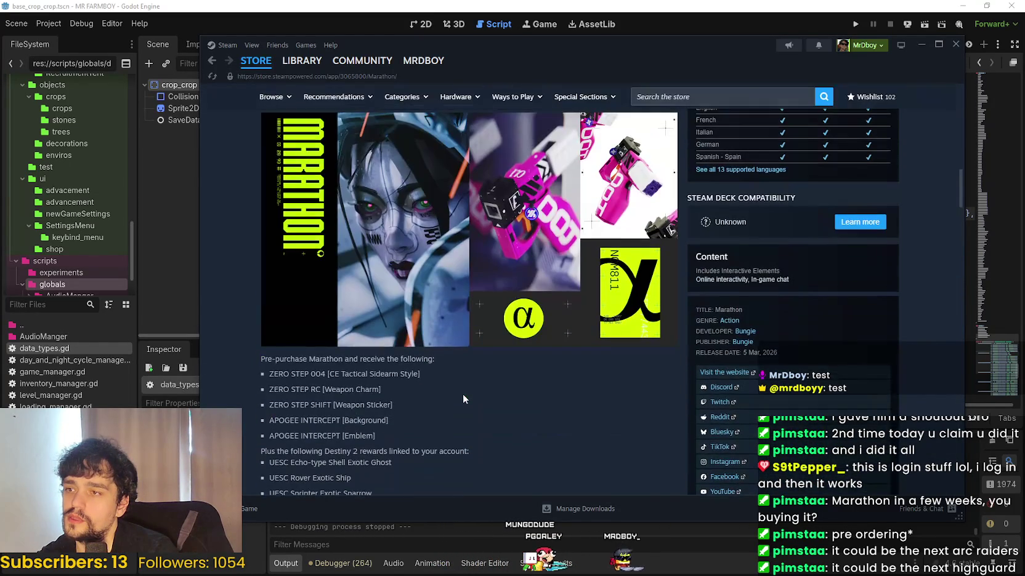
{"action": "scroll", "coordinate": [465, 392], "scroll_direction": "down", "scroll_amount": 10}
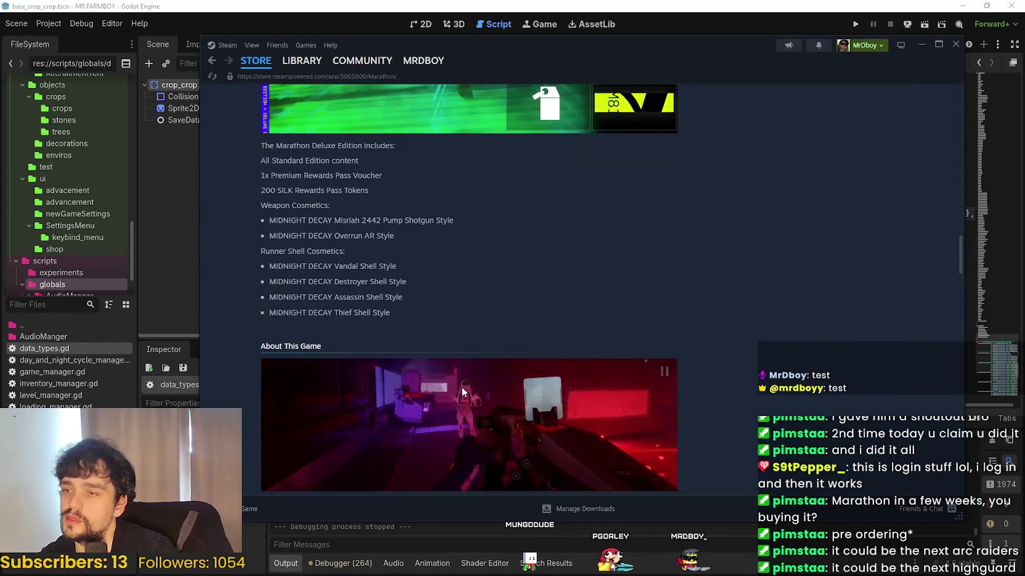
{"action": "scroll", "coordinate": [461, 387], "scroll_direction": "down", "scroll_amount": 4}
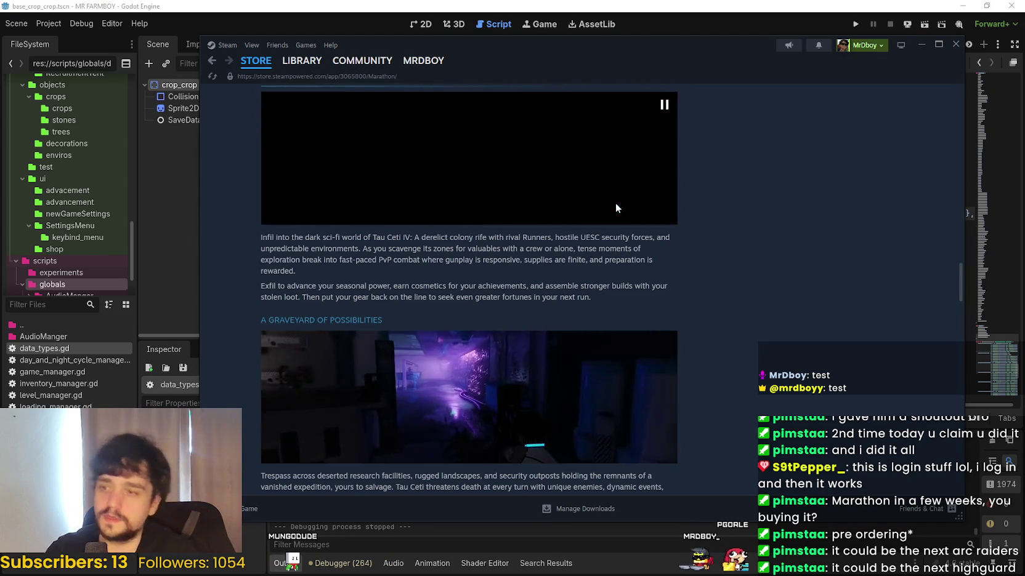
{"action": "scroll", "coordinate": [567, 305], "scroll_direction": "down", "scroll_amount": 2}
{"action": "scroll", "coordinate": [678, 382], "scroll_direction": "down", "scroll_amount": 2}
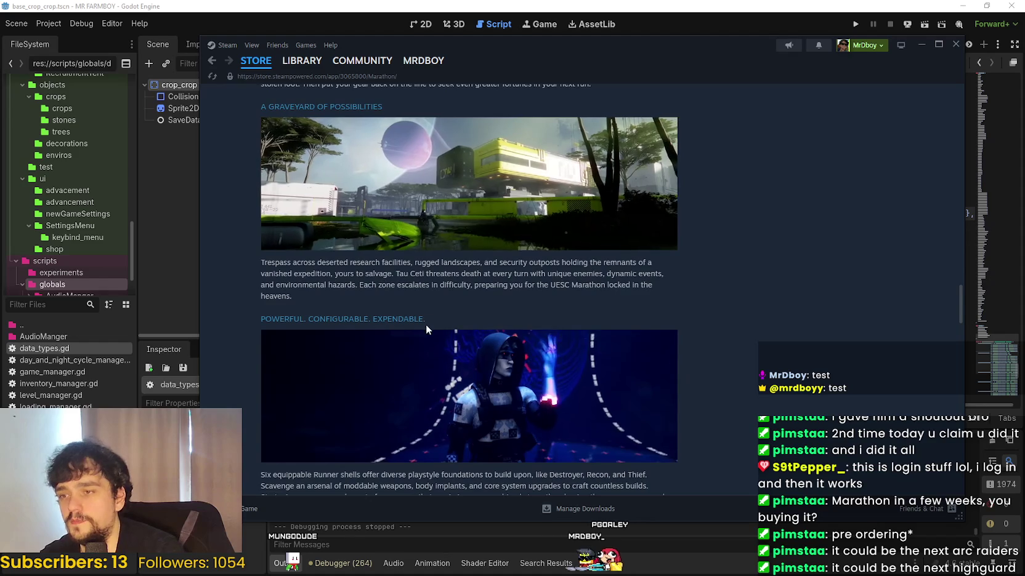
{"action": "left_click_drag", "start_coordinate": [426, 320], "coordinate": [368, 319]}
{"action": "scroll", "coordinate": [692, 366], "scroll_direction": "down", "scroll_amount": 2}
{"action": "left_click", "coordinate": [692, 366]}
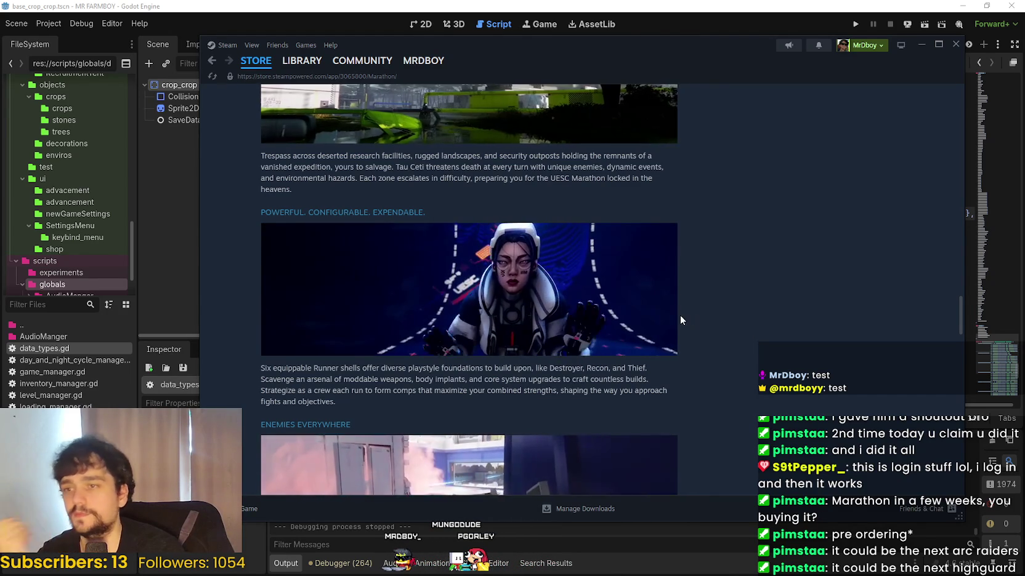
{"action": "scroll", "coordinate": [715, 300], "scroll_direction": "up", "scroll_amount": 10}
{"action": "scroll", "coordinate": [717, 301], "scroll_direction": "up", "scroll_amount": 10}
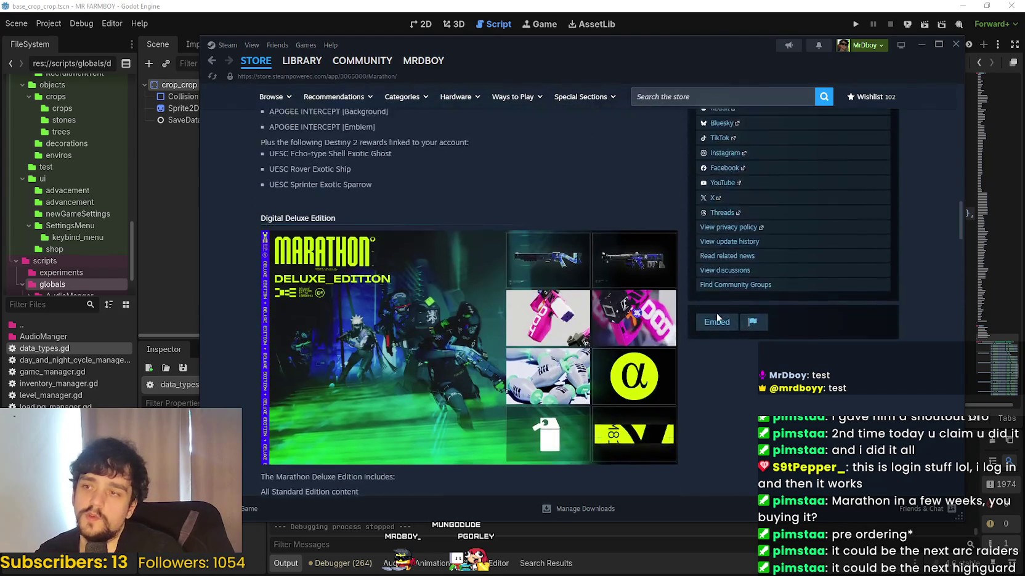
{"action": "scroll", "coordinate": [685, 307], "scroll_direction": "up", "scroll_amount": 5}
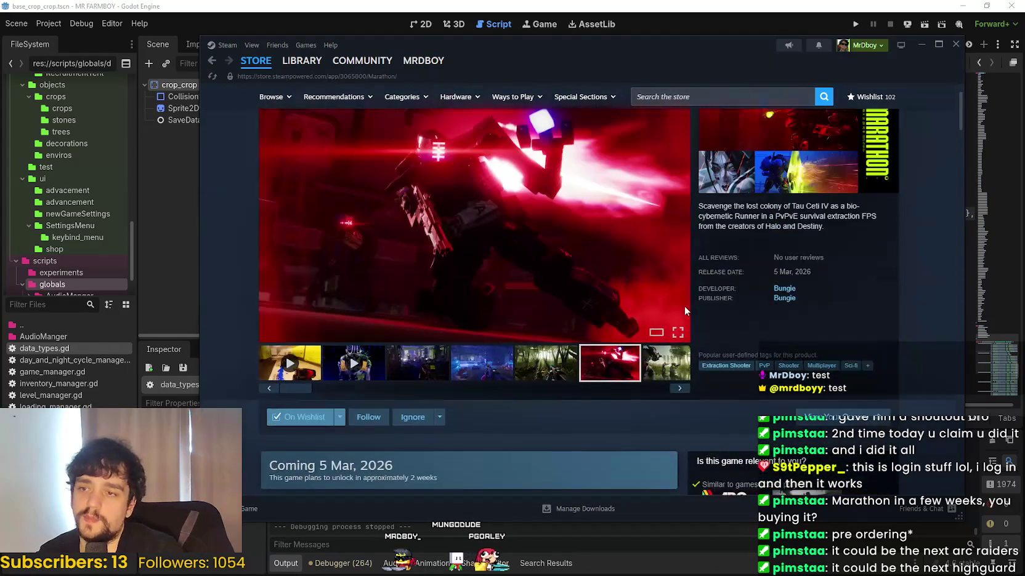
- Browse the Marathon screenshots and start the Vision of Marathon dev diary video
{"action": "left_click", "coordinate": [363, 425]}
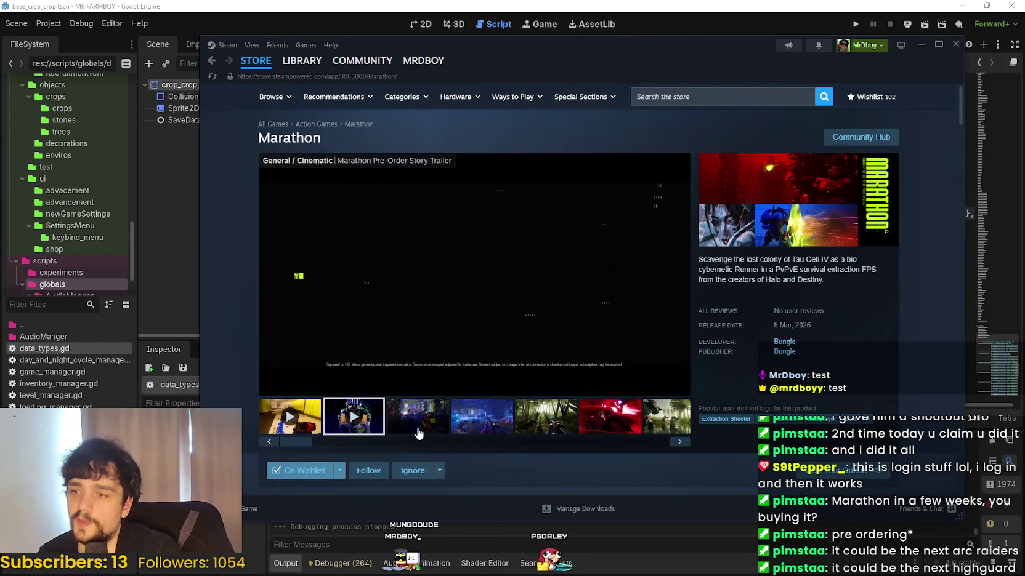
{"action": "left_click", "coordinate": [406, 428]}
{"action": "left_click", "coordinate": [533, 432]}
{"action": "left_click", "coordinate": [609, 416]}
{"action": "left_click", "coordinate": [679, 442]}
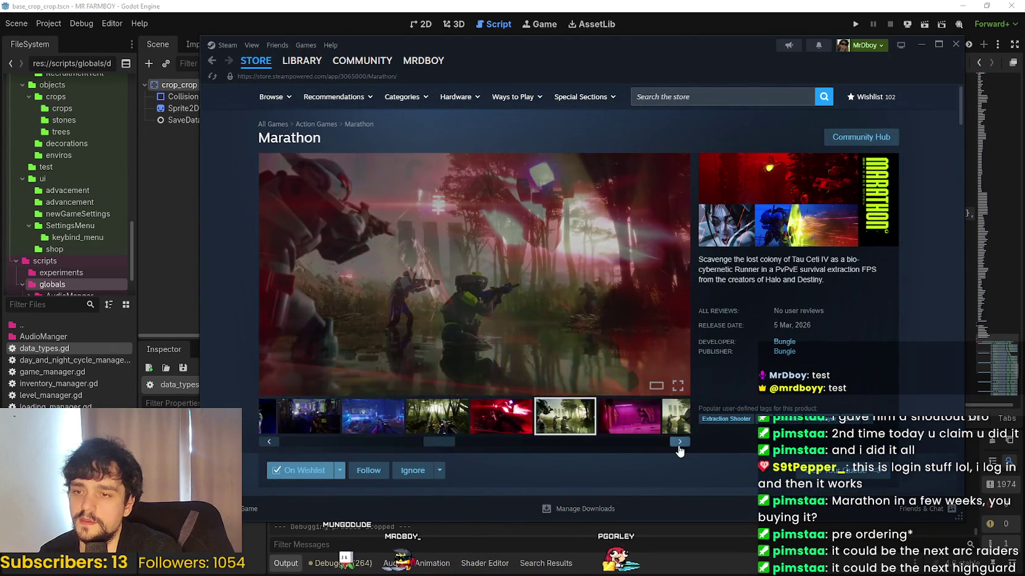
{"action": "left_click", "coordinate": [498, 418]}
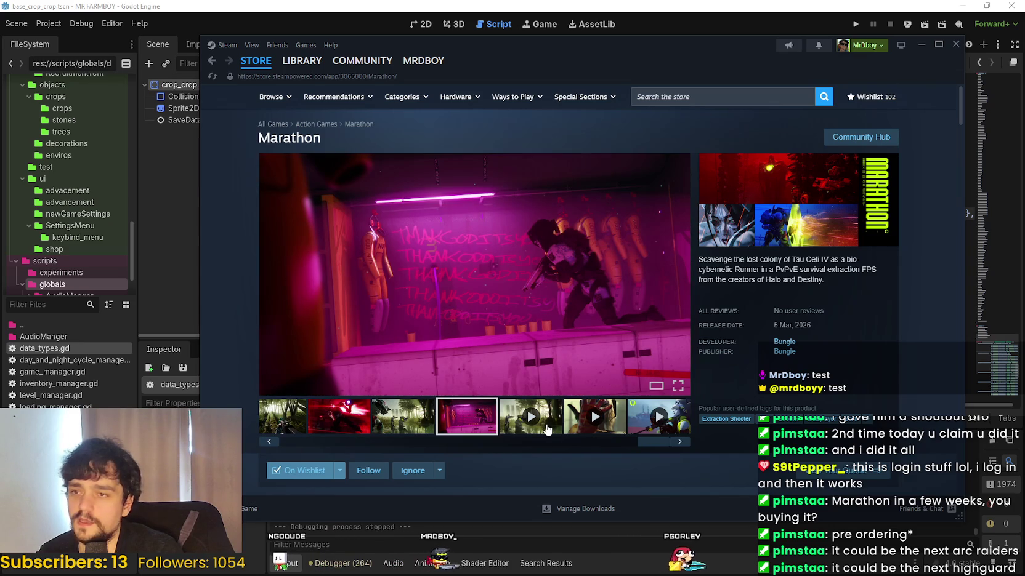
{"action": "left_click", "coordinate": [546, 429]}
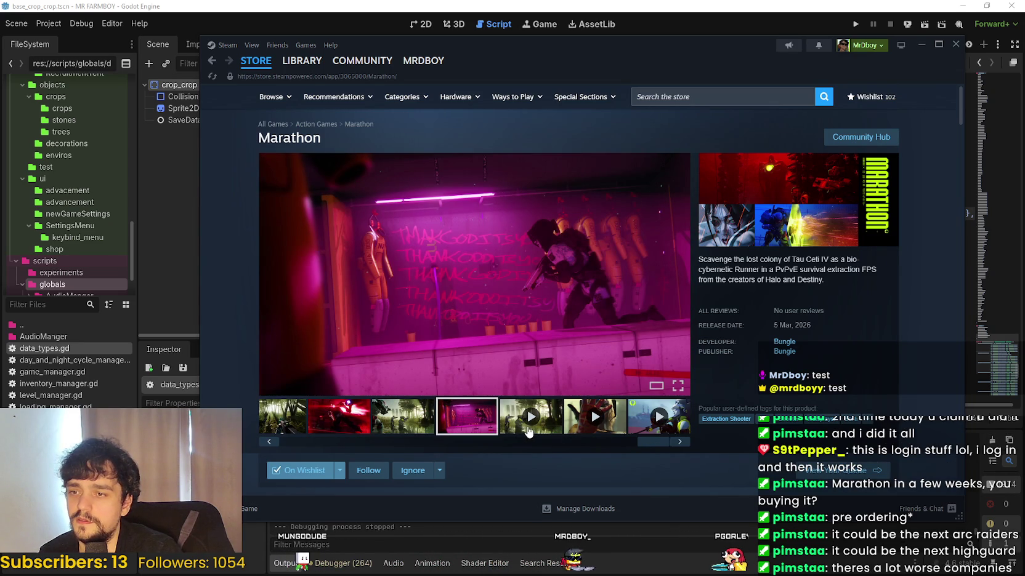
{"action": "left_click", "coordinate": [528, 431]}
- Skip through the dev diary, the next trailer, and the Official Announce Trailer
{"action": "left_click", "coordinate": [398, 372]}
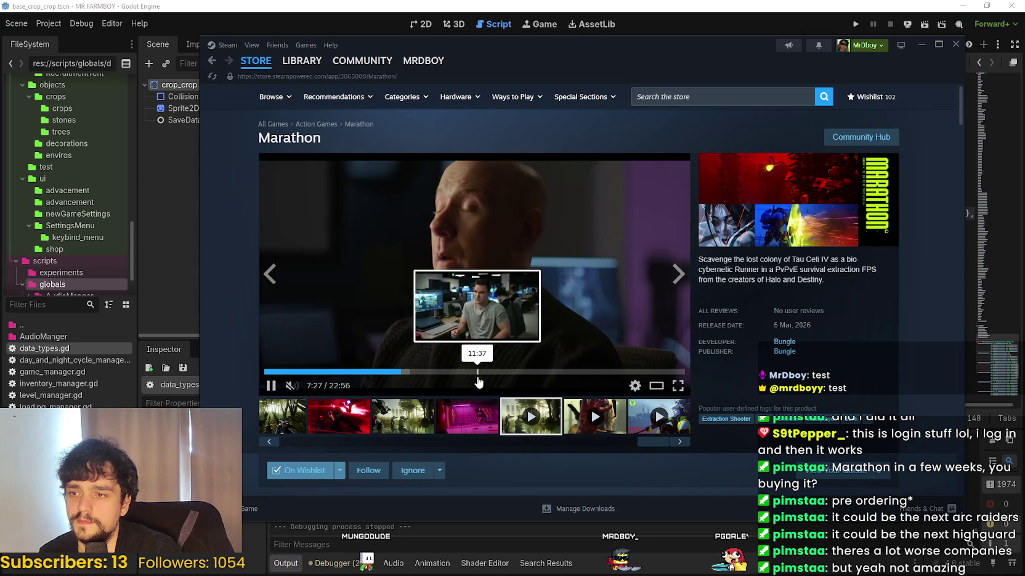
{"action": "left_click", "coordinate": [476, 372]}
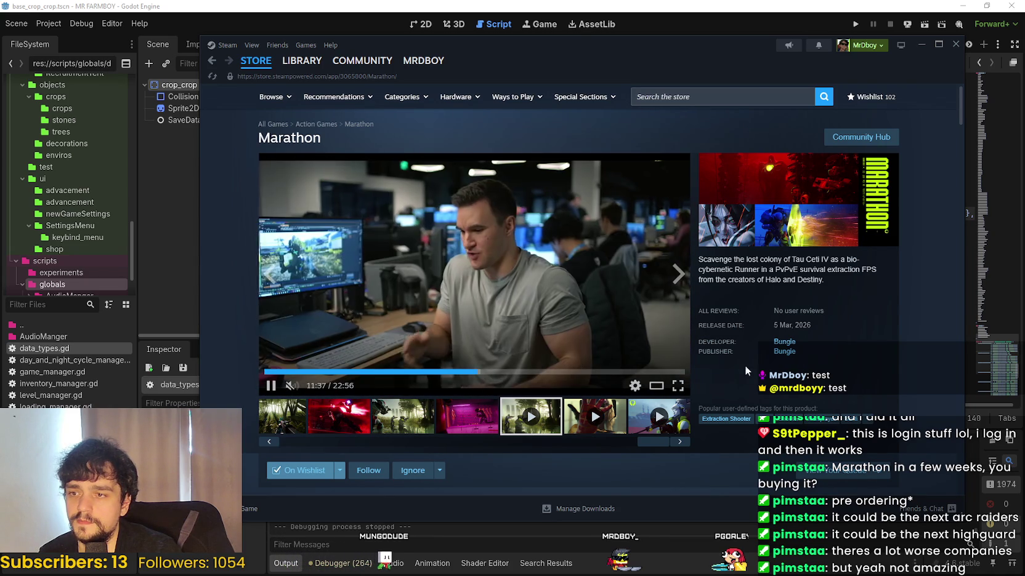
{"action": "left_click", "coordinate": [568, 372]}
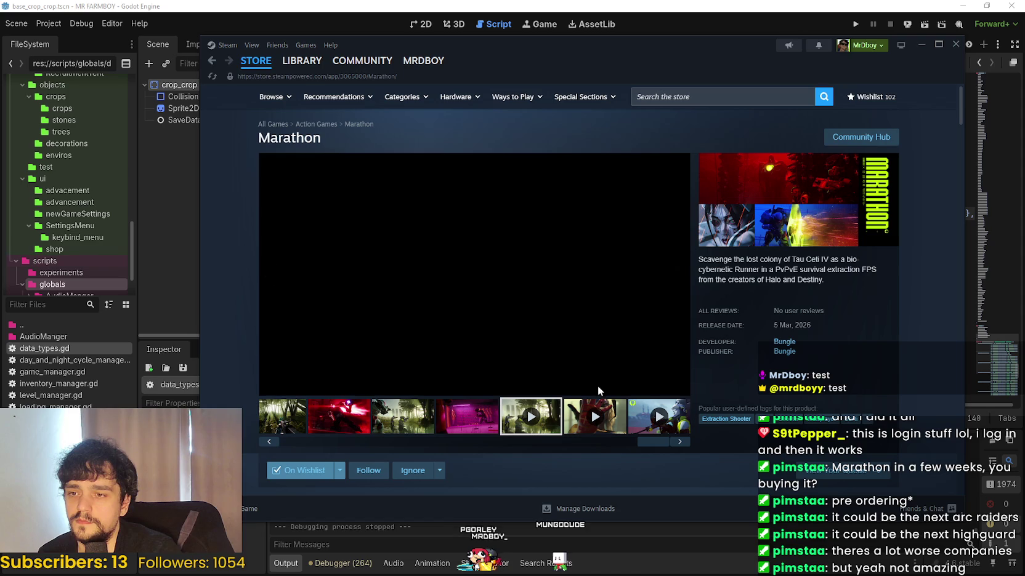
{"action": "left_click", "coordinate": [611, 372]}
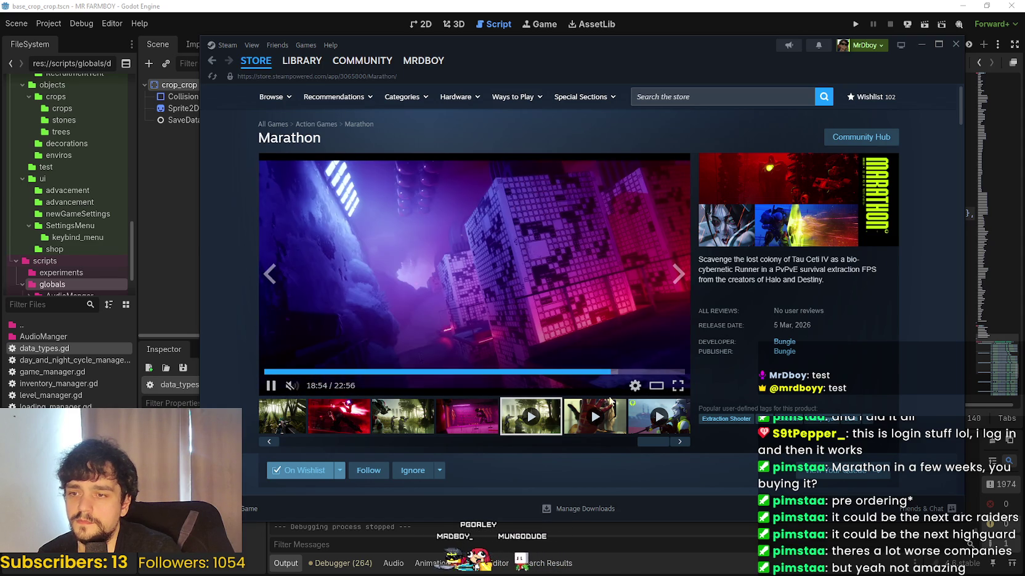
{"action": "left_click", "coordinate": [639, 372]}
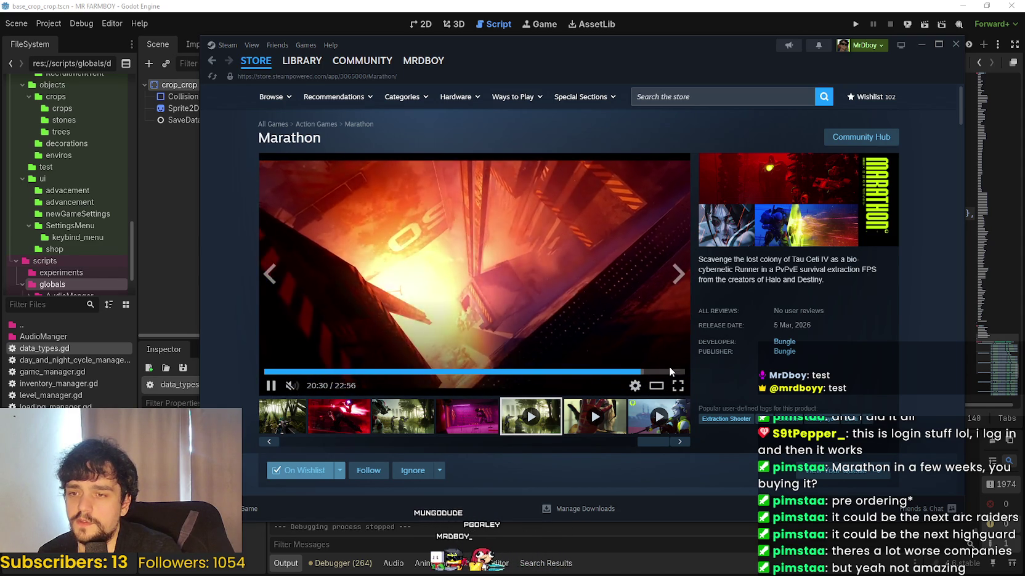
{"action": "left_click", "coordinate": [590, 422]}
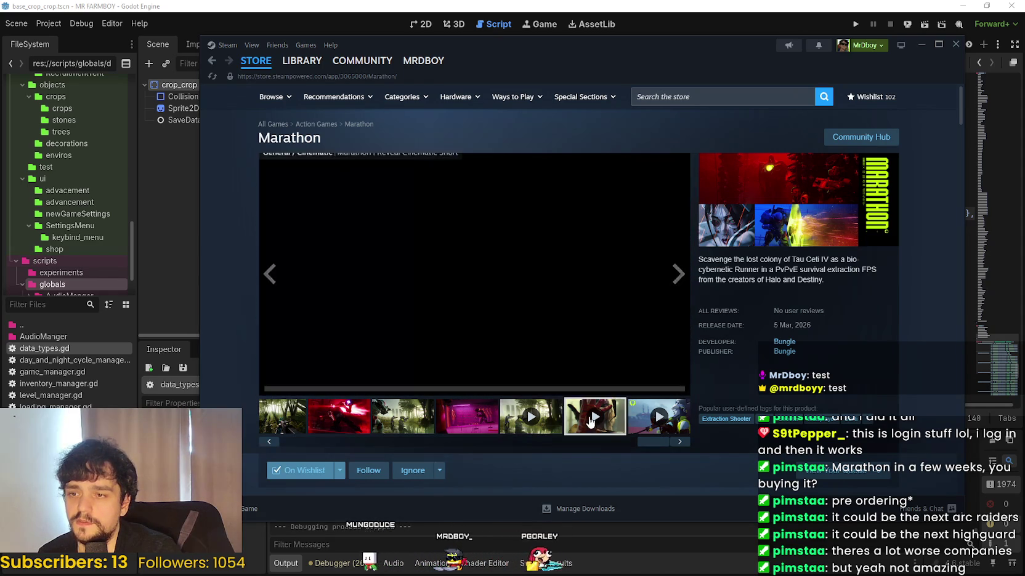
{"action": "left_click", "coordinate": [411, 372]}
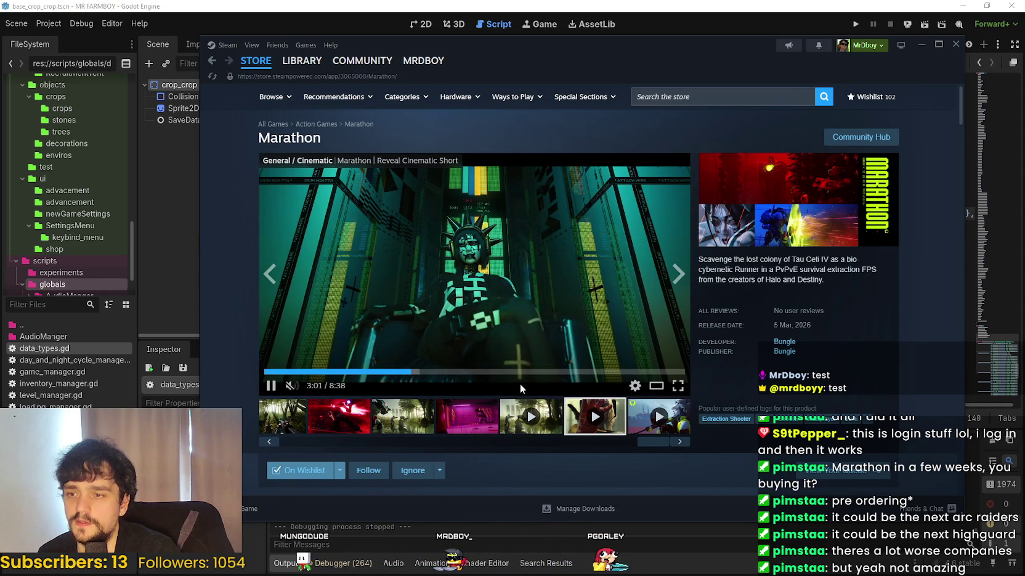
{"action": "left_click", "coordinate": [541, 372]}
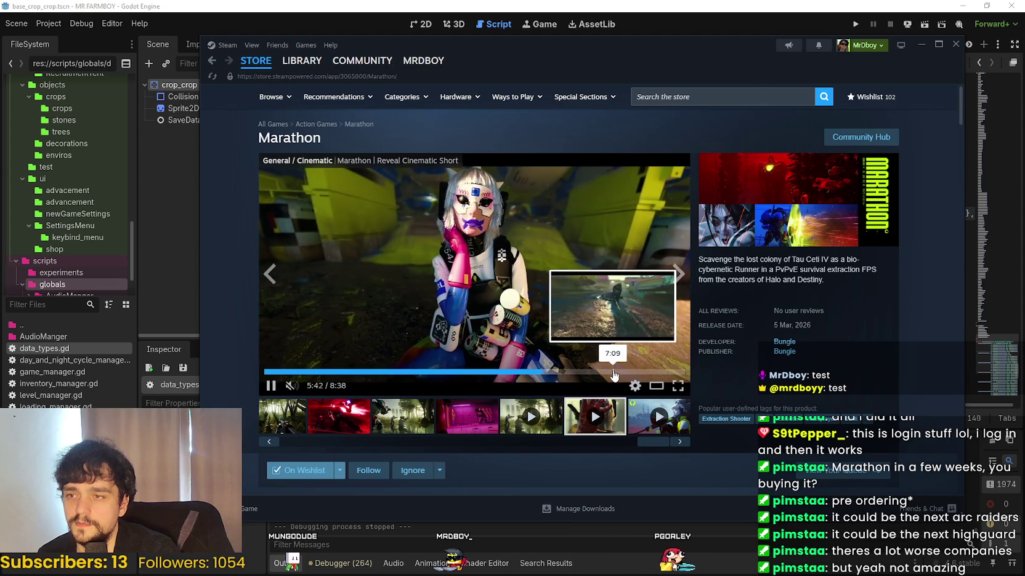
{"action": "left_click", "coordinate": [676, 420]}
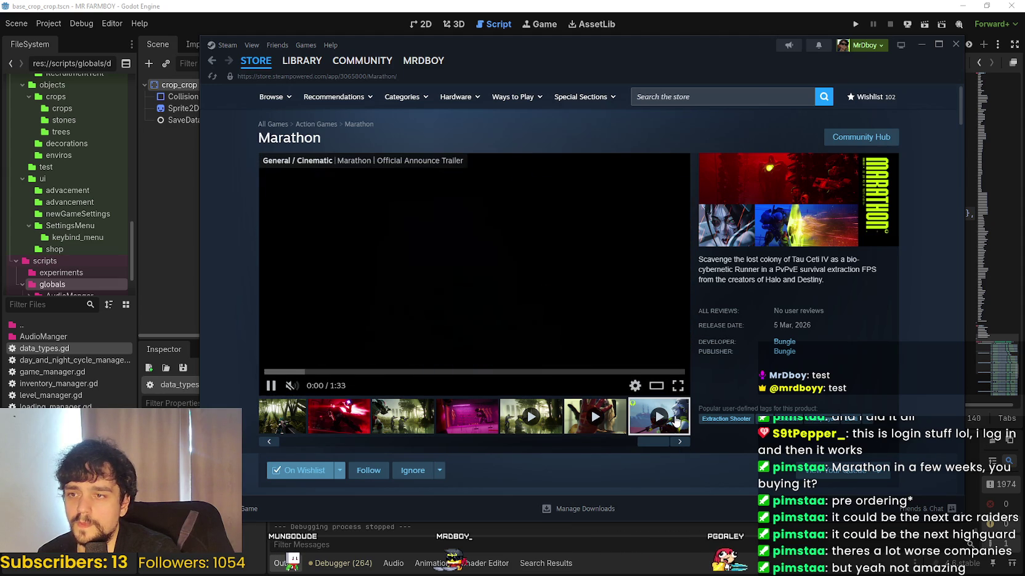
{"action": "left_click", "coordinate": [482, 372]}
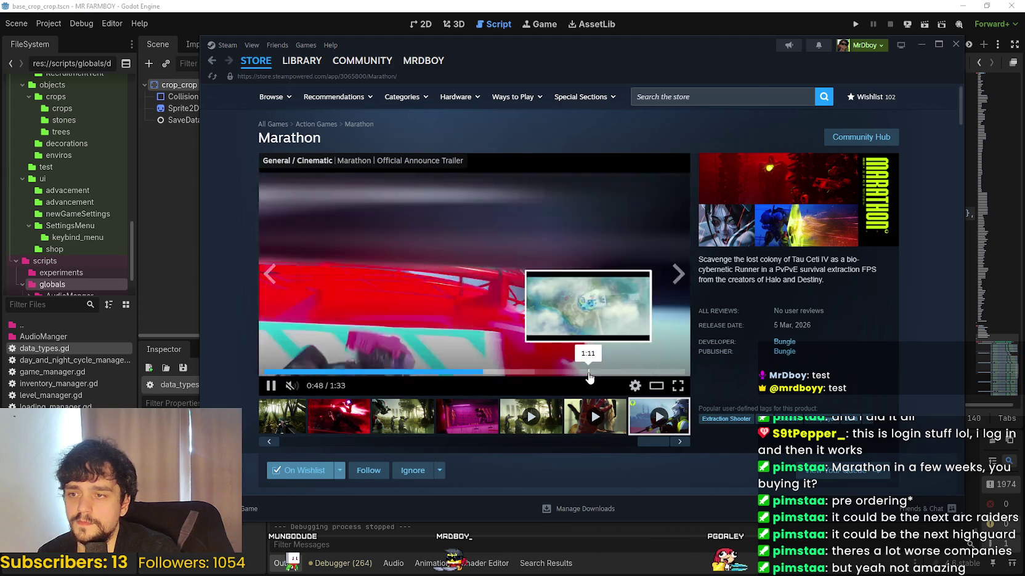
{"action": "left_click", "coordinate": [589, 371]}
- Skim the fifth video and cinematic trailer, then return to the store front page
{"action": "left_click", "coordinate": [525, 408]}
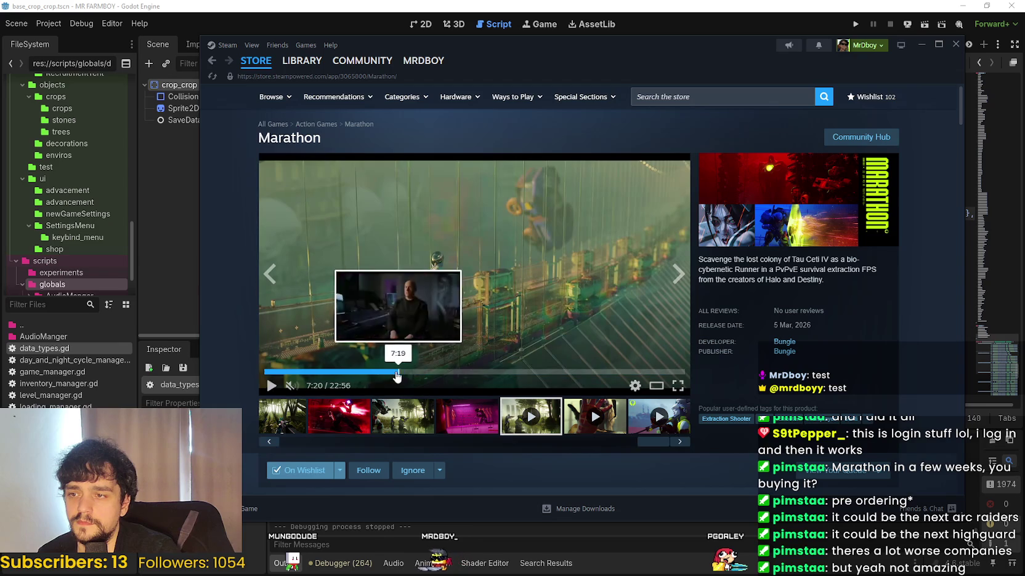
{"action": "left_click", "coordinate": [399, 372]}
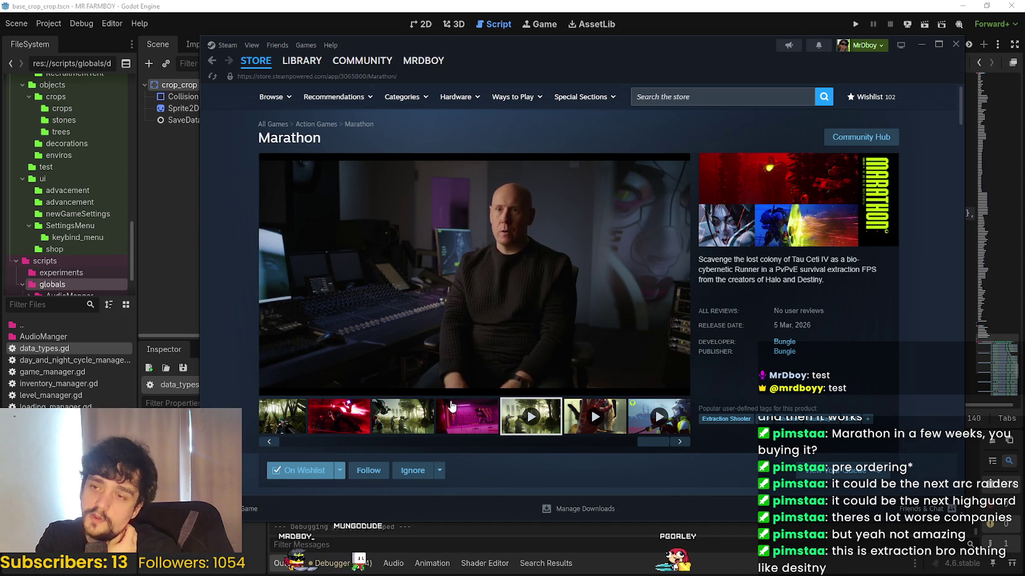
{"action": "mouse_move", "coordinate": [432, 349]}
{"action": "left_click", "coordinate": [472, 371]}
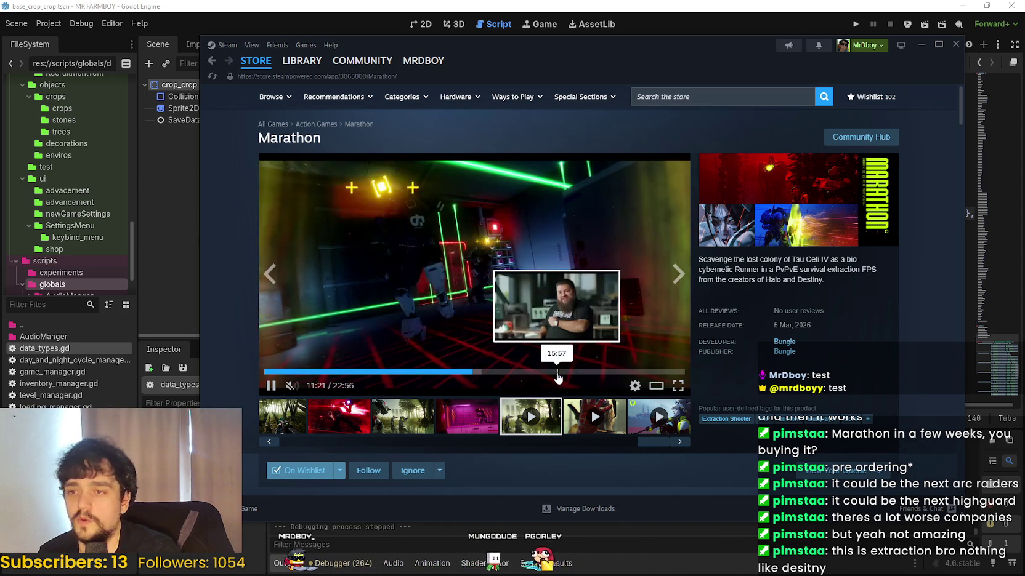
{"action": "left_click", "coordinate": [555, 373]}
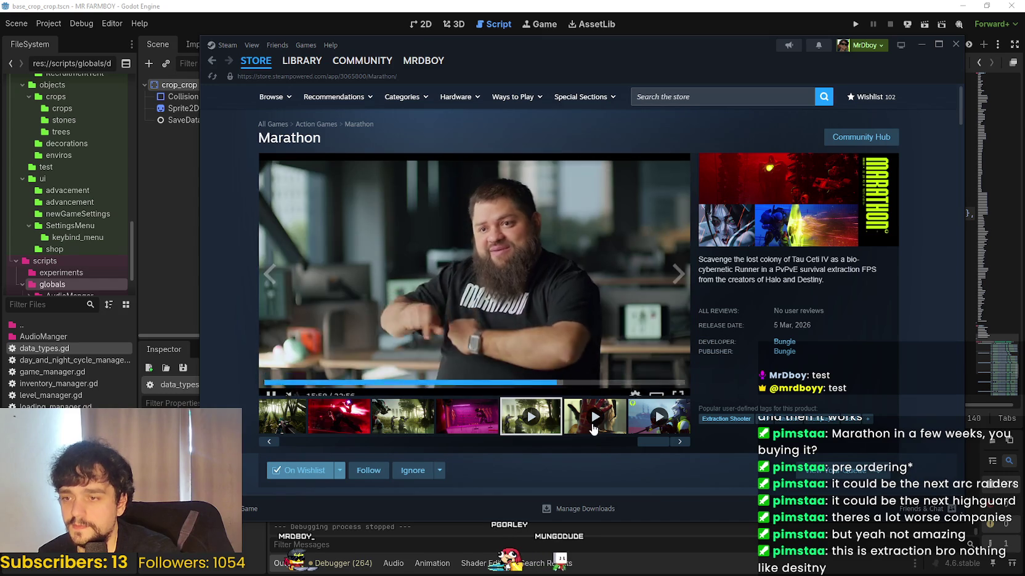
{"action": "left_click", "coordinate": [590, 408]}
{"action": "left_click", "coordinate": [355, 372]}
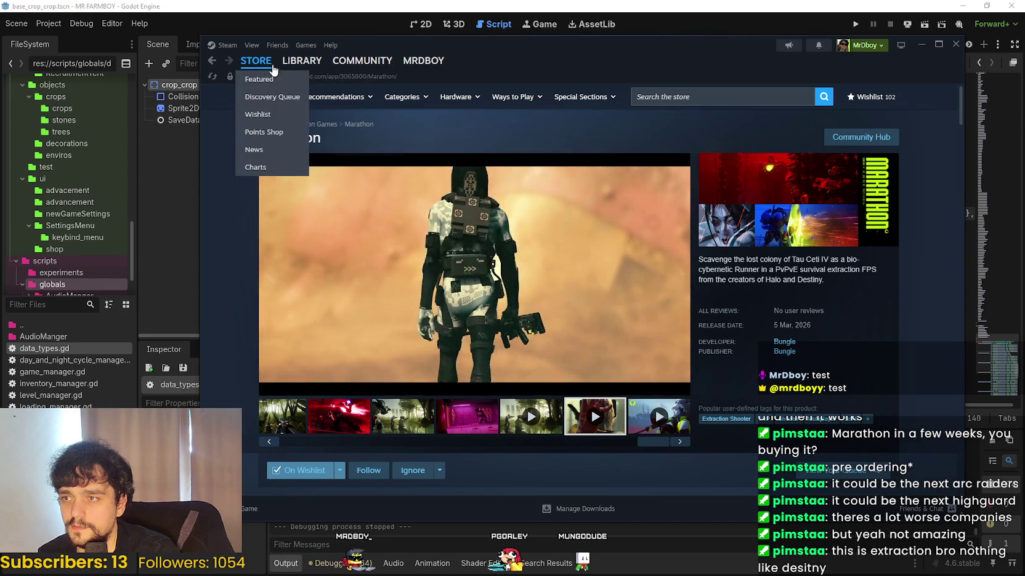
{"action": "left_click", "coordinate": [255, 61]}
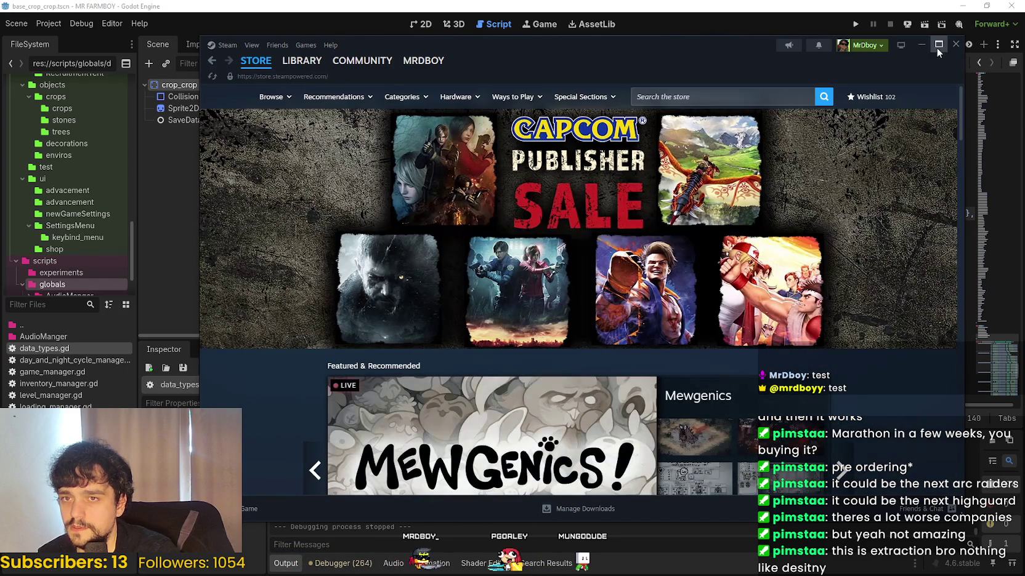
{"action": "left_click", "coordinate": [921, 44]}
- Rename TOMATO_GREEN to TOMATO_GREEN_2 in the tier-5 request on line 800
{"action": "scroll", "coordinate": [725, 222], "scroll_direction": "left", "scroll_amount": 2}
{"action": "left_click", "coordinate": [768, 212]}
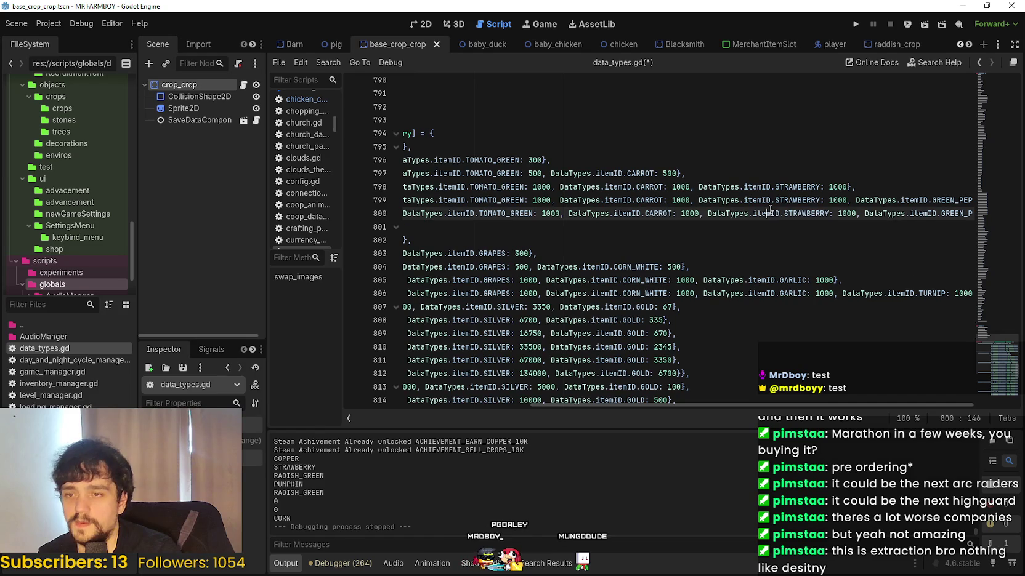
{"action": "mouse_move", "coordinate": [886, 214]}
{"action": "left_mouse_down"}
{"action": "mouse_move", "coordinate": [515, 214]}
{"action": "mouse_move", "coordinate": [654, 200]}
{"action": "left_mouse_up"}
{"action": "left_click", "coordinate": [654, 201]}
{"action": "mouse_move", "coordinate": [846, 200]}
{"action": "left_mouse_down"}
{"action": "mouse_move", "coordinate": [689, 214]}
{"action": "mouse_move", "coordinate": [720, 187]}
{"action": "mouse_move", "coordinate": [902, 187]}
{"action": "mouse_move", "coordinate": [866, 200]}
{"action": "mouse_move", "coordinate": [985, 195]}
{"action": "left_mouse_up"}
{"action": "left_click", "coordinate": [942, 200]}
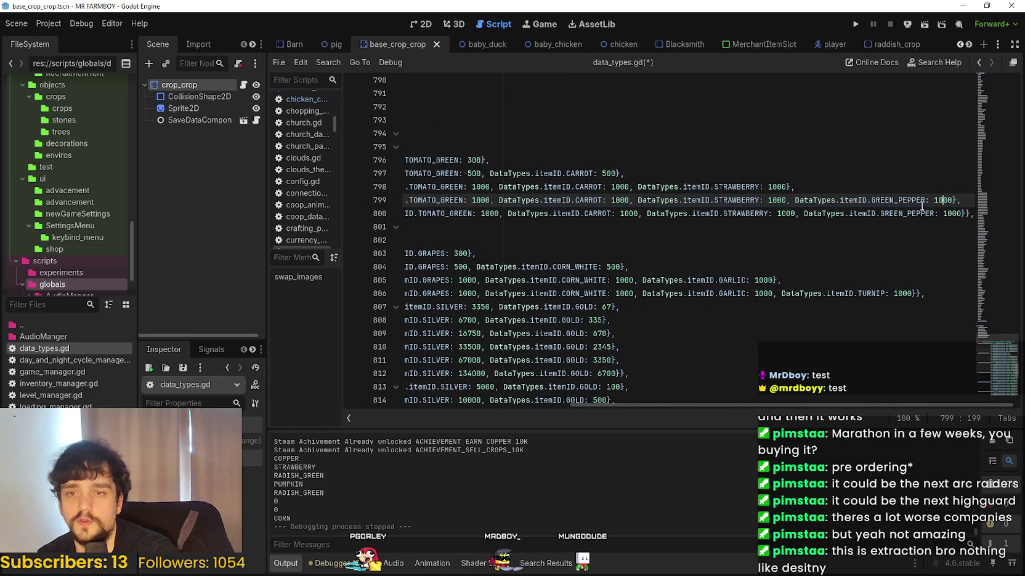
{"action": "left_click_drag", "start_coordinate": [608, 214], "coordinate": [394, 200]}
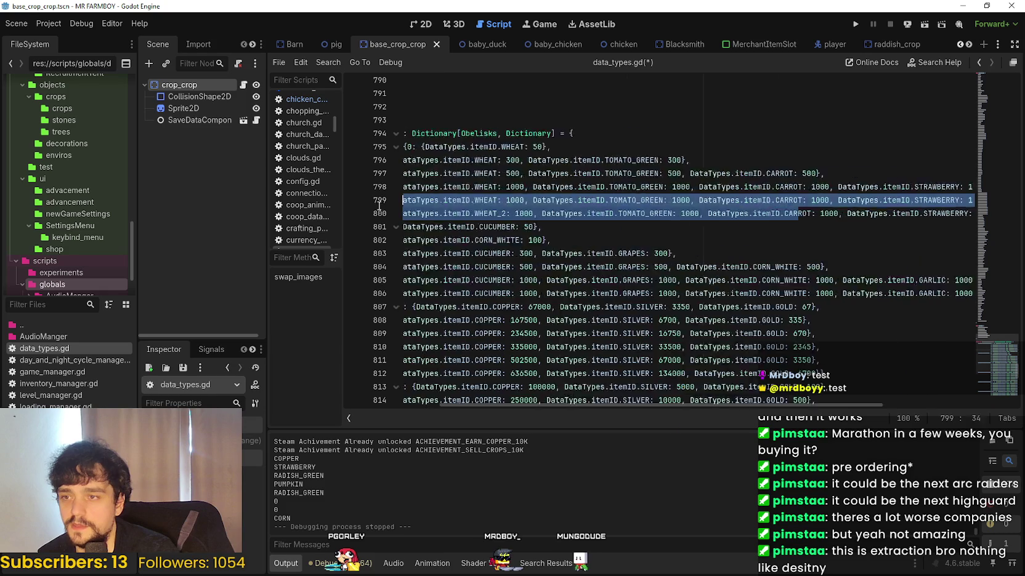
{"action": "left_click", "coordinate": [689, 227]}
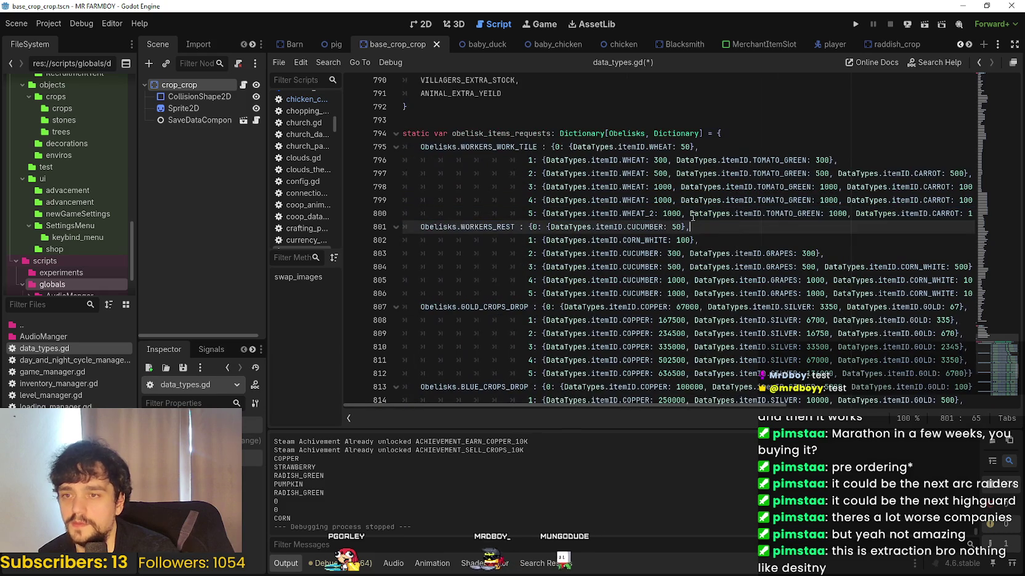
{"action": "left_click", "coordinate": [823, 213]}
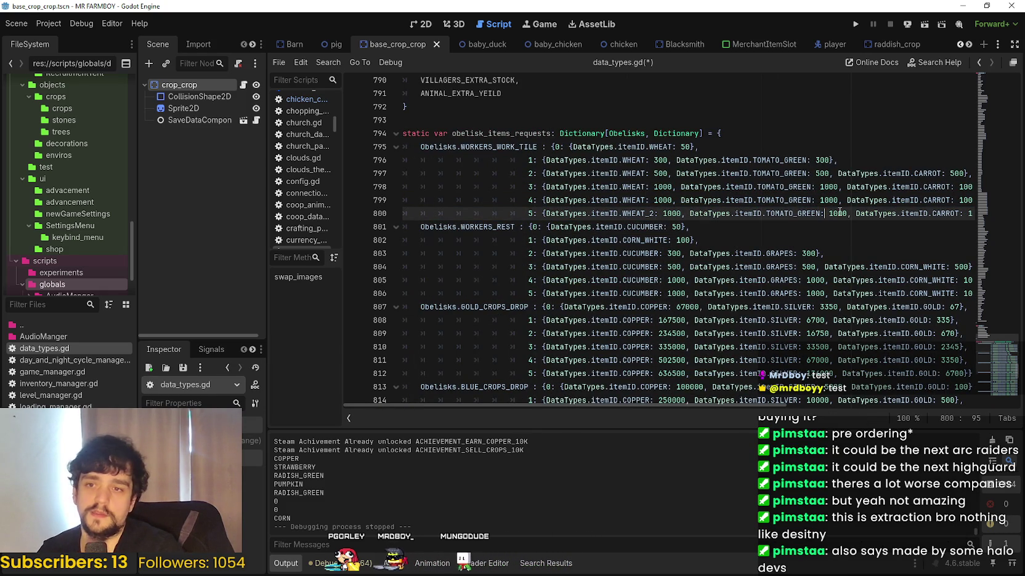
{"action": "type", "text": "_2"}
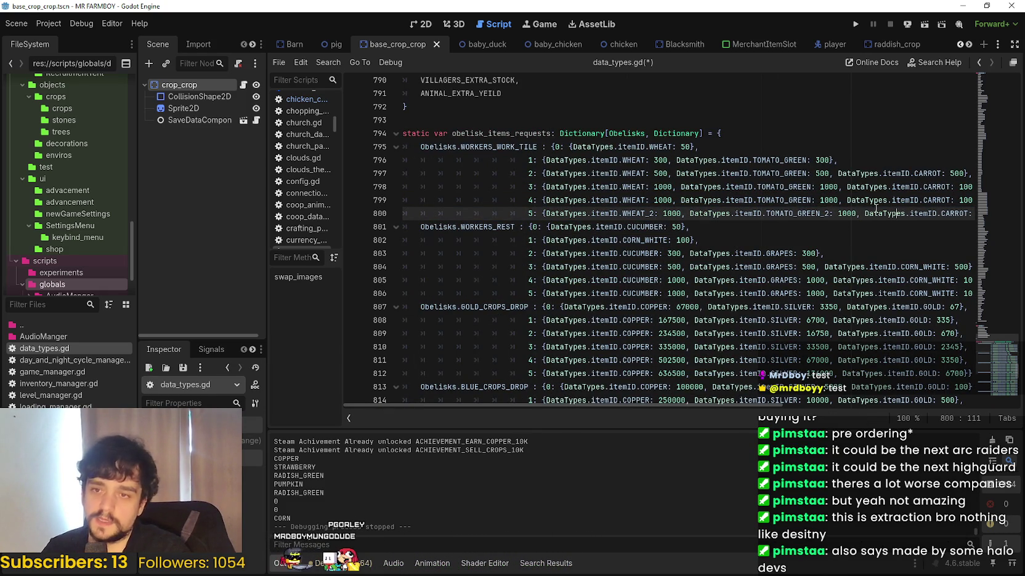
- Change CARROT, STRAWBERRY and GREEN_PEPPER on line 800 to CARROT_2, STRAWBERRY_2 and GREEN_PEPPER_2
{"action": "left_click", "coordinate": [980, 225]}
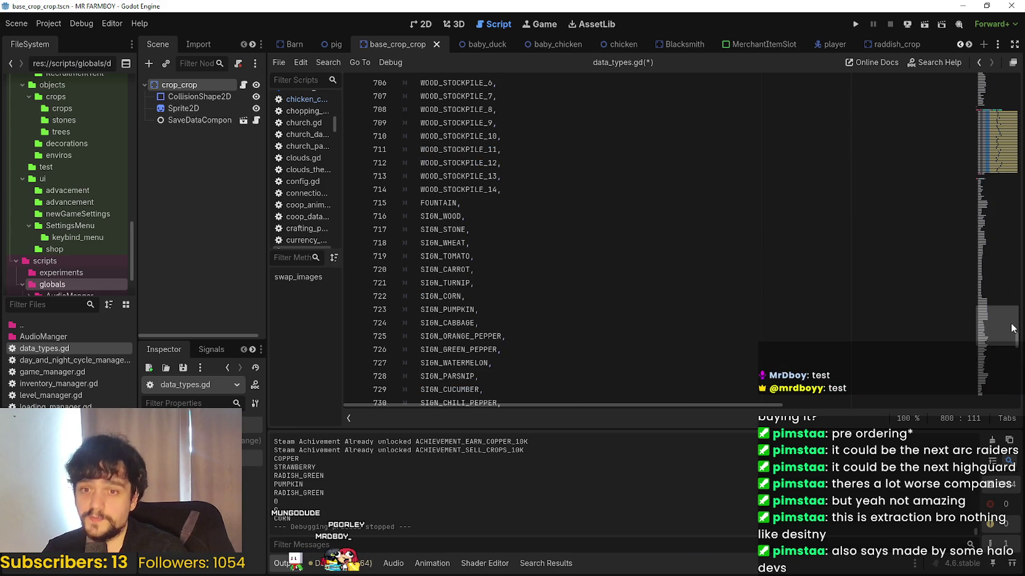
{"action": "scroll", "coordinate": [1011, 328], "scroll_direction": "down", "scroll_amount": 20}
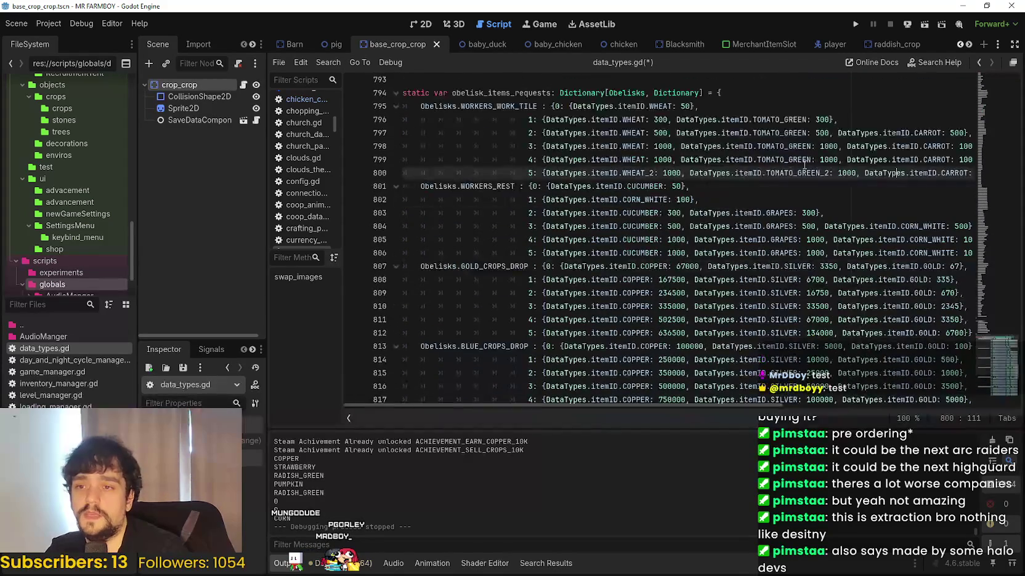
{"action": "left_click_drag", "start_coordinate": [893, 170], "coordinate": [977, 173]}
{"action": "key", "text": "Down"}
{"action": "left_click", "coordinate": [681, 173]}
{"action": "type", "text": "2"}
{"action": "left_click", "coordinate": [766, 173]}
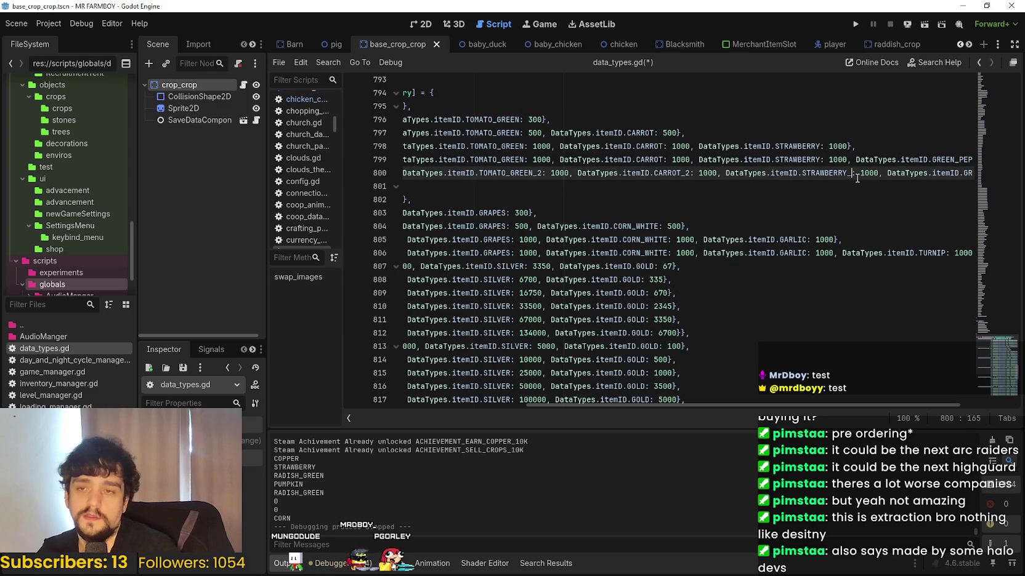
{"action": "left_click_drag", "start_coordinate": [905, 173], "coordinate": [981, 170]}
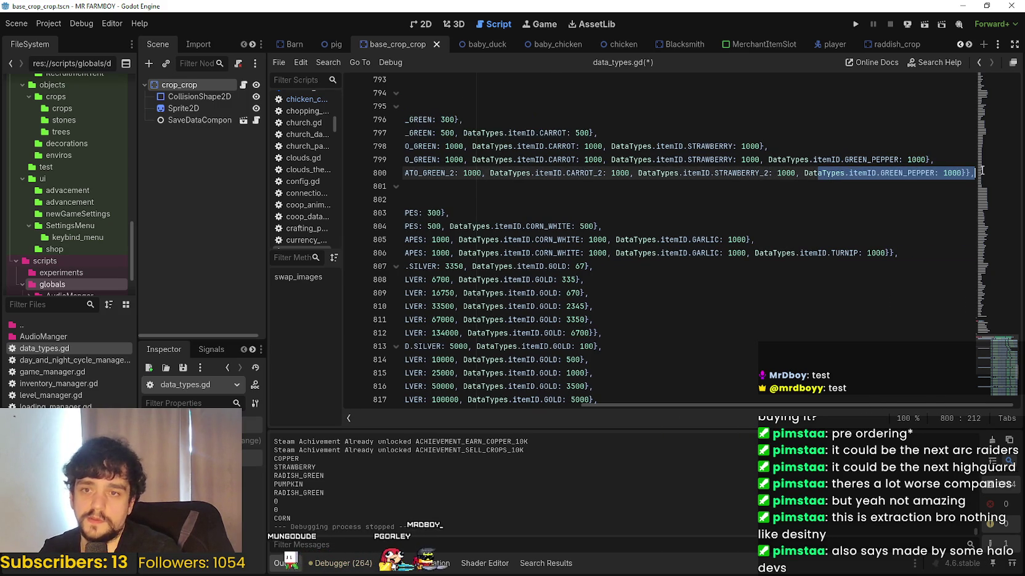
{"action": "left_click", "coordinate": [935, 172]}
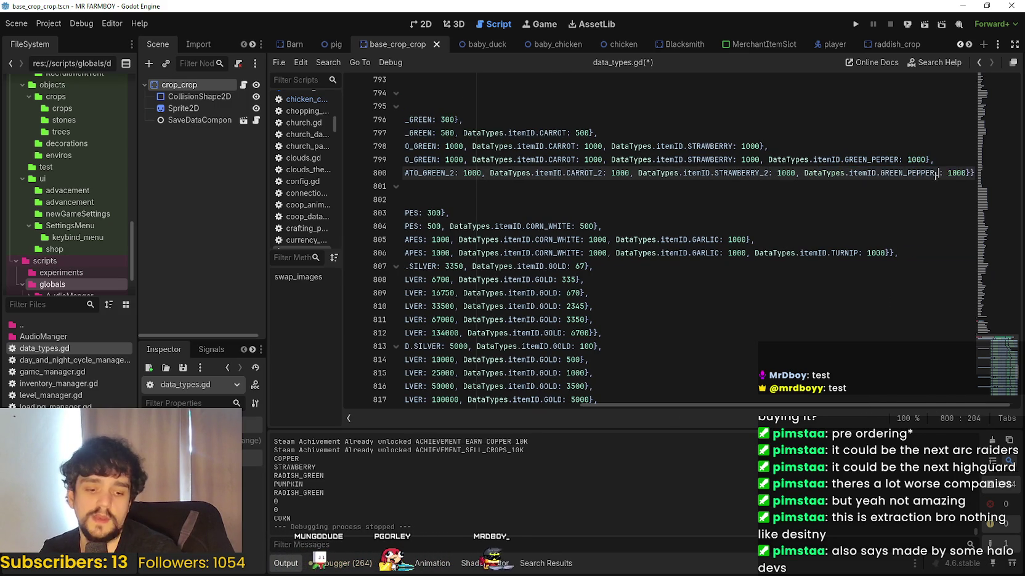
{"action": "type", "text": "_2"}
{"action": "left_click", "coordinate": [972, 174]}
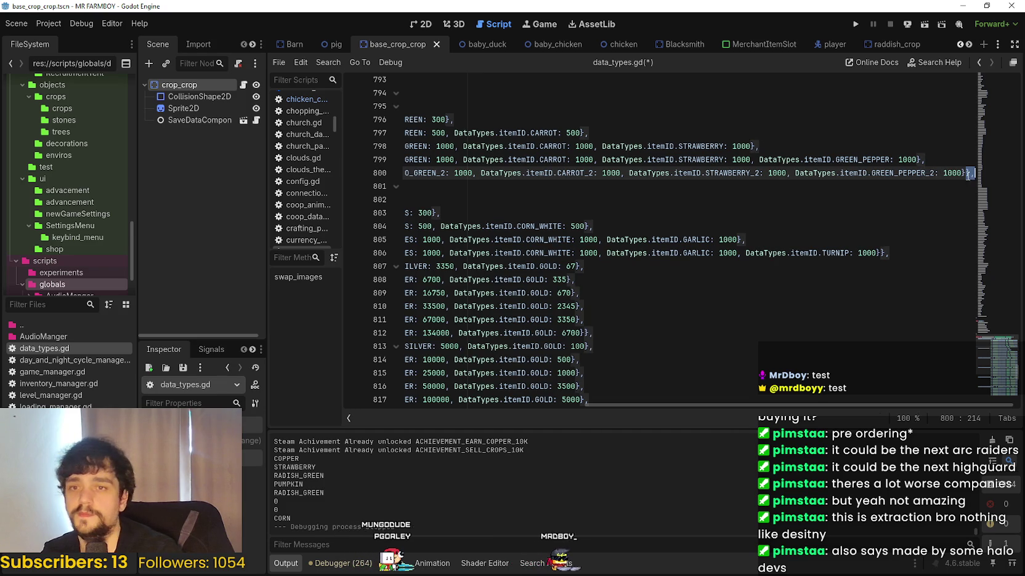
{"action": "left_click", "coordinate": [949, 173]}
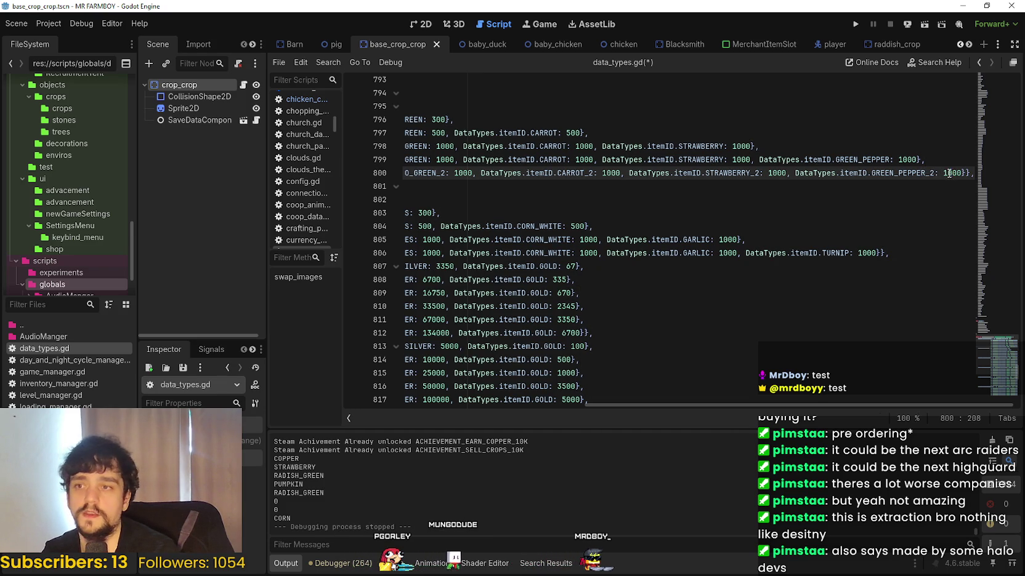
- Review the finished line 800 and save data_types.gd
{"action": "mouse_move", "coordinate": [961, 173]}
{"action": "left_mouse_down"}
{"action": "mouse_move", "coordinate": [799, 161]}
{"action": "mouse_move", "coordinate": [406, 174]}
{"action": "mouse_move", "coordinate": [1019, 172]}
{"action": "left_mouse_up"}
{"action": "left_click", "coordinate": [557, 174]}
{"action": "scroll", "coordinate": [992, 350], "scroll_direction": "down", "scroll_amount": 2}
{"action": "scroll", "coordinate": [985, 357], "scroll_direction": "up", "scroll_amount": 5}
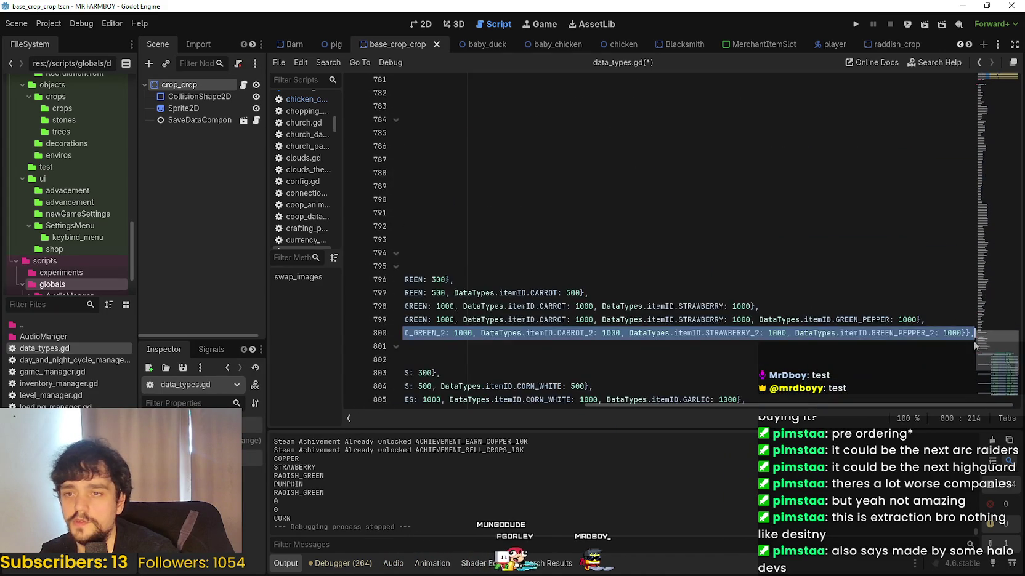
{"action": "left_click", "coordinate": [958, 333]}
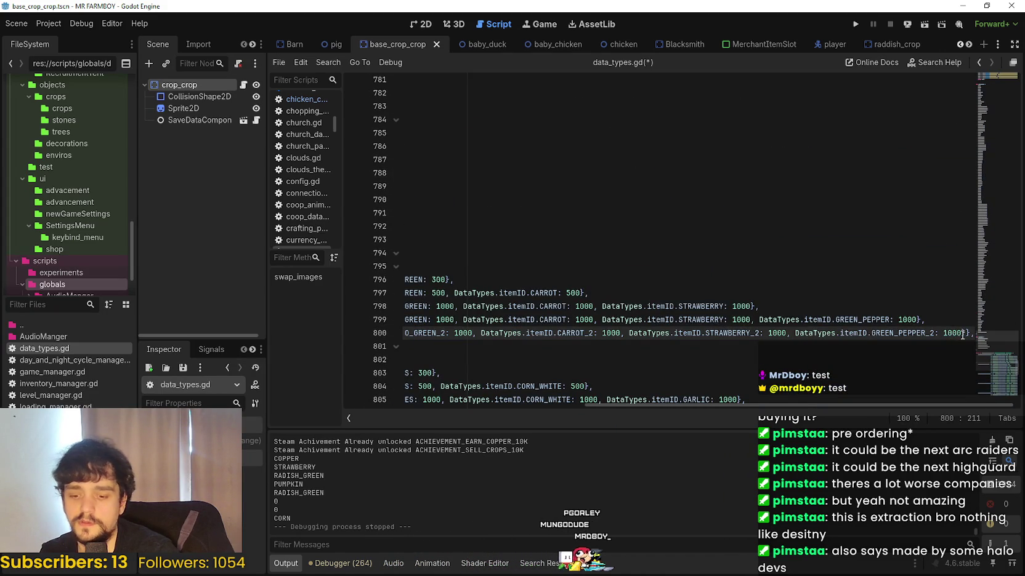
{"action": "key", "text": "ctrl+s"}
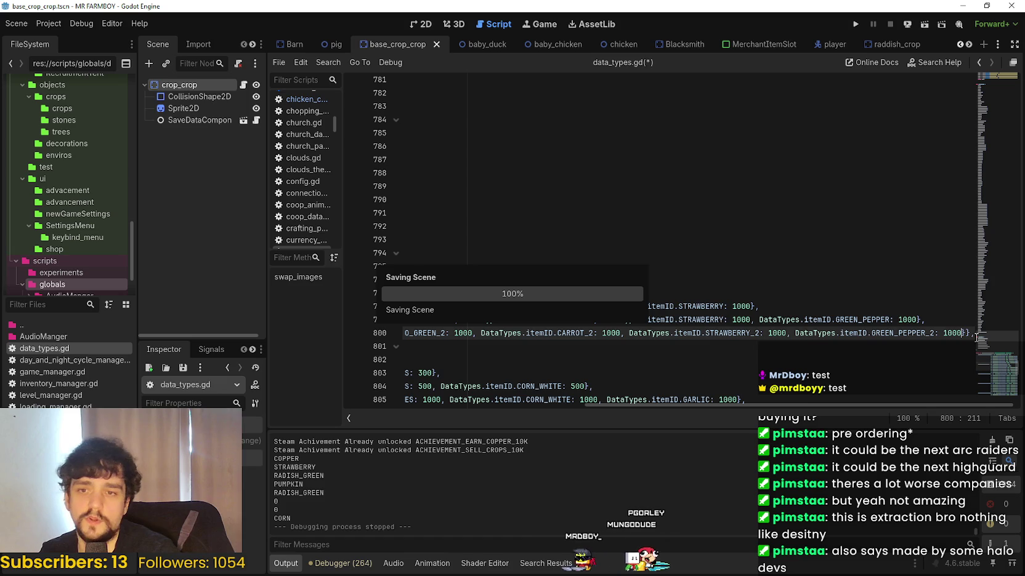
- Begin replacing line 800's 1000 amounts, starting after WHEAT_2 and TOMATO_GREEN_2
{"action": "left_click", "coordinate": [947, 319]}
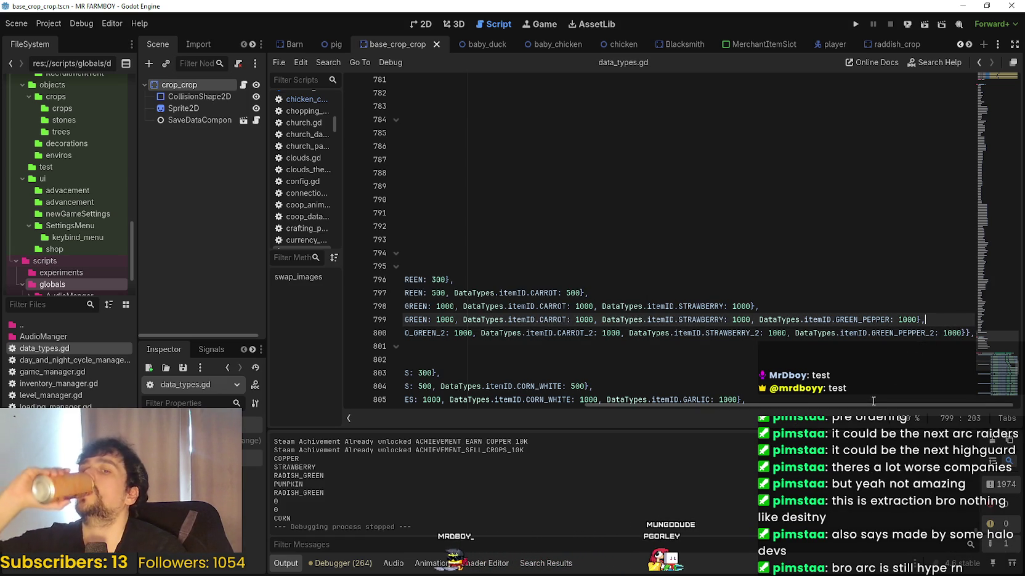
{"action": "mouse_move", "coordinate": [873, 407]}
{"action": "left_mouse_down"}
{"action": "mouse_move", "coordinate": [548, 429]}
{"action": "mouse_move", "coordinate": [616, 438]}
{"action": "mouse_move", "coordinate": [652, 460]}
{"action": "mouse_move", "coordinate": [828, 466]}
{"action": "mouse_move", "coordinate": [554, 419]}
{"action": "left_mouse_up"}
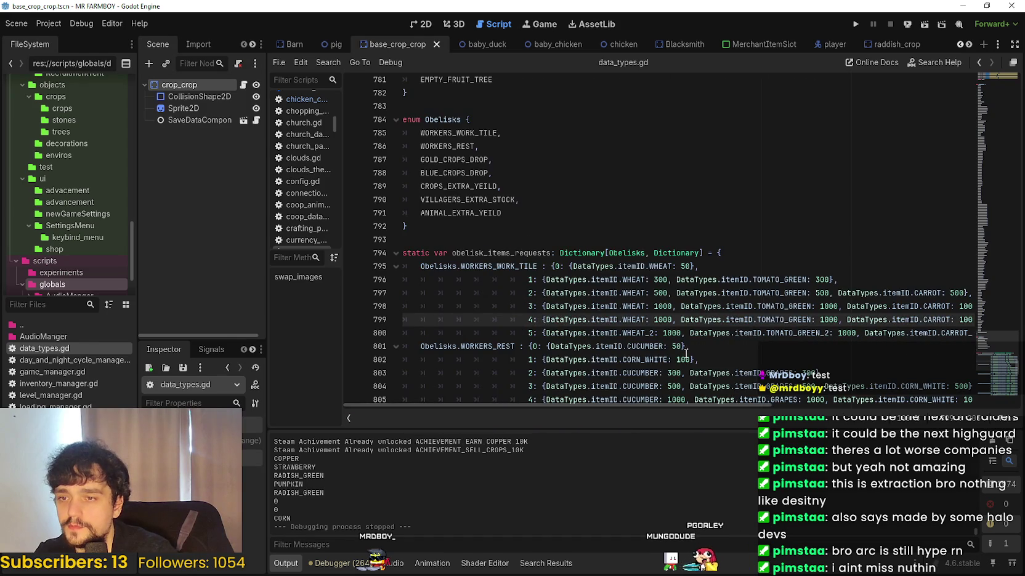
{"action": "left_click", "coordinate": [682, 333]}
{"action": "double_click", "coordinate": [678, 334]}
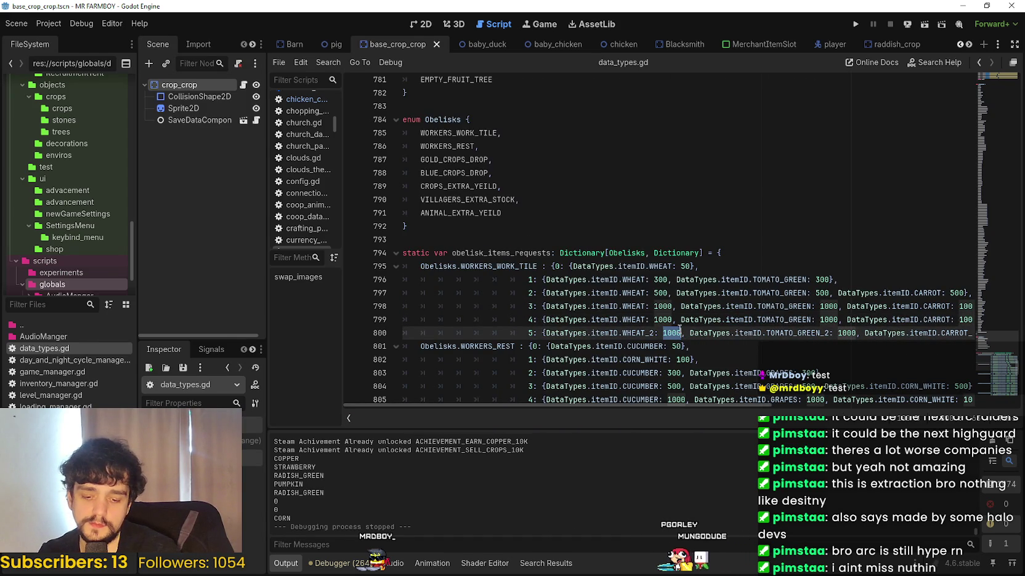
{"action": "type", "text": "10"}
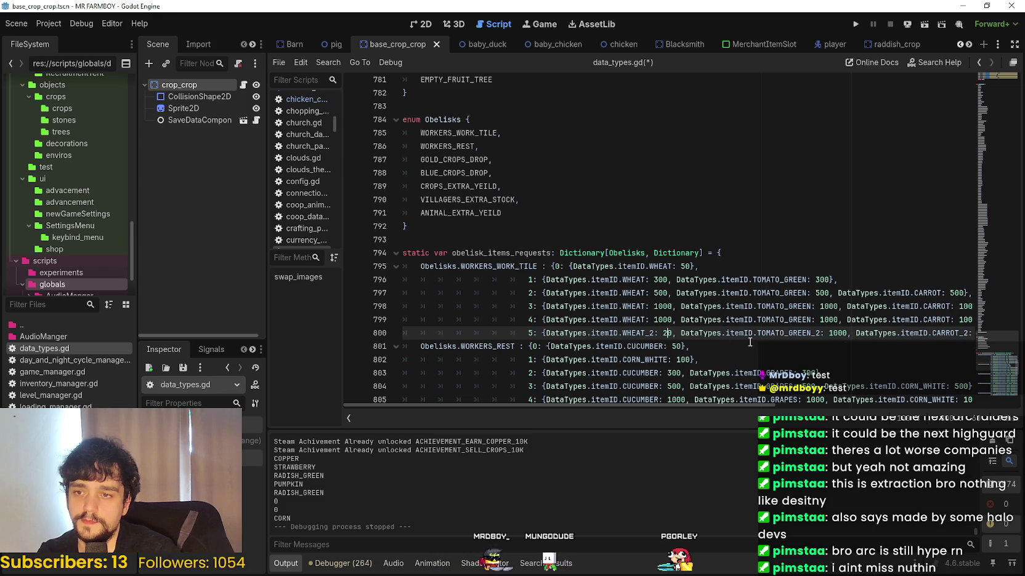
{"action": "double_click", "coordinate": [835, 333]}
{"action": "type", "text": "2"}
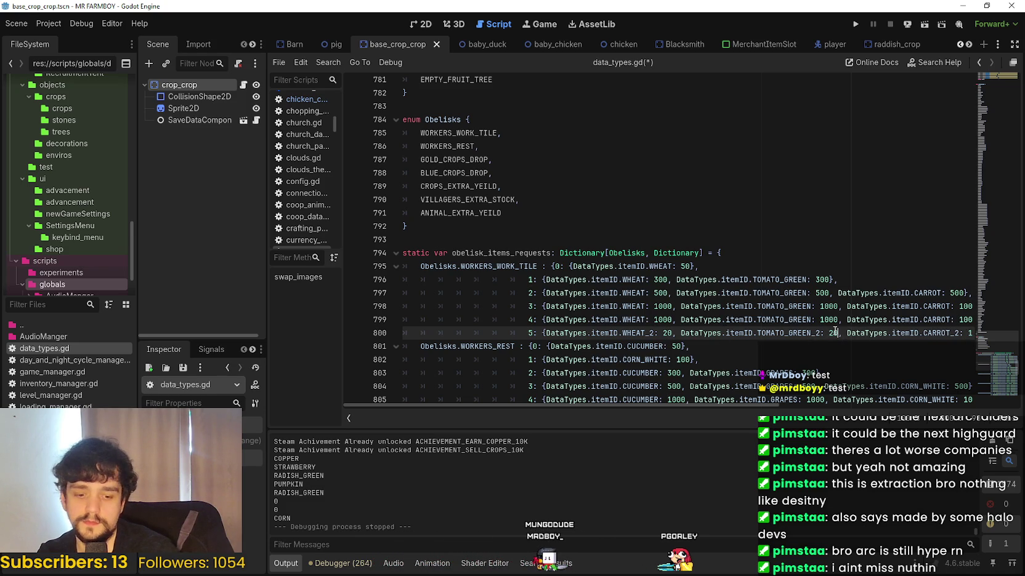
- Set the CARROT_2, STRAWBERRY_2 and GREEN_PEPPER_2 amounts on line 800 to 20
{"action": "left_click_drag", "start_coordinate": [956, 331], "coordinate": [919, 331]}
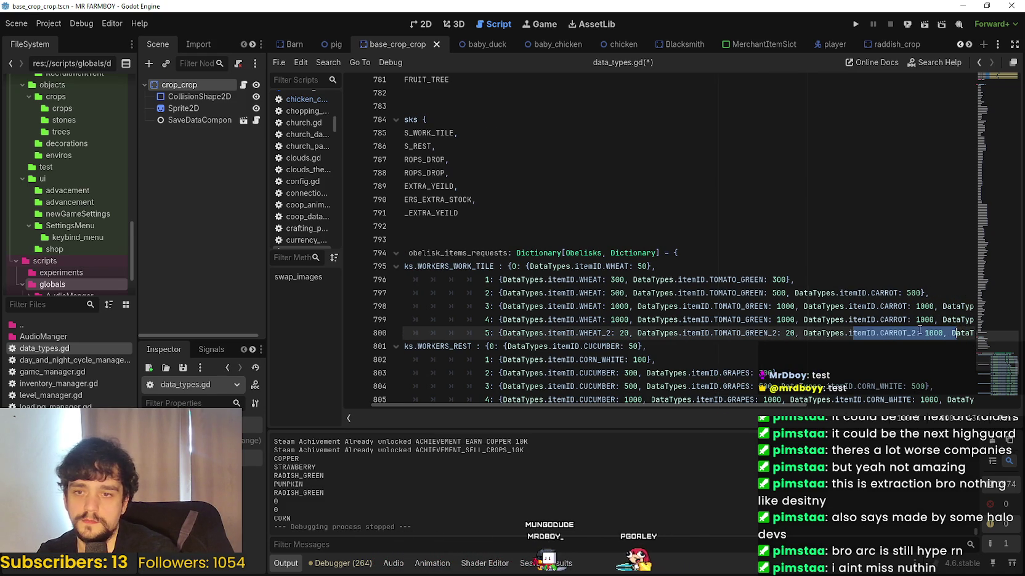
{"action": "double_click", "coordinate": [934, 336]}
{"action": "type", "text": "2"}
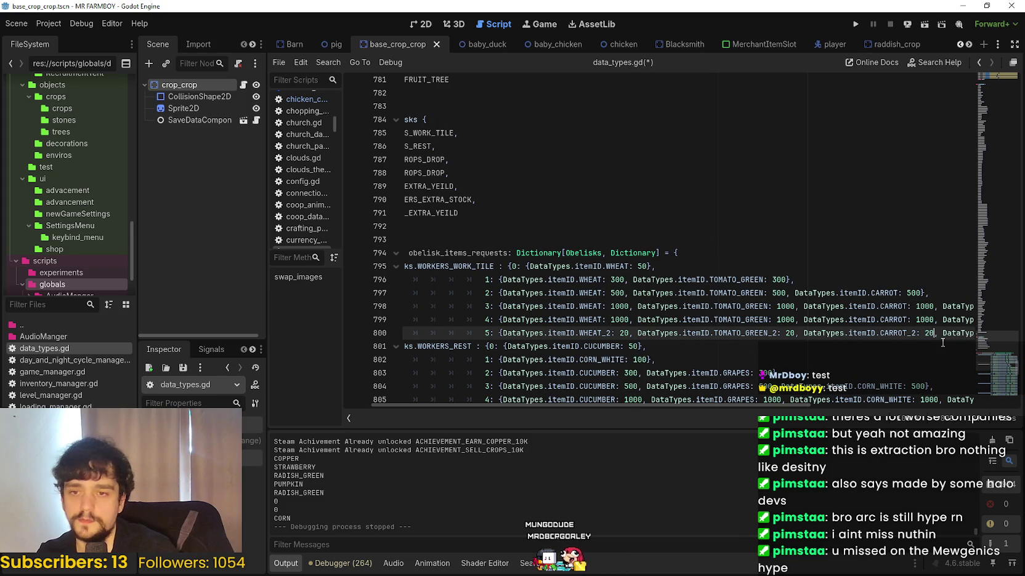
{"action": "left_click_drag", "start_coordinate": [939, 338], "coordinate": [996, 339]}
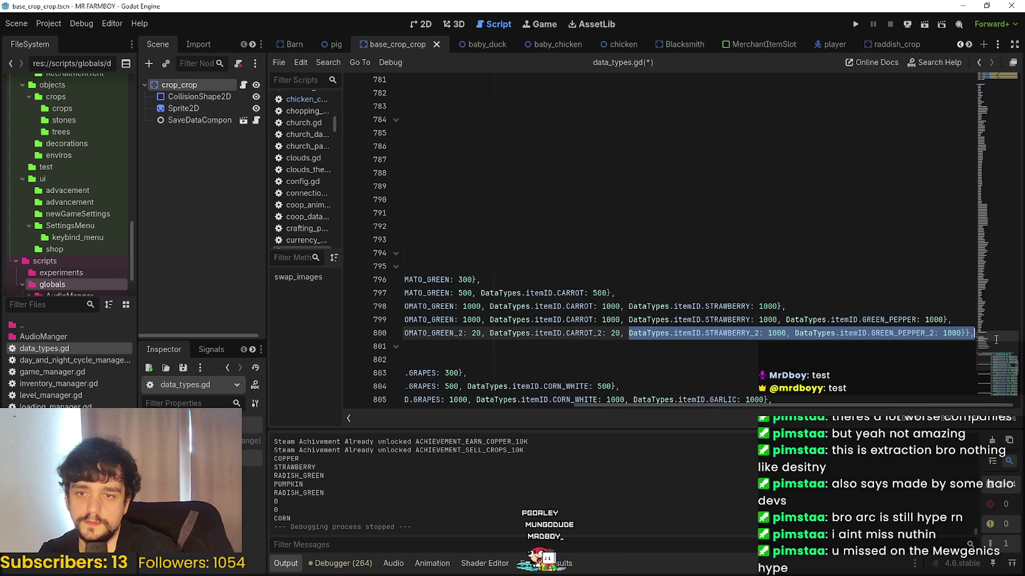
{"action": "double_click", "coordinate": [776, 333]}
{"action": "type", "text": "2"}
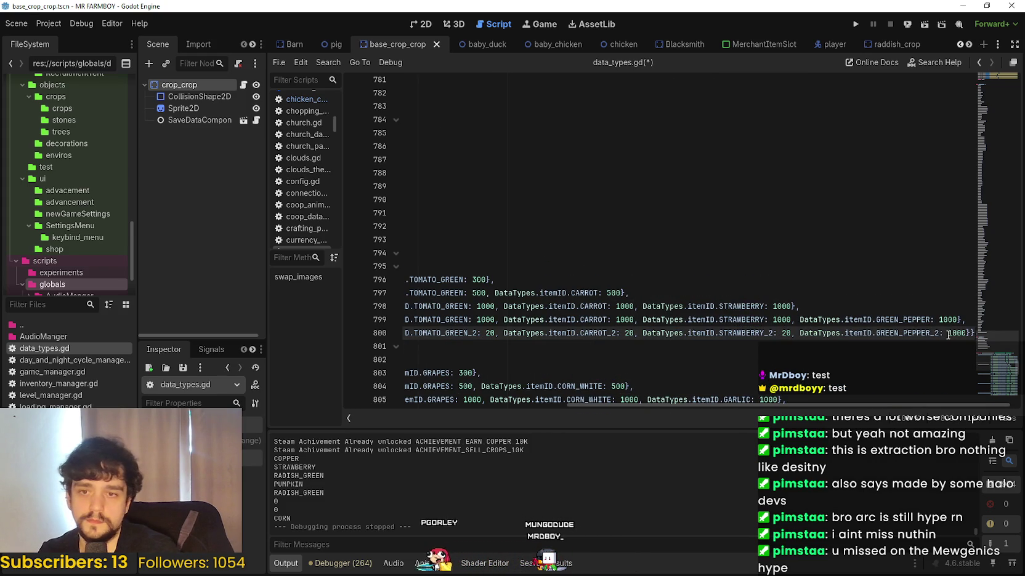
{"action": "double_click", "coordinate": [952, 333]}
{"action": "type", "text": "20"}
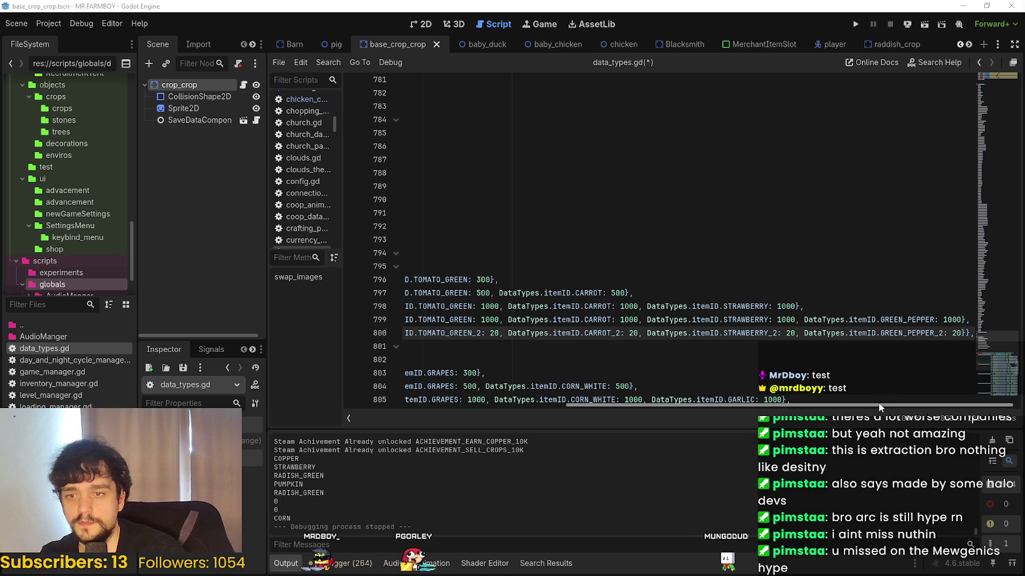
- Save data_types.gd with the tier-5 amounts on line 800 at 20
{"action": "scroll", "coordinate": [669, 404], "scroll_direction": "left", "scroll_amount": 5}
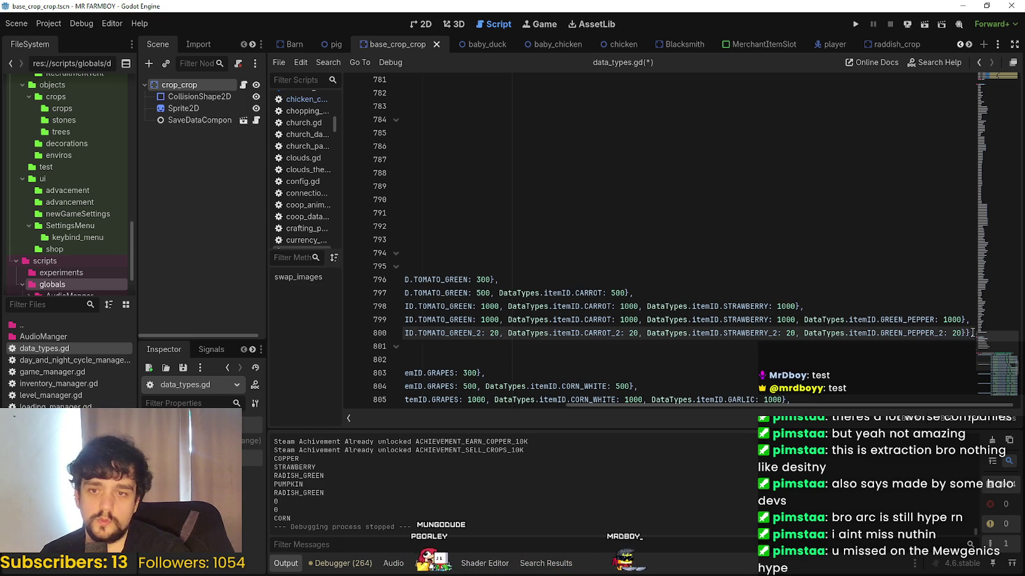
{"action": "left_click_drag", "start_coordinate": [972, 333], "coordinate": [939, 333]}
{"action": "left_click", "coordinate": [940, 333]}
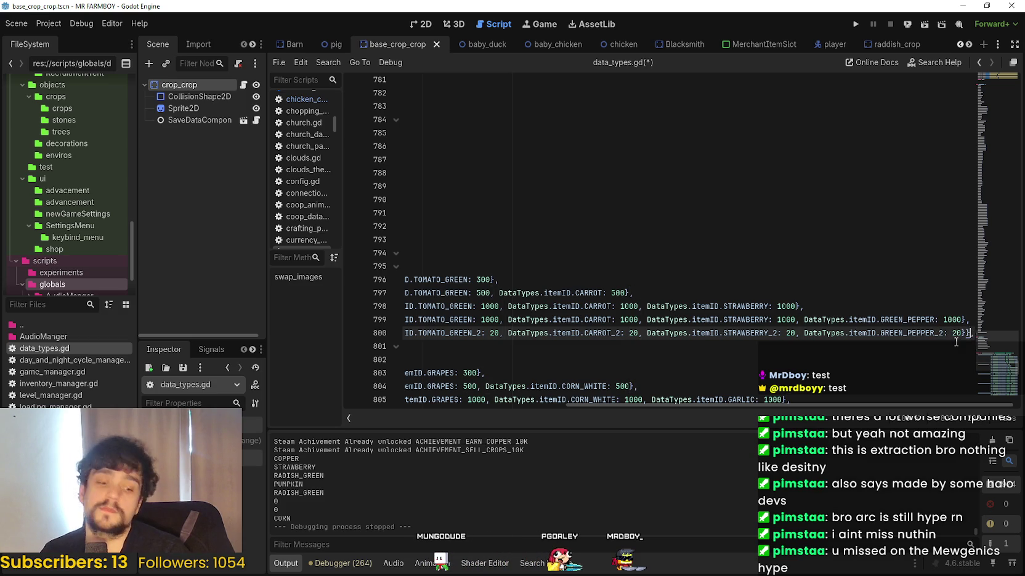
{"action": "mouse_move", "coordinate": [956, 342]}
{"action": "left_mouse_down"}
{"action": "mouse_move", "coordinate": [404, 333]}
{"action": "mouse_move", "coordinate": [528, 333]}
{"action": "left_mouse_up"}
{"action": "left_click", "coordinate": [729, 332]}
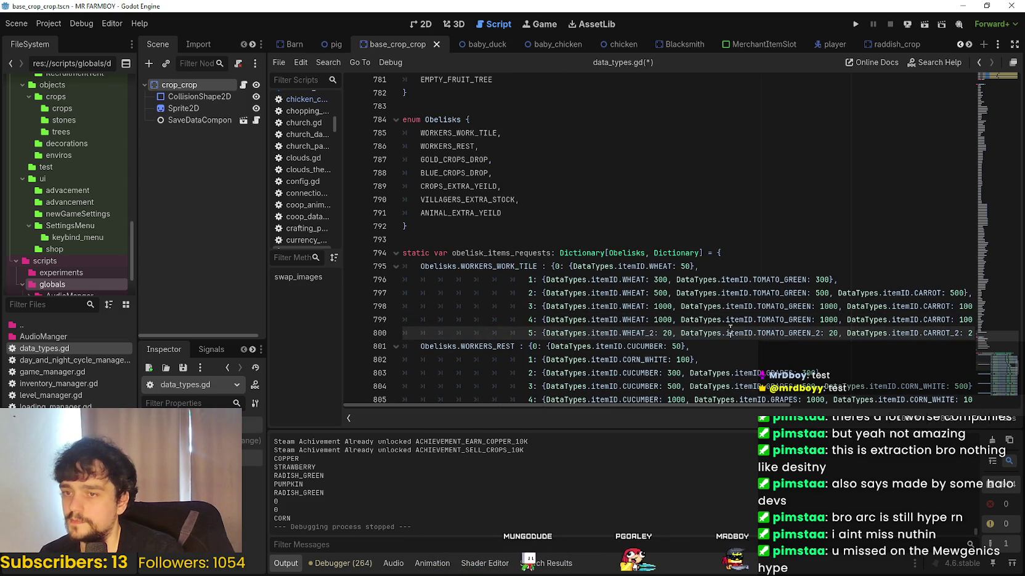
{"action": "key", "text": "ctrl+s"}
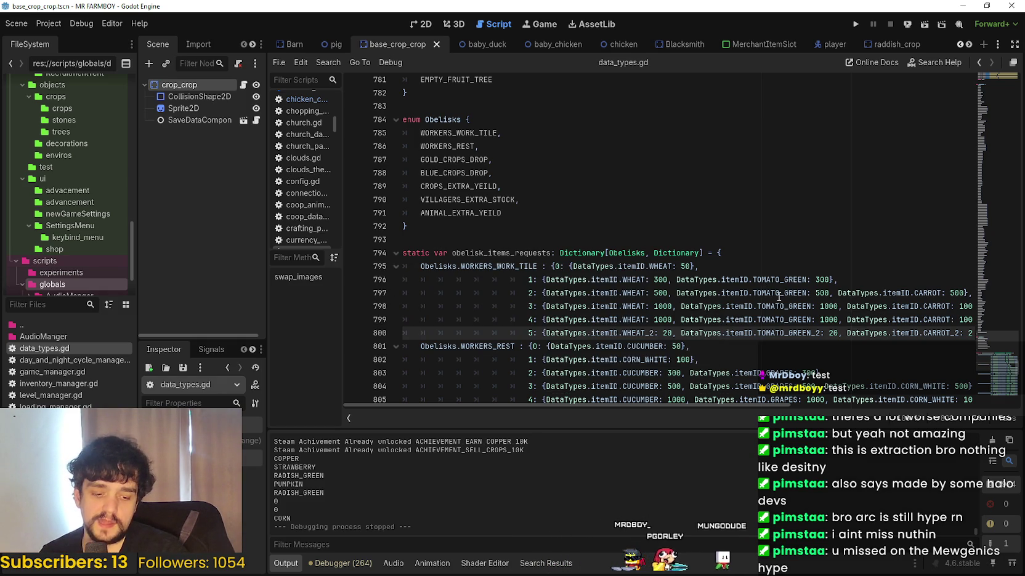
- Review the tier-5 request on line 800 from WHEAT_2 through TOMATO_GREEN_2
{"action": "mouse_move", "coordinate": [778, 297]}
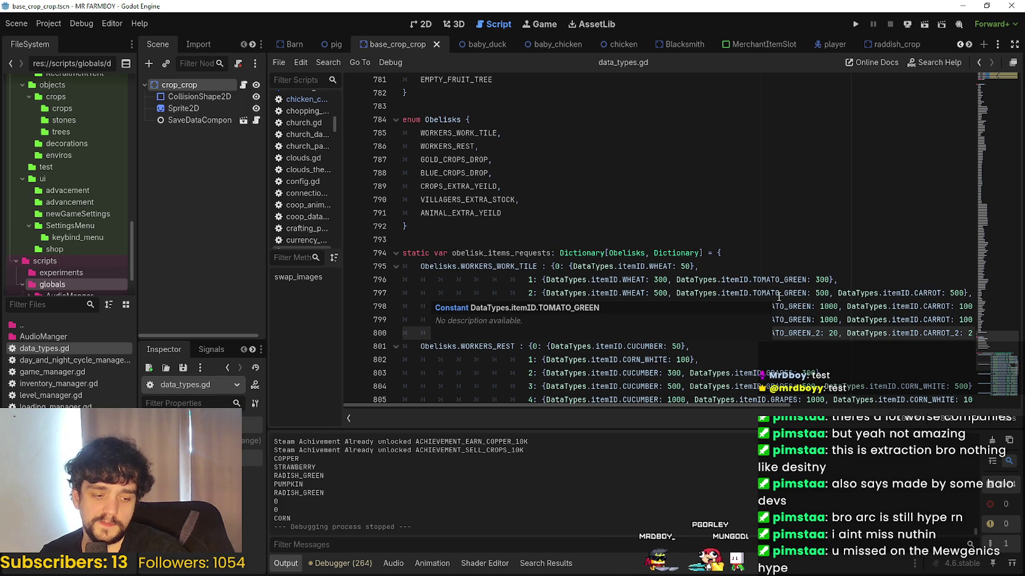
{"action": "left_click", "coordinate": [777, 253]}
{"action": "scroll", "coordinate": [777, 271], "scroll_direction": "down", "scroll_amount": 2}
{"action": "left_click", "coordinate": [746, 252]}
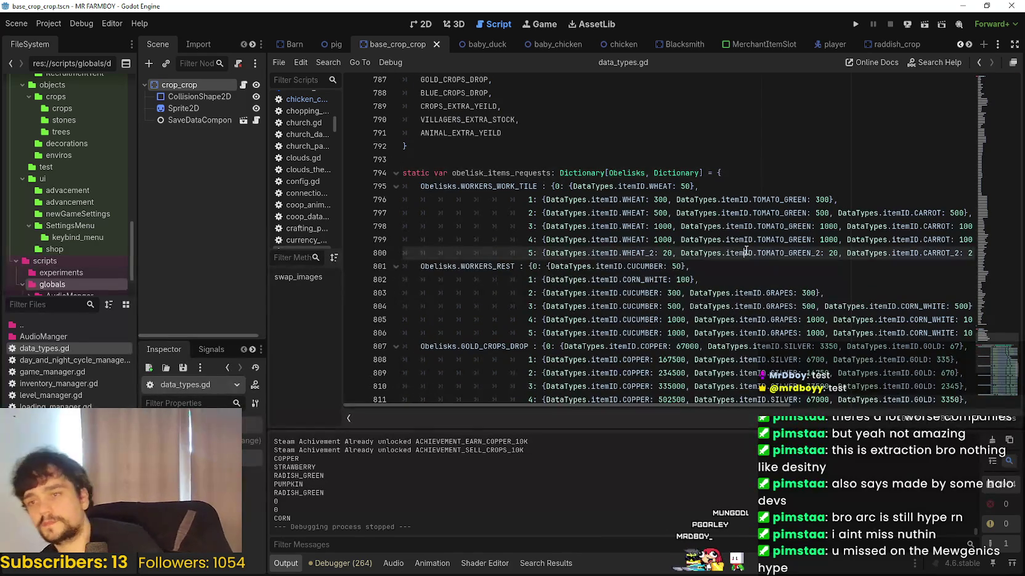
{"action": "left_click", "coordinate": [682, 254]}
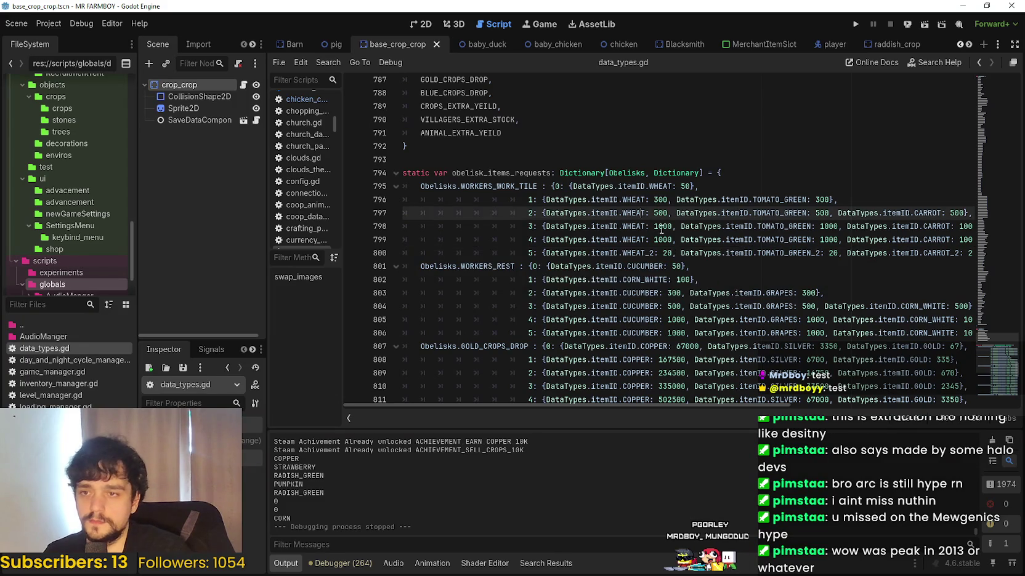
{"action": "left_click_drag", "start_coordinate": [719, 253], "coordinate": [987, 254]}
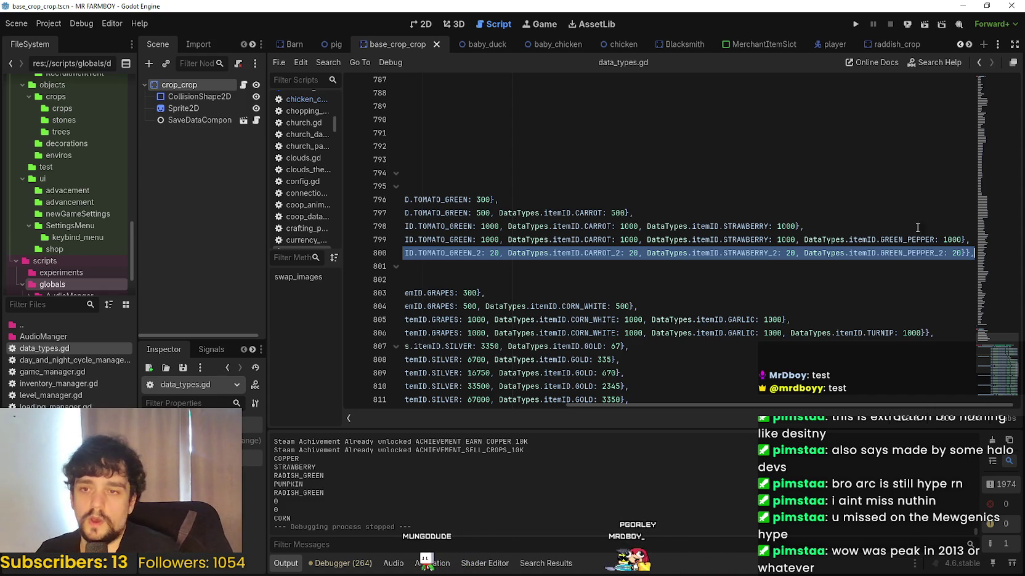
{"action": "left_click", "coordinate": [962, 259]}
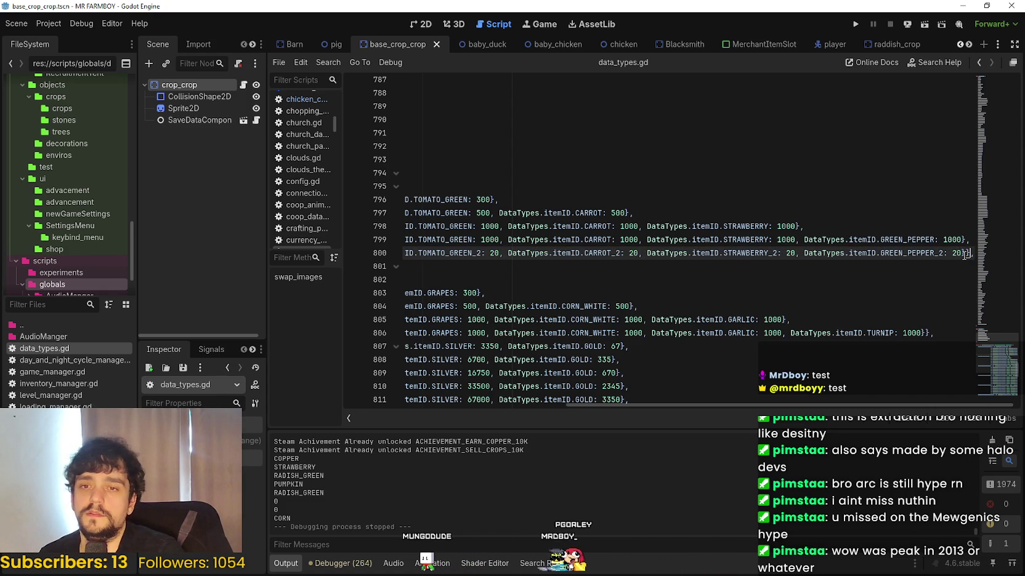
{"action": "mouse_move", "coordinate": [962, 258]}
{"action": "left_mouse_down"}
{"action": "mouse_move", "coordinate": [354, 236]}
{"action": "mouse_move", "coordinate": [538, 253]}
{"action": "mouse_move", "coordinate": [972, 256]}
{"action": "mouse_move", "coordinate": [947, 258]}
{"action": "left_mouse_up"}
{"action": "left_click", "coordinate": [538, 253]}
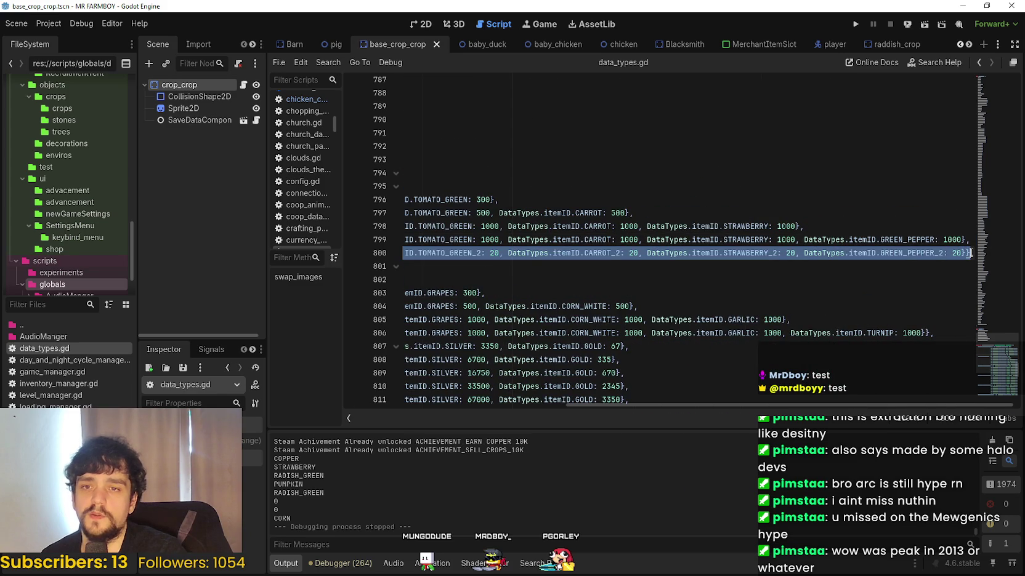
{"action": "left_click", "coordinate": [971, 253]}
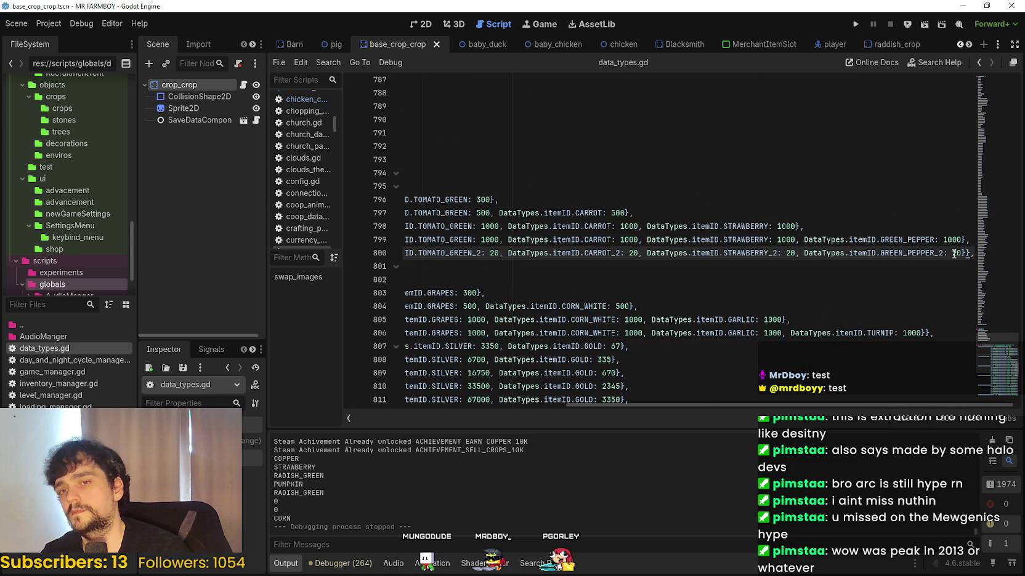
{"action": "left_click_drag", "start_coordinate": [967, 258], "coordinate": [399, 253]}
{"action": "mouse_move", "coordinate": [527, 253]}
{"action": "left_mouse_down"}
{"action": "mouse_move", "coordinate": [970, 253]}
{"action": "mouse_move", "coordinate": [403, 253]}
{"action": "mouse_move", "coordinate": [515, 253]}
{"action": "left_mouse_up"}
{"action": "left_click", "coordinate": [632, 251]}
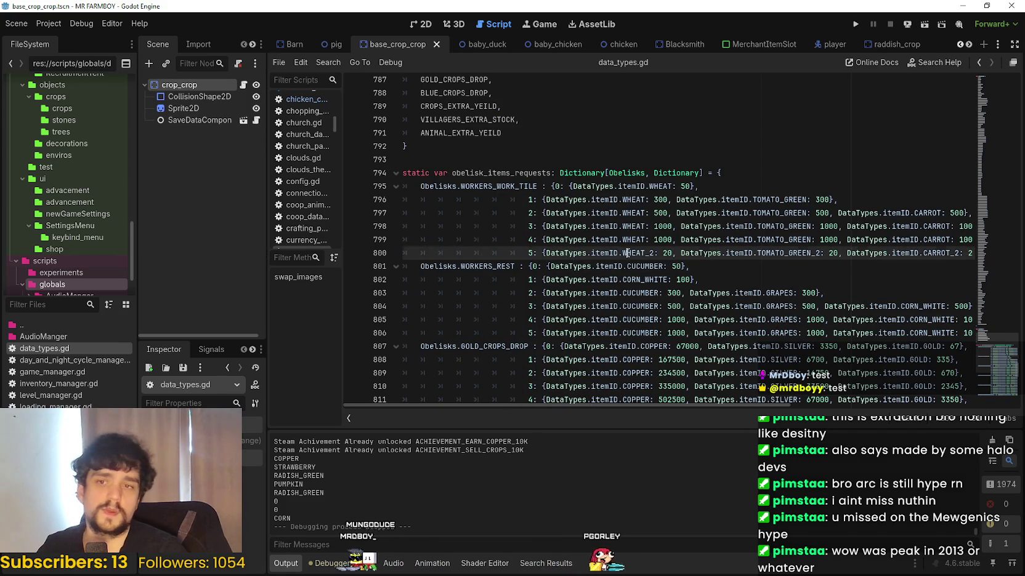
- Check line 800's STRAWBERRY_2 and GREEN_PEPPER_2: 20 entries and the tier-5 dictionary braces
{"action": "left_click_drag", "start_coordinate": [923, 253], "coordinate": [1008, 257]}
{"action": "left_click", "coordinate": [970, 252]}
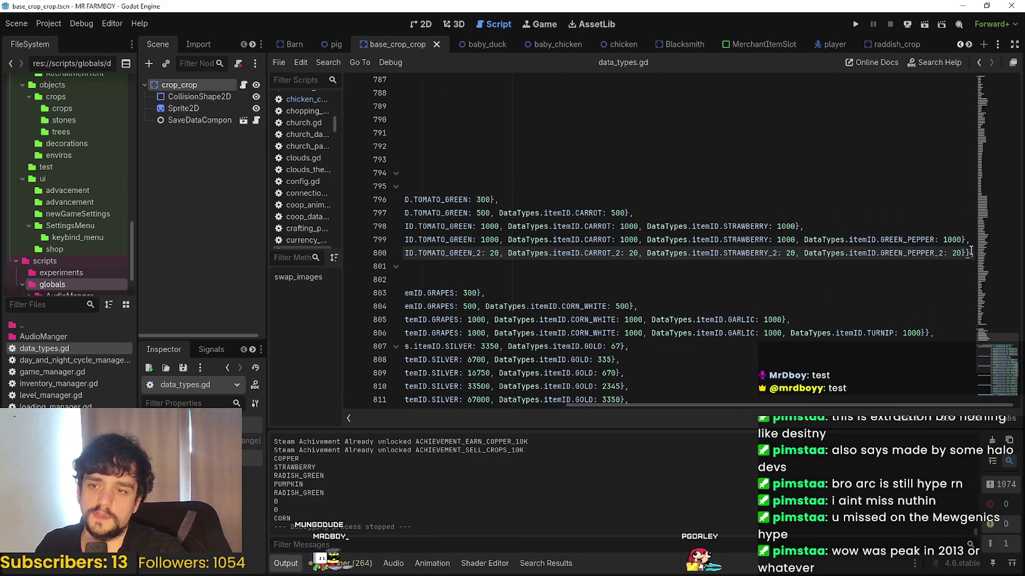
{"action": "mouse_move", "coordinate": [935, 252]}
{"action": "left_mouse_down"}
{"action": "mouse_move", "coordinate": [406, 256]}
{"action": "mouse_move", "coordinate": [403, 229]}
{"action": "mouse_move", "coordinate": [391, 240]}
{"action": "mouse_move", "coordinate": [533, 255]}
{"action": "mouse_move", "coordinate": [969, 252]}
{"action": "mouse_move", "coordinate": [960, 252]}
{"action": "left_mouse_up"}
{"action": "left_click", "coordinate": [534, 256]}
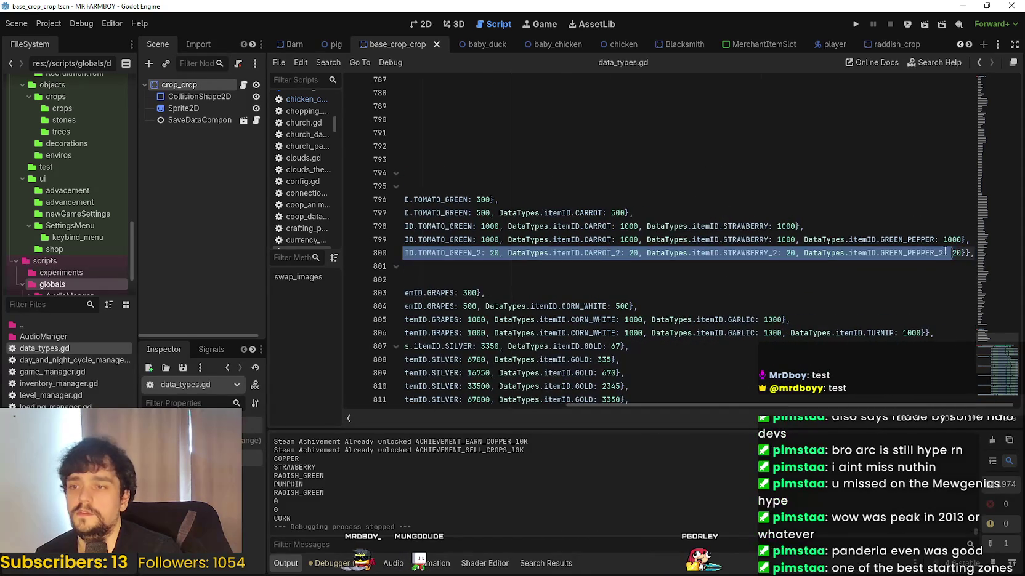
{"action": "left_click", "coordinate": [963, 252]}
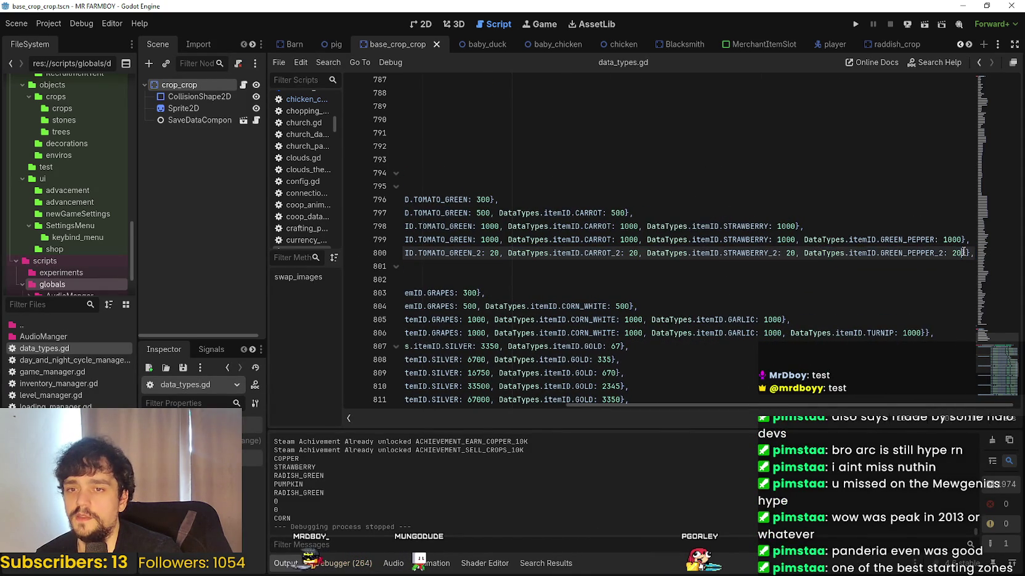
{"action": "mouse_move", "coordinate": [961, 250]}
{"action": "left_mouse_down"}
{"action": "mouse_move", "coordinate": [409, 253]}
{"action": "mouse_move", "coordinate": [544, 259]}
{"action": "mouse_move", "coordinate": [515, 268]}
{"action": "mouse_move", "coordinate": [997, 254]}
{"action": "mouse_move", "coordinate": [616, 241]}
{"action": "mouse_move", "coordinate": [557, 243]}
{"action": "mouse_move", "coordinate": [563, 260]}
{"action": "mouse_move", "coordinate": [547, 255]}
{"action": "left_mouse_up"}
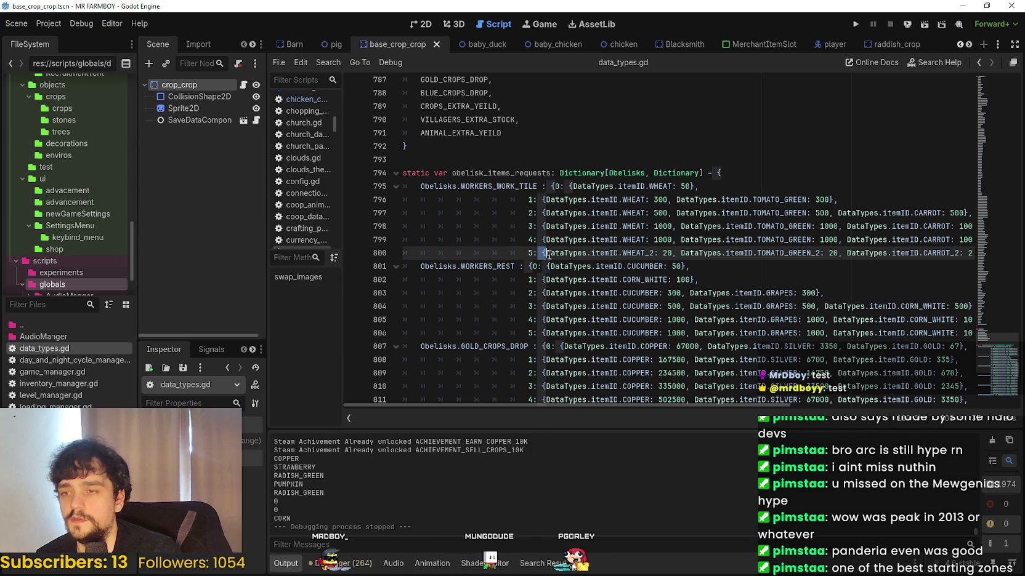
{"action": "left_click", "coordinate": [542, 254]}
{"action": "left_click_drag", "start_coordinate": [542, 254], "coordinate": [1014, 252]}
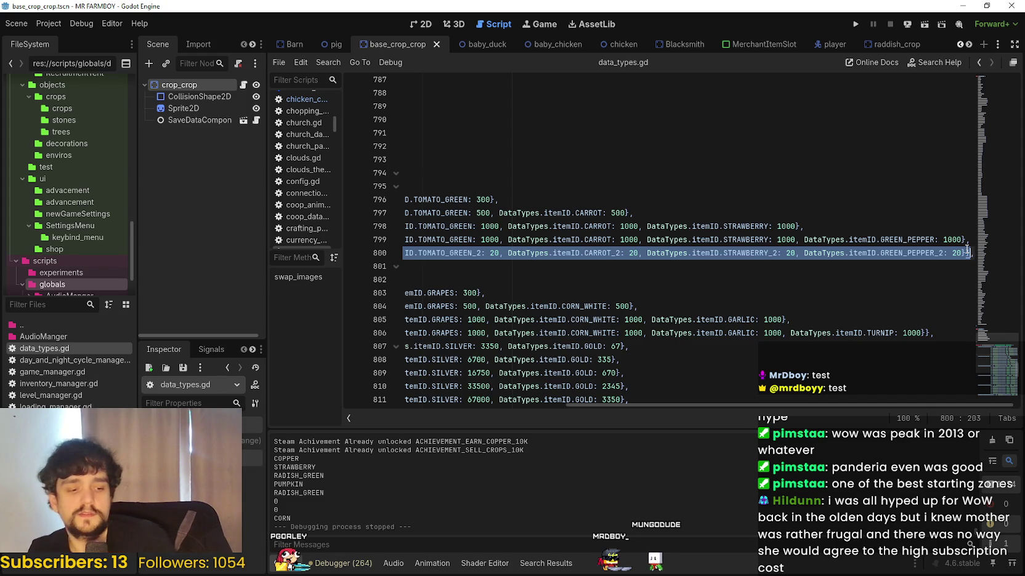
{"action": "left_click", "coordinate": [948, 252]}
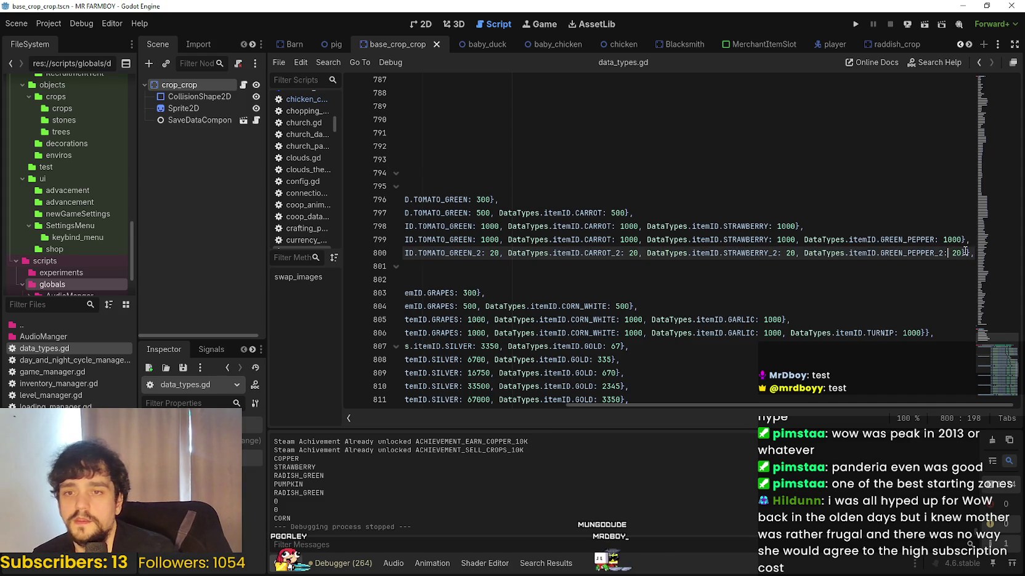
{"action": "mouse_move", "coordinate": [959, 252]}
{"action": "left_mouse_down"}
{"action": "mouse_move", "coordinate": [542, 200]}
{"action": "mouse_move", "coordinate": [548, 252]}
{"action": "mouse_move", "coordinate": [982, 257]}
{"action": "left_mouse_up"}
{"action": "left_click", "coordinate": [964, 253]}
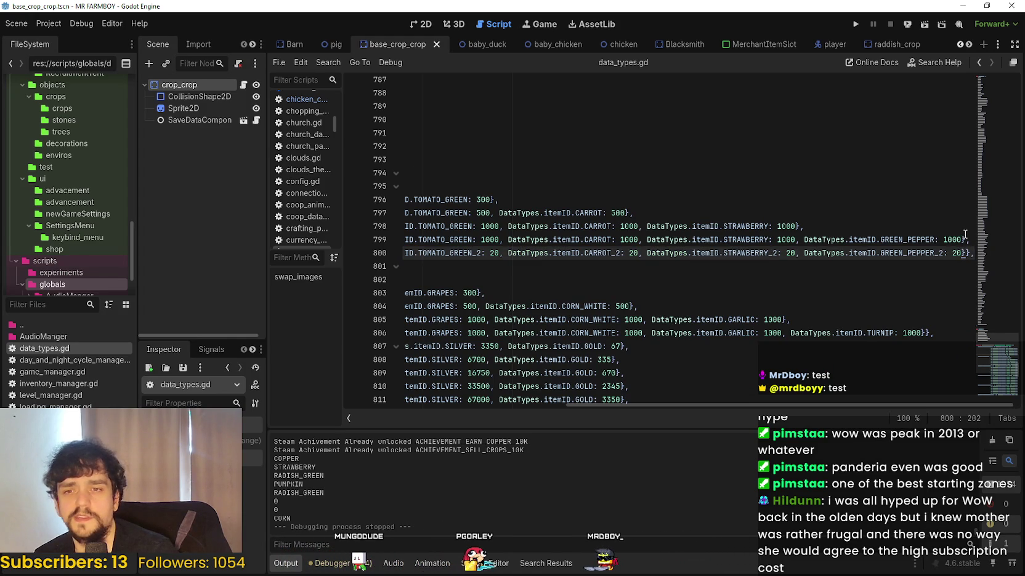
{"action": "mouse_move", "coordinate": [953, 253]}
{"action": "left_mouse_down"}
{"action": "mouse_move", "coordinate": [431, 212]}
{"action": "mouse_move", "coordinate": [544, 258]}
{"action": "left_mouse_up"}
{"action": "left_click", "coordinate": [544, 257]}
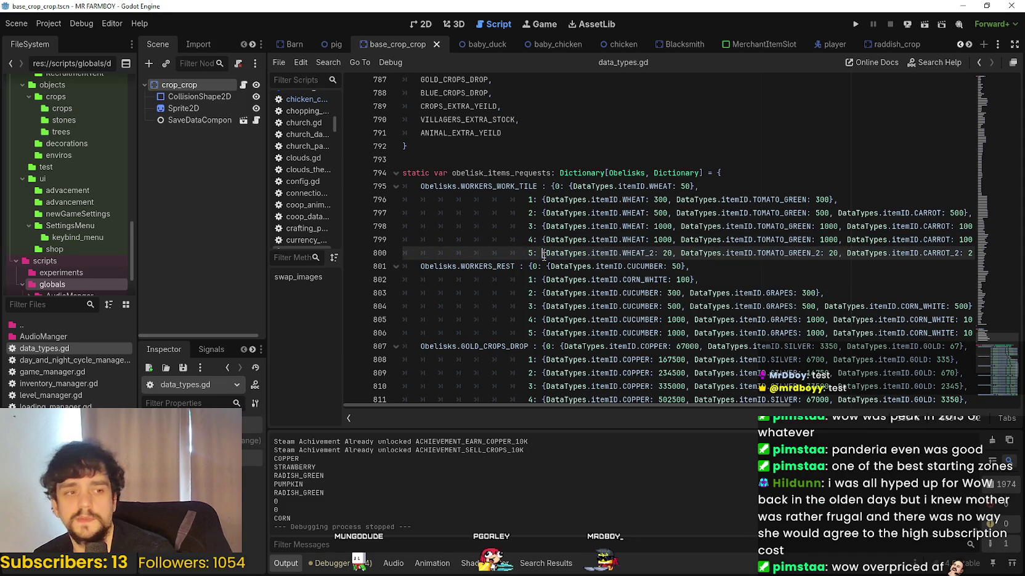
- Inspect tier 4 on line 799, ending with GREEN_PEPPER: 1000
{"action": "mouse_move", "coordinate": [545, 254]}
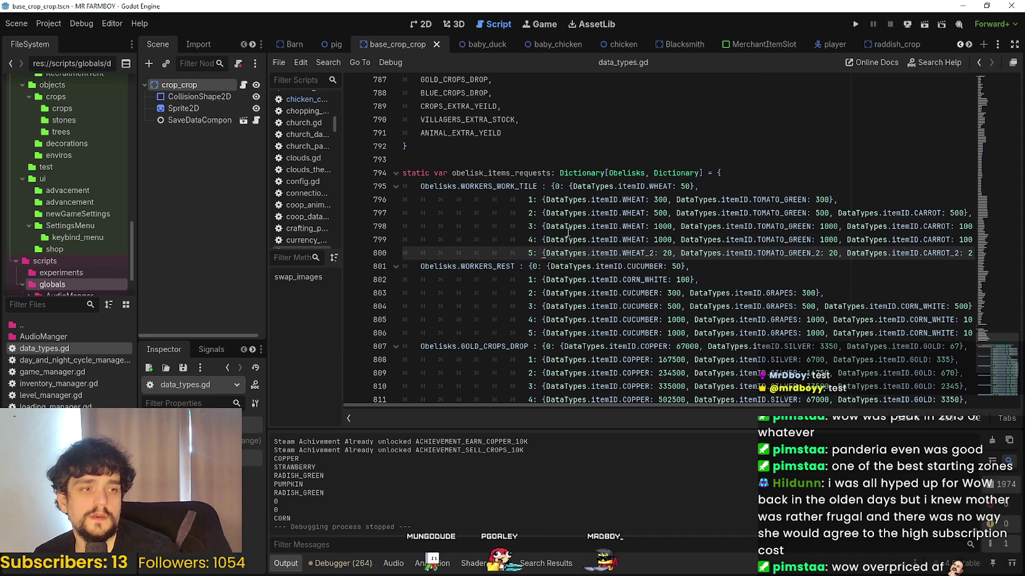
{"action": "mouse_move", "coordinate": [568, 232]}
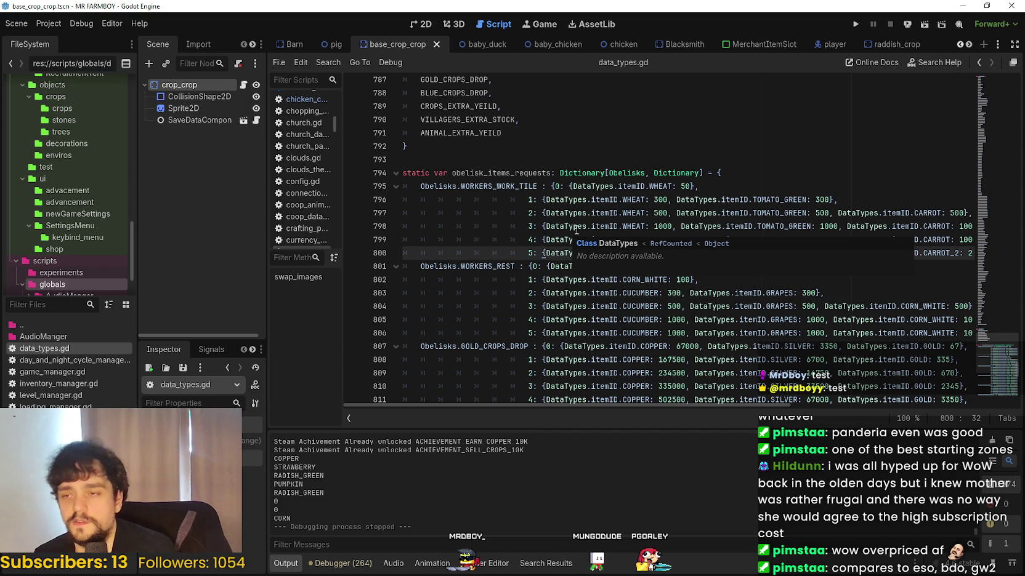
{"action": "left_click", "coordinate": [561, 238]}
{"action": "mouse_move", "coordinate": [538, 238]}
{"action": "left_mouse_down"}
{"action": "mouse_move", "coordinate": [801, 226]}
{"action": "mouse_move", "coordinate": [970, 253]}
{"action": "mouse_move", "coordinate": [431, 242]}
{"action": "mouse_move", "coordinate": [392, 198]}
{"action": "left_mouse_up"}
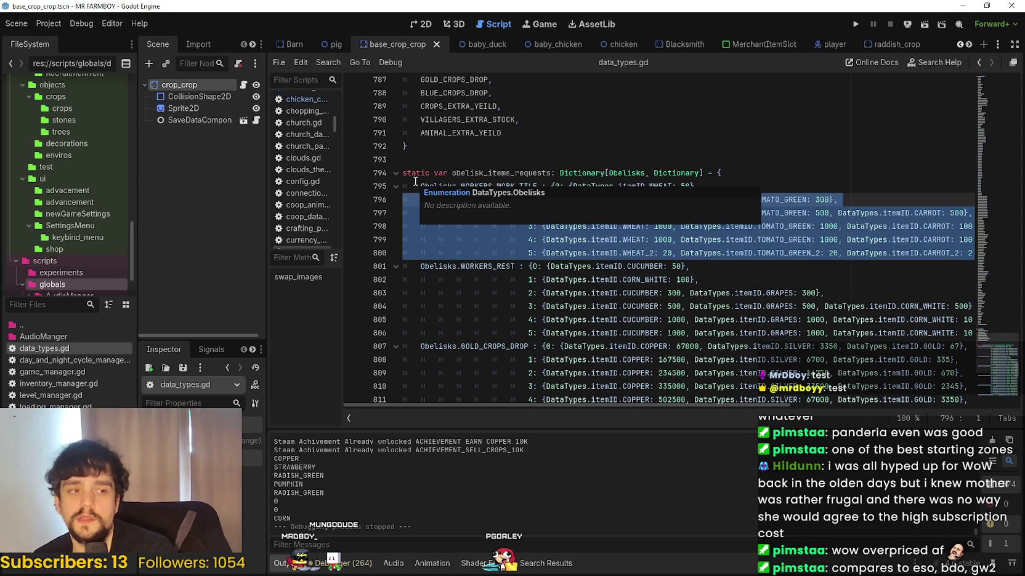
{"action": "left_click", "coordinate": [705, 239]}
{"action": "key", "text": "Down"}
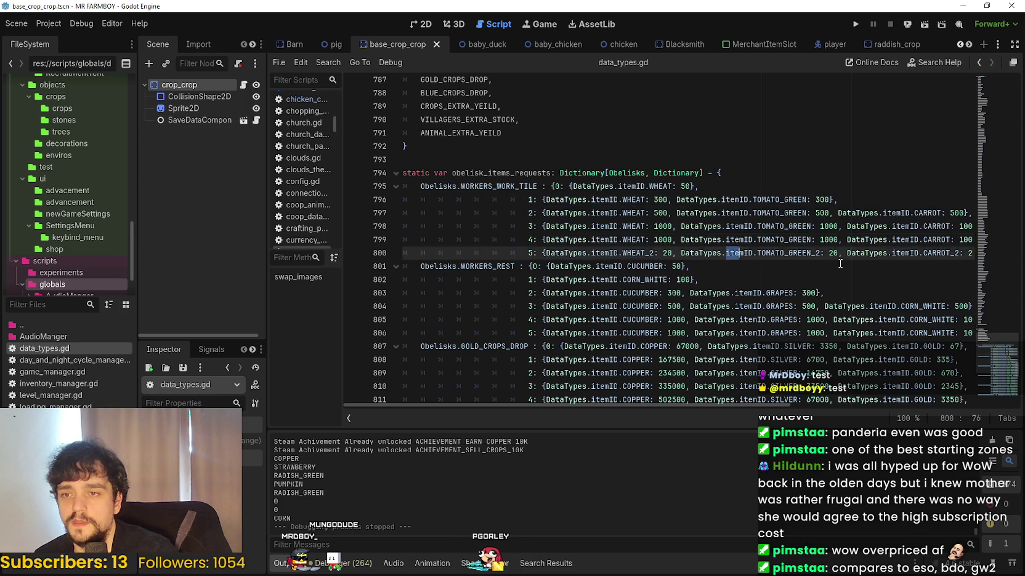
{"action": "key", "text": "shift+End"}
- Review tiers 1–5 on lines 795–800, confirming tier 5 ends with GREEN_PEPPER_2: 20
{"action": "left_click", "coordinate": [963, 254]}
{"action": "mouse_move", "coordinate": [964, 254]}
{"action": "left_mouse_down"}
{"action": "mouse_move", "coordinate": [659, 226]}
{"action": "mouse_move", "coordinate": [640, 213]}
{"action": "mouse_move", "coordinate": [296, 202]}
{"action": "mouse_move", "coordinate": [721, 199]}
{"action": "mouse_move", "coordinate": [412, 186]}
{"action": "mouse_move", "coordinate": [795, 200]}
{"action": "mouse_move", "coordinate": [593, 173]}
{"action": "mouse_move", "coordinate": [862, 213]}
{"action": "mouse_move", "coordinate": [765, 214]}
{"action": "left_mouse_up"}
{"action": "left_click", "coordinate": [959, 253]}
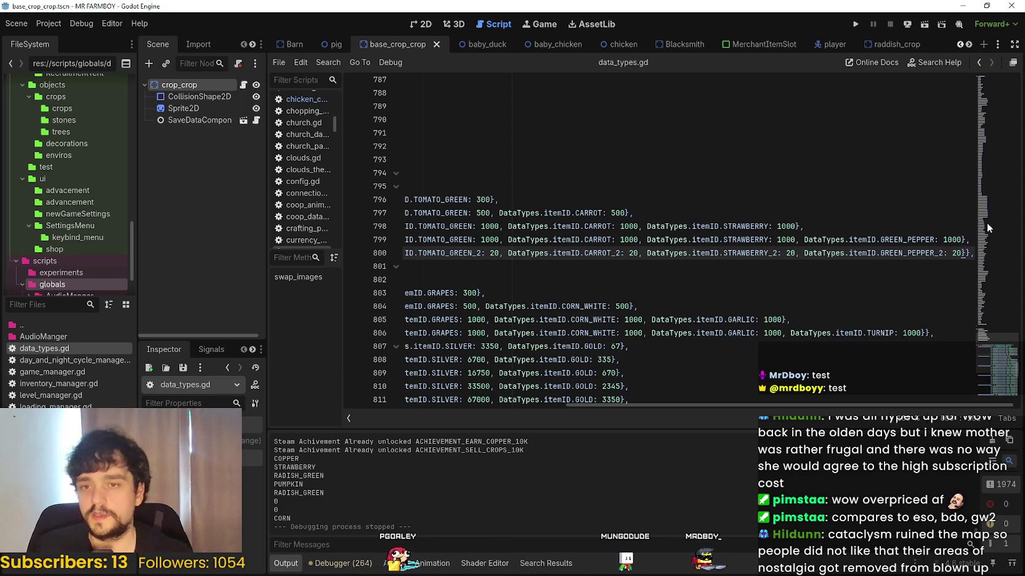
{"action": "left_click_drag", "start_coordinate": [812, 225], "coordinate": [313, 193]}
{"action": "left_click_drag", "start_coordinate": [404, 253], "coordinate": [985, 247]}
{"action": "left_click", "coordinate": [961, 240]}
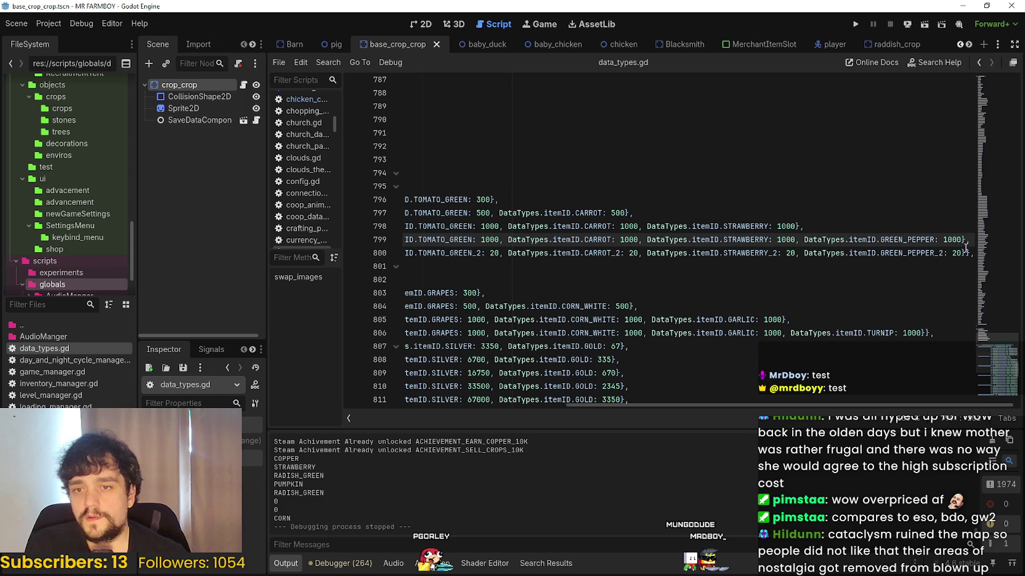
{"action": "key", "text": "Down"}
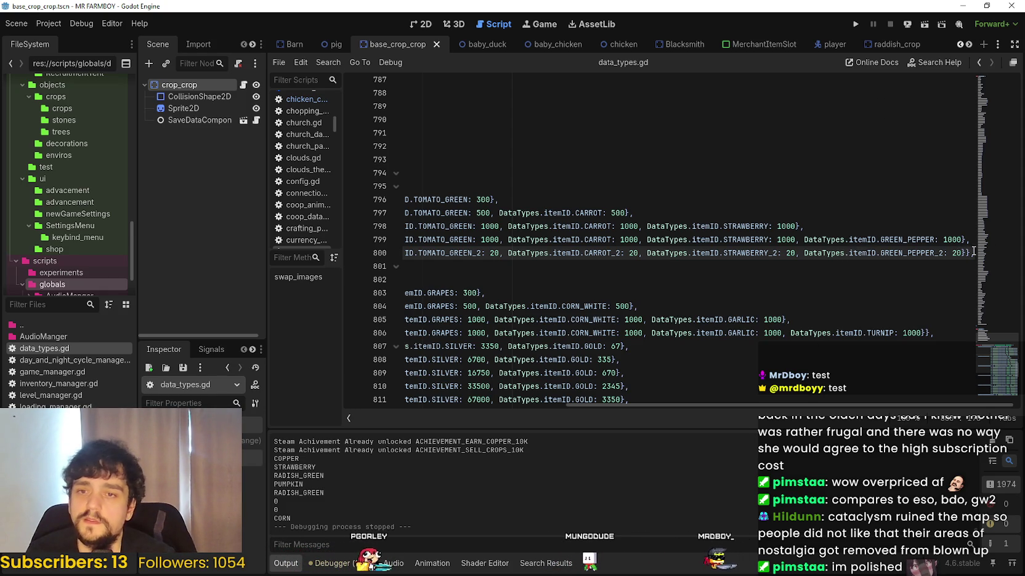
{"action": "mouse_move", "coordinate": [859, 254]}
{"action": "left_mouse_down"}
{"action": "mouse_move", "coordinate": [843, 242]}
{"action": "mouse_move", "coordinate": [355, 213]}
{"action": "mouse_move", "coordinate": [369, 199]}
{"action": "left_mouse_up"}
{"action": "left_click", "coordinate": [587, 242]}
{"action": "left_click", "coordinate": [791, 253]}
{"action": "left_click_drag", "start_coordinate": [765, 250], "coordinate": [979, 252]}
{"action": "left_click", "coordinate": [971, 253]}
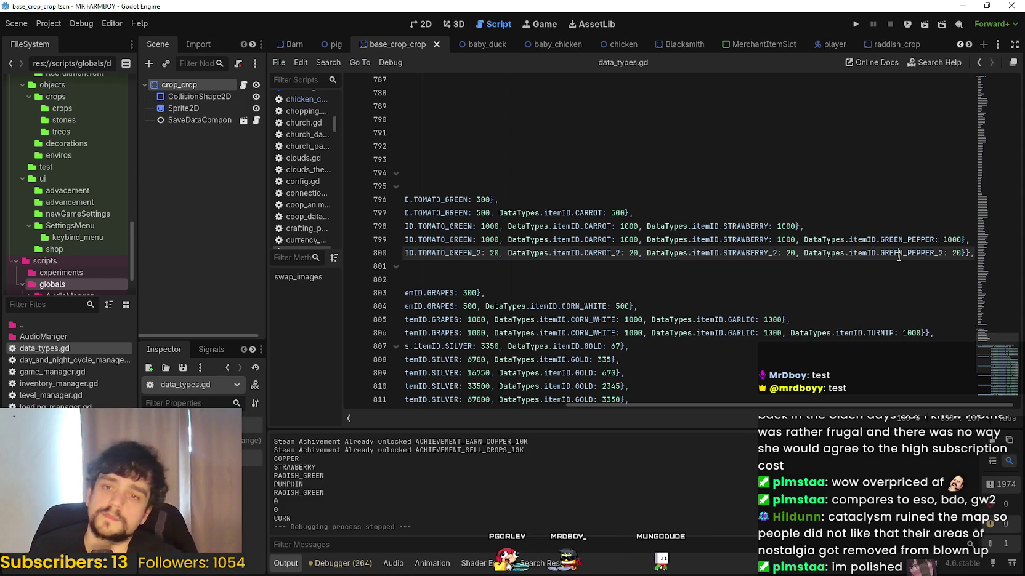
{"action": "double_click", "coordinate": [899, 253]}
{"action": "mouse_move", "coordinate": [879, 253]}
{"action": "left_mouse_down"}
{"action": "mouse_move", "coordinate": [408, 250]}
{"action": "mouse_move", "coordinate": [459, 244]}
{"action": "left_mouse_up"}
{"action": "left_click", "coordinate": [724, 254]}
{"action": "left_click", "coordinate": [645, 253]}
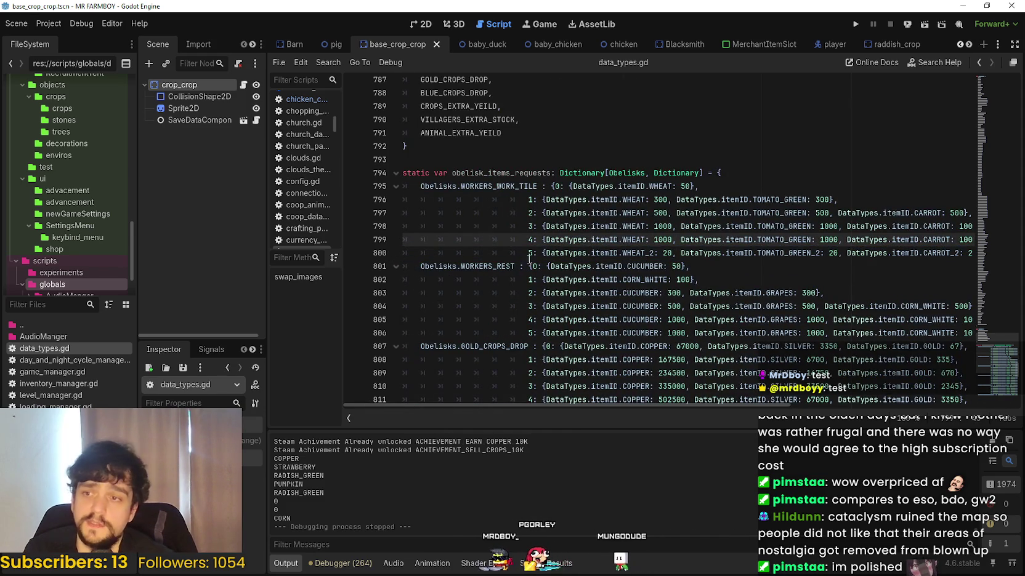
{"action": "key", "text": "shift+Home"}
{"action": "mouse_move", "coordinate": [750, 242]}
{"action": "left_mouse_down"}
{"action": "mouse_move", "coordinate": [893, 228]}
{"action": "mouse_move", "coordinate": [970, 240]}
{"action": "mouse_move", "coordinate": [966, 253]}
{"action": "mouse_move", "coordinate": [111, 236]}
{"action": "left_mouse_up"}
{"action": "left_click", "coordinate": [968, 252]}
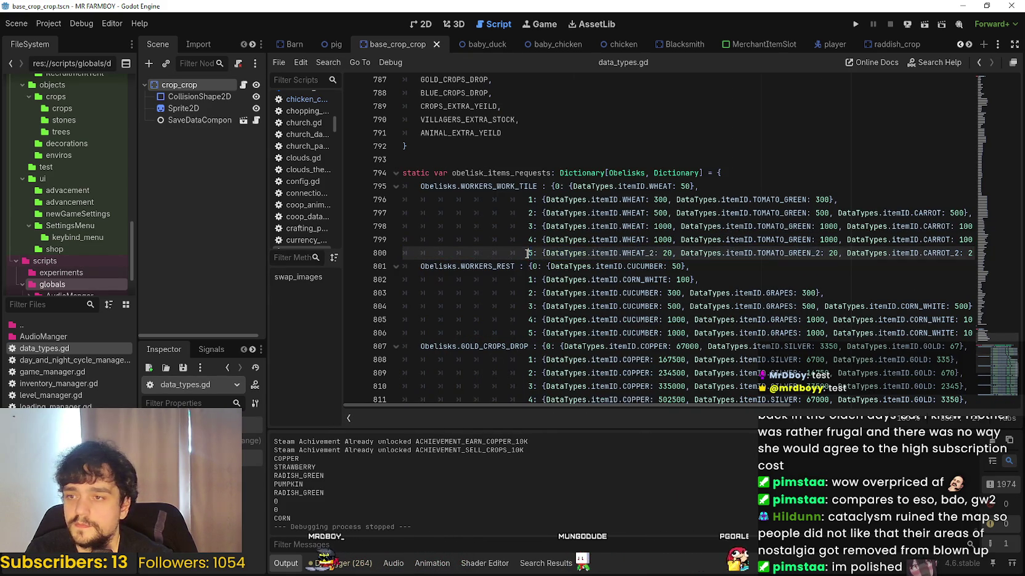
{"action": "left_click", "coordinate": [806, 240]}
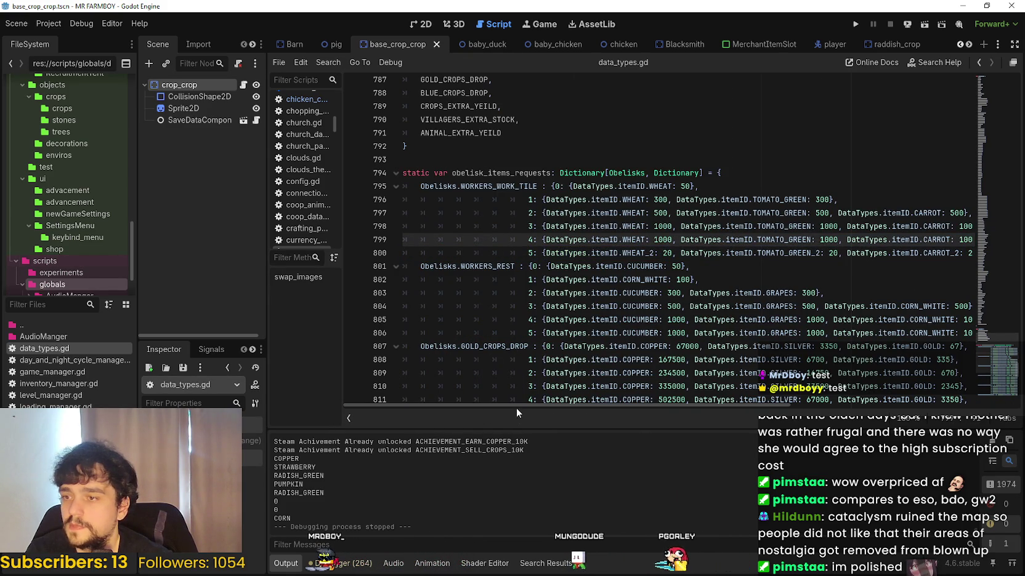
{"action": "mouse_move", "coordinate": [512, 404]}
{"action": "left_mouse_down"}
{"action": "mouse_move", "coordinate": [671, 404]}
{"action": "mouse_move", "coordinate": [580, 410]}
{"action": "mouse_move", "coordinate": [806, 390]}
{"action": "left_mouse_up"}
{"action": "mouse_move", "coordinate": [720, 415]}
{"action": "left_mouse_down"}
{"action": "mouse_move", "coordinate": [498, 408]}
{"action": "mouse_move", "coordinate": [698, 380]}
{"action": "left_mouse_up"}
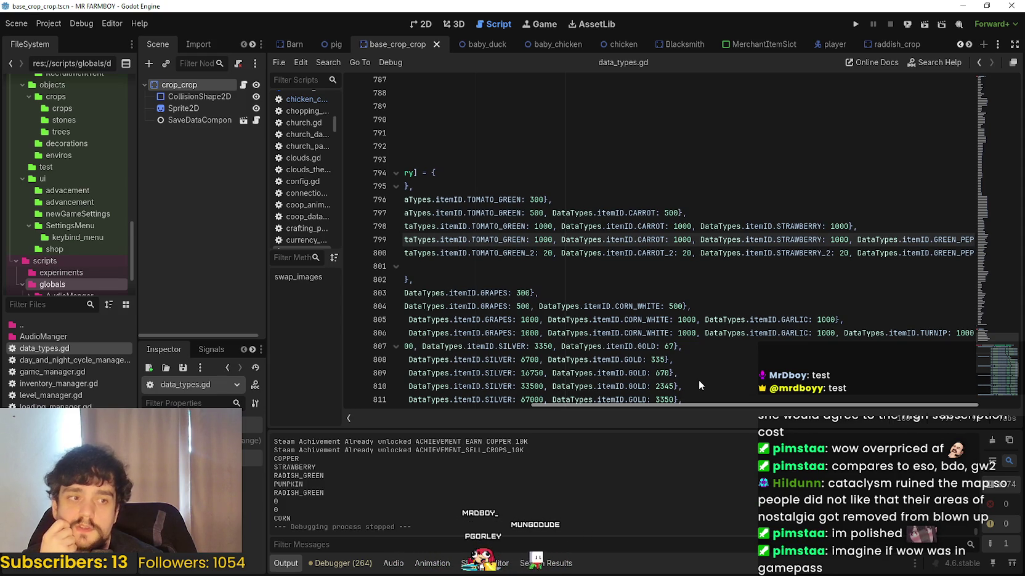
{"action": "scroll", "coordinate": [699, 380], "scroll_direction": "right", "scroll_amount": 1}
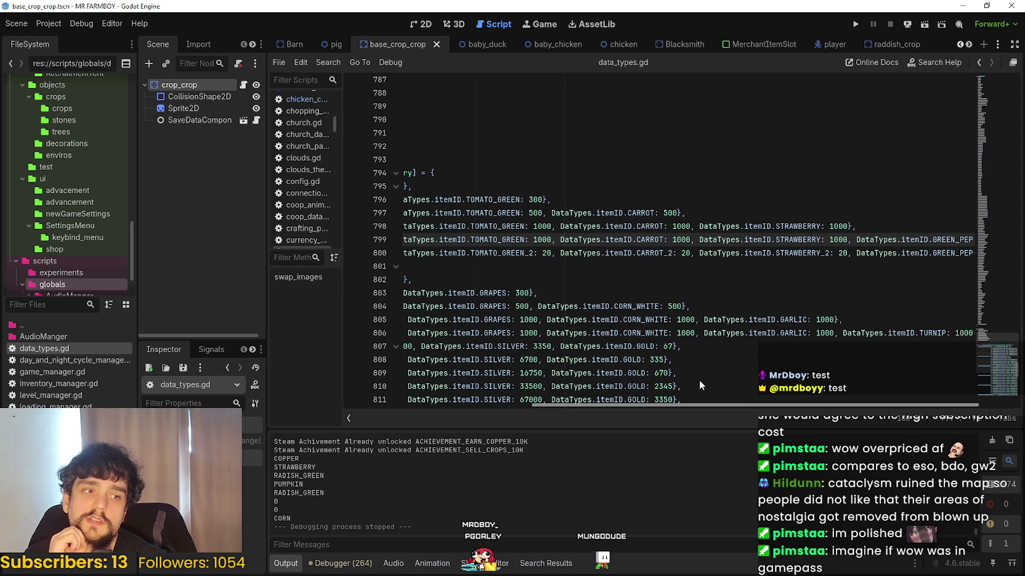
{"action": "scroll", "coordinate": [699, 381], "scroll_direction": "right", "scroll_amount": 4}
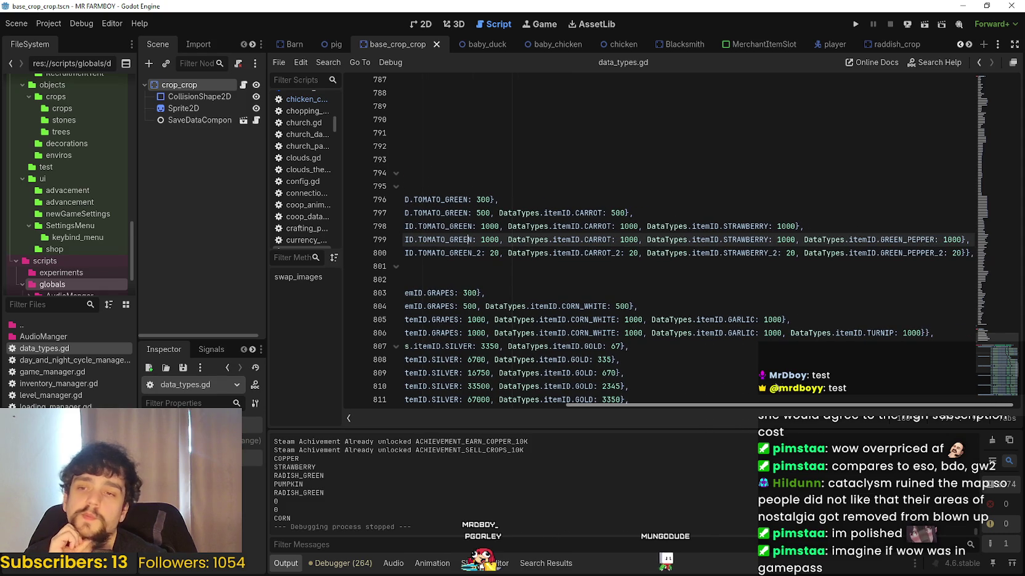
{"action": "left_click", "coordinate": [926, 253]}
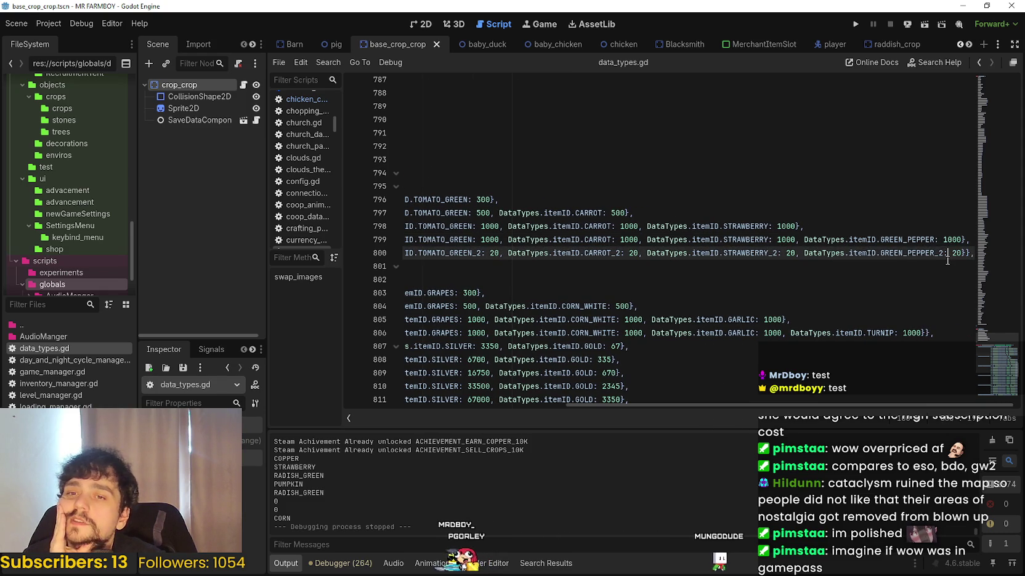
{"action": "left_click_drag", "start_coordinate": [943, 253], "coordinate": [723, 253]}
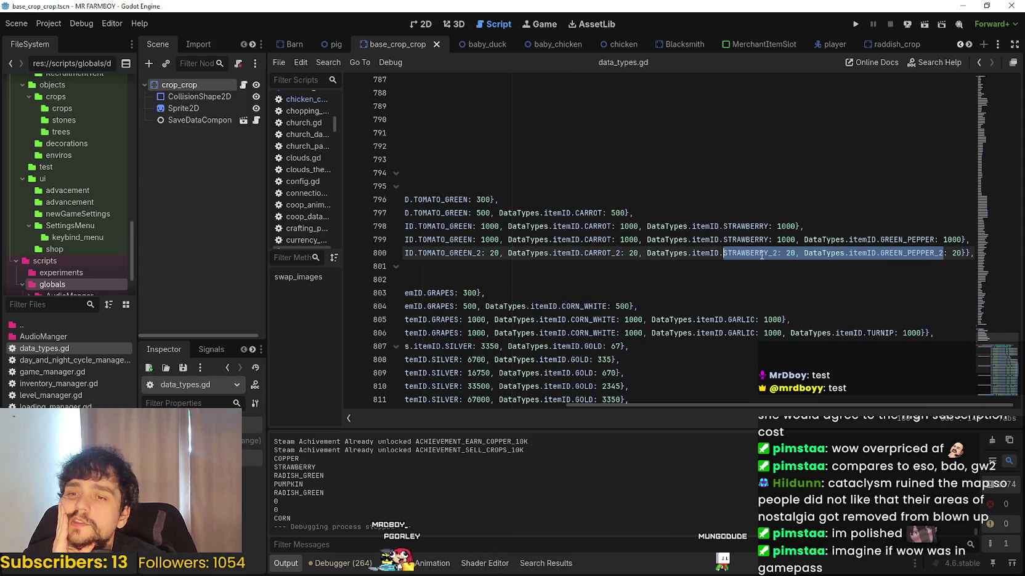
{"action": "double_click", "coordinate": [761, 253]}
{"action": "left_click", "coordinate": [911, 253]}
{"action": "left_click_drag", "start_coordinate": [962, 253], "coordinate": [706, 255]}
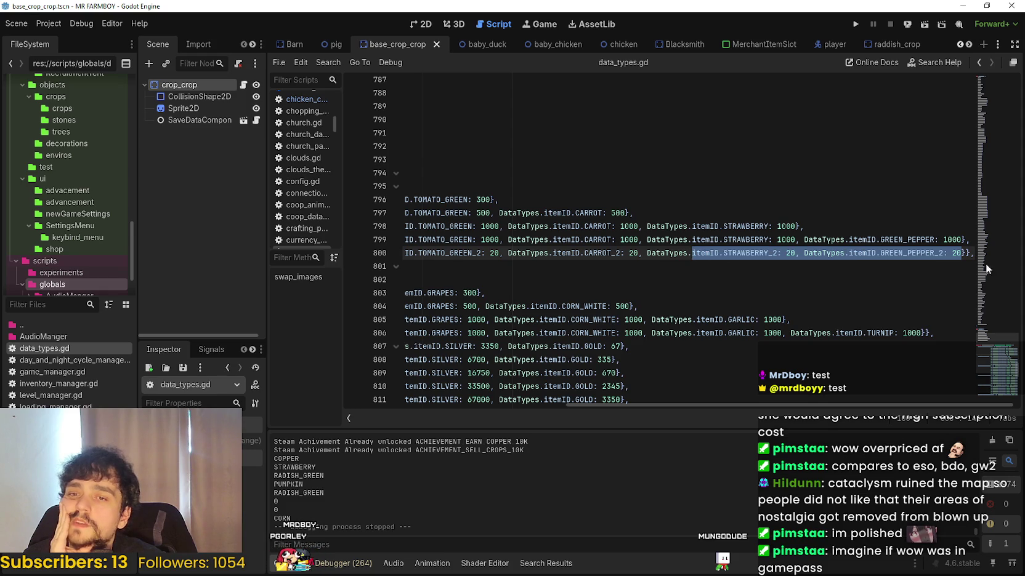
{"action": "mouse_move", "coordinate": [958, 253]}
{"action": "left_mouse_down"}
{"action": "mouse_move", "coordinate": [946, 241]}
{"action": "mouse_move", "coordinate": [367, 236]}
{"action": "left_mouse_up"}
{"action": "left_click", "coordinate": [969, 253]}
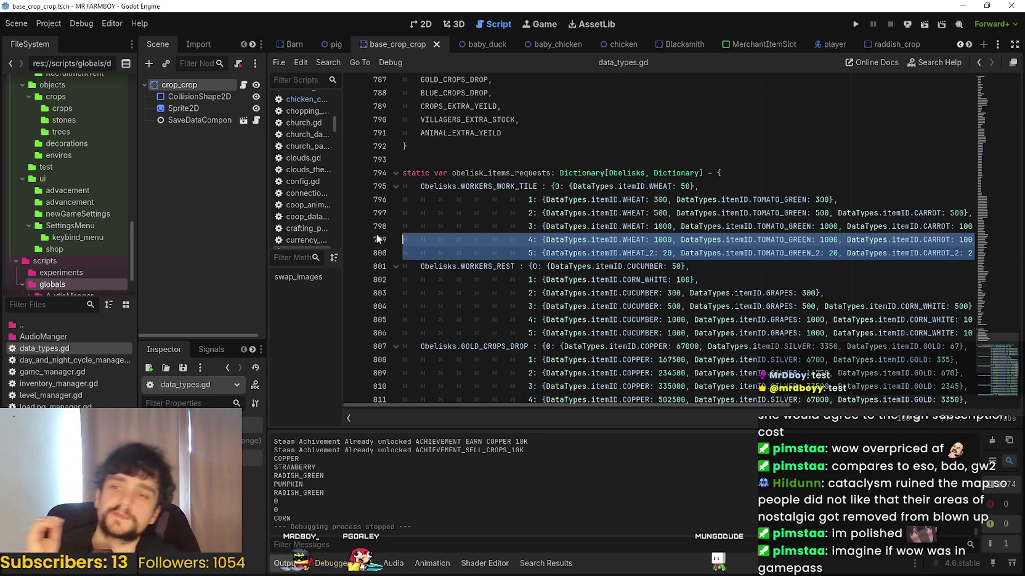
{"action": "left_click", "coordinate": [790, 243]}
{"action": "left_click_drag", "start_coordinate": [659, 402], "coordinate": [928, 389]}
{"action": "left_click", "coordinate": [965, 257]}
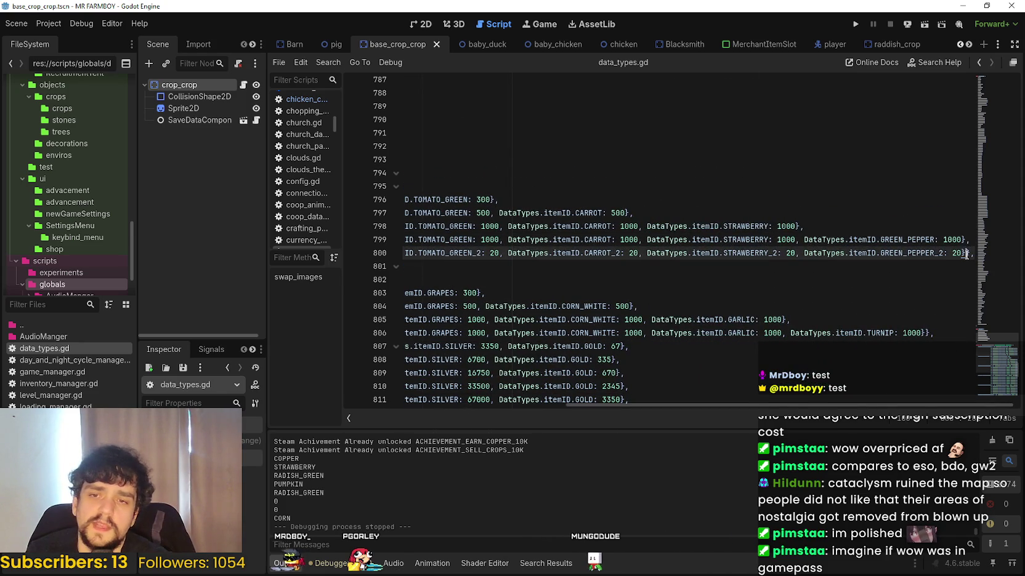
{"action": "left_click", "coordinate": [966, 252]}
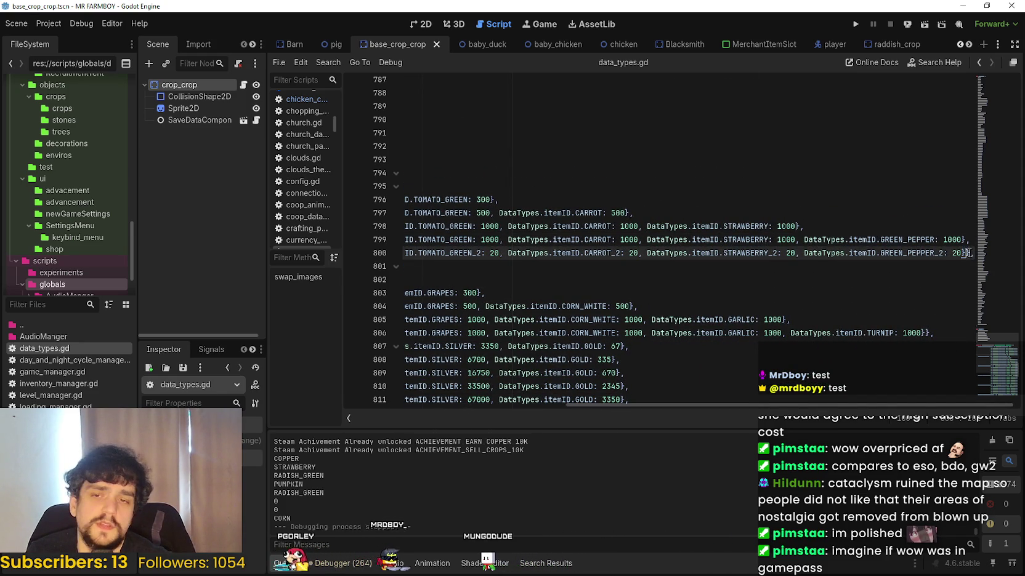
{"action": "mouse_move", "coordinate": [965, 252]}
{"action": "left_mouse_down"}
{"action": "mouse_move", "coordinate": [952, 226]}
{"action": "mouse_move", "coordinate": [467, 228]}
{"action": "left_mouse_up"}
{"action": "left_click", "coordinate": [949, 253]}
{"action": "left_click", "coordinate": [594, 279]}
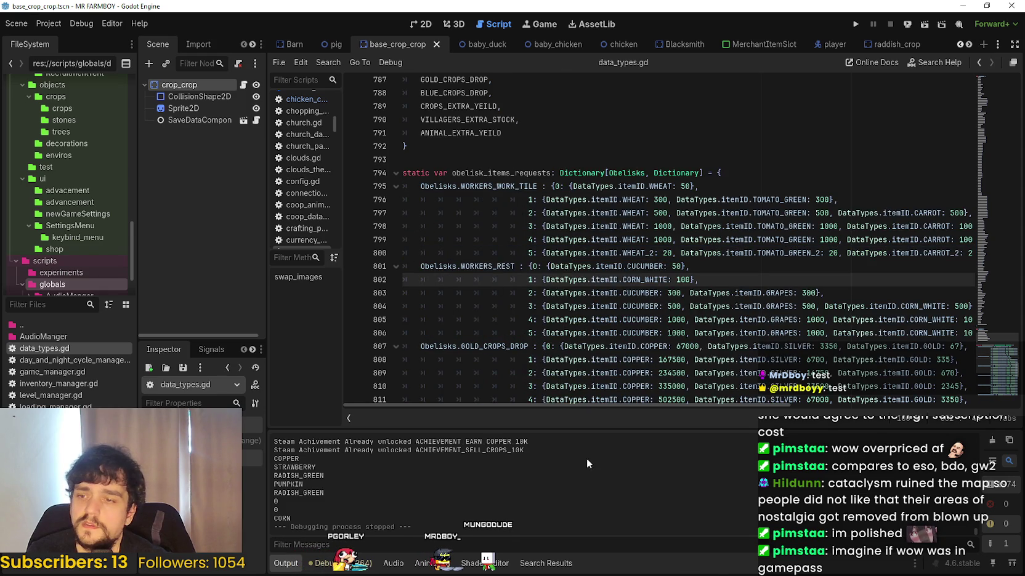
{"action": "mouse_move", "coordinate": [560, 405]}
{"action": "left_mouse_down"}
{"action": "mouse_move", "coordinate": [755, 400]}
{"action": "mouse_move", "coordinate": [893, 421]}
{"action": "left_mouse_up"}
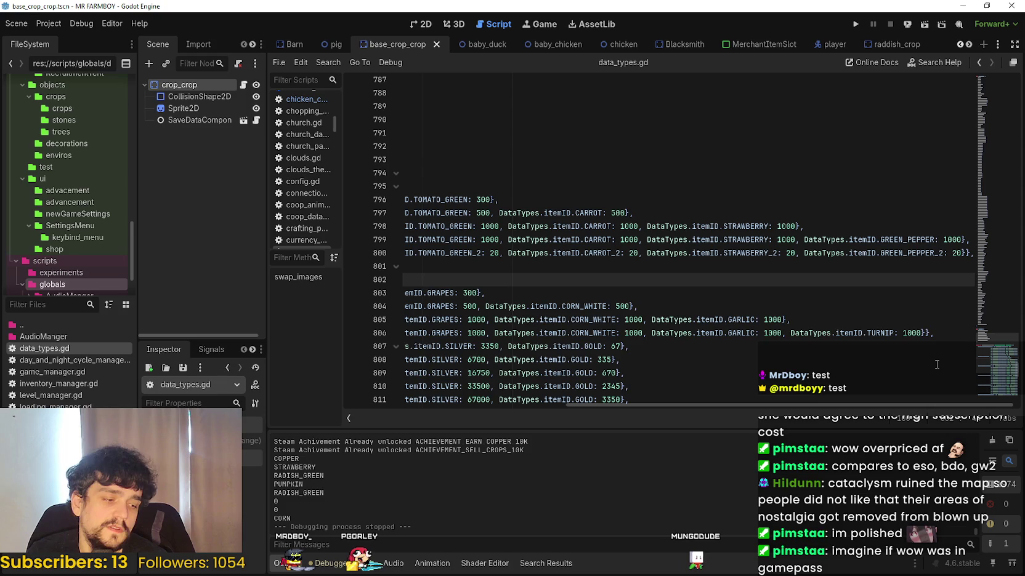
{"action": "left_click", "coordinate": [962, 258]}
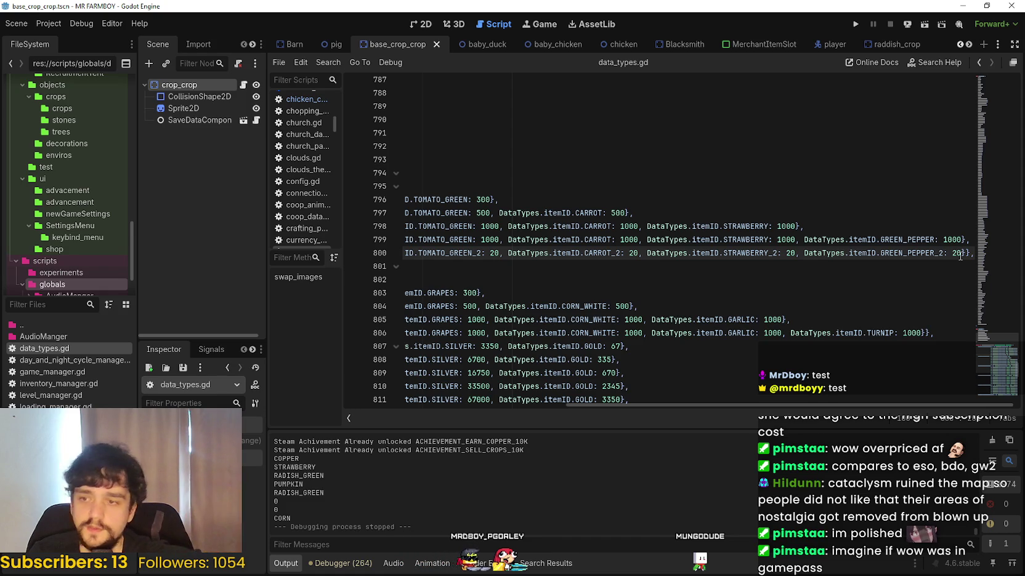
{"action": "left_click_drag", "start_coordinate": [845, 405], "coordinate": [461, 401]}
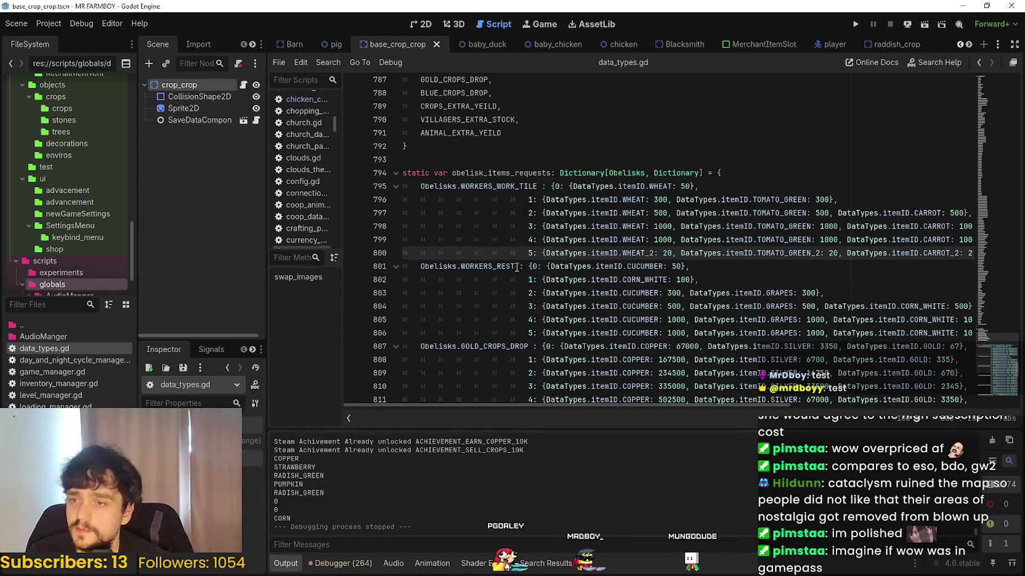
{"action": "mouse_move", "coordinate": [403, 253]}
{"action": "left_mouse_down"}
{"action": "mouse_move", "coordinate": [970, 252]}
{"action": "mouse_move", "coordinate": [474, 253]}
{"action": "left_mouse_up"}
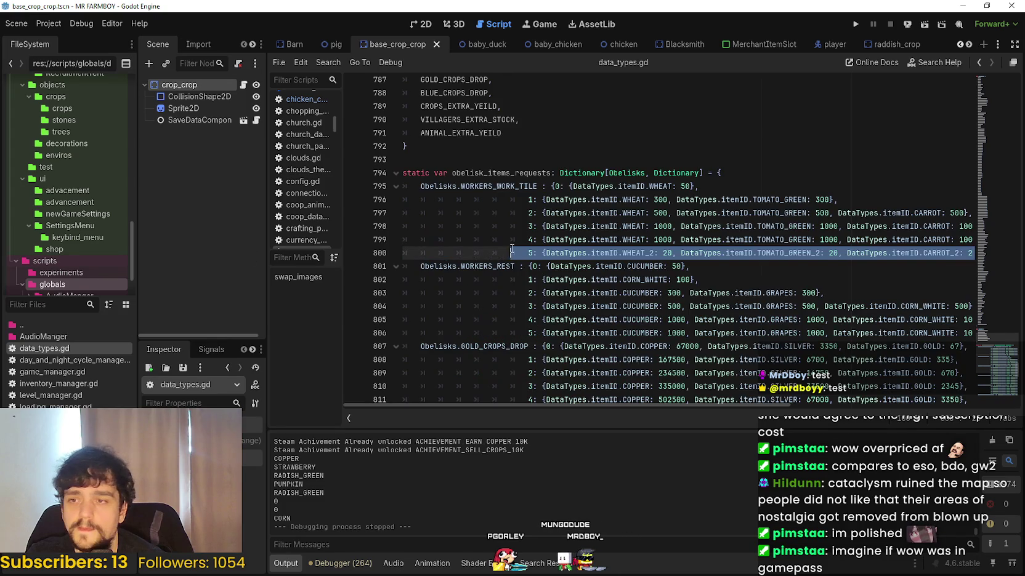
{"action": "key", "text": "Home"}
{"action": "key", "text": "shift+ctrl+Right"}
{"action": "key", "text": "shift+ctrl+Right"}
{"action": "key", "text": "shift+ctrl+Right"}
{"action": "key", "text": "shift+End"}
{"action": "left_click", "coordinate": [952, 253]}
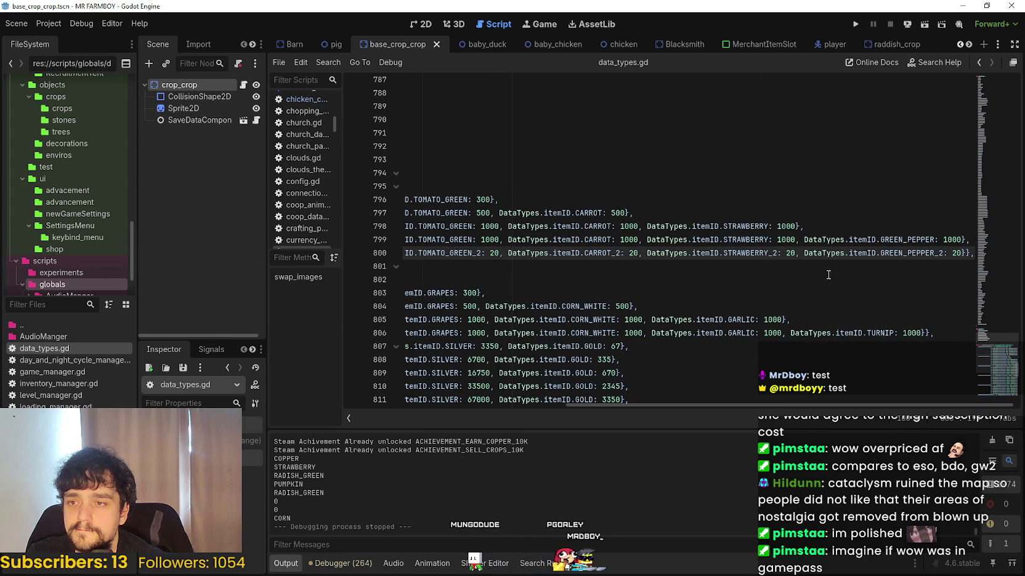
{"action": "left_click_drag", "start_coordinate": [878, 402], "coordinate": [824, 400]}
{"action": "scroll", "coordinate": [663, 386], "scroll_direction": "left", "scroll_amount": 5}
- Save the scene and data_types.gd, then select the WORKERS_WORK_TILE tier 3–5 lines
{"action": "left_click", "coordinate": [614, 264]}
{"action": "key", "text": "ctrl+s"}
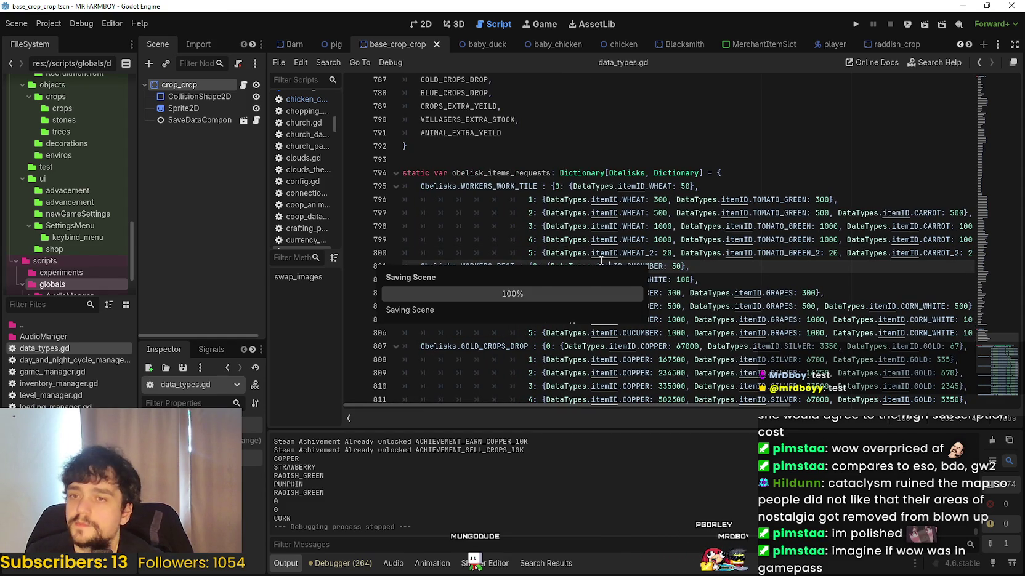
{"action": "left_click", "coordinate": [671, 240]}
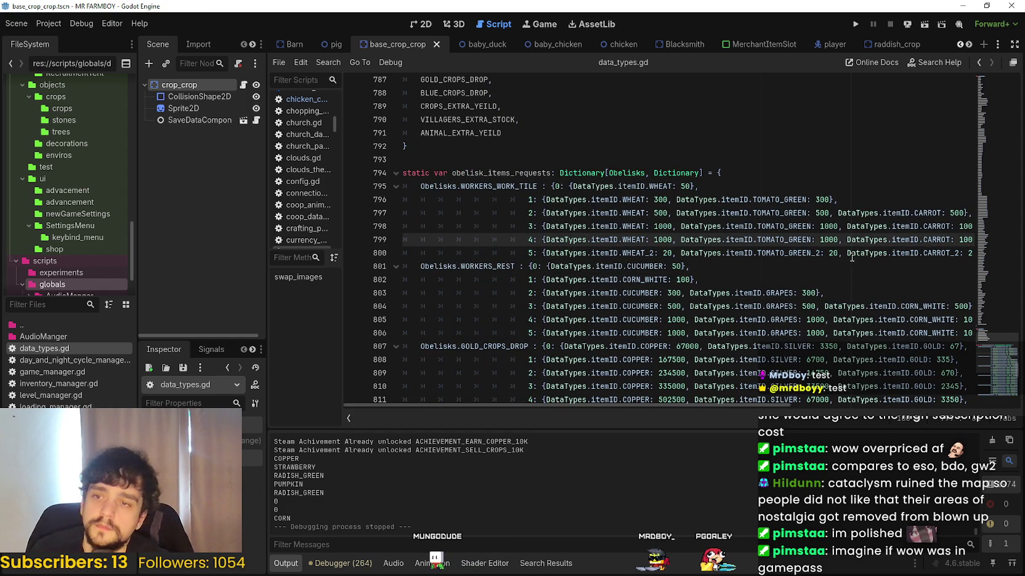
{"action": "left_click", "coordinate": [811, 253]}
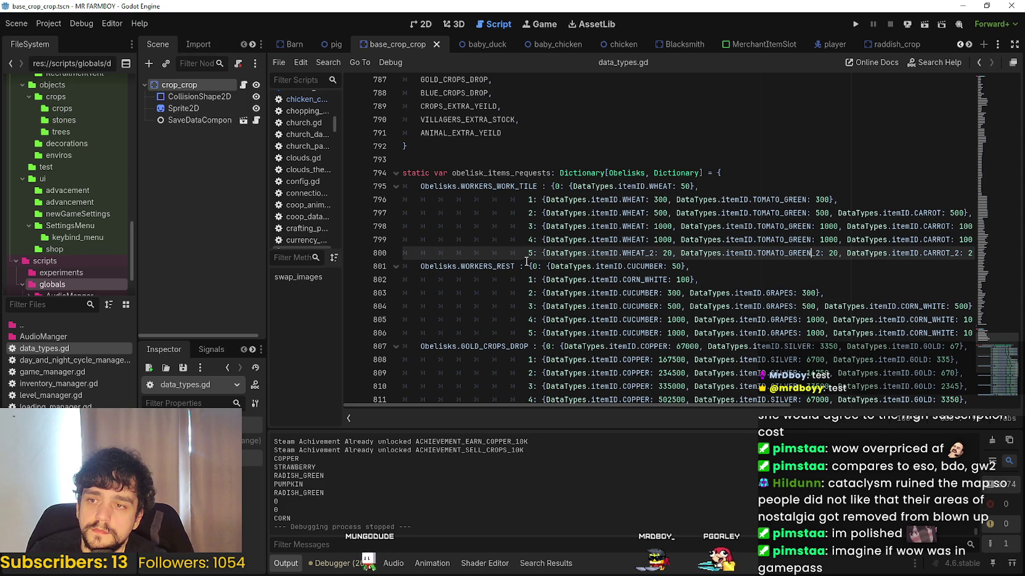
{"action": "mouse_move", "coordinate": [527, 253]}
{"action": "left_mouse_down"}
{"action": "mouse_move", "coordinate": [979, 253]}
{"action": "mouse_move", "coordinate": [430, 228]}
{"action": "mouse_move", "coordinate": [557, 228]}
{"action": "mouse_move", "coordinate": [574, 199]}
{"action": "left_mouse_up"}
{"action": "left_click", "coordinate": [976, 253]}
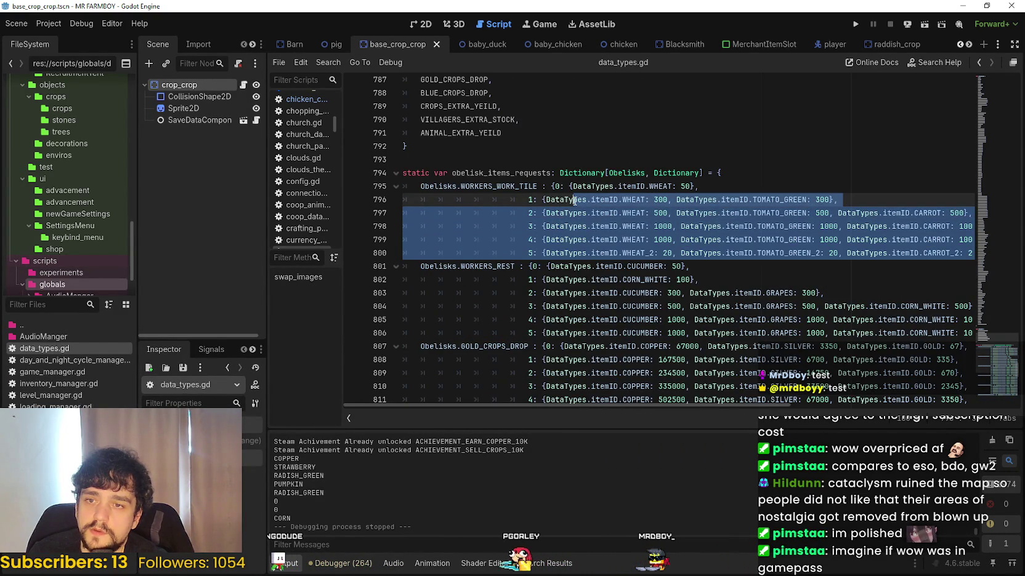
- Paste the WORKERS_WORK_TILE tiers 0–5 over the WORKERS_REST tier entries
{"action": "left_click_drag", "start_coordinate": [573, 199], "coordinate": [567, 188]}
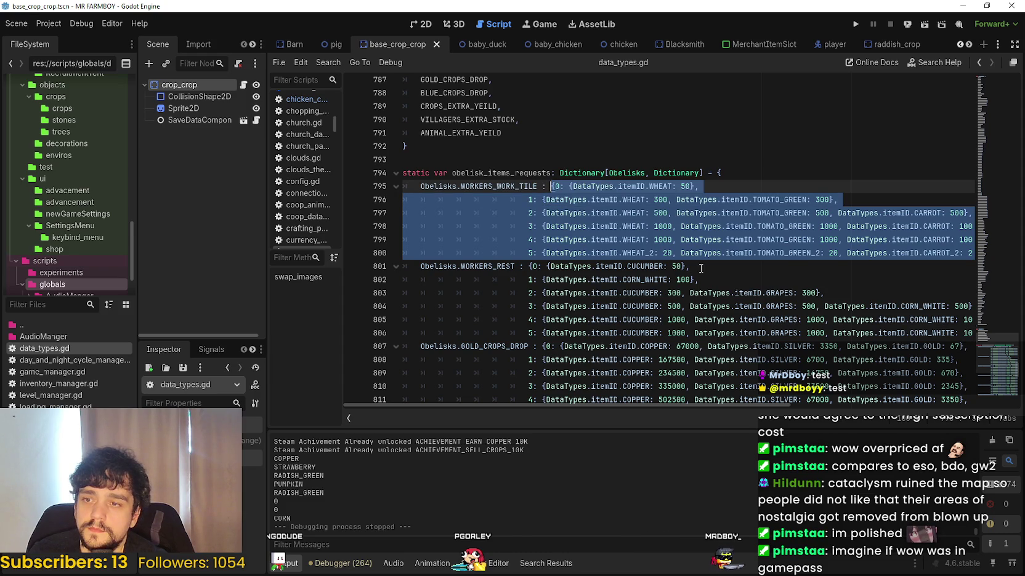
{"action": "mouse_move", "coordinate": [770, 405]}
{"action": "left_mouse_down"}
{"action": "mouse_move", "coordinate": [1018, 425]}
{"action": "mouse_move", "coordinate": [592, 389]}
{"action": "left_mouse_up"}
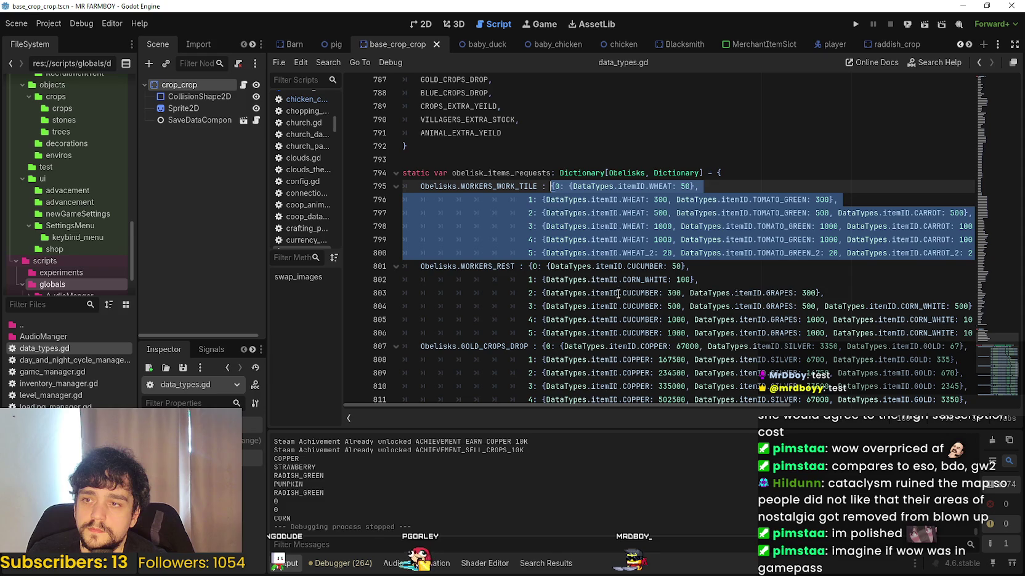
{"action": "left_click_drag", "start_coordinate": [862, 333], "coordinate": [964, 331]}
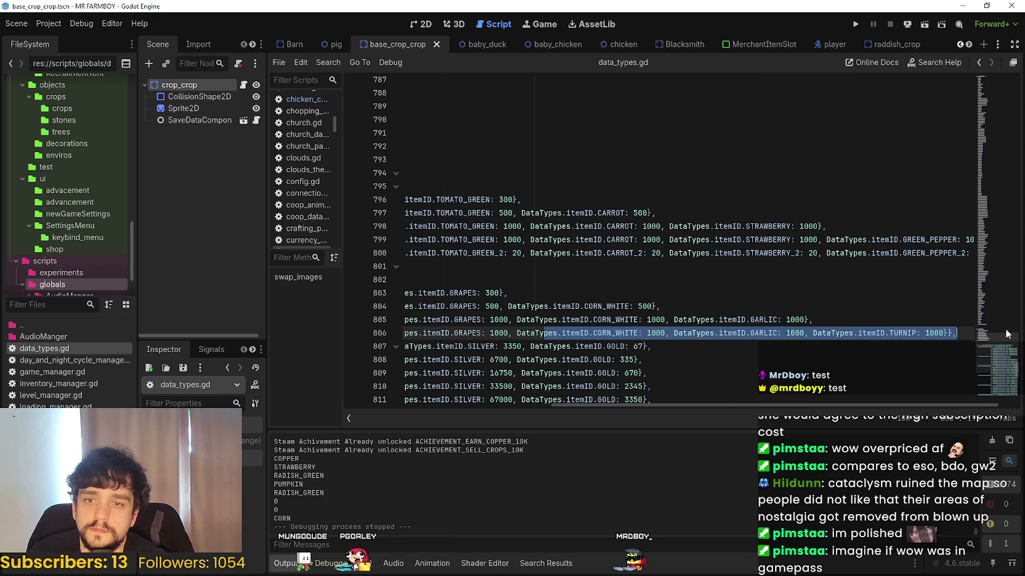
{"action": "scroll", "coordinate": [836, 404], "scroll_direction": "right", "scroll_amount": 2}
{"action": "mouse_move", "coordinate": [934, 333]}
{"action": "left_mouse_down"}
{"action": "mouse_move", "coordinate": [493, 306]}
{"action": "mouse_move", "coordinate": [530, 266]}
{"action": "left_mouse_up"}
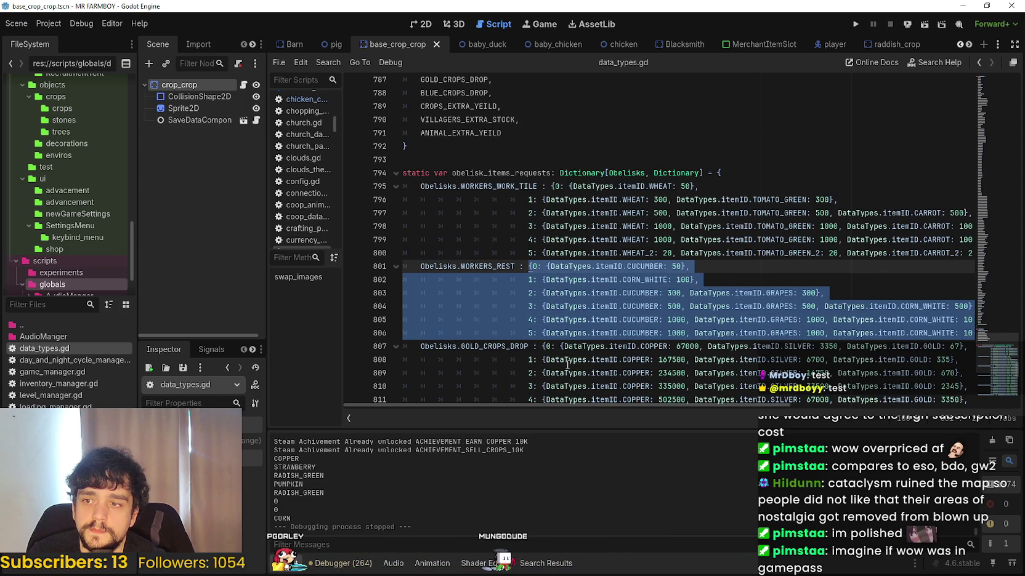
{"action": "key", "text": "ctrl+v"}
{"action": "left_click_drag", "start_coordinate": [958, 320], "coordinate": [208, 304]}
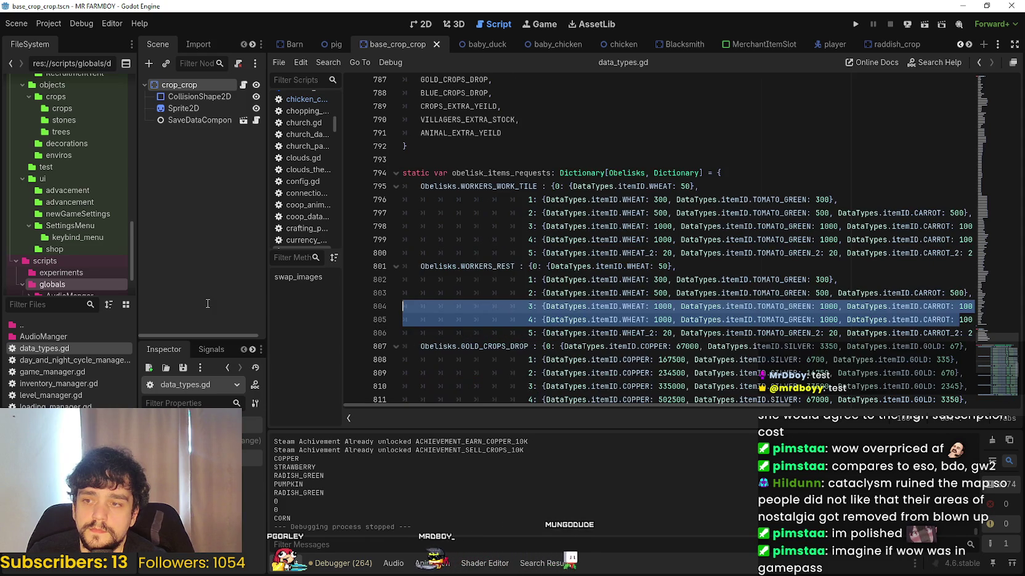
{"action": "left_click", "coordinate": [654, 266]}
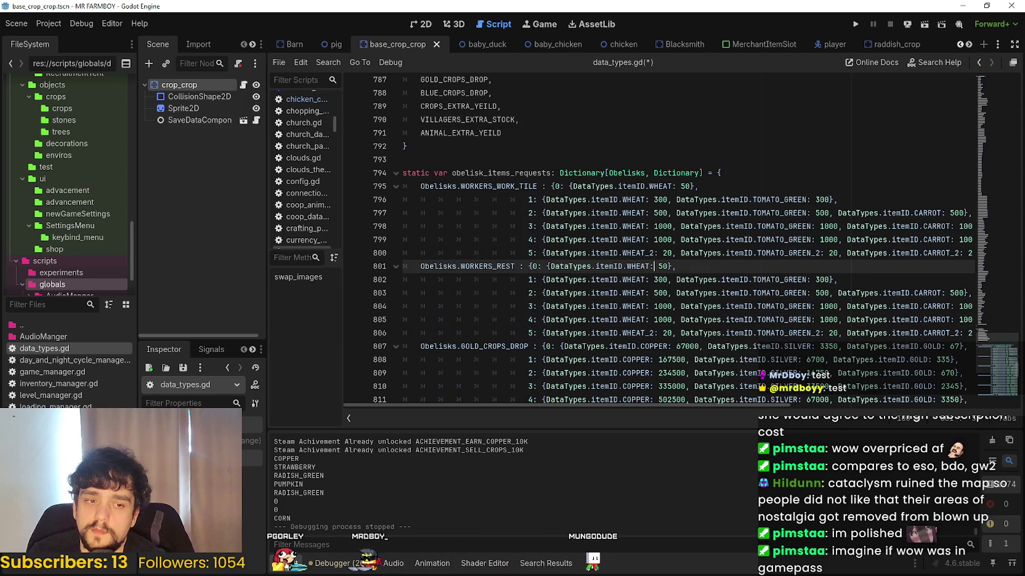
{"action": "key", "text": "alt+Tab"}
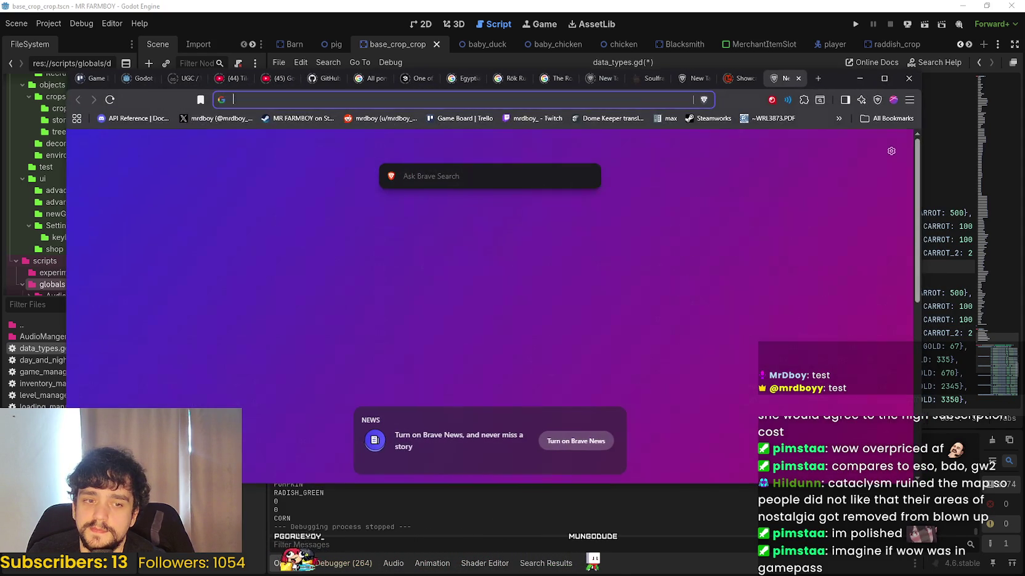
- Read the Soulframe 'Preludes 13: A Triquetra of Virtues' post to the Virtue Prism sources, then minimize Brave
{"action": "left_click", "coordinate": [653, 85]}
{"action": "scroll", "coordinate": [605, 342], "scroll_direction": "down", "scroll_amount": 5}
{"action": "mouse_move", "coordinate": [914, 368]}
{"action": "left_mouse_down"}
{"action": "mouse_move", "coordinate": [920, 331]}
{"action": "mouse_move", "coordinate": [926, 344]}
{"action": "mouse_move", "coordinate": [925, 116]}
{"action": "mouse_move", "coordinate": [931, 146]}
{"action": "left_mouse_up"}
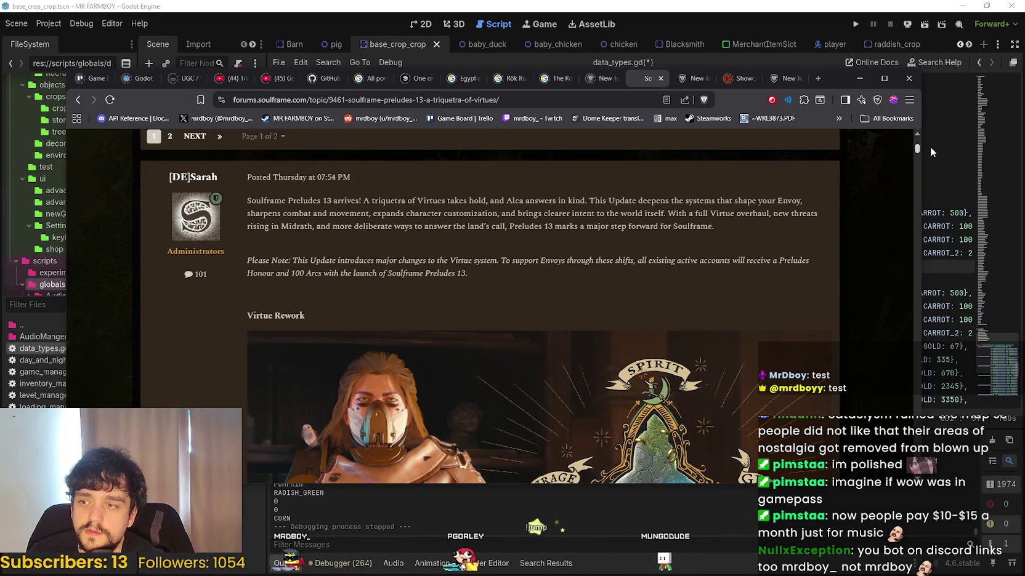
{"action": "left_click_drag", "start_coordinate": [930, 146], "coordinate": [930, 149]}
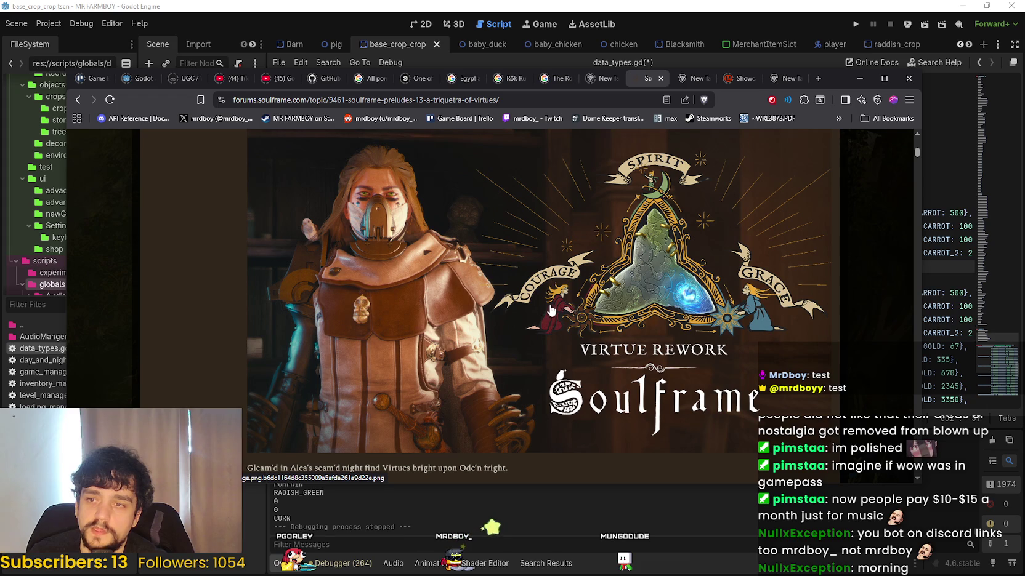
{"action": "scroll", "coordinate": [774, 305], "scroll_direction": "down", "scroll_amount": 4}
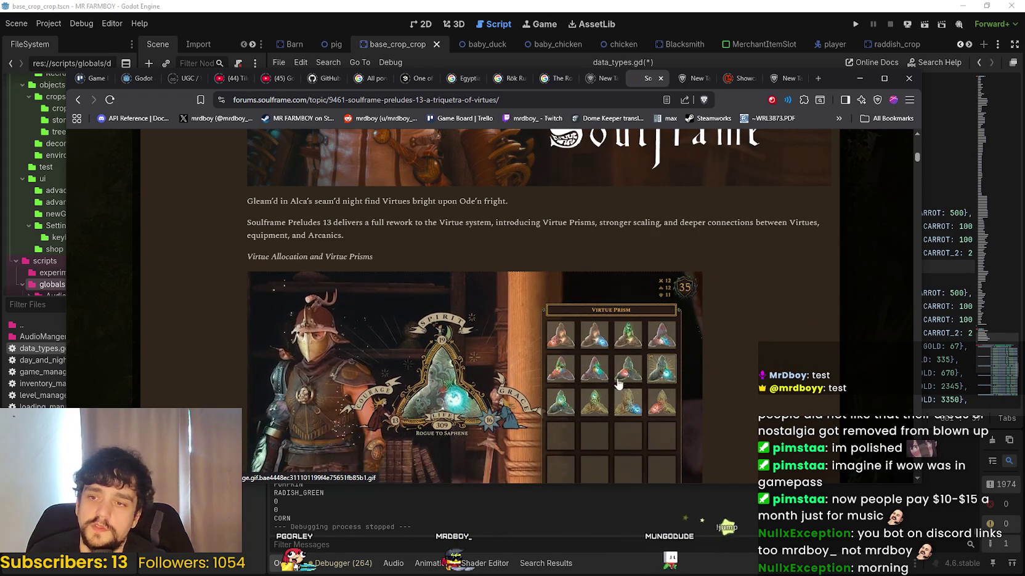
{"action": "scroll", "coordinate": [615, 354], "scroll_direction": "down", "scroll_amount": 1}
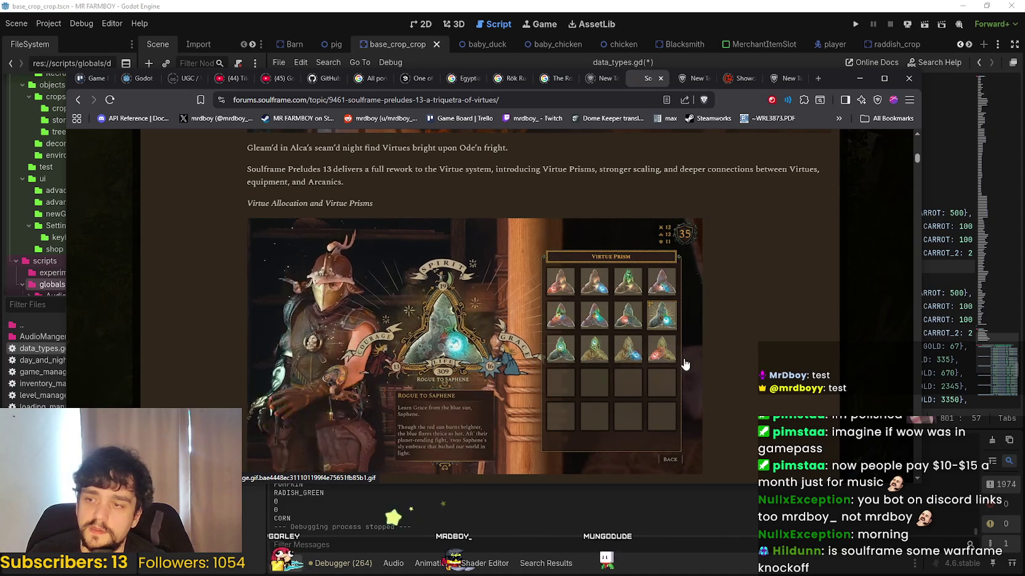
{"action": "scroll", "coordinate": [656, 360], "scroll_direction": "down", "scroll_amount": 1}
{"action": "scroll", "coordinate": [461, 364], "scroll_direction": "down", "scroll_amount": 6}
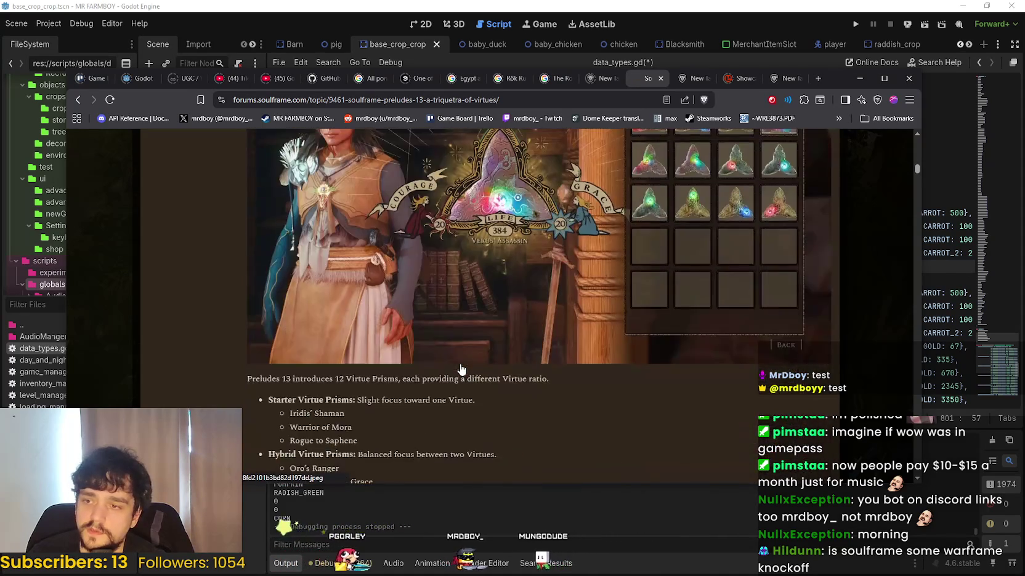
{"action": "scroll", "coordinate": [469, 360], "scroll_direction": "down", "scroll_amount": 3}
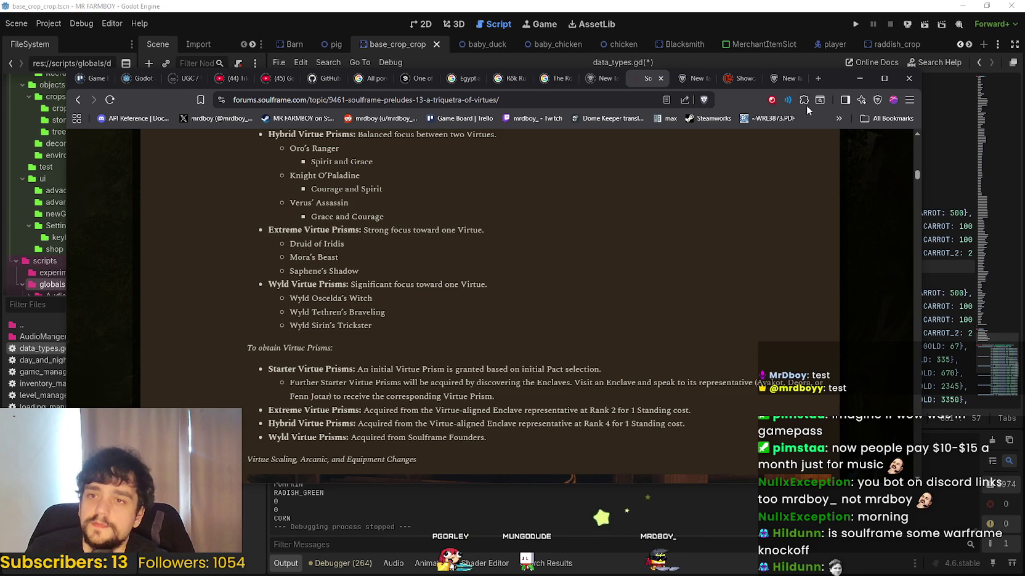
{"action": "left_click", "coordinate": [857, 81]}
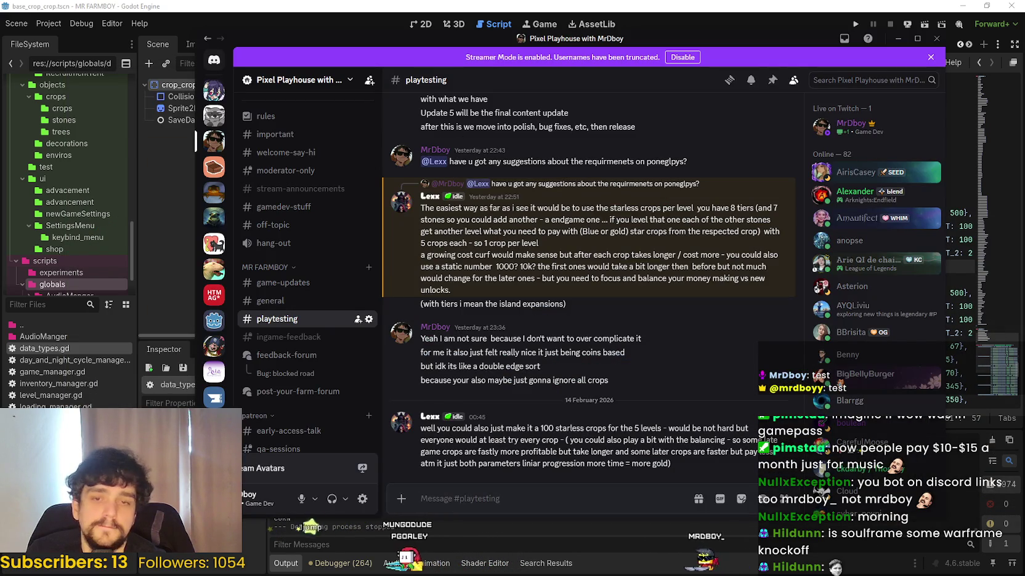
- Minimize Discord to bring the Godot script editor back
{"action": "left_click", "coordinate": [307, 24]}
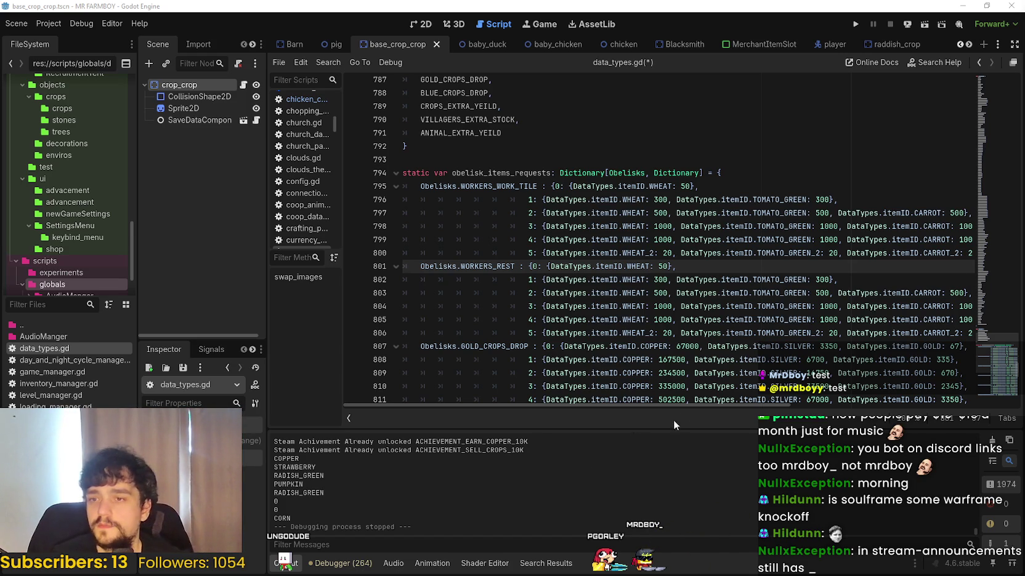
- Put the caret on WORKERS_REST tier 1 at line 802, then switch to YouTube
{"action": "left_click", "coordinate": [720, 278]}
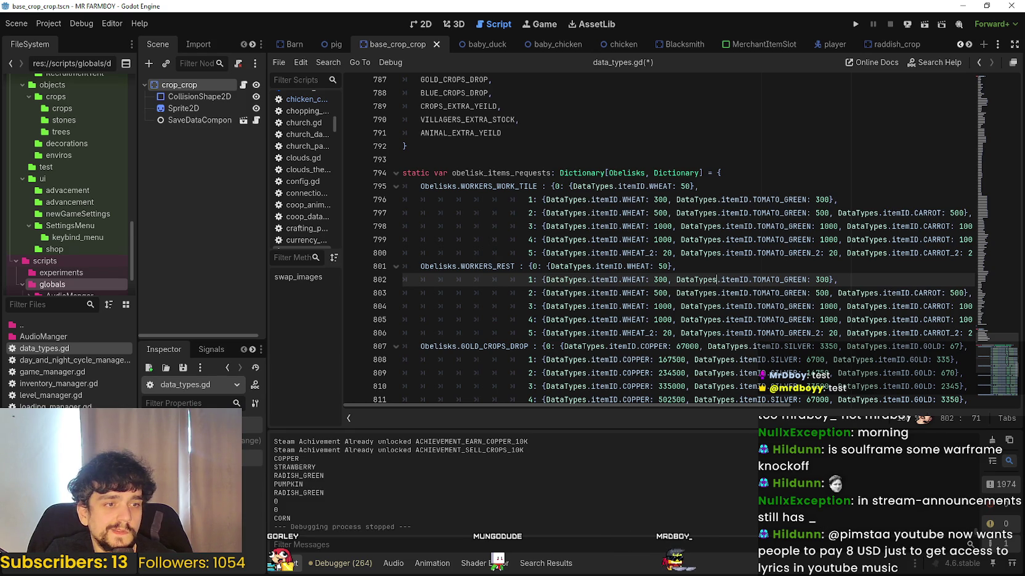
{"action": "key", "text": "alt+Tab"}
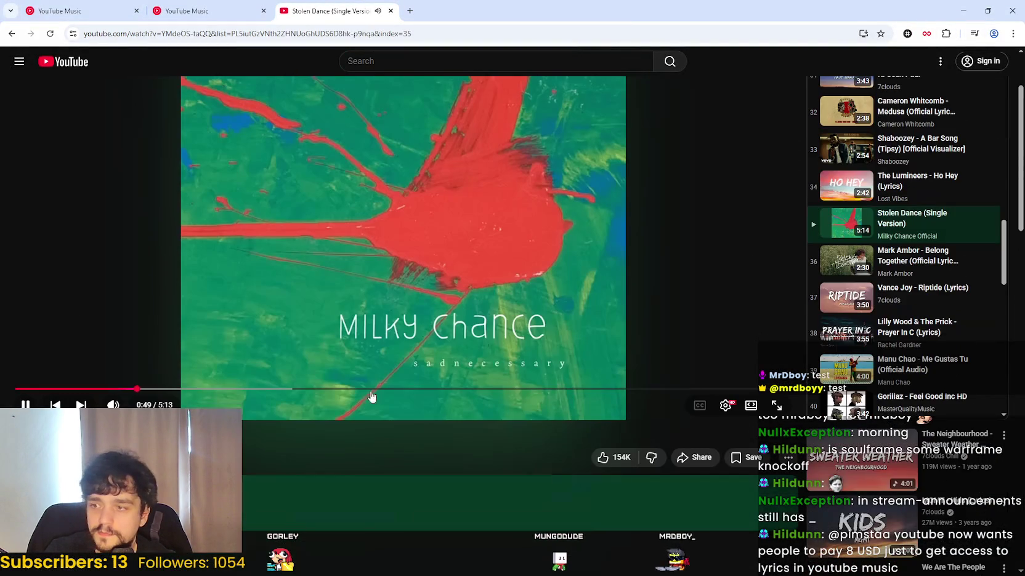
- Skip ahead in the playlist and play Gorillaz - Feel Good Inc HD
{"action": "scroll", "coordinate": [854, 201], "scroll_direction": "down", "scroll_amount": 1}
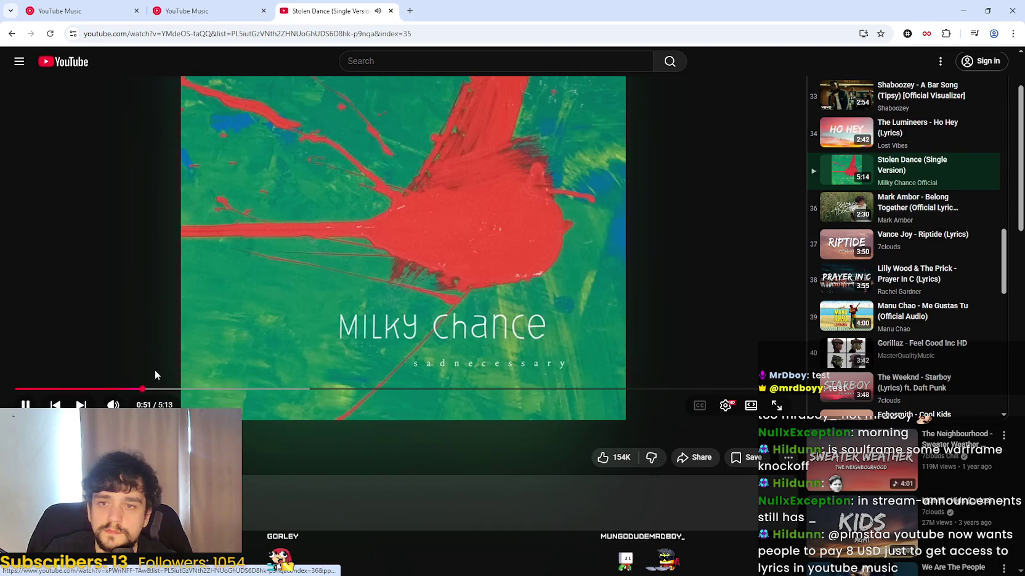
{"action": "left_click", "coordinate": [81, 404]}
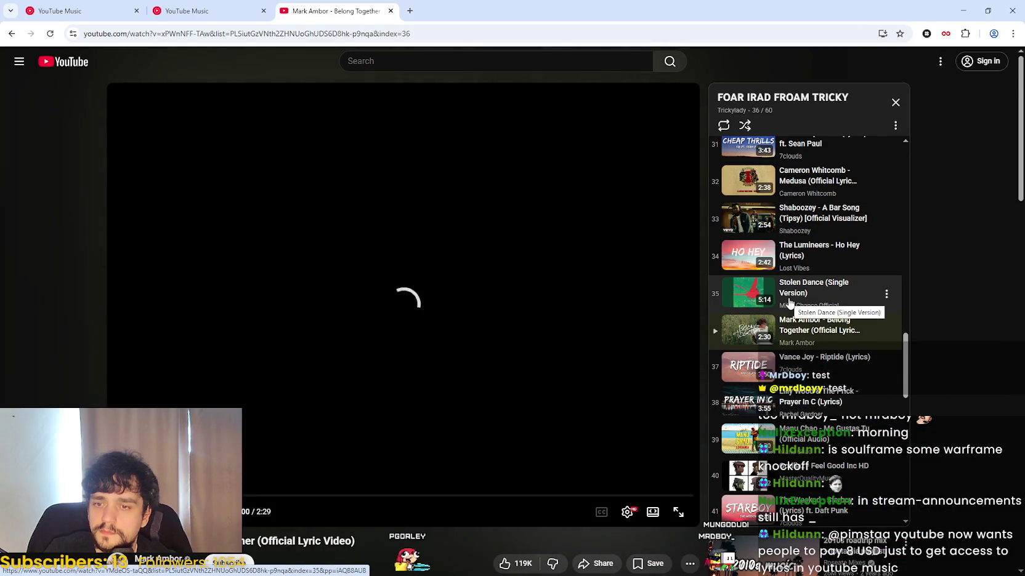
{"action": "scroll", "coordinate": [790, 303], "scroll_direction": "up", "scroll_amount": 15}
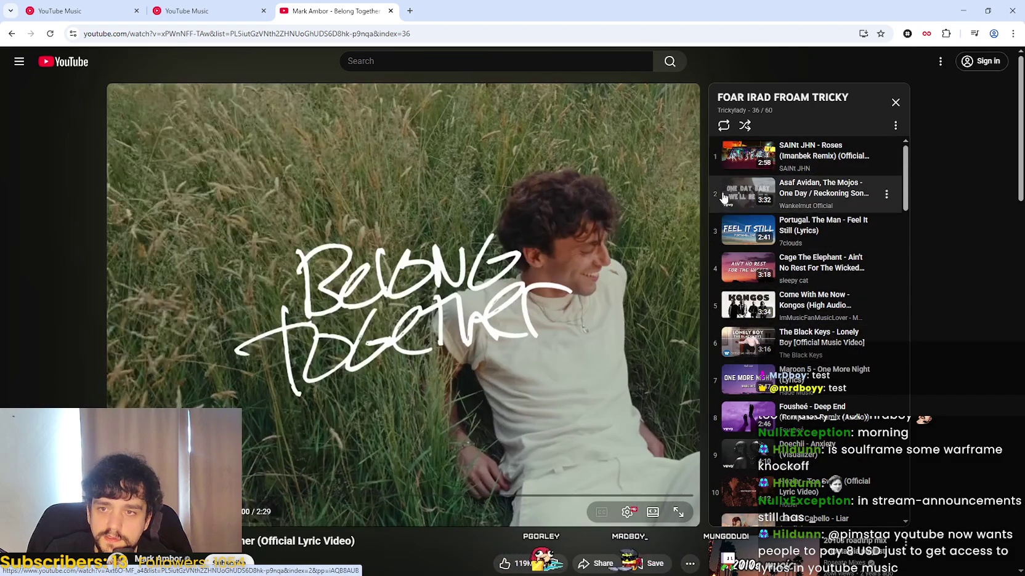
{"action": "scroll", "coordinate": [719, 209], "scroll_direction": "down", "scroll_amount": 3}
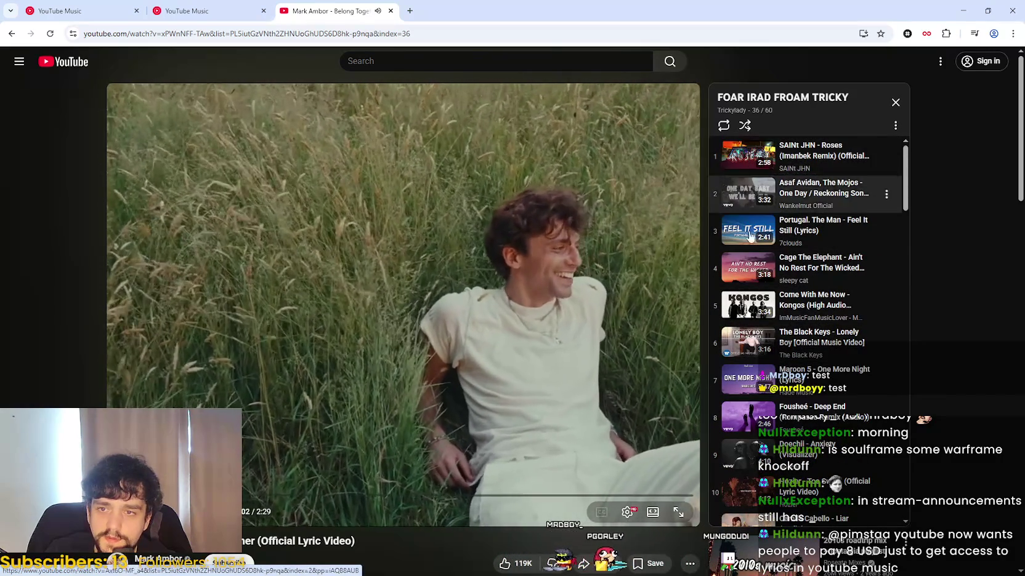
{"action": "scroll", "coordinate": [761, 382], "scroll_direction": "down", "scroll_amount": 18}
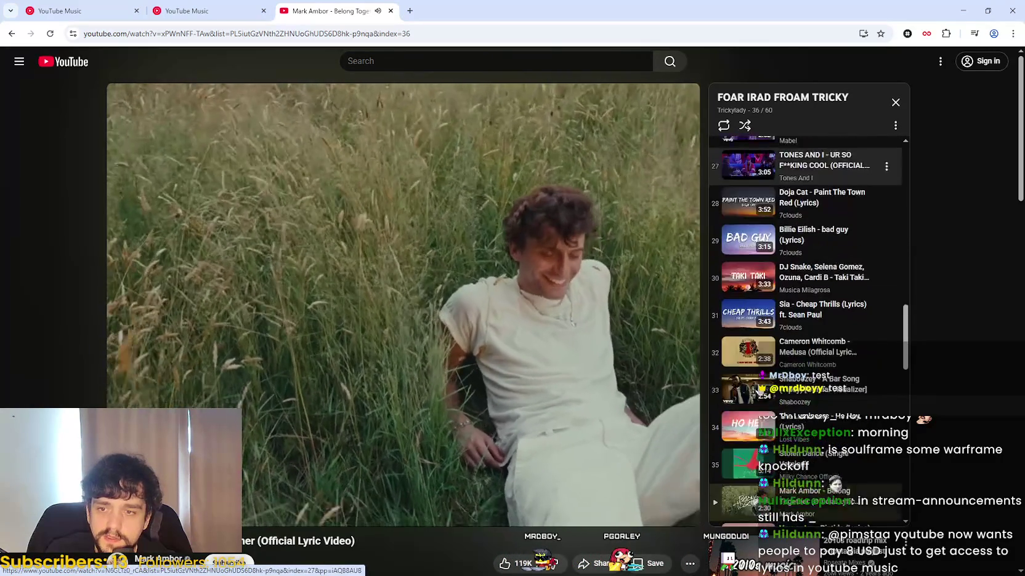
{"action": "scroll", "coordinate": [761, 382], "scroll_direction": "down", "scroll_amount": 6}
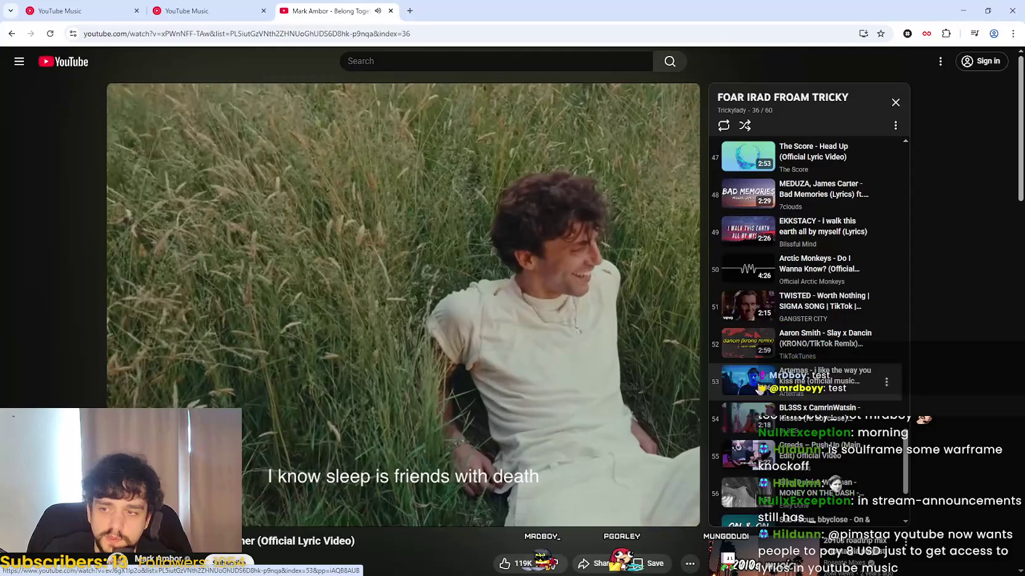
{"action": "scroll", "coordinate": [761, 382], "scroll_direction": "down", "scroll_amount": 2}
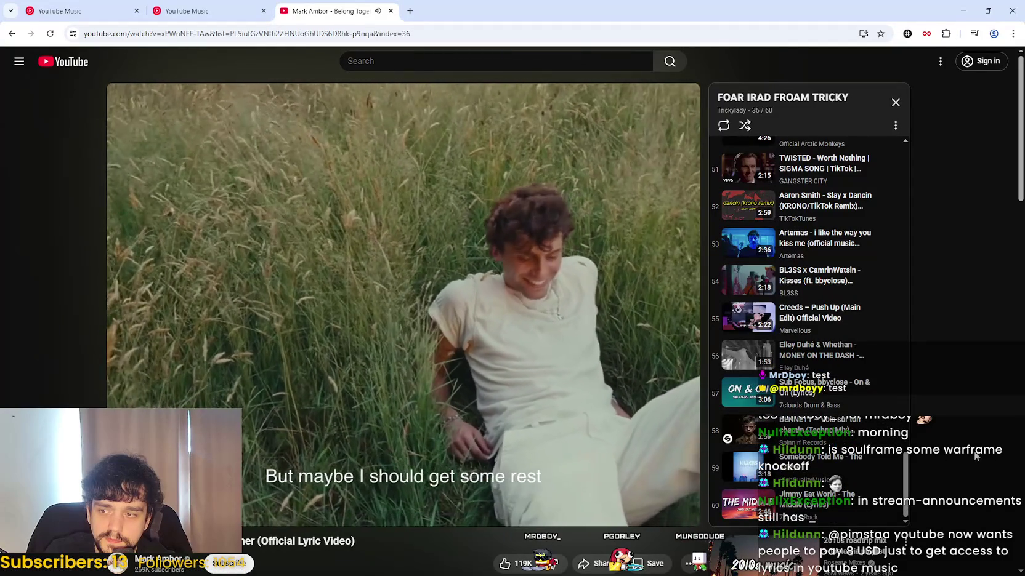
{"action": "scroll", "coordinate": [836, 422], "scroll_direction": "up", "scroll_amount": 10}
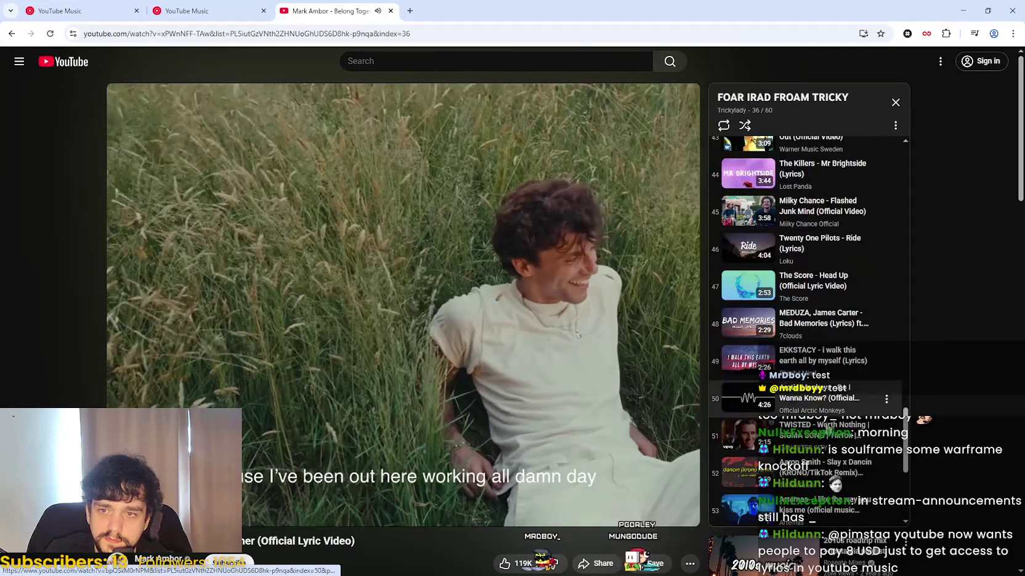
{"action": "scroll", "coordinate": [834, 347], "scroll_direction": "up", "scroll_amount": 2}
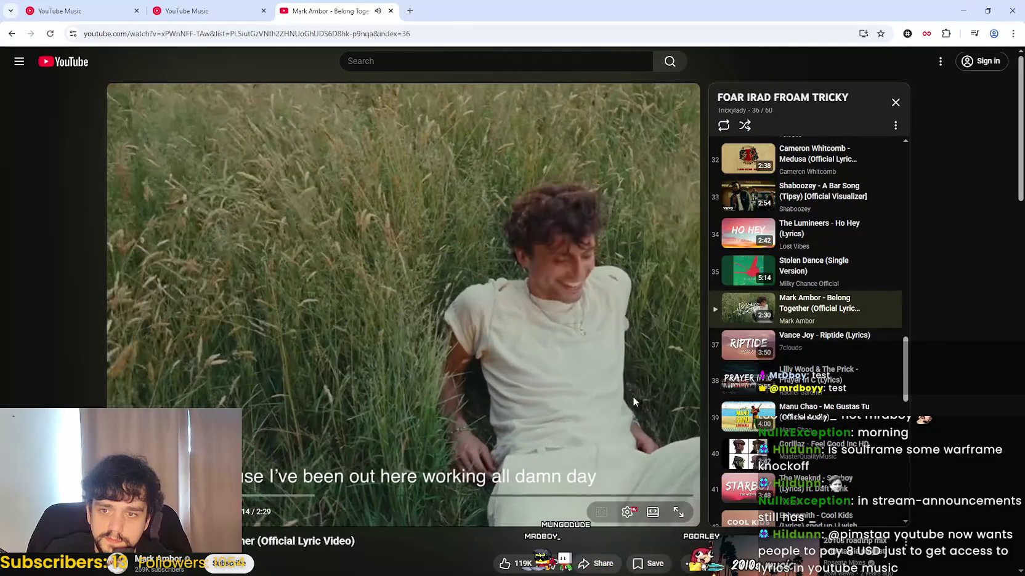
{"action": "scroll", "coordinate": [835, 348], "scroll_direction": "down", "scroll_amount": 4}
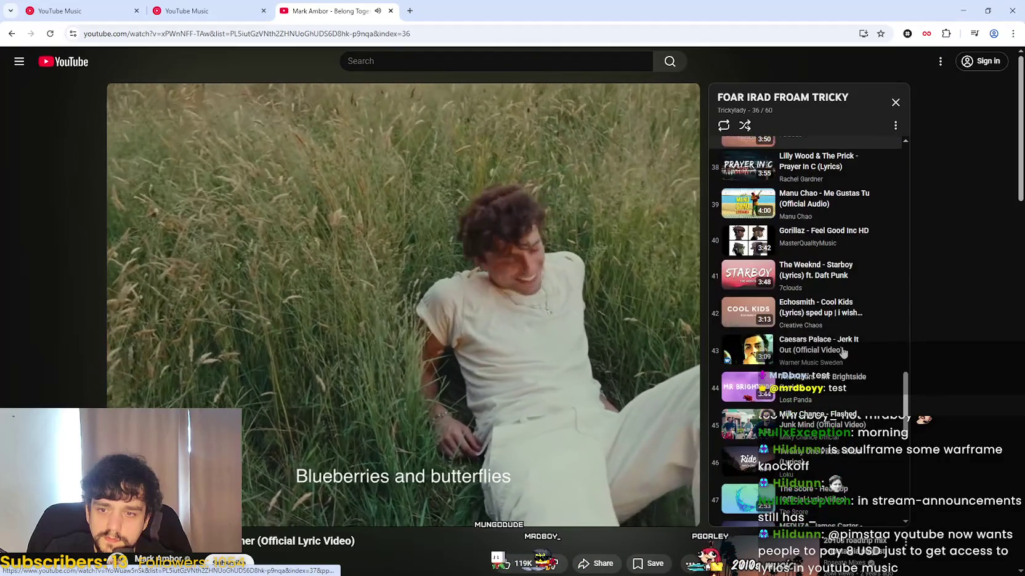
{"action": "scroll", "coordinate": [838, 351], "scroll_direction": "down", "scroll_amount": 2}
{"action": "scroll", "coordinate": [840, 350], "scroll_direction": "down", "scroll_amount": 9}
{"action": "scroll", "coordinate": [945, 275], "scroll_direction": "up", "scroll_amount": 3}
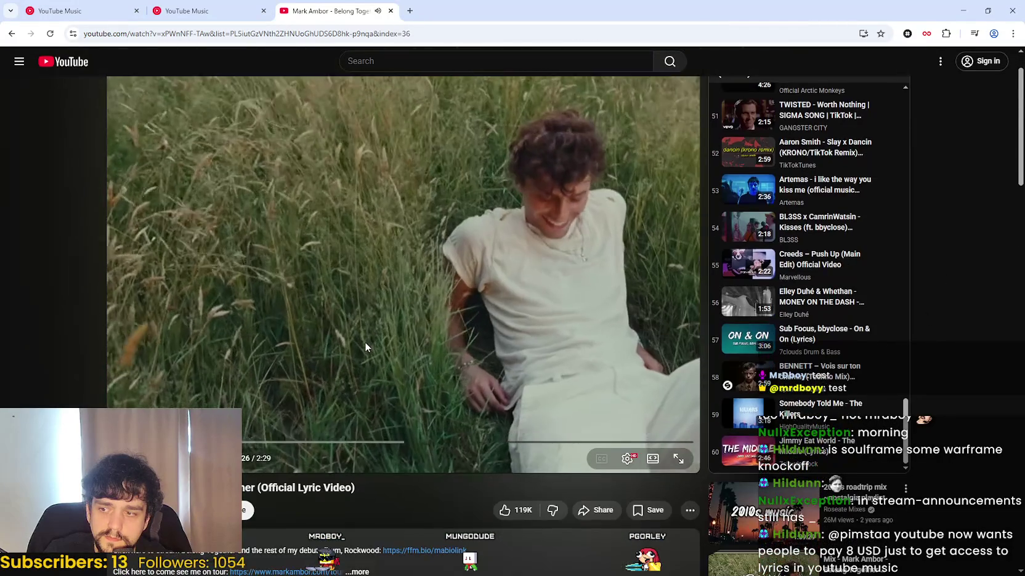
{"action": "scroll", "coordinate": [813, 407], "scroll_direction": "up", "scroll_amount": 1}
{"action": "scroll", "coordinate": [812, 406], "scroll_direction": "up", "scroll_amount": 10}
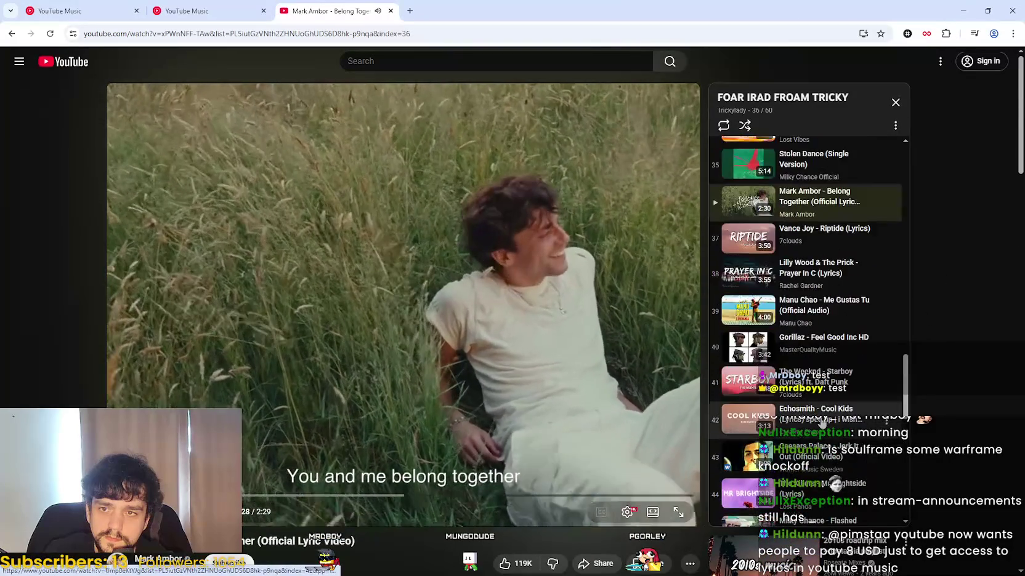
{"action": "scroll", "coordinate": [829, 408], "scroll_direction": "down", "scroll_amount": 1}
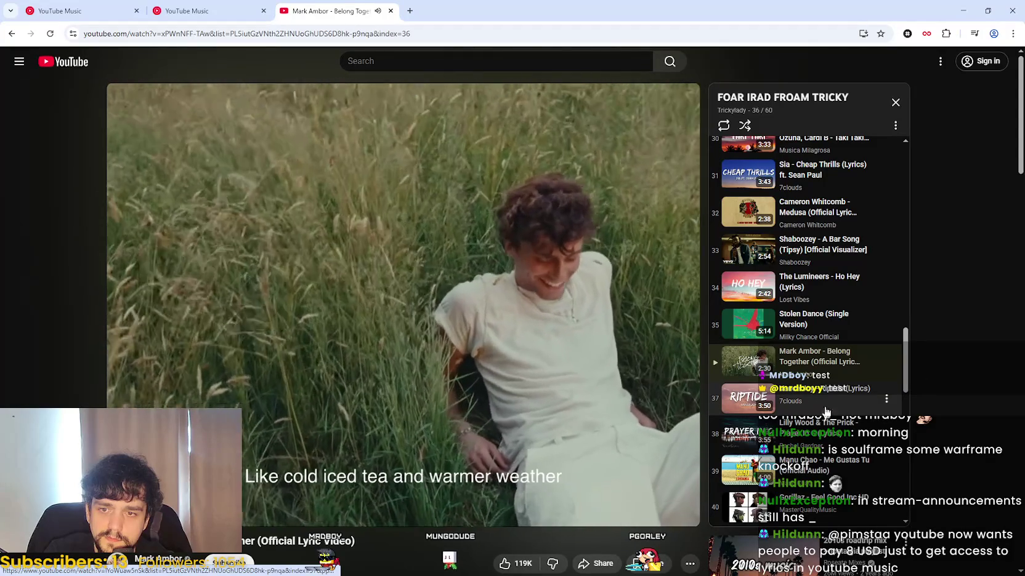
{"action": "scroll", "coordinate": [731, 432], "scroll_direction": "down", "scroll_amount": 4}
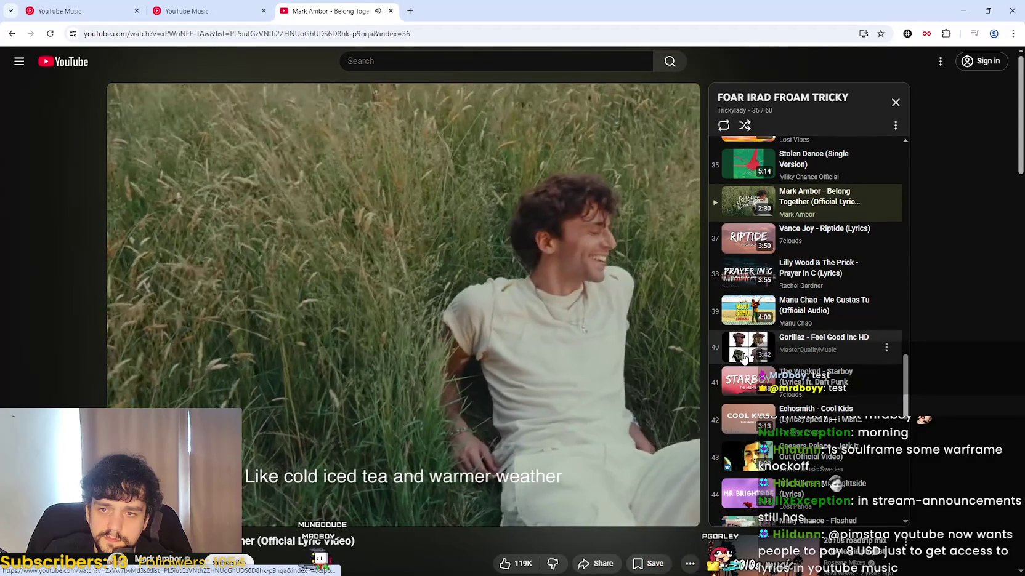
{"action": "left_click", "coordinate": [747, 361]}
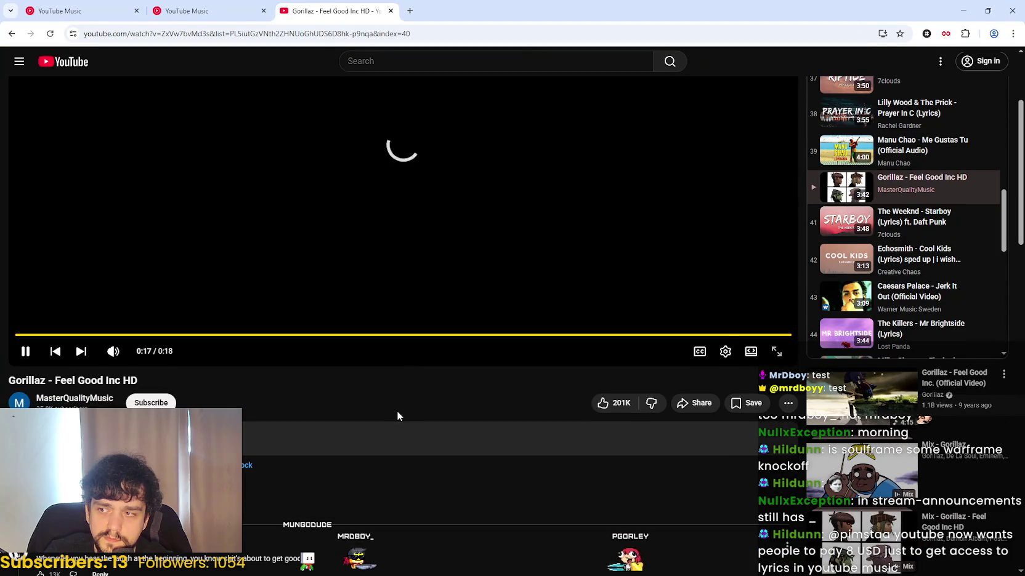
- Restore the browser to a smaller window over Godot
{"action": "scroll", "coordinate": [397, 407], "scroll_direction": "down", "scroll_amount": 2}
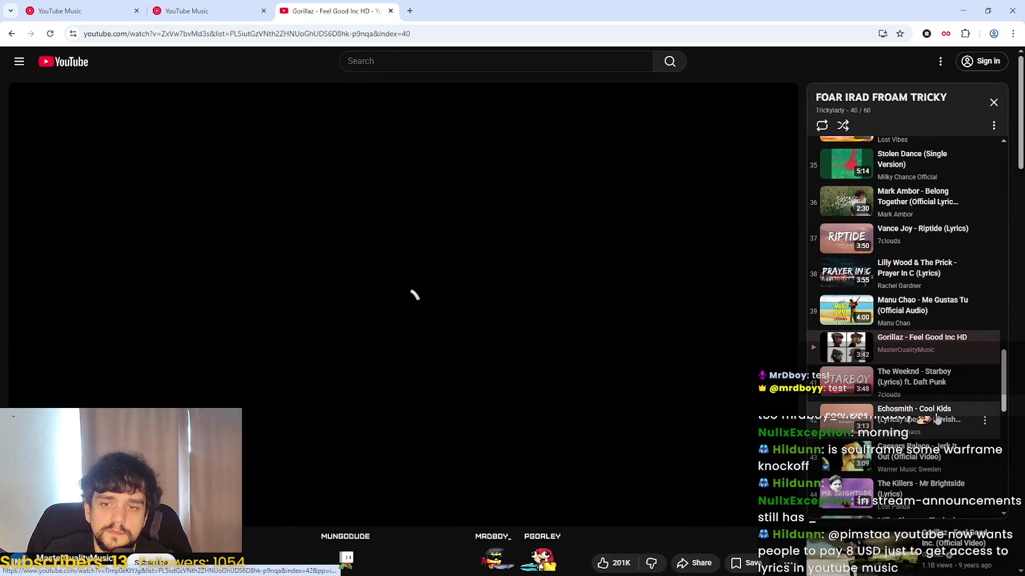
{"action": "scroll", "coordinate": [944, 421], "scroll_direction": "down", "scroll_amount": 2}
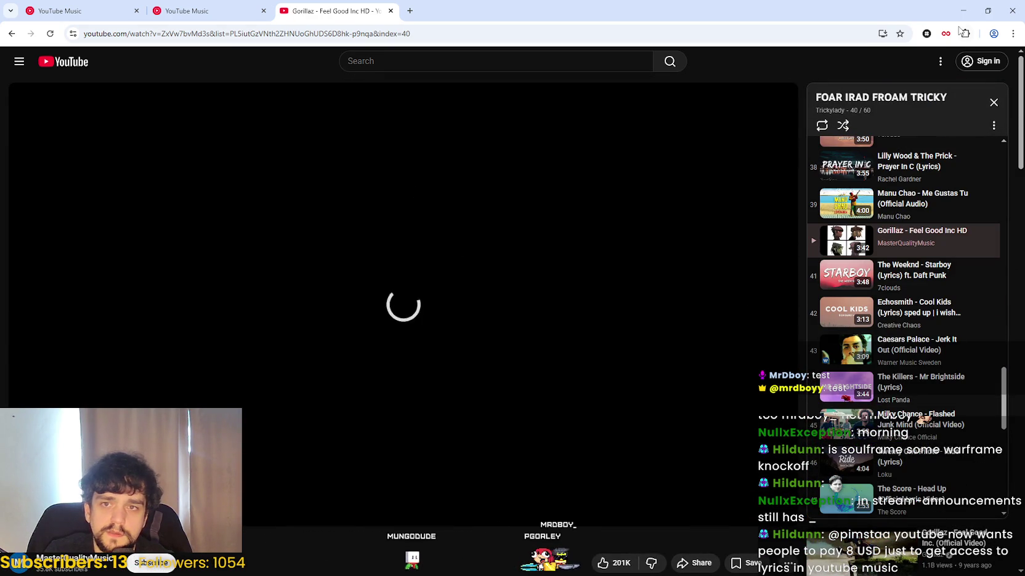
{"action": "double_click", "coordinate": [441, 10]}
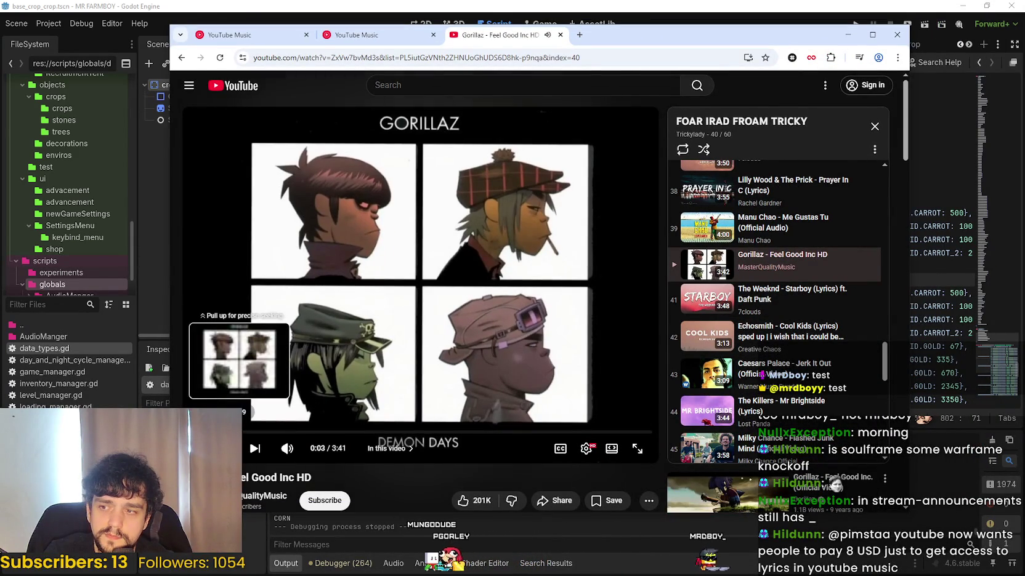
- Skip Feel Good Inc to about 0:11, minimize the browser, and return to line 804 of data_types.gd
{"action": "left_click", "coordinate": [223, 433]}
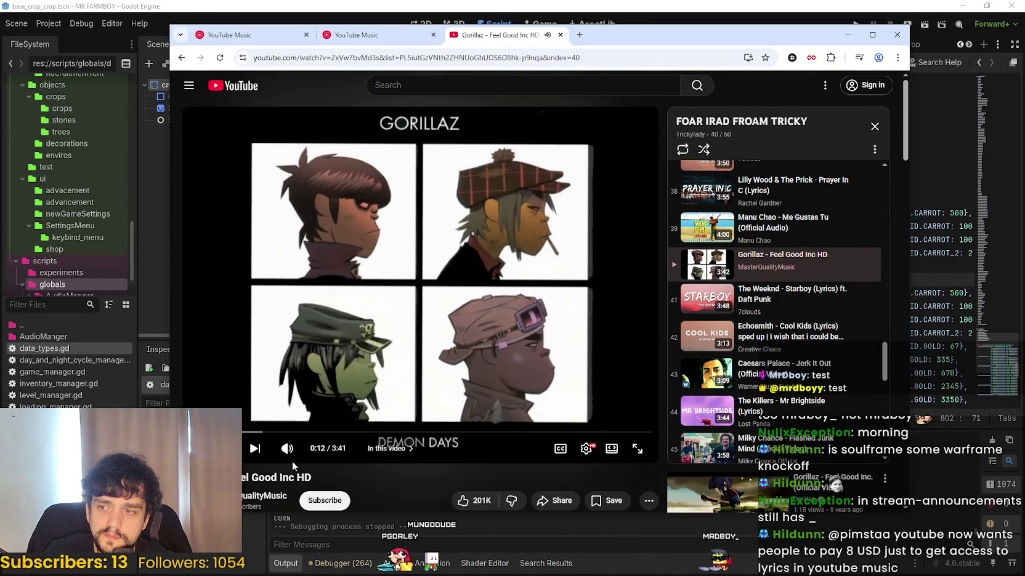
{"action": "mouse_move", "coordinate": [323, 454]}
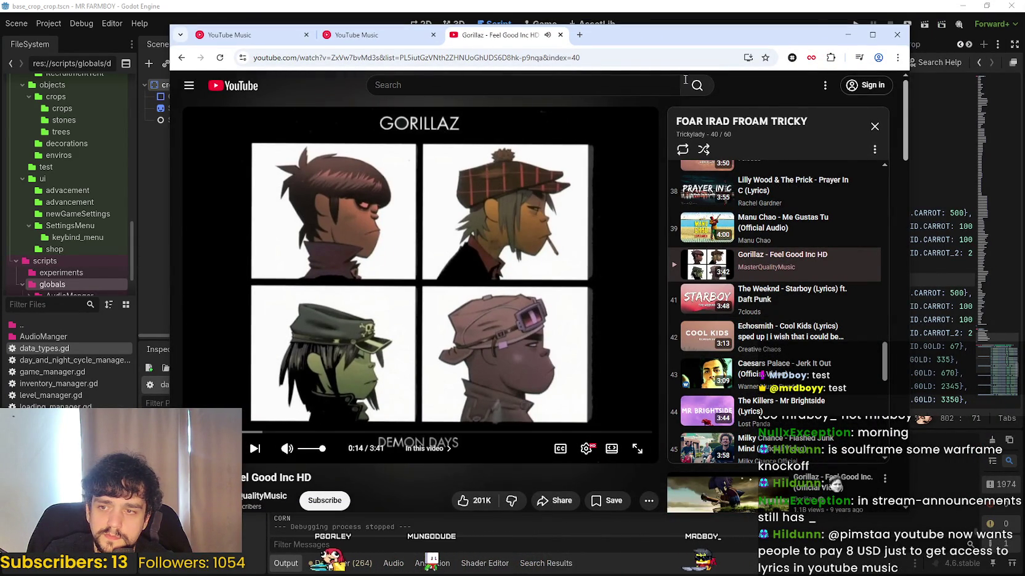
{"action": "left_click", "coordinate": [847, 34]}
{"action": "left_click", "coordinate": [623, 253]}
{"action": "left_click", "coordinate": [798, 306]}
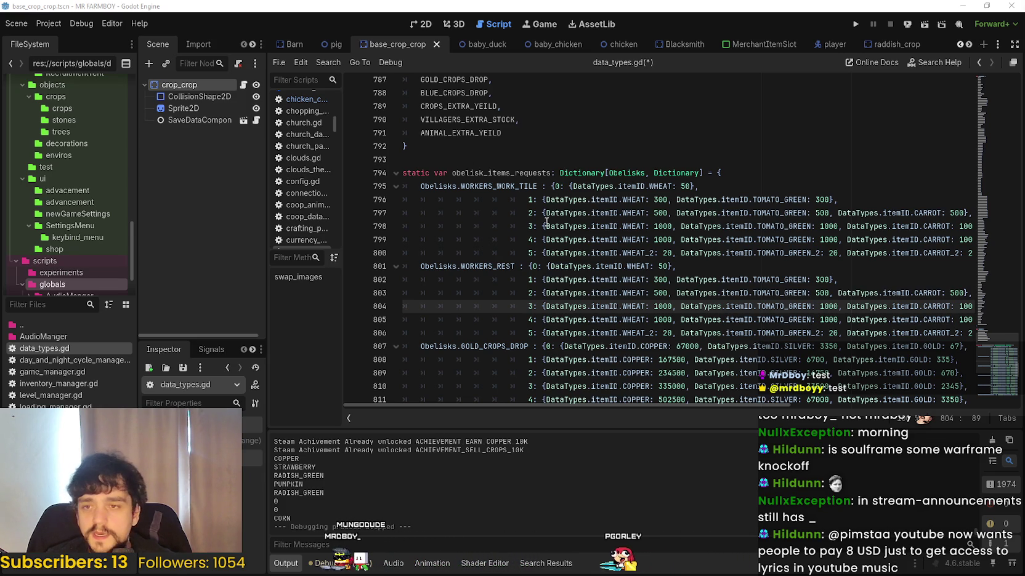
- Change the WORKERS_REST base request item from WHEAT to CUCUMBER
{"action": "scroll", "coordinate": [792, 308], "scroll_direction": "right", "scroll_amount": 5}
{"action": "left_click", "coordinate": [792, 306]}
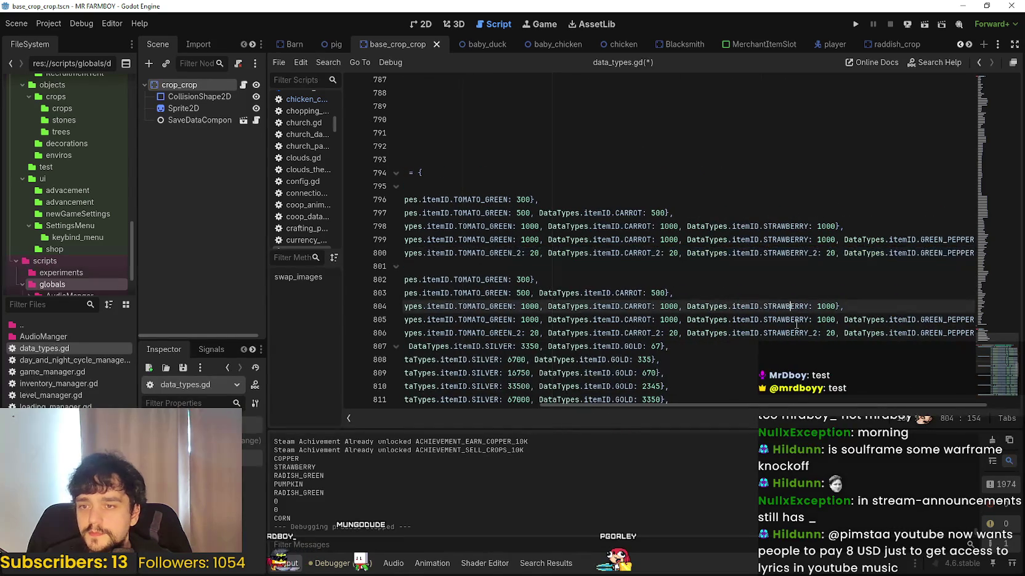
{"action": "key", "text": "alt+Tab"}
{"action": "key", "text": "alt+Tab"}
{"action": "key", "text": "alt+Tab"}
{"action": "key", "text": "alt+Tab"}
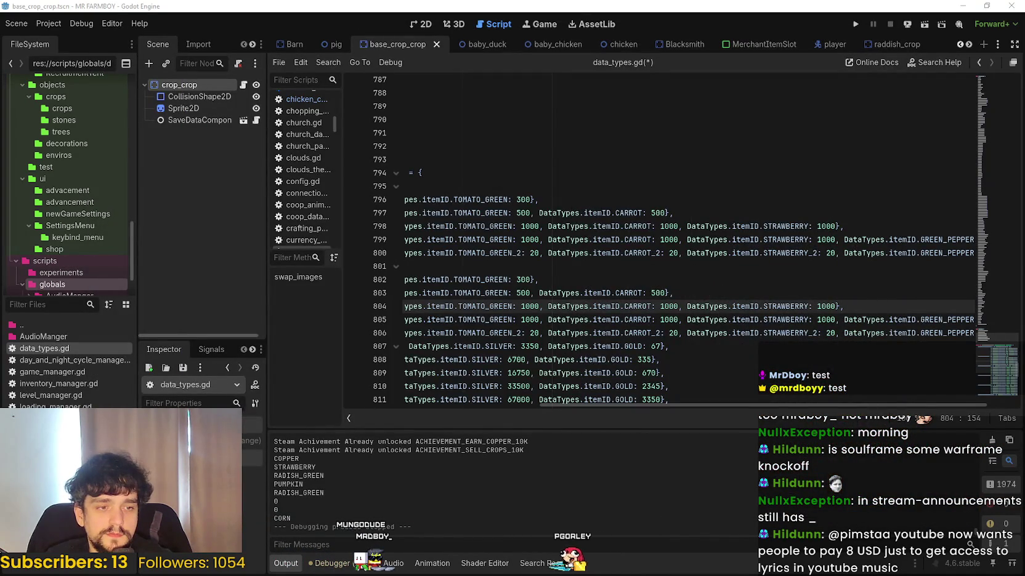
{"action": "left_click_drag", "start_coordinate": [581, 404], "coordinate": [398, 407]}
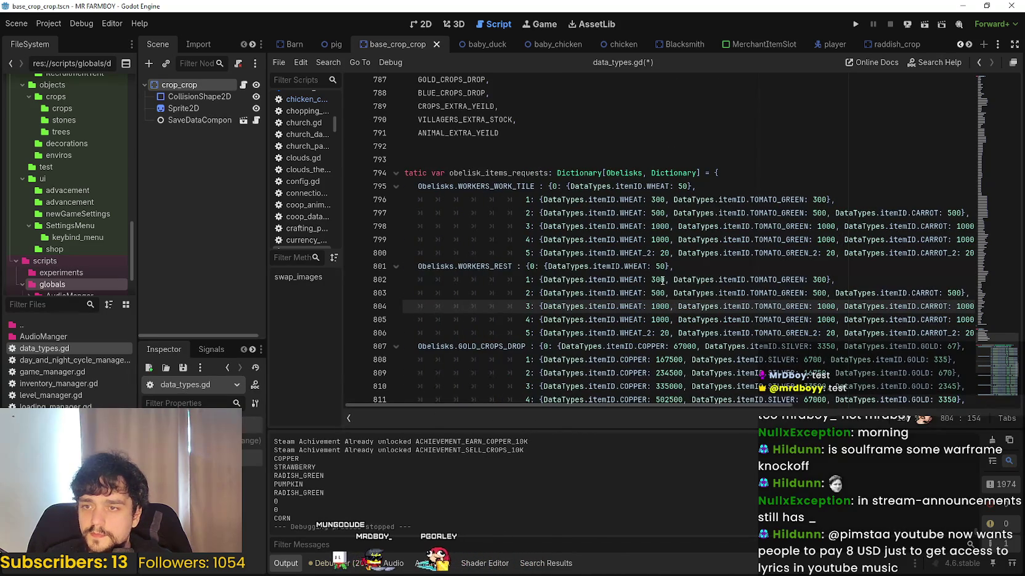
{"action": "double_click", "coordinate": [634, 266]}
{"action": "type", "text": "CUC"}
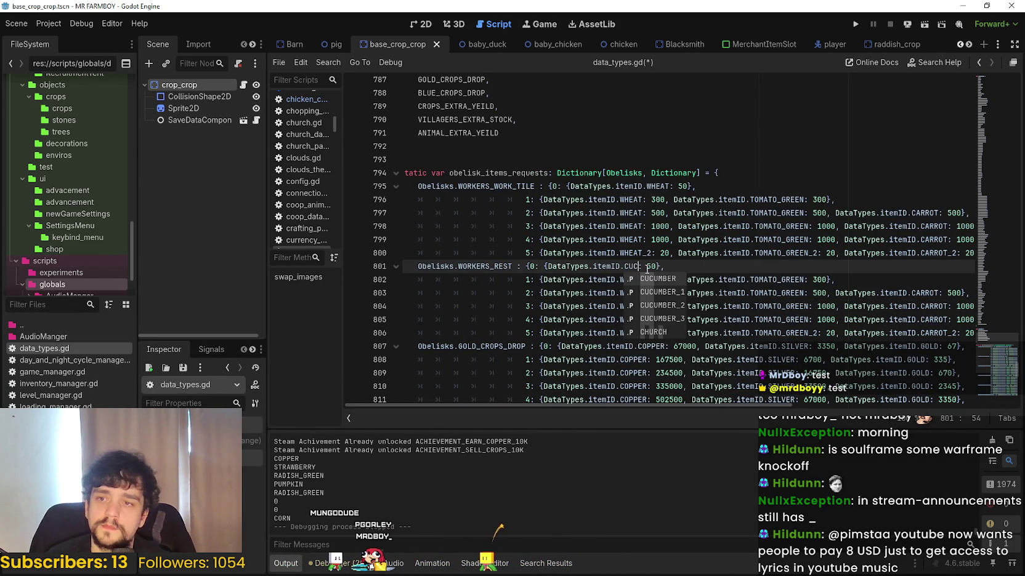
{"action": "key", "text": "Return"}
- In tier 1, replace WHEAT with CUCUMBER and TOMATO_GREEN with GRAPES
{"action": "double_click", "coordinate": [637, 280]}
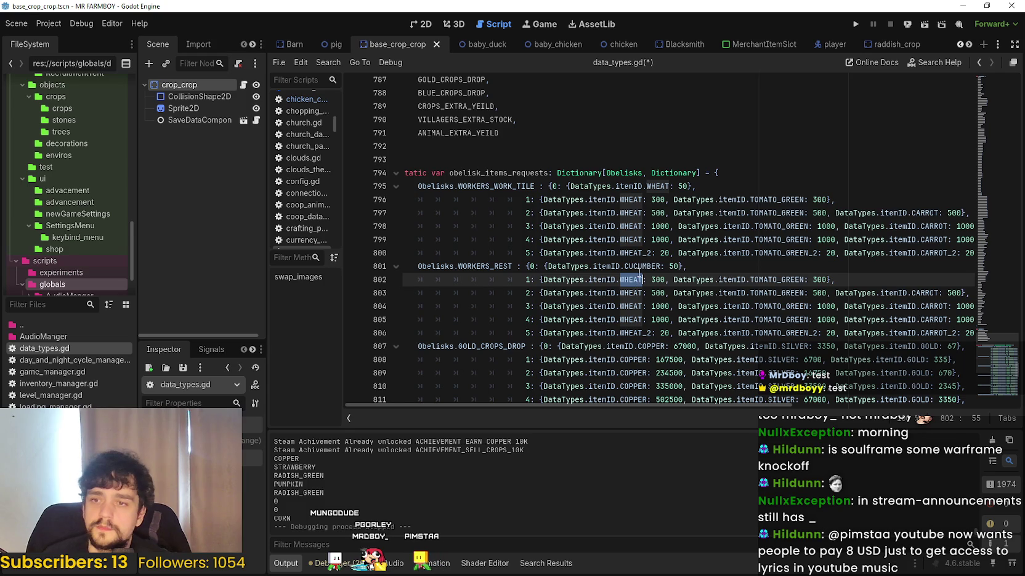
{"action": "double_click", "coordinate": [639, 266]}
{"action": "key", "text": "ctrl+c"}
{"action": "double_click", "coordinate": [634, 280]}
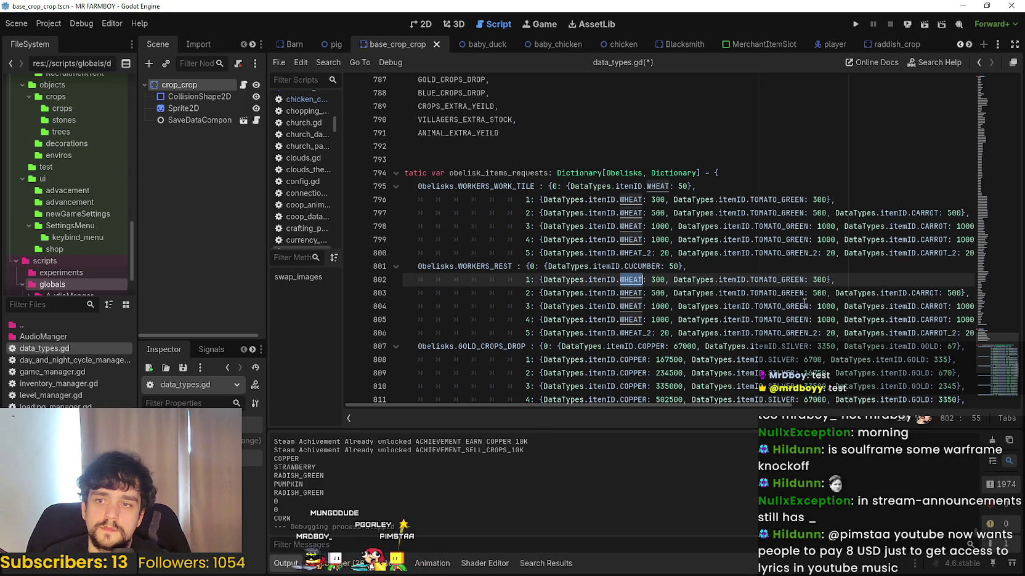
{"action": "key", "text": "ctrl+v"}
{"action": "double_click", "coordinate": [809, 279]}
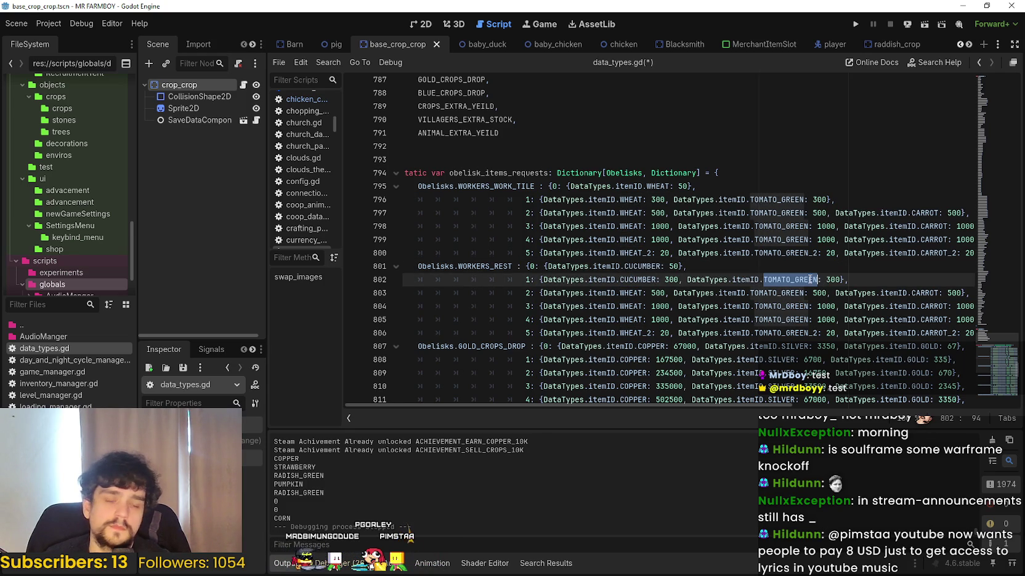
{"action": "type", "text": "GRAPES"}
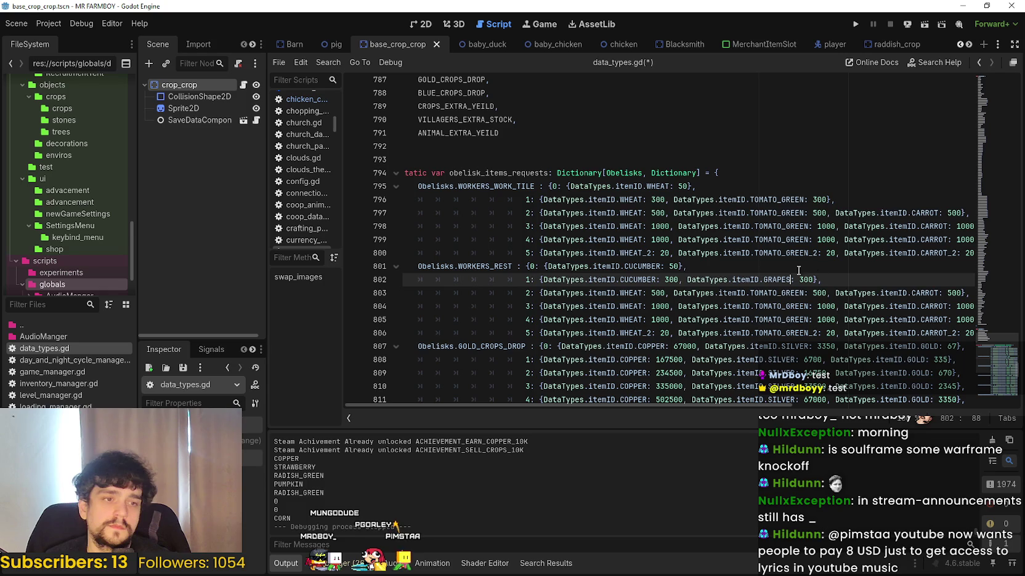
- Paste CUCUMBER over WHEAT in tiers 2–4 and make tier 5 CUCUMBER_2
{"action": "double_click", "coordinate": [636, 282]}
{"action": "double_click", "coordinate": [636, 294]}
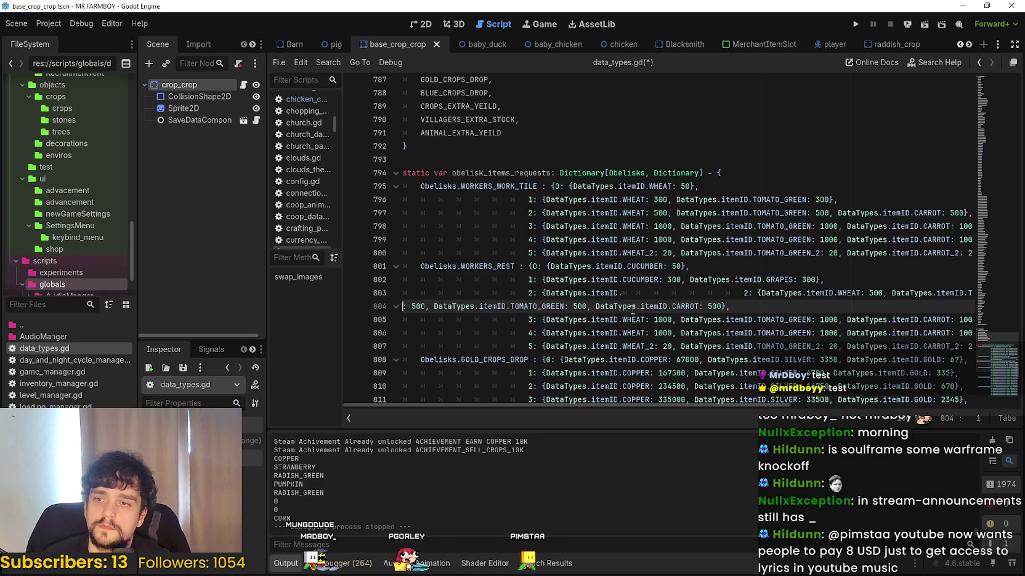
{"action": "left_click", "coordinate": [631, 293]}
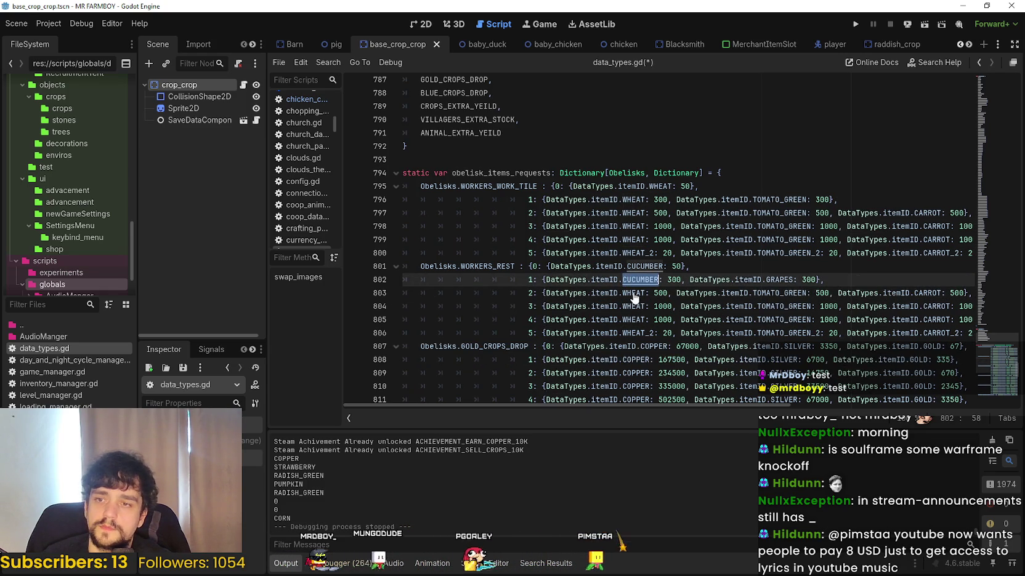
{"action": "double_click", "coordinate": [635, 293]}
{"action": "key", "text": "ctrl+v"}
{"action": "double_click", "coordinate": [635, 306]}
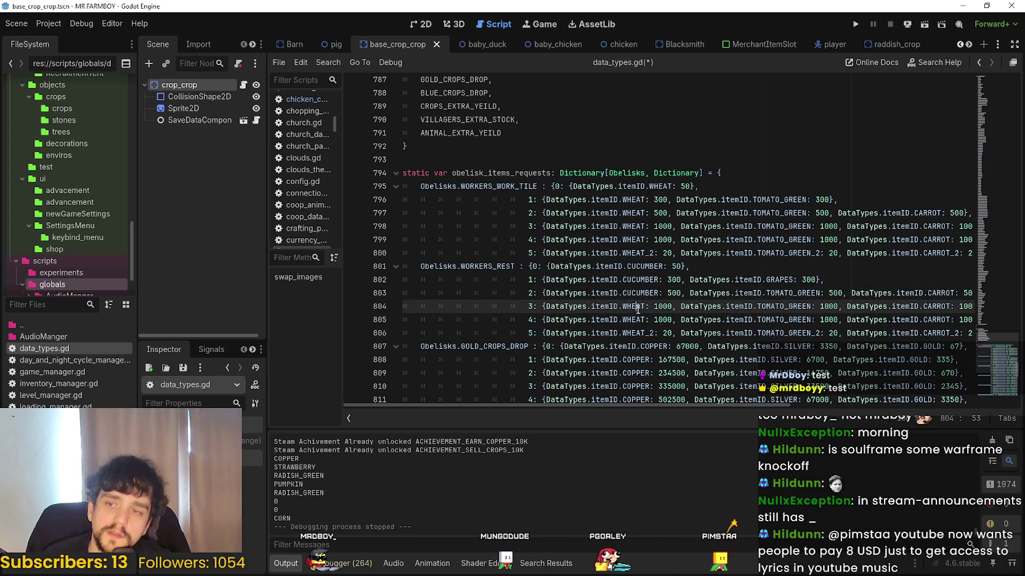
{"action": "key", "text": "ctrl+v"}
{"action": "double_click", "coordinate": [636, 319]}
{"action": "key", "text": "ctrl+v"}
{"action": "left_click_drag", "start_coordinate": [645, 333], "coordinate": [623, 333]}
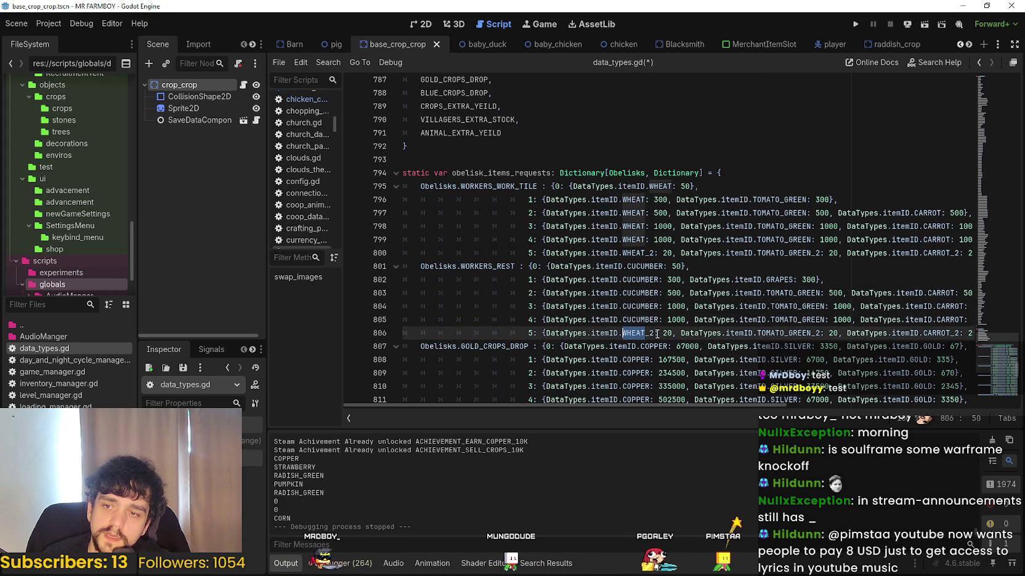
{"action": "key", "text": "ctrl+v"}
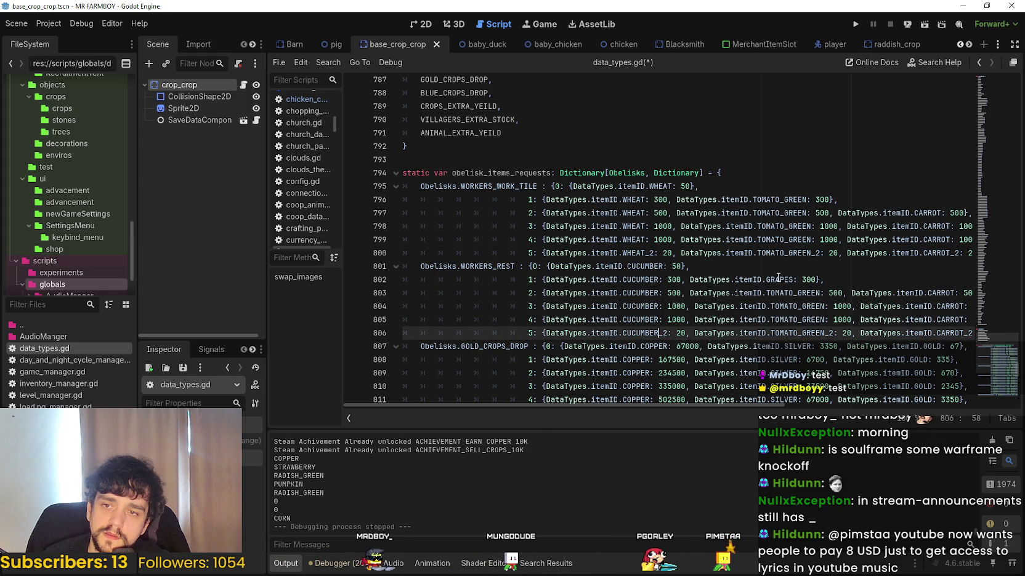
- Paste GRAPES over TOMATO_GREEN in tiers 2–4 and make tier 5 GRAPES_2
{"action": "double_click", "coordinate": [775, 280]}
{"action": "key", "text": "ctrl+c"}
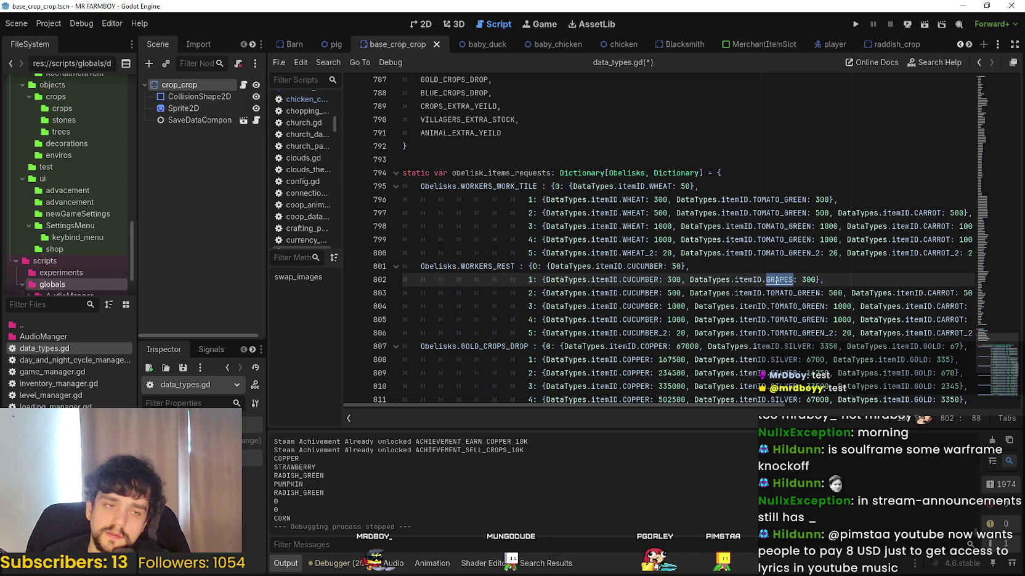
{"action": "left_click", "coordinate": [798, 293]}
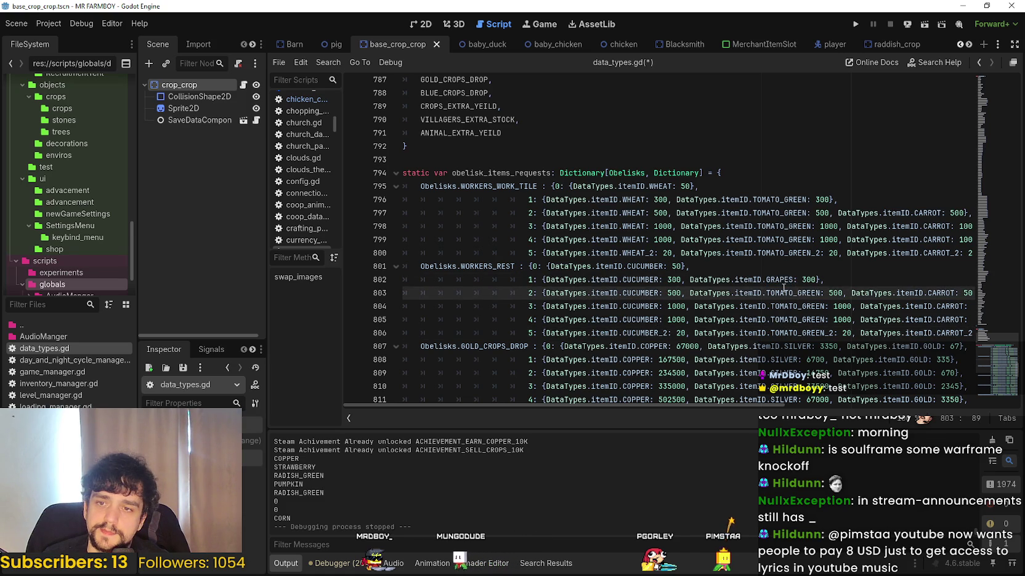
{"action": "double_click", "coordinate": [783, 290]}
{"action": "key", "text": "ctrl+v"}
{"action": "double_click", "coordinate": [783, 308]}
{"action": "key", "text": "ctrl+v"}
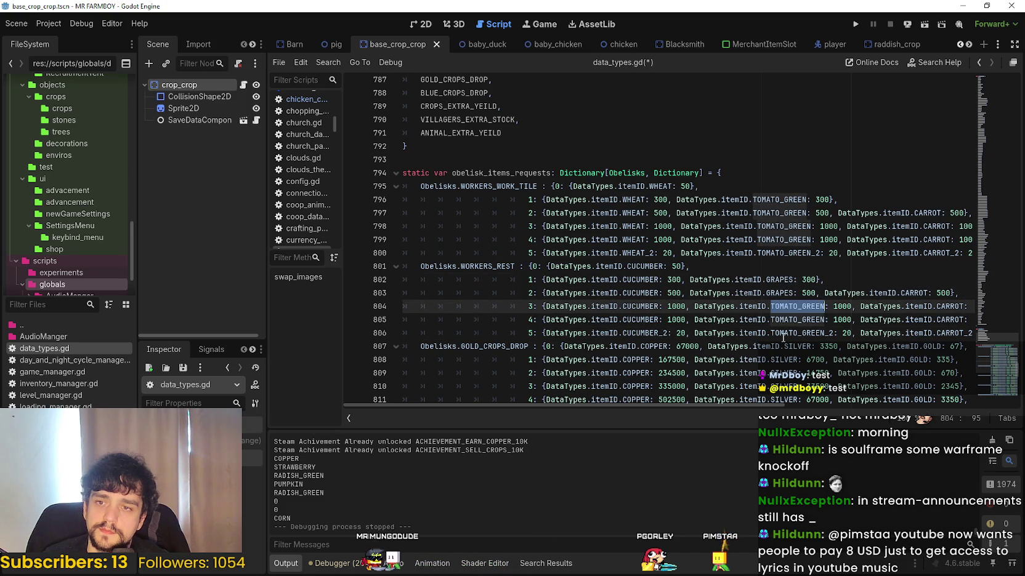
{"action": "double_click", "coordinate": [791, 320]}
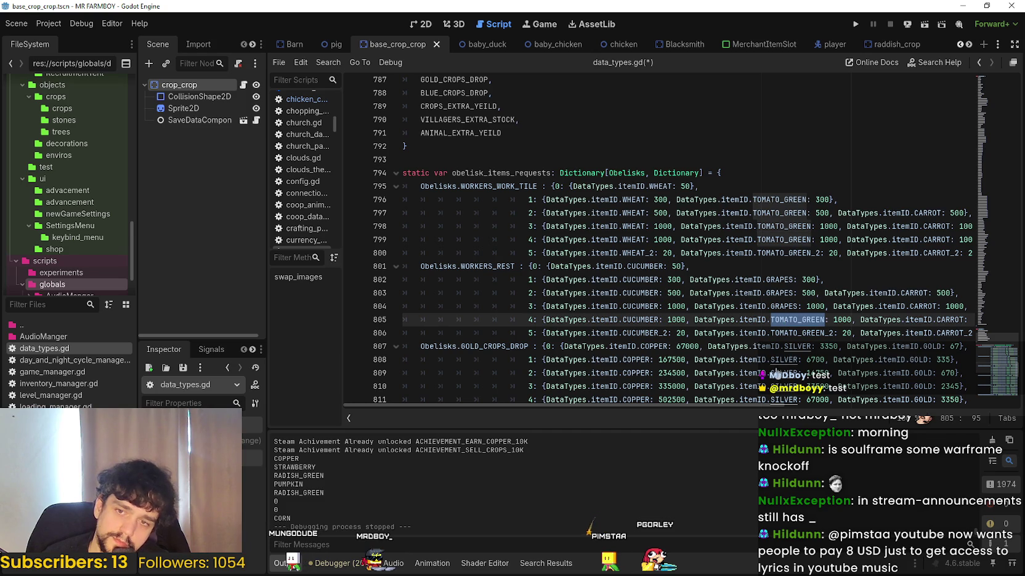
{"action": "key", "text": "ctrl+v"}
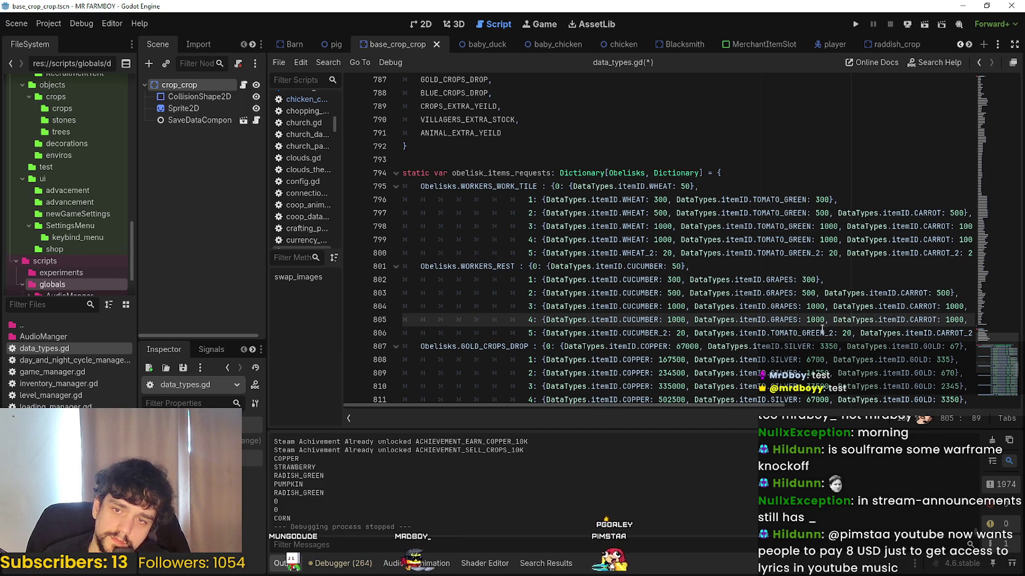
{"action": "left_click_drag", "start_coordinate": [824, 333], "coordinate": [808, 333]}
{"action": "key", "text": "ctrl+shift+Left"}
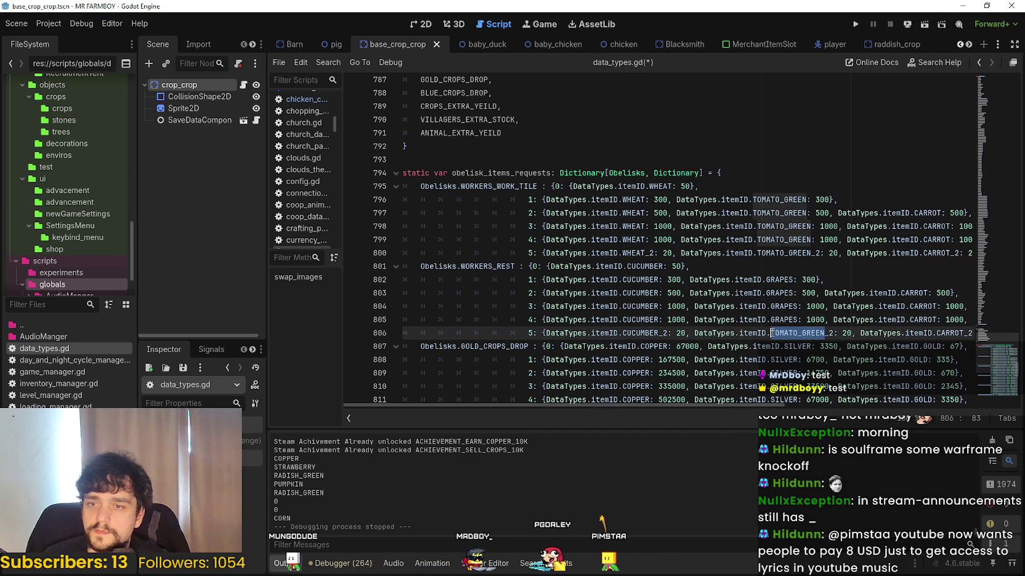
{"action": "key", "text": "ctrl+v"}
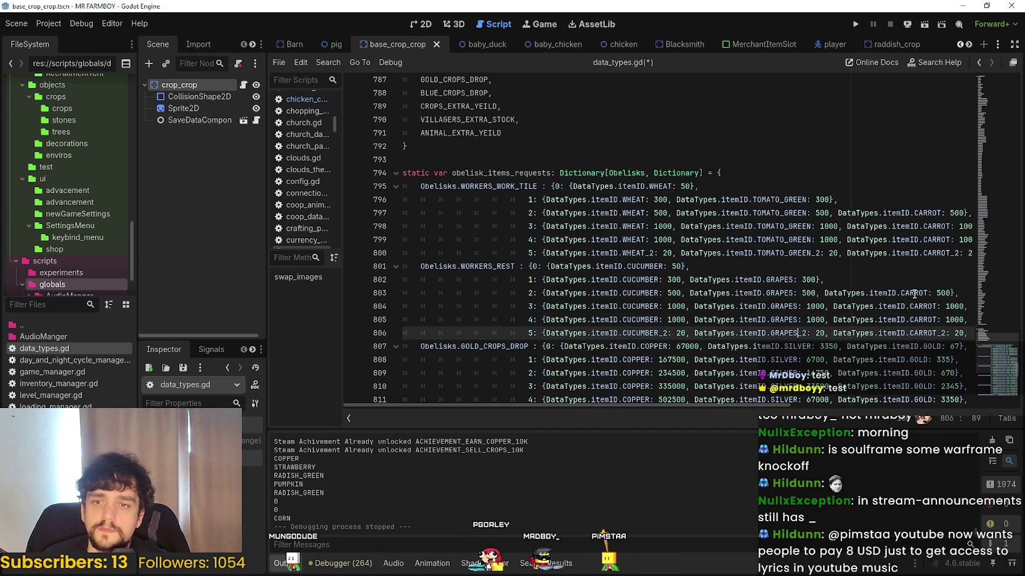
- Replace CARROT with CORN_WHITE in tiers 2 and 3
{"action": "double_click", "coordinate": [910, 293]}
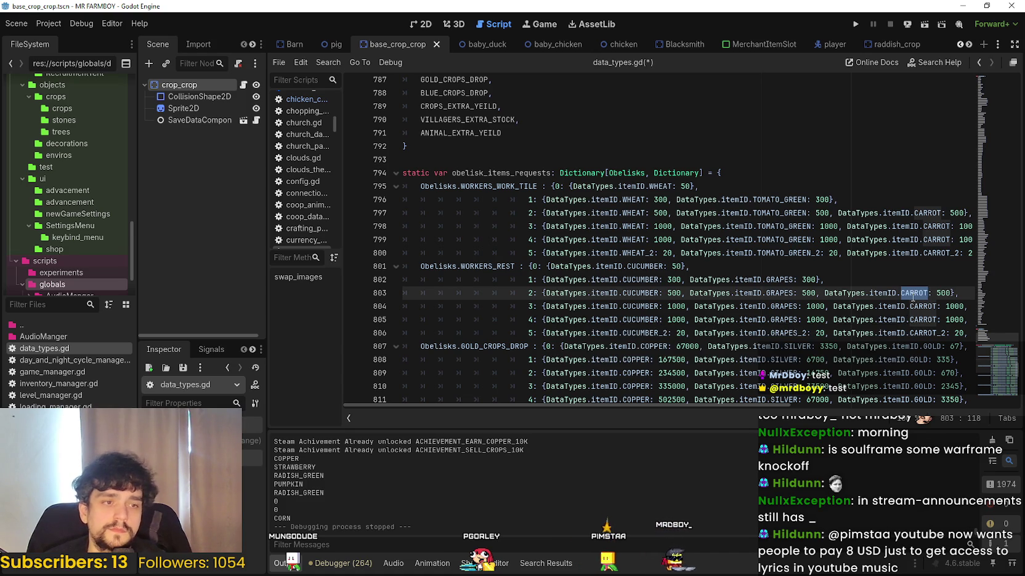
{"action": "type", "text": "COR"}
{"action": "key", "text": "Down"}
{"action": "key", "text": "Down"}
{"action": "key", "text": "Down"}
{"action": "key", "text": "Down"}
{"action": "key", "text": "Down"}
{"action": "key", "text": "Down"}
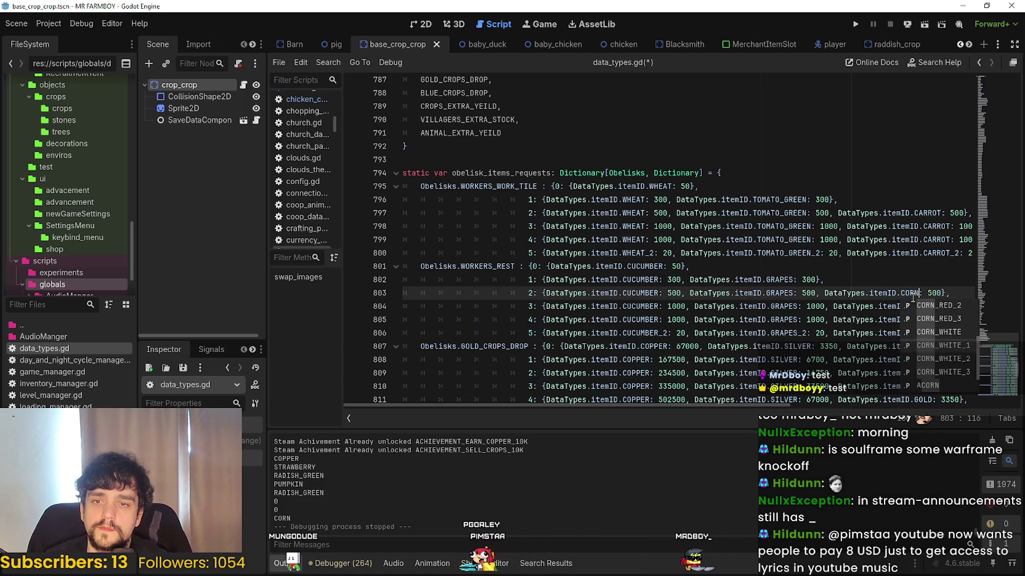
{"action": "key", "text": "Return"}
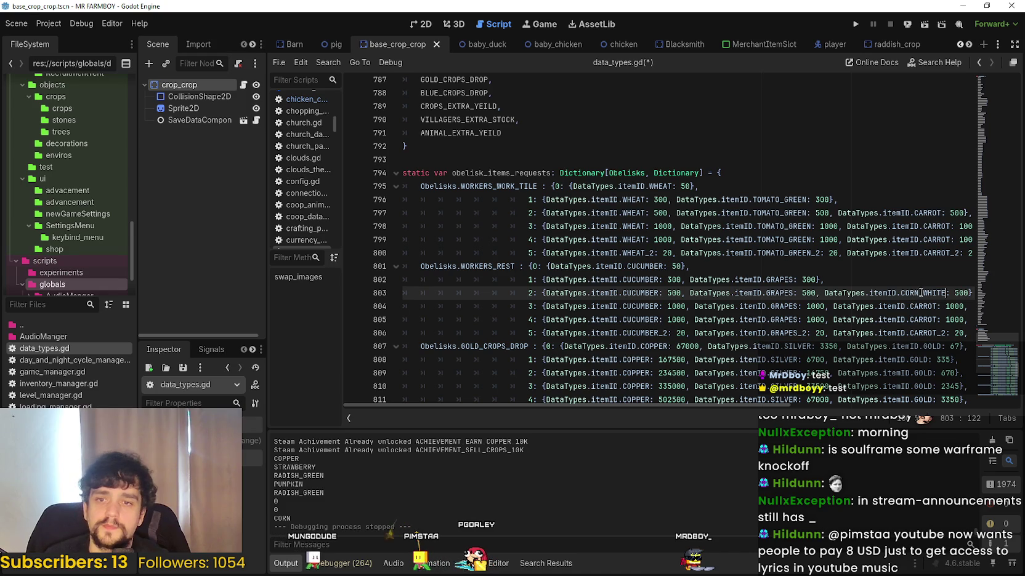
{"action": "key", "text": "shift+Home"}
{"action": "double_click", "coordinate": [920, 293]}
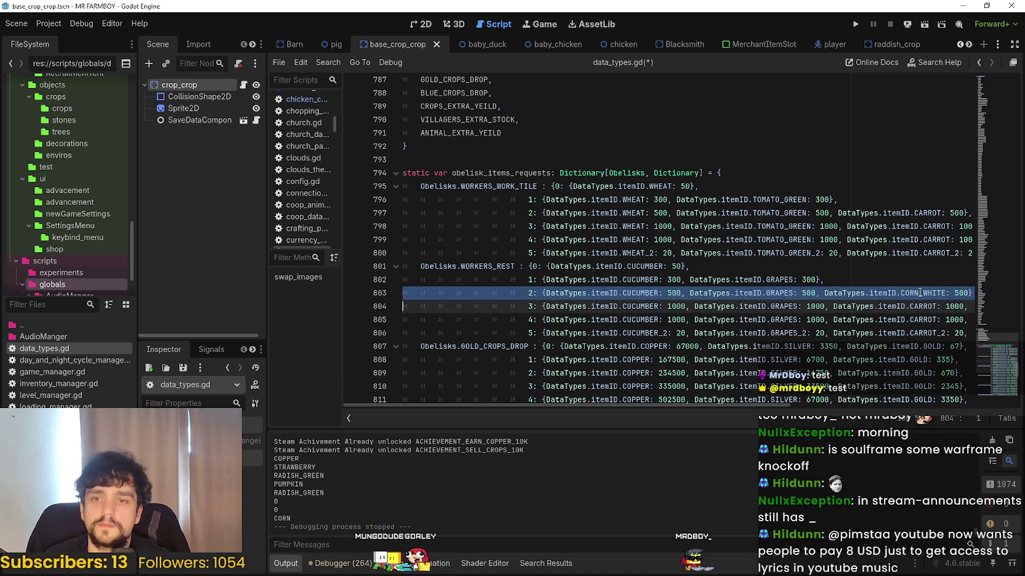
{"action": "key", "text": "ctrl+c"}
{"action": "double_click", "coordinate": [927, 306]}
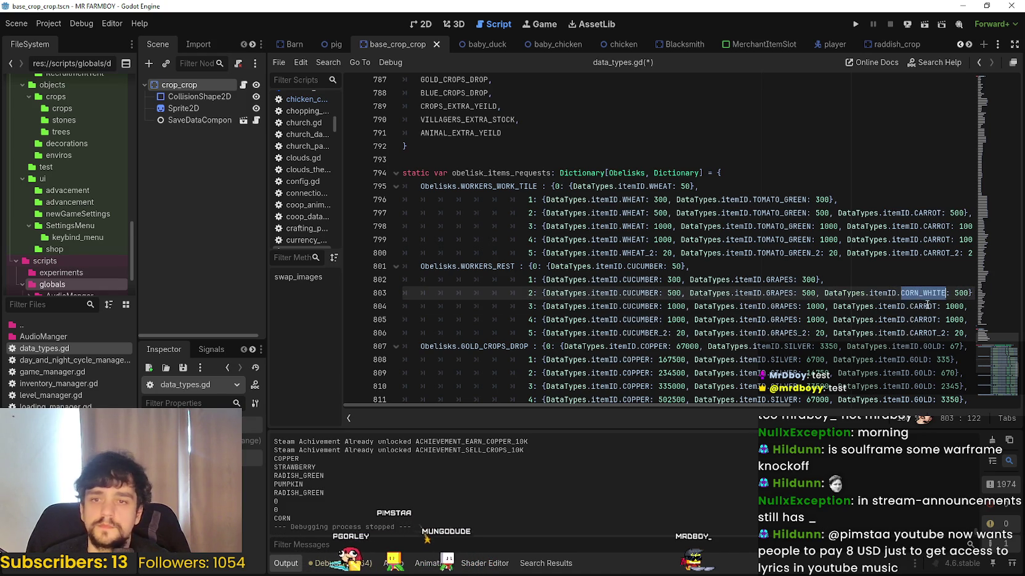
{"action": "key", "text": "ctrl+v"}
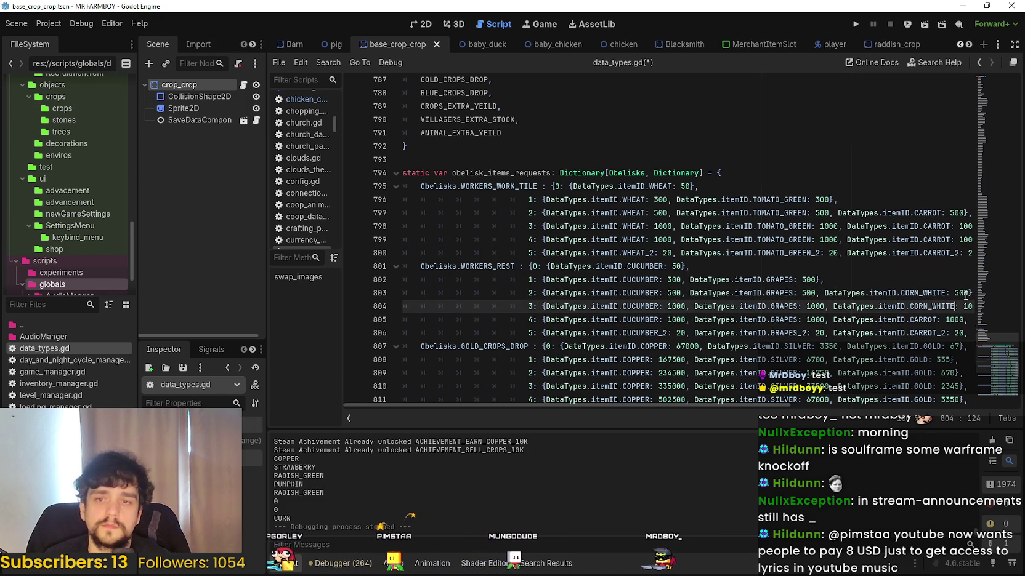
{"action": "key", "text": "Up"}
{"action": "key", "text": "End"}
{"action": "scroll", "coordinate": [951, 305], "scroll_direction": "up", "scroll_amount": 9}
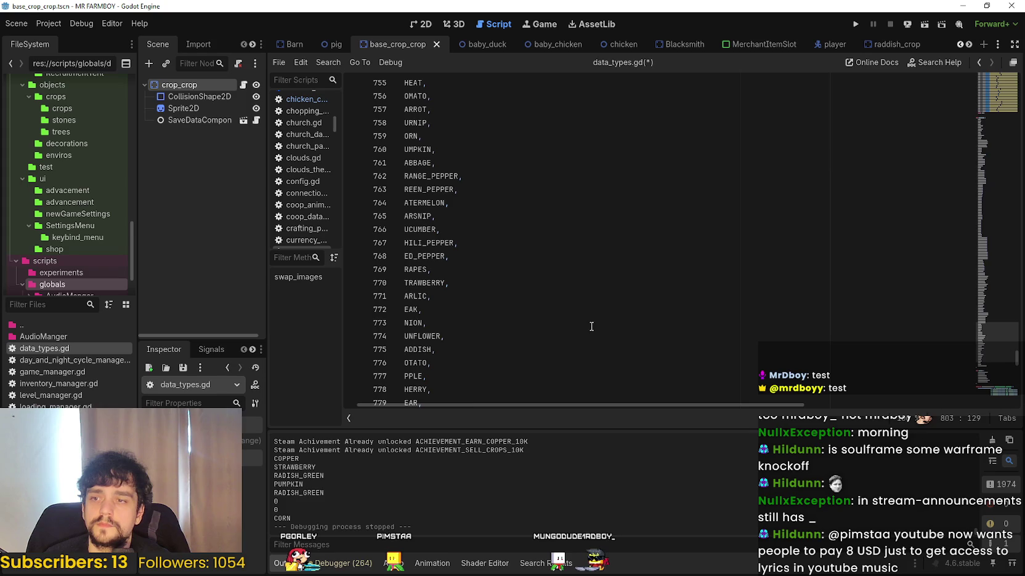
{"action": "left_click_drag", "start_coordinate": [997, 356], "coordinate": [1000, 362]}
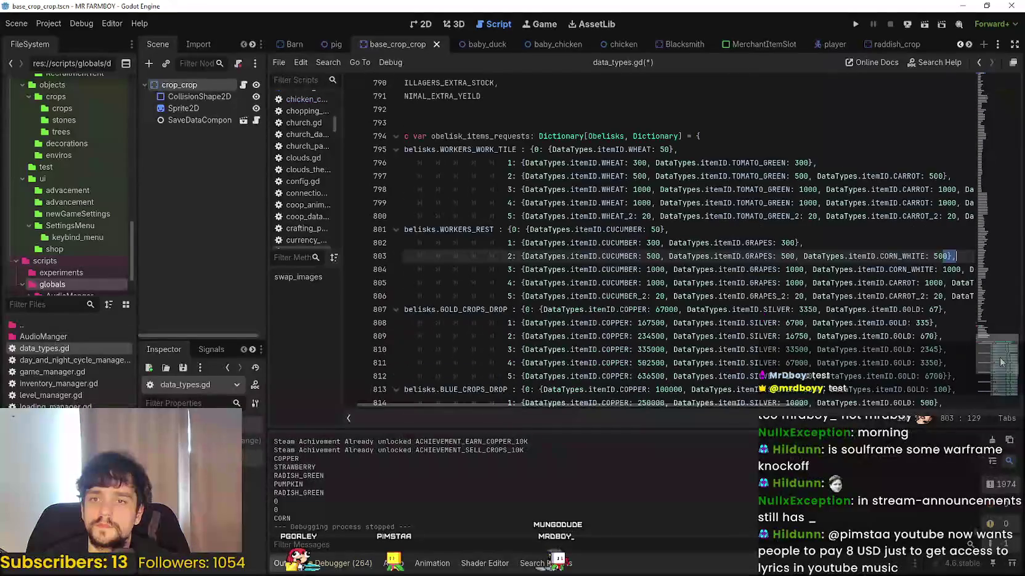
- Replace STRAWBERRY with GARLIC as tier 3's last item
{"action": "left_click", "coordinate": [886, 272]}
{"action": "left_click_drag", "start_coordinate": [542, 406], "coordinate": [751, 403]}
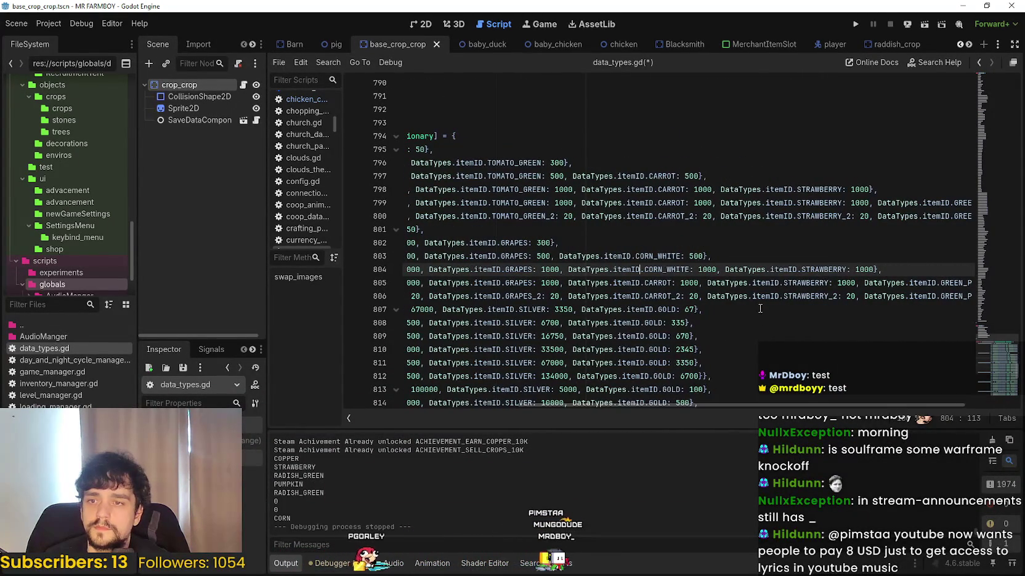
{"action": "double_click", "coordinate": [820, 270]}
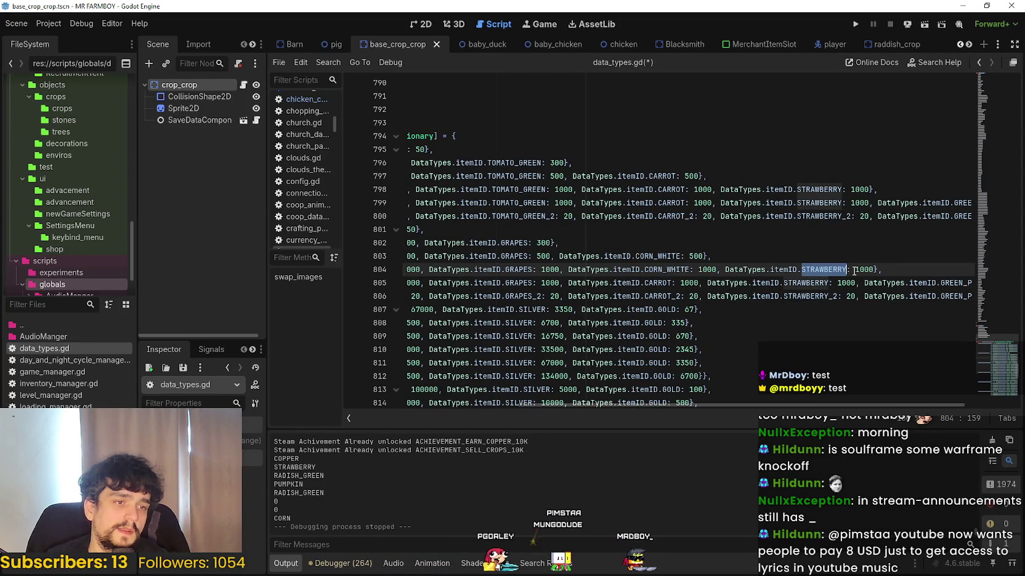
{"action": "type", "text": "GARL"}
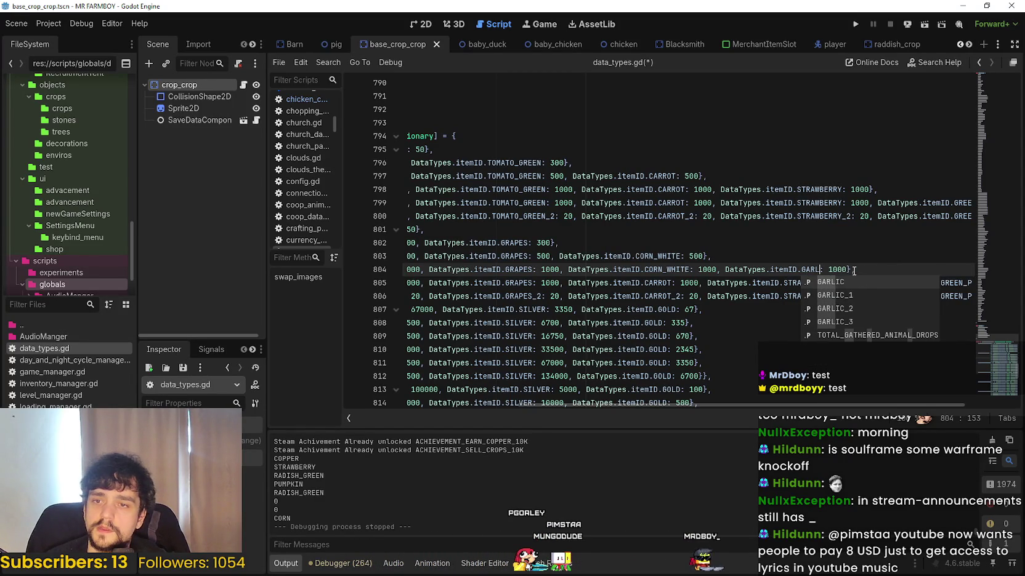
{"action": "type", "text": "IC"}
{"action": "left_click", "coordinate": [696, 250]}
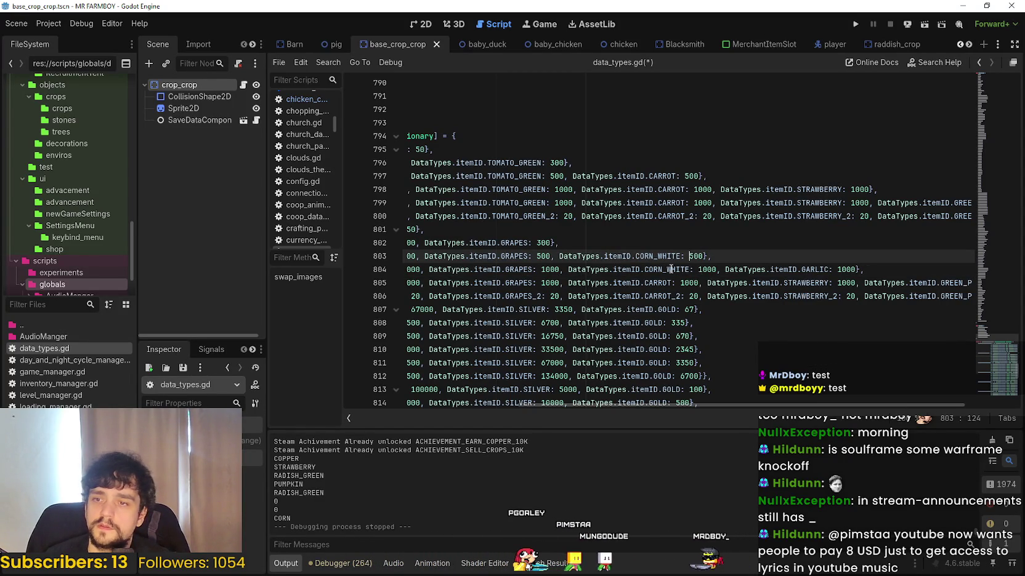
- In tier 4, swap CARROT, STRAWBERRY and GREEN_PEPPER for CORN_WHITE, GARLIC and TURNIP
{"action": "double_click", "coordinate": [664, 270]}
{"action": "double_click", "coordinate": [660, 283]}
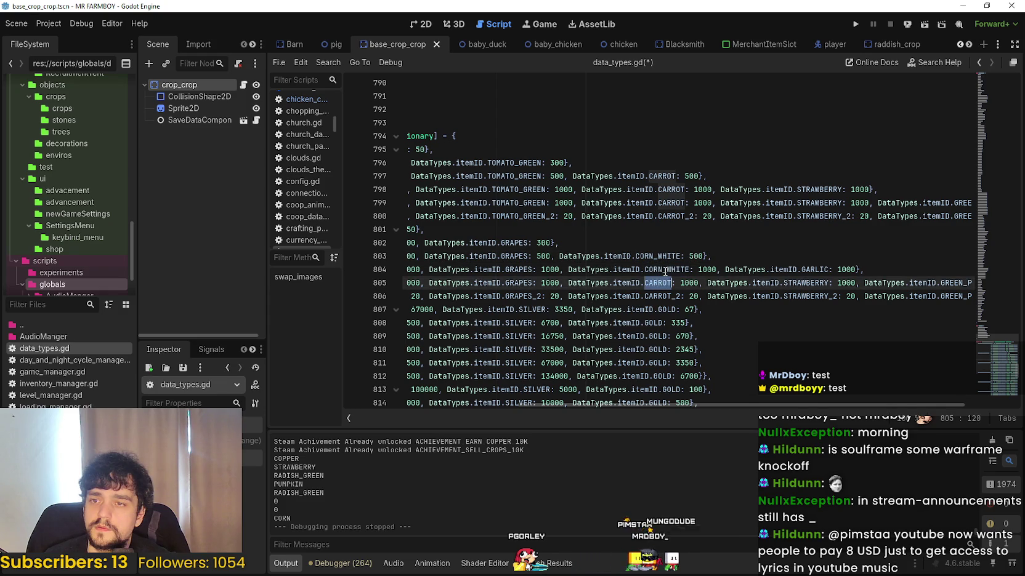
{"action": "type", "text": "CORN"}
{"action": "type", "text": "_WH"}
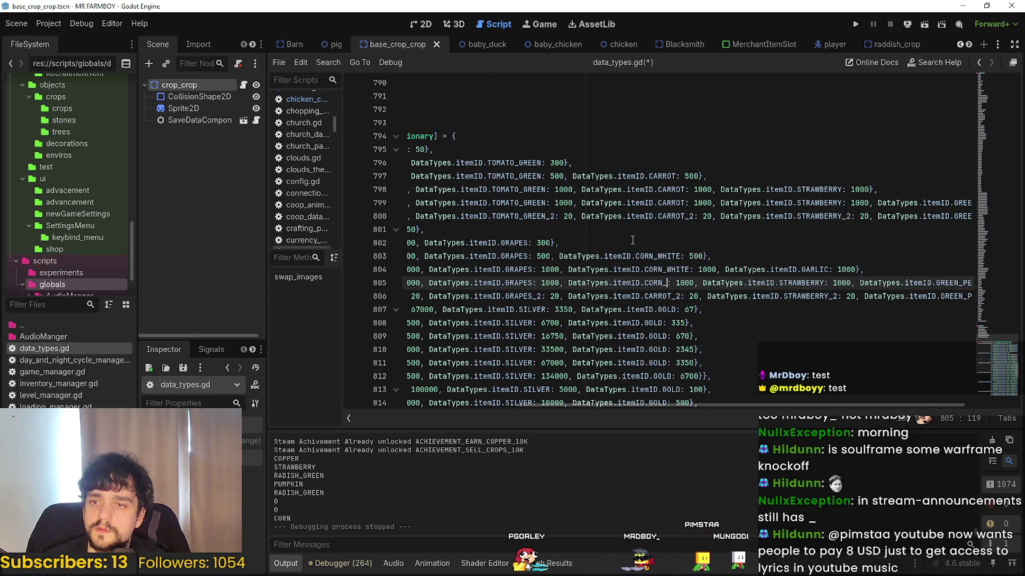
{"action": "type", "text": "ITE"}
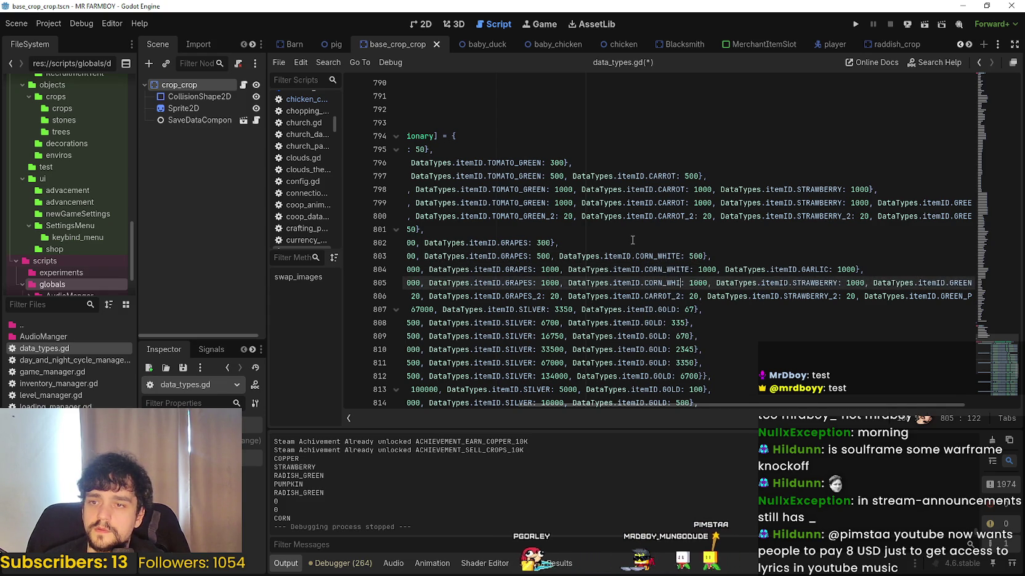
{"action": "double_click", "coordinate": [819, 283]}
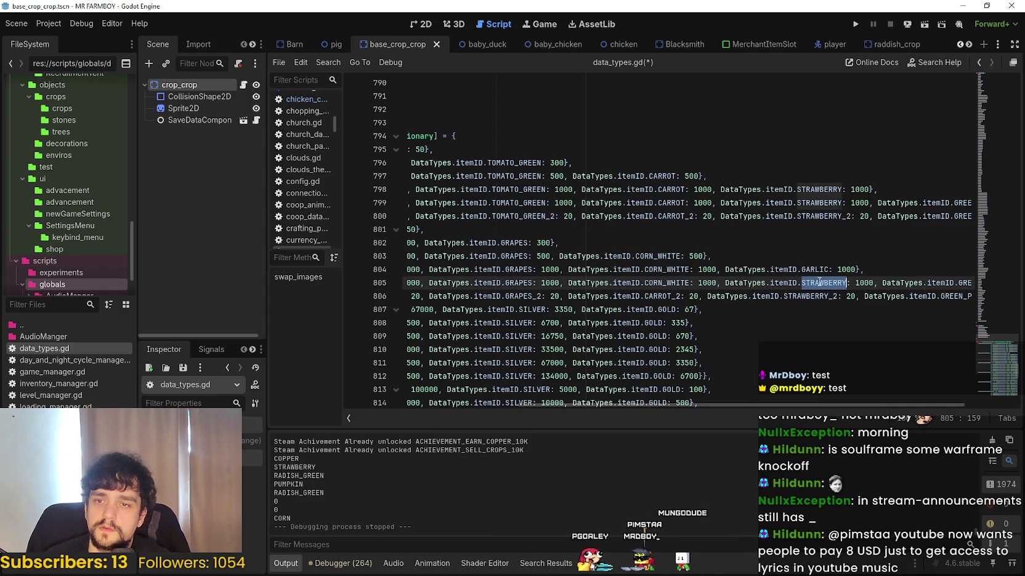
{"action": "type", "text": "GARLIC"}
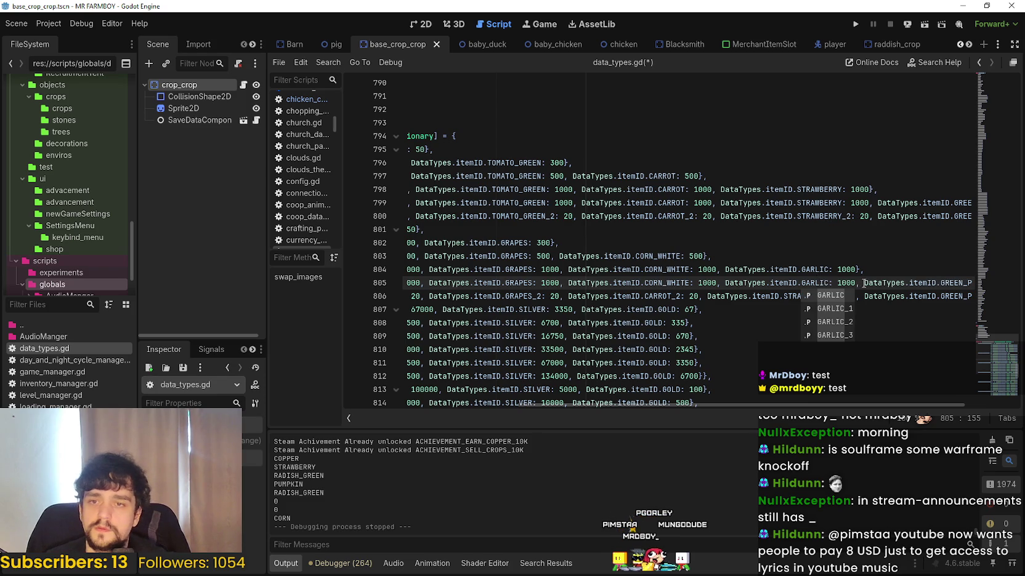
{"action": "left_click", "coordinate": [950, 283]}
{"action": "double_click", "coordinate": [943, 283]}
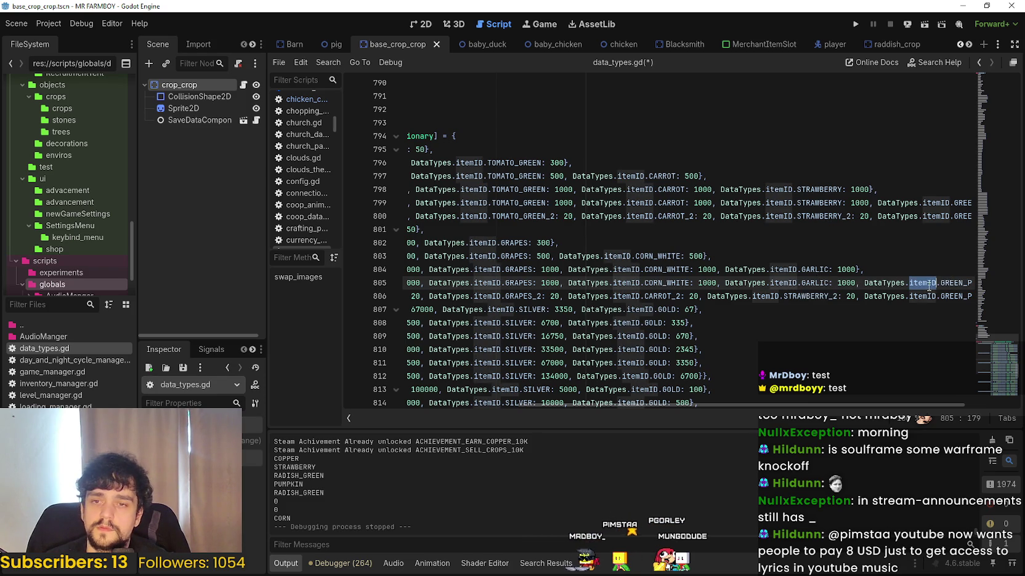
{"action": "type", "text": "TURNIP: 1000},"}
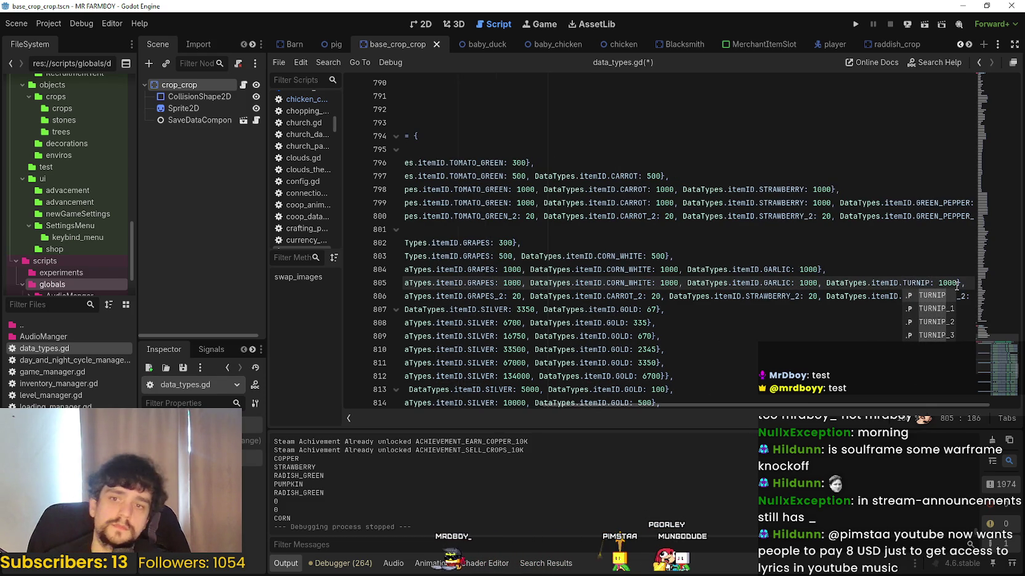
{"action": "key", "text": "Escape"}
{"action": "left_click", "coordinate": [839, 283]}
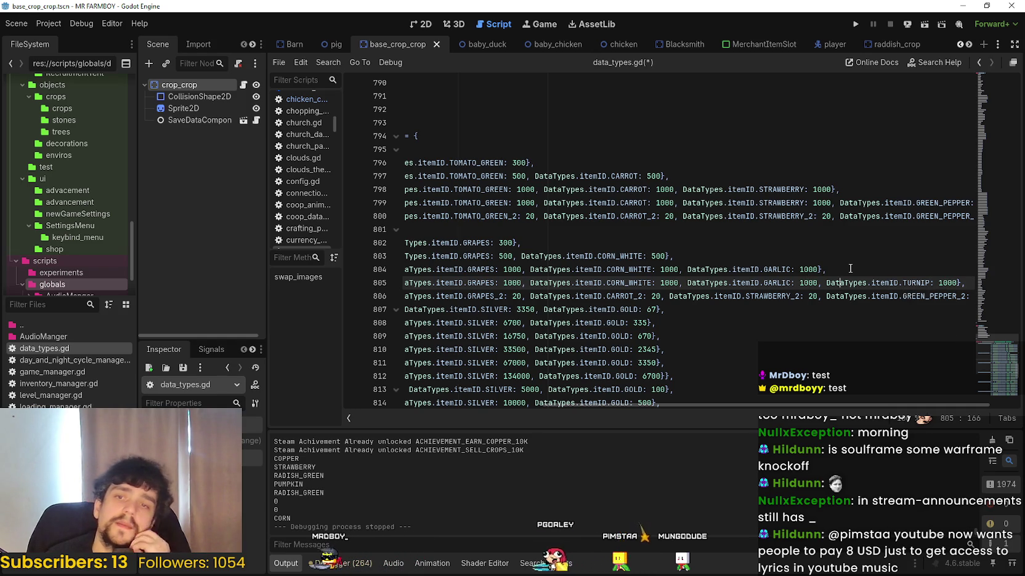
- Turn tier 5's CARROT_2 into CORN_WHITE_2 on line 806
{"action": "double_click", "coordinate": [624, 297]}
{"action": "double_click", "coordinate": [651, 281]}
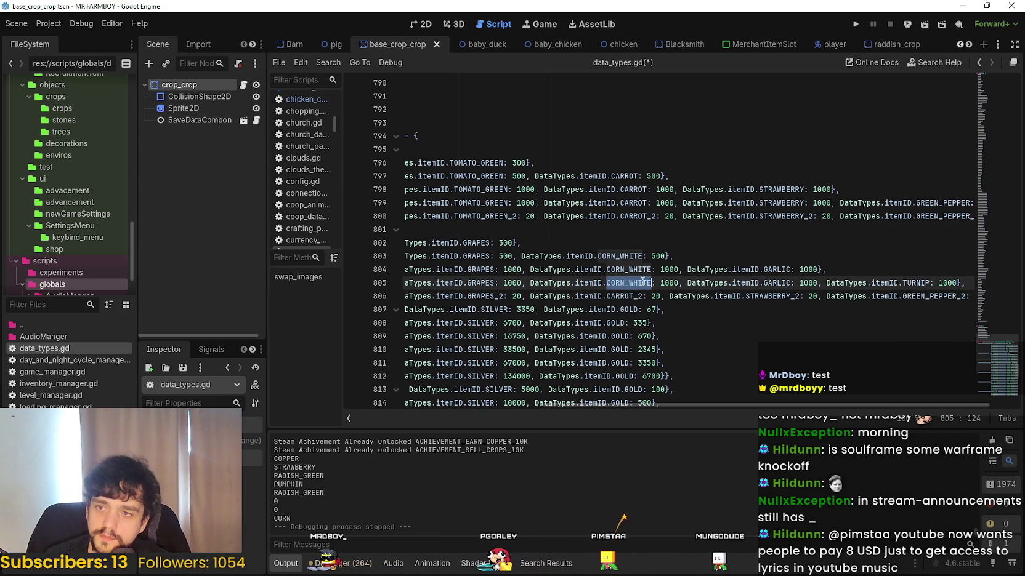
{"action": "left_click", "coordinate": [629, 298]}
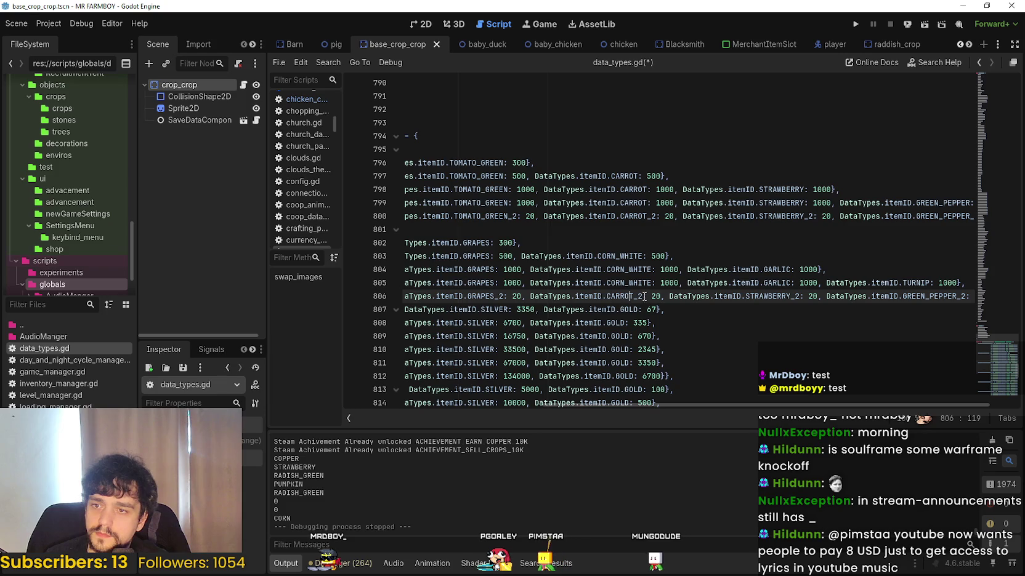
{"action": "left_click_drag", "start_coordinate": [635, 296], "coordinate": [607, 296]}
{"action": "key", "text": "ctrl+v"}
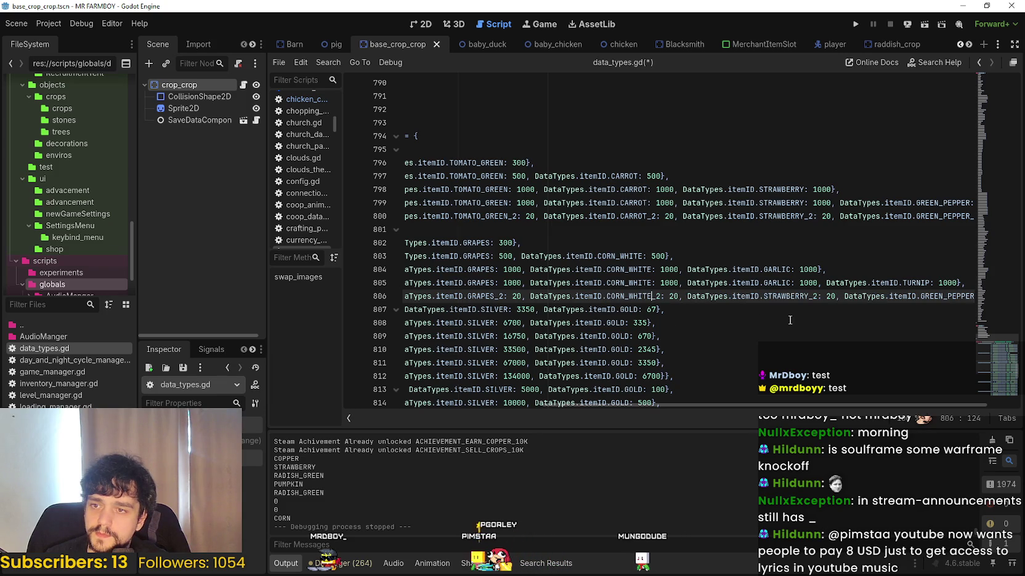
{"action": "double_click", "coordinate": [777, 282]}
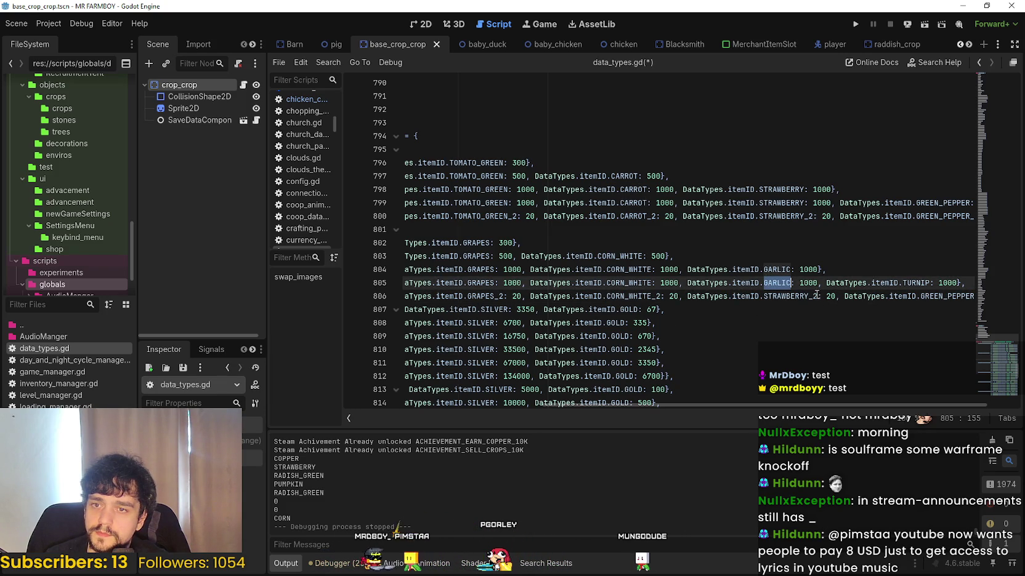
{"action": "mouse_move", "coordinate": [809, 296]}
{"action": "left_mouse_down"}
{"action": "mouse_move", "coordinate": [765, 296]}
{"action": "mouse_move", "coordinate": [809, 296]}
{"action": "left_mouse_up"}
- Undo the stray line break and change tier 5's STRAWBERRY_2 to GARLIC_2
{"action": "key", "text": "Return"}
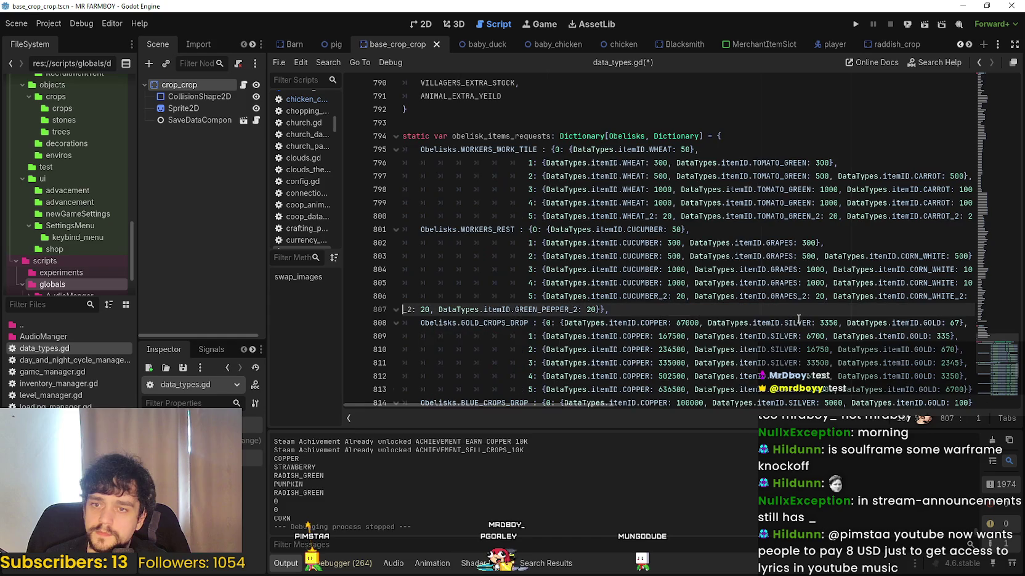
{"action": "key", "text": "ctrl+z"}
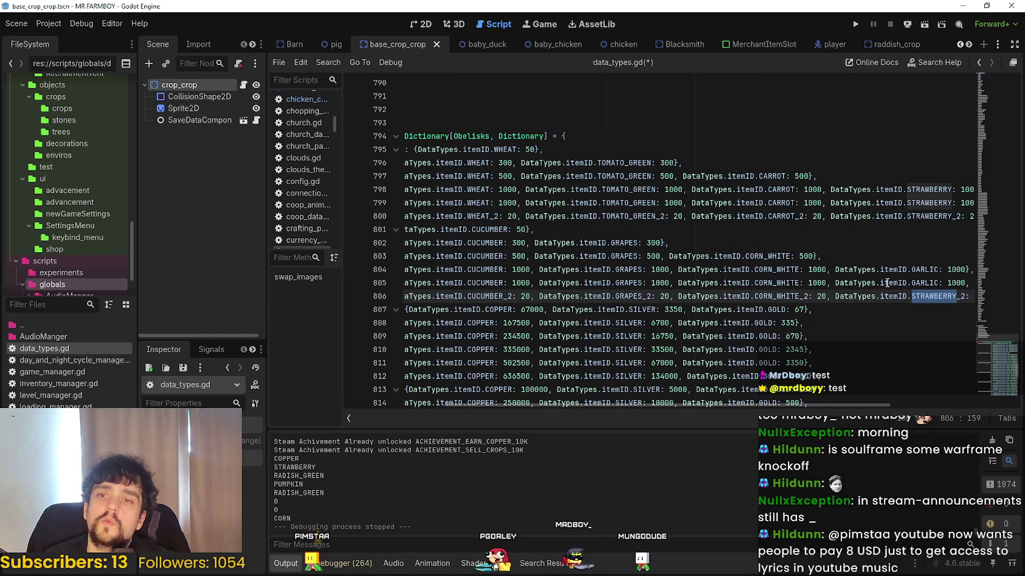
{"action": "double_click", "coordinate": [926, 284]}
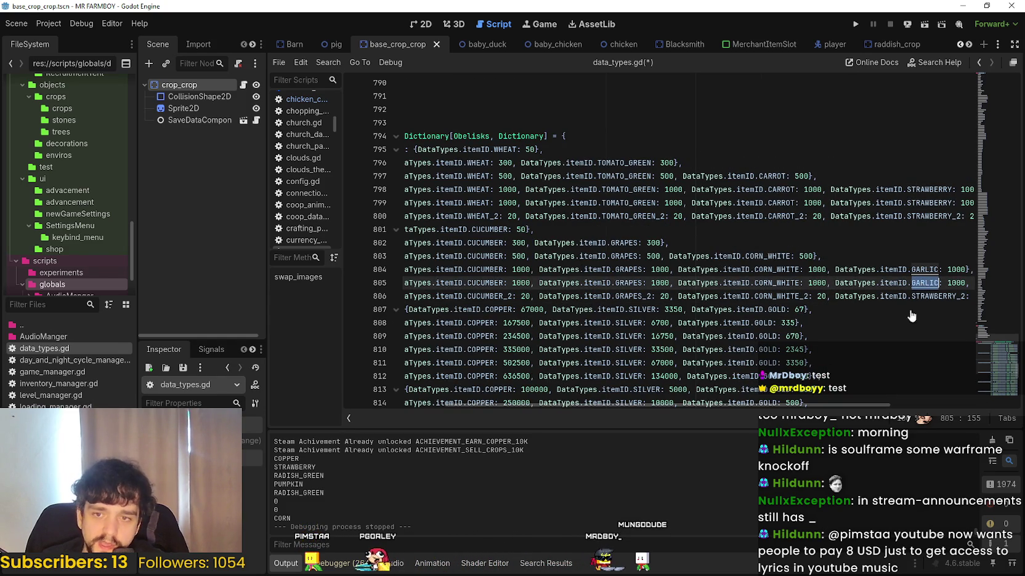
{"action": "scroll", "coordinate": [941, 390], "scroll_direction": "right", "scroll_amount": 3}
{"action": "left_click", "coordinate": [815, 270]}
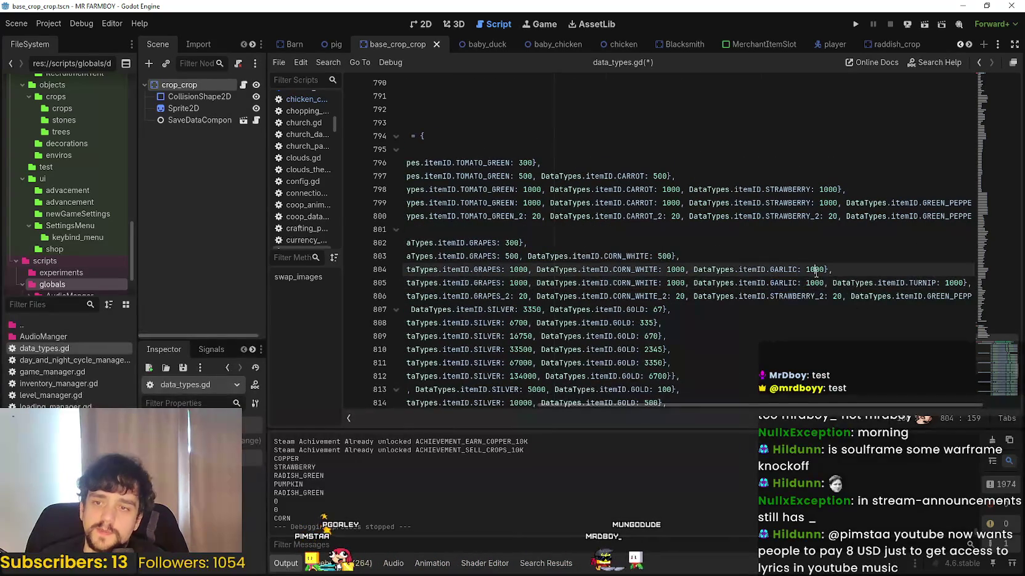
{"action": "left_click", "coordinate": [813, 296]}
{"action": "left_click_drag", "start_coordinate": [785, 298], "coordinate": [771, 297]}
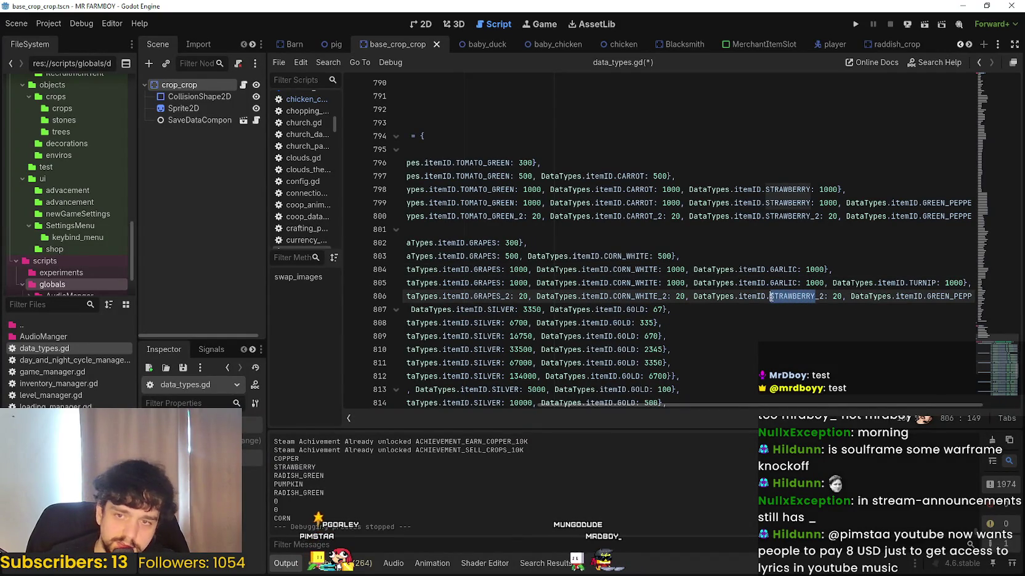
{"action": "type", "text": "GARLIC"}
- Change tier 5's GREEN_PEPPER_2 to TURNIP_2 and save the script
{"action": "left_click_drag", "start_coordinate": [788, 401], "coordinate": [846, 398]}
{"action": "left_click", "coordinate": [883, 273]}
{"action": "mouse_move", "coordinate": [882, 277]}
{"action": "left_mouse_down"}
{"action": "mouse_move", "coordinate": [893, 292]}
{"action": "mouse_move", "coordinate": [557, 298]}
{"action": "left_mouse_up"}
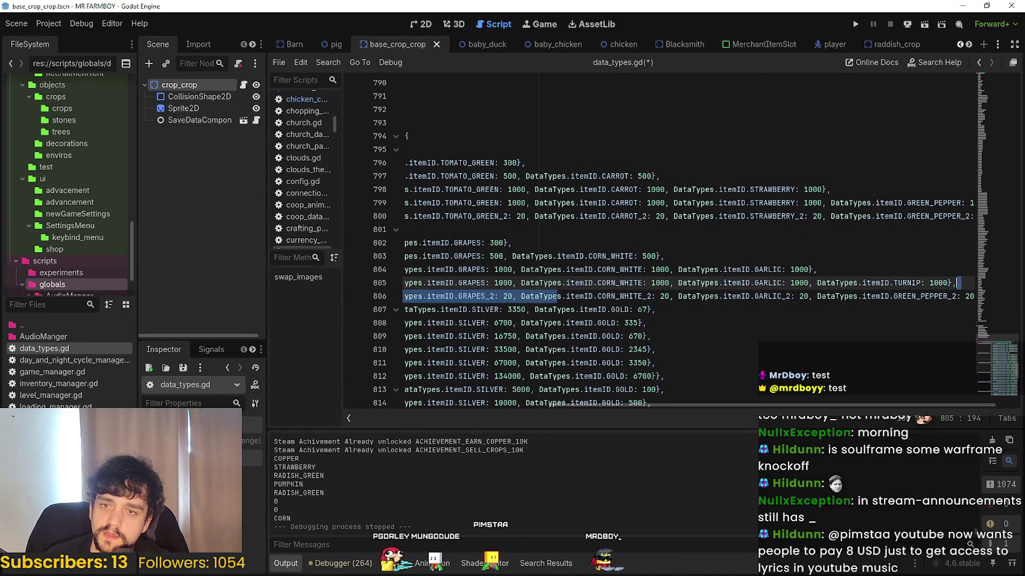
{"action": "double_click", "coordinate": [906, 286]}
{"action": "left_click", "coordinate": [951, 296]}
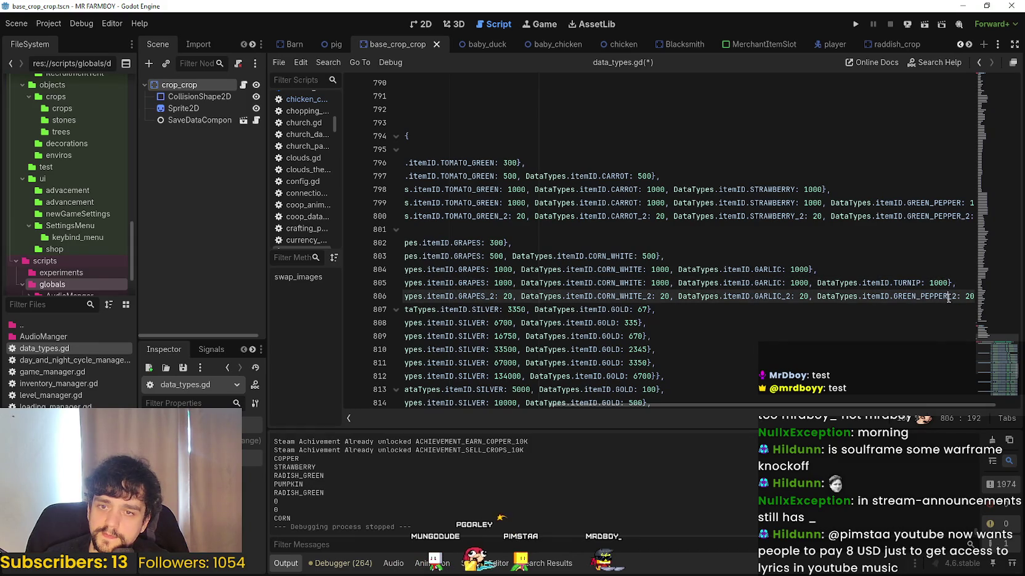
{"action": "type", "text": "TURNIP"}
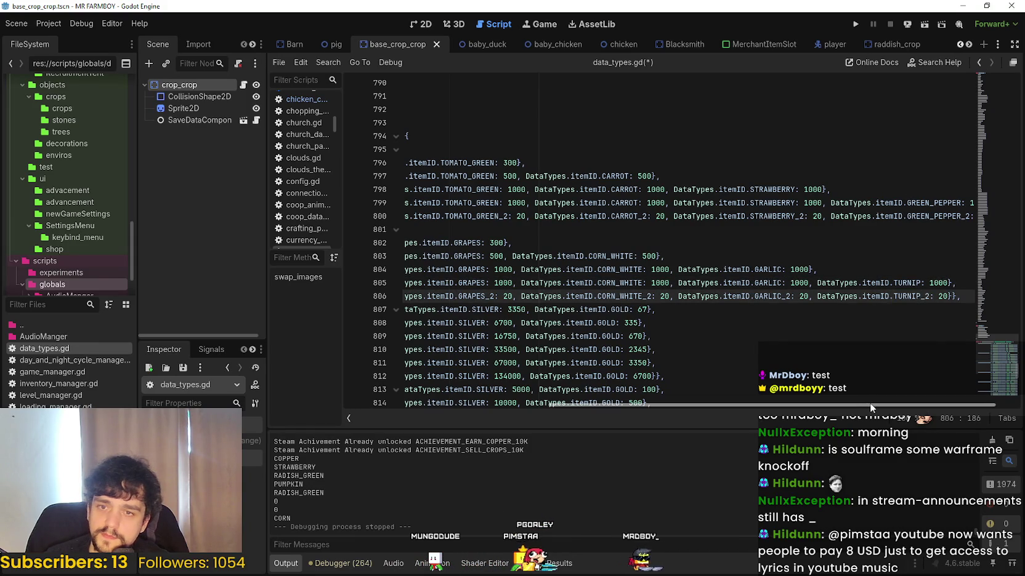
{"action": "left_click_drag", "start_coordinate": [868, 403], "coordinate": [618, 406]}
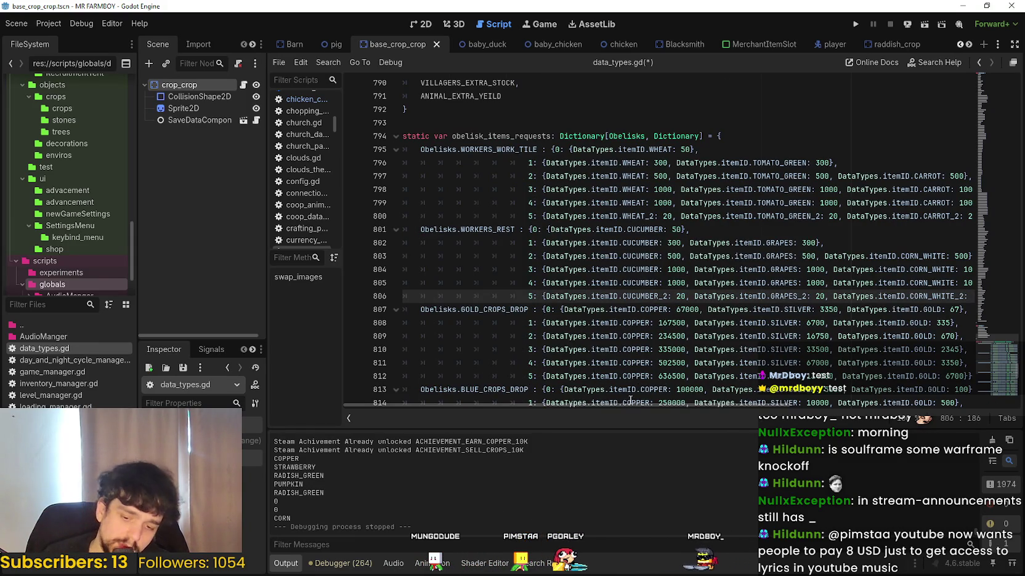
{"action": "key", "text": "ctrl+s"}
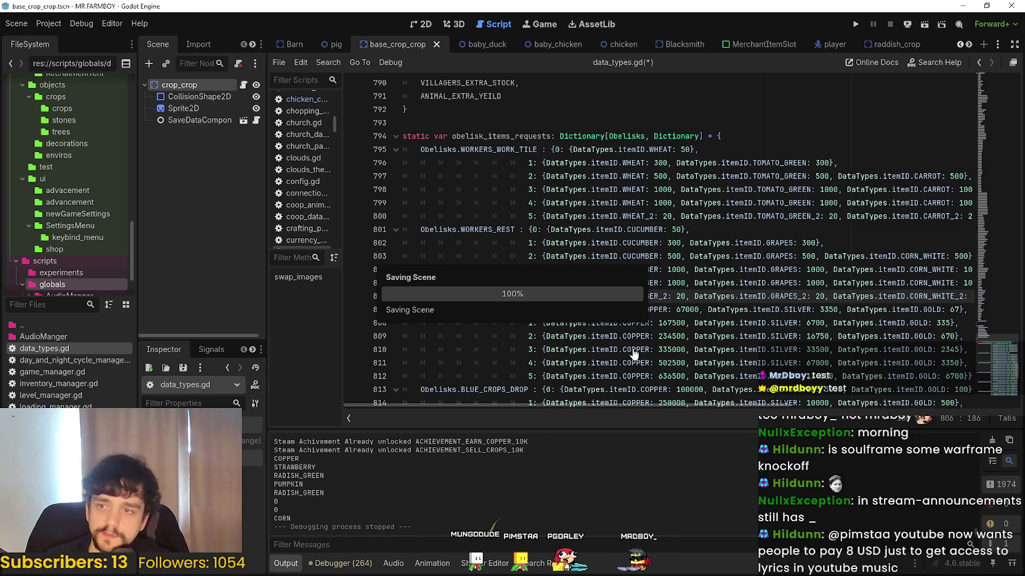
- Scroll through the saved obelisk dictionary to review the updated WORKERS_REST requests
{"action": "scroll", "coordinate": [644, 332], "scroll_direction": "down", "scroll_amount": 5}
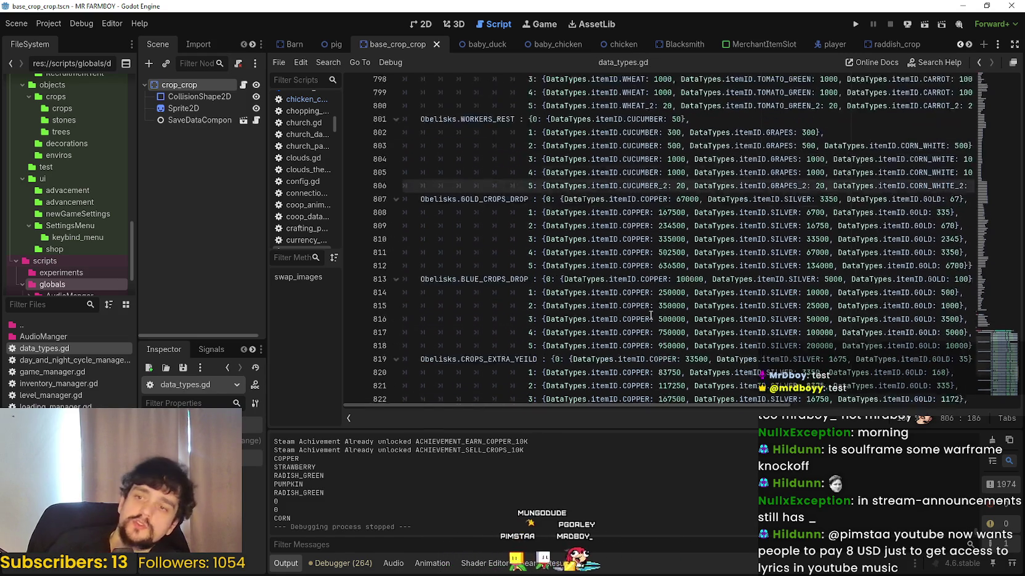
{"action": "scroll", "coordinate": [649, 312], "scroll_direction": "down", "scroll_amount": 2}
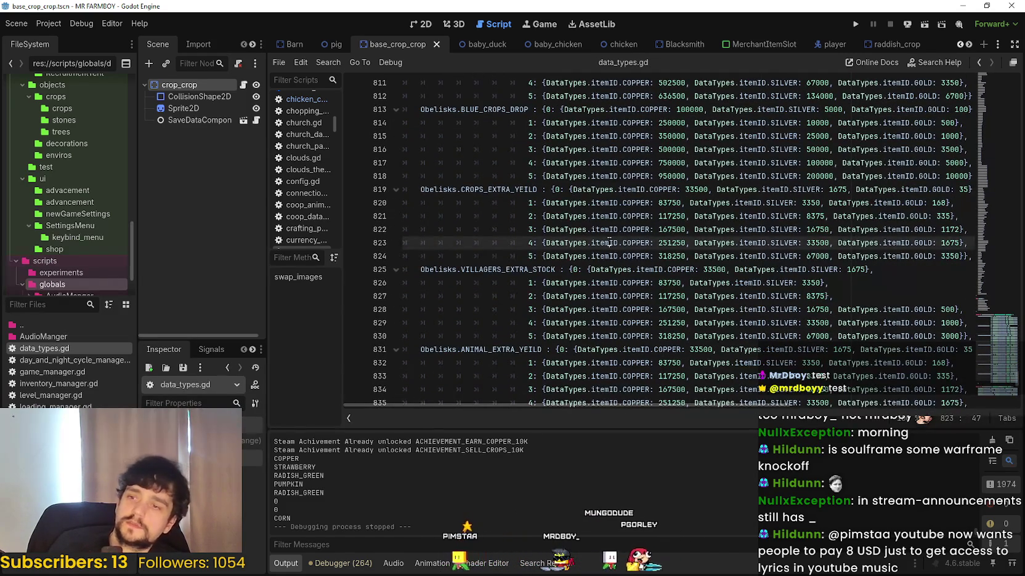
{"action": "left_click", "coordinate": [613, 256]}
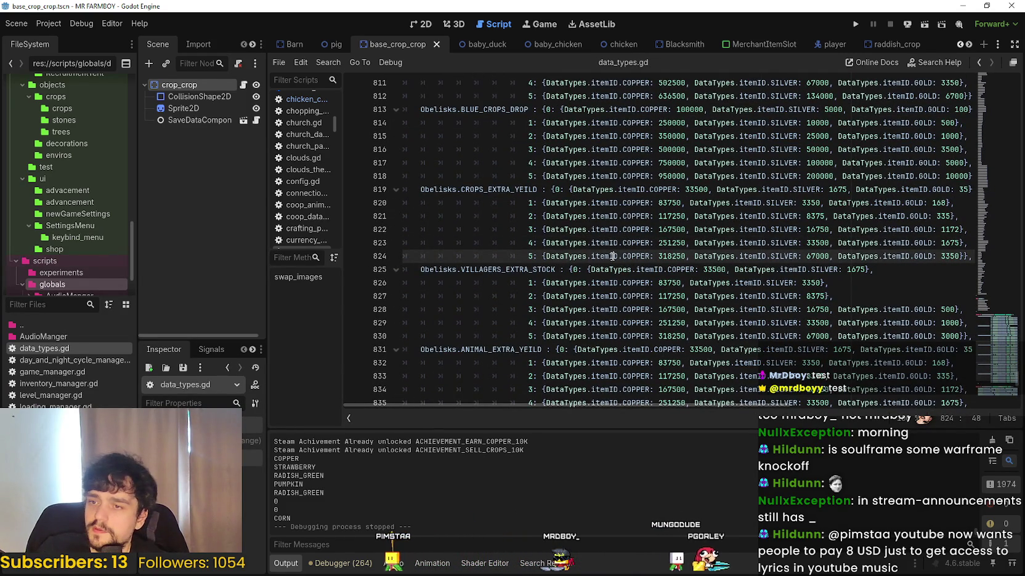
{"action": "scroll", "coordinate": [690, 227], "scroll_direction": "down", "scroll_amount": 2}
{"action": "scroll", "coordinate": [690, 227], "scroll_direction": "up", "scroll_amount": 2}
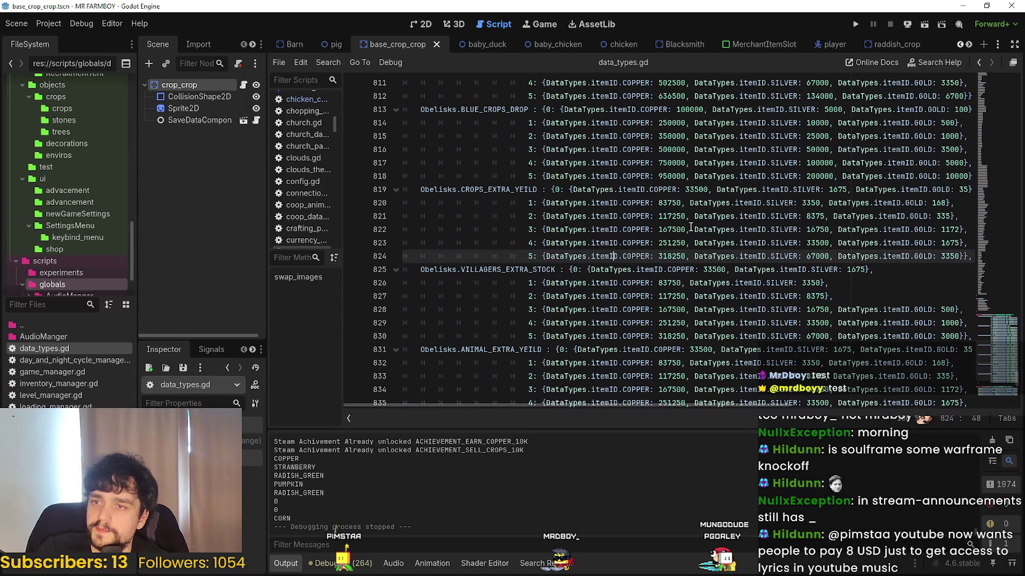
{"action": "left_click", "coordinate": [650, 189]}
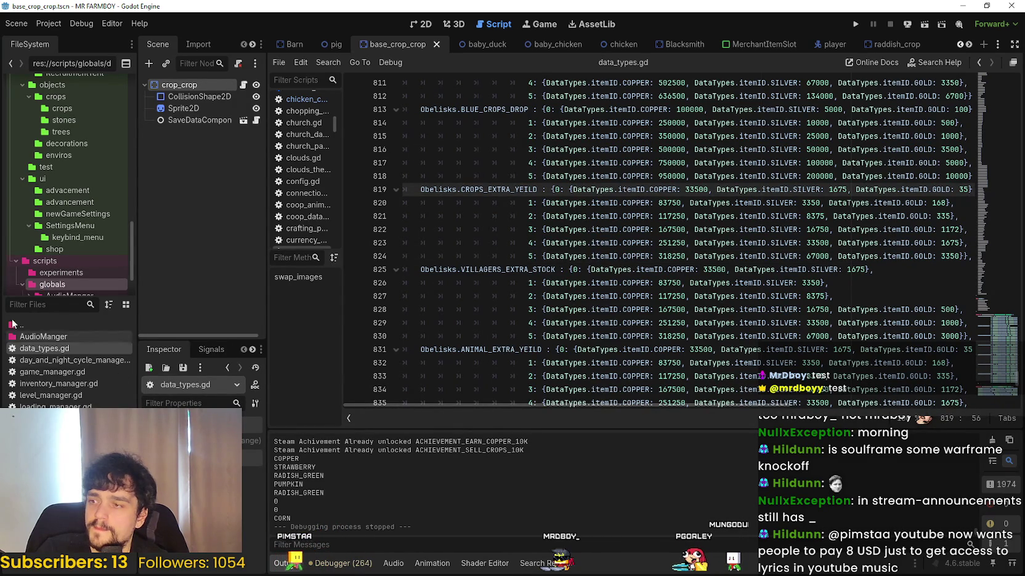
- Filter the FileSystem for 'Thir', open Third_Map.tscn in 2D, and hide its Clouds layer
{"action": "type", "text": "Thir"}
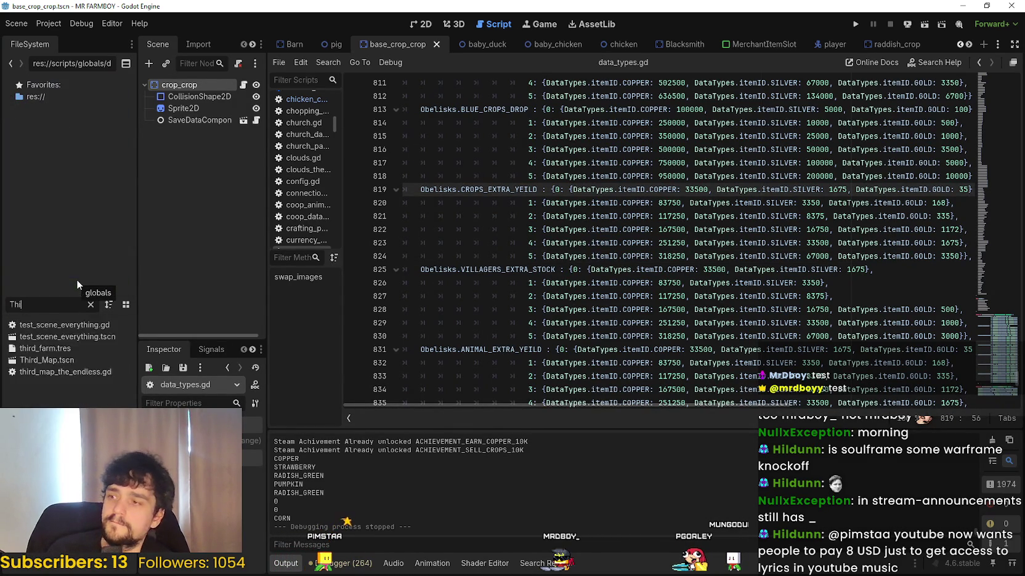
{"action": "double_click", "coordinate": [57, 336]}
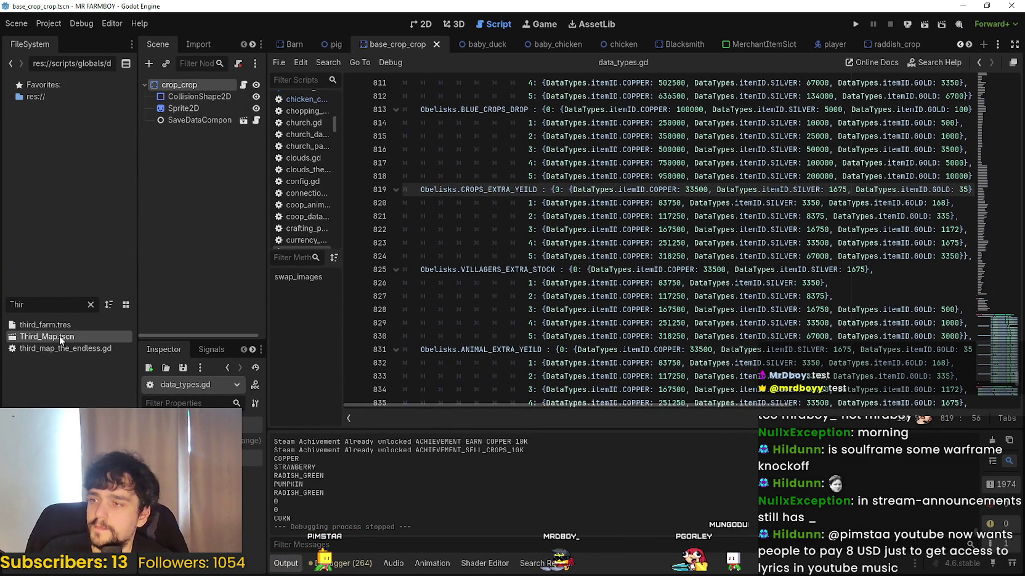
{"action": "left_click", "coordinate": [416, 26]}
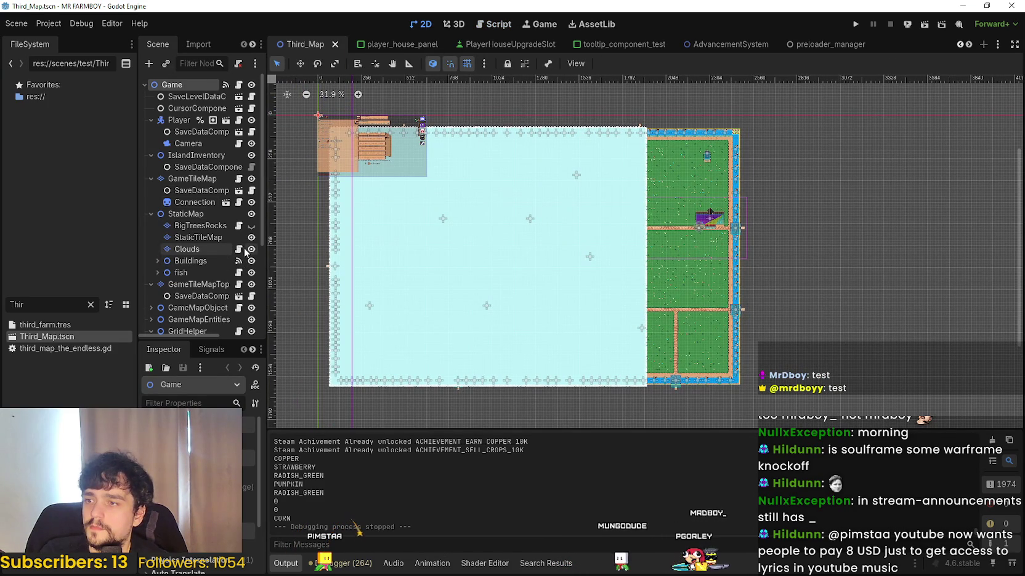
{"action": "left_click", "coordinate": [252, 249]}
{"action": "scroll", "coordinate": [560, 191], "scroll_direction": "up", "scroll_amount": 1}
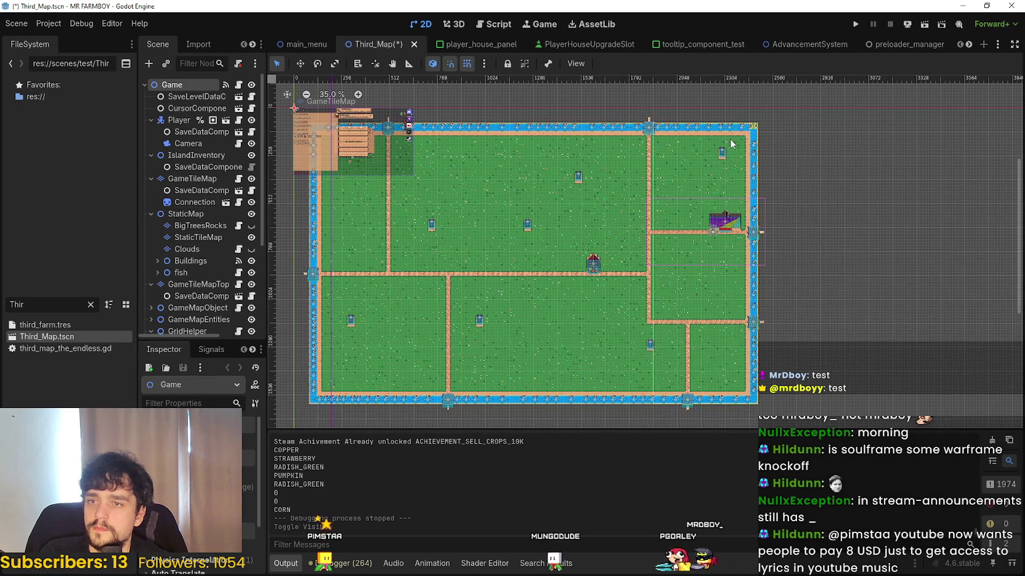
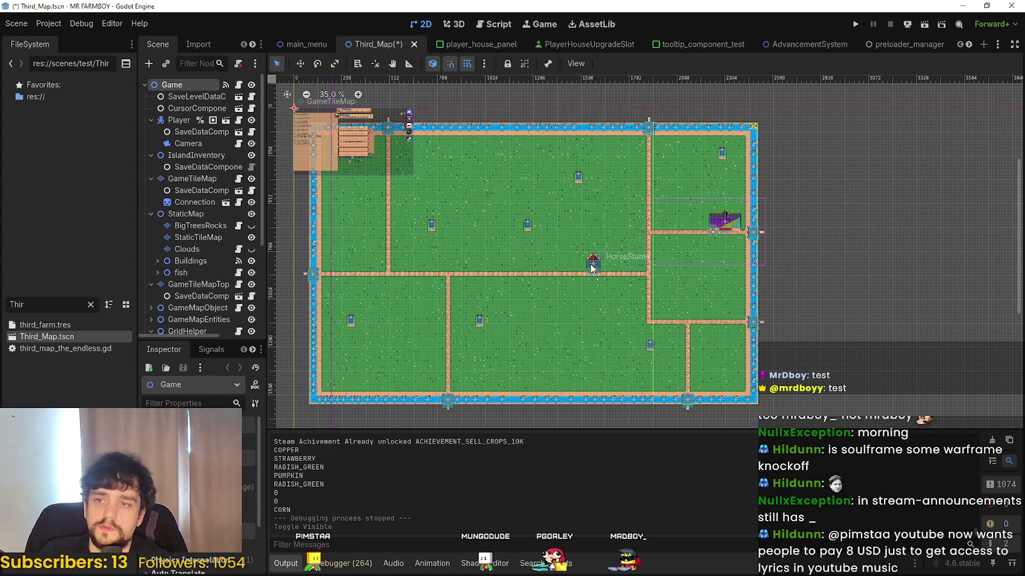
- Inspect three obelisks on the map, then open data_types.gd from the FileSystem filtered by 'typ'
{"action": "left_click", "coordinate": [578, 178]}
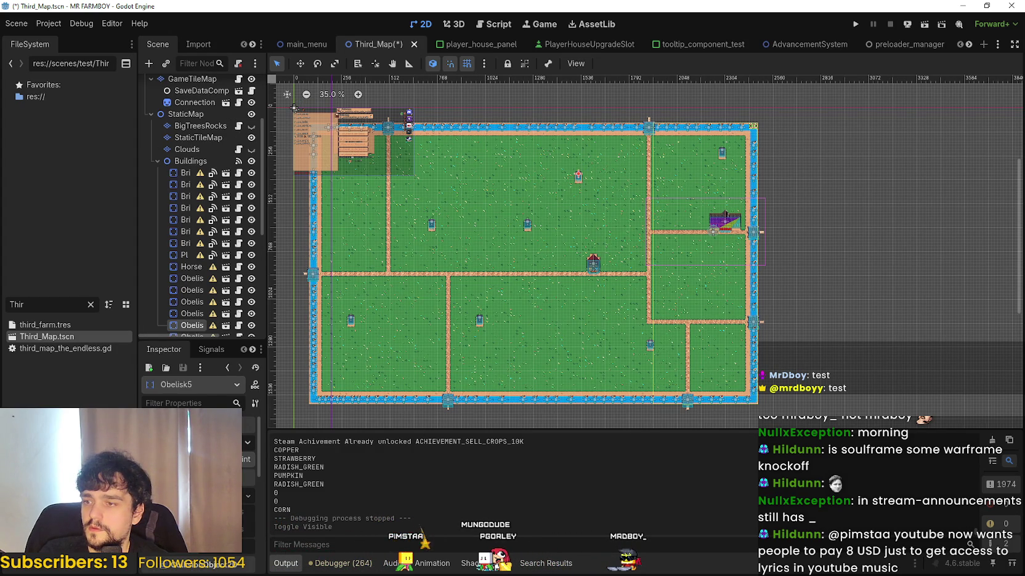
{"action": "left_click", "coordinate": [527, 226]}
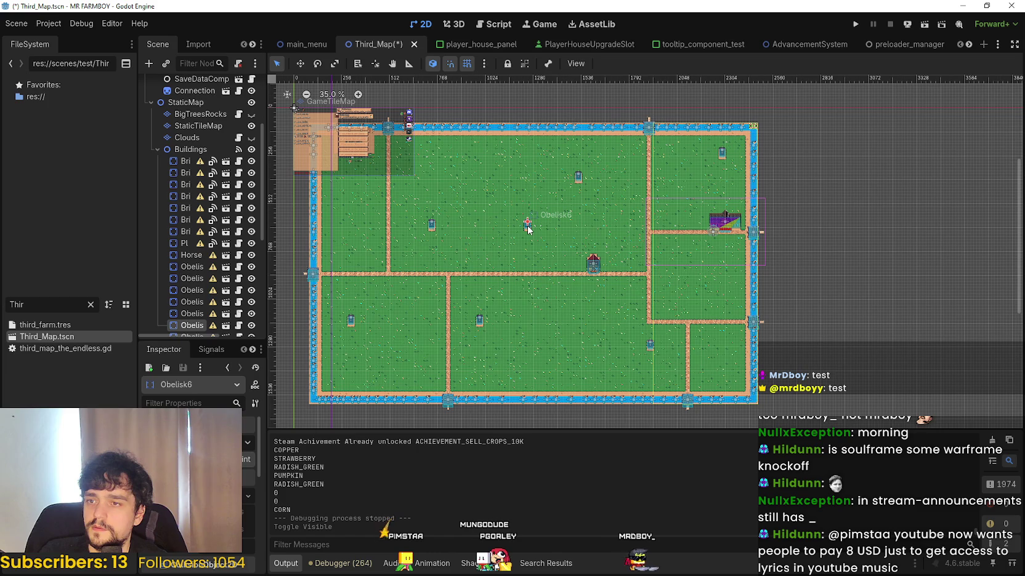
{"action": "left_click", "coordinate": [481, 321]}
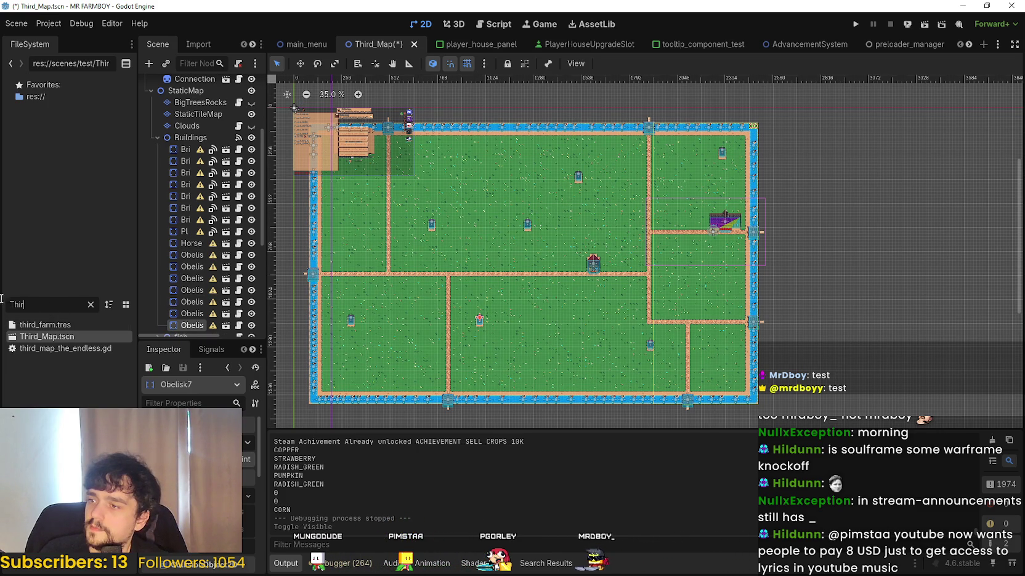
{"action": "type", "text": "typ"}
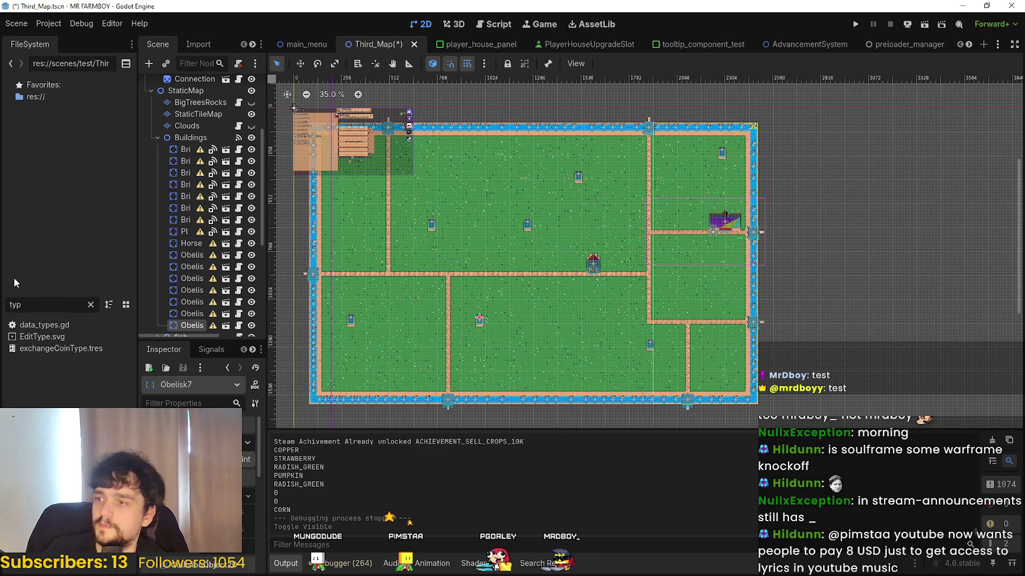
{"action": "double_click", "coordinate": [70, 326]}
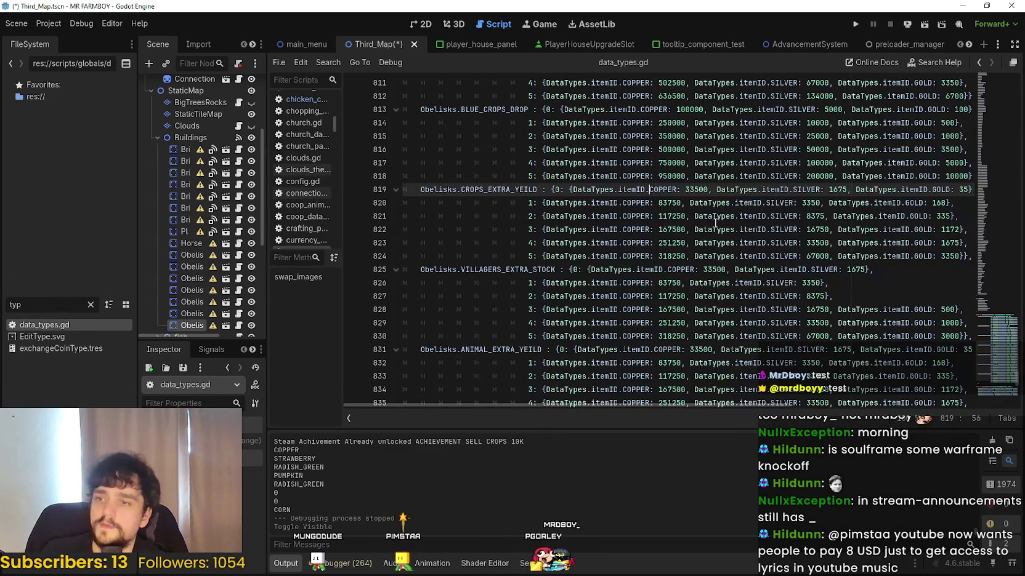
- Scroll through the obelisk table around the CROPS_EXTRA_YEILD and BLUE_CROPS_DROP entries
{"action": "left_click", "coordinate": [715, 315]}
{"action": "scroll", "coordinate": [715, 315], "scroll_direction": "up", "scroll_amount": 2}
{"action": "left_click", "coordinate": [697, 283]}
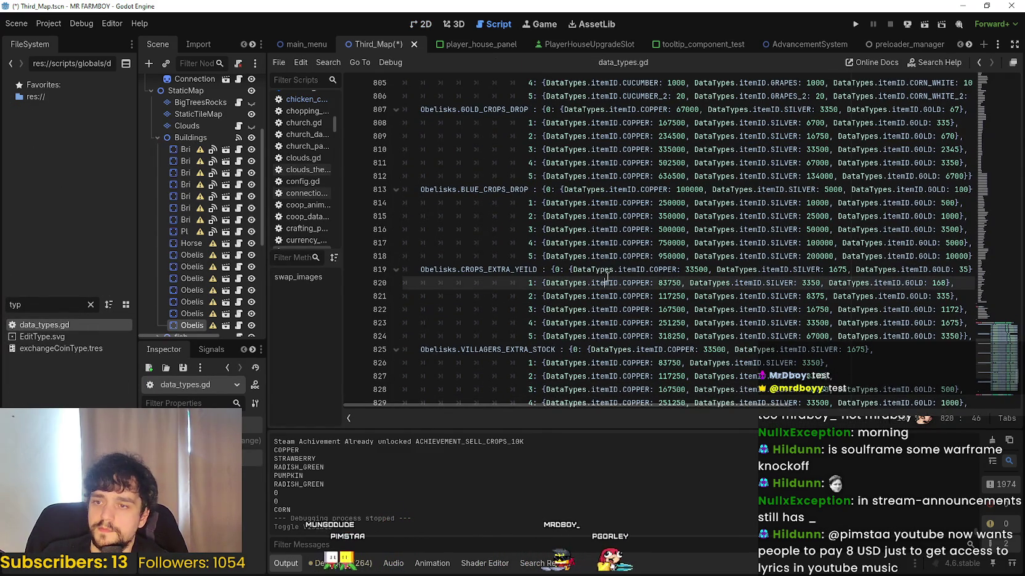
{"action": "left_click", "coordinate": [611, 258]}
{"action": "scroll", "coordinate": [702, 226], "scroll_direction": "up", "scroll_amount": 2}
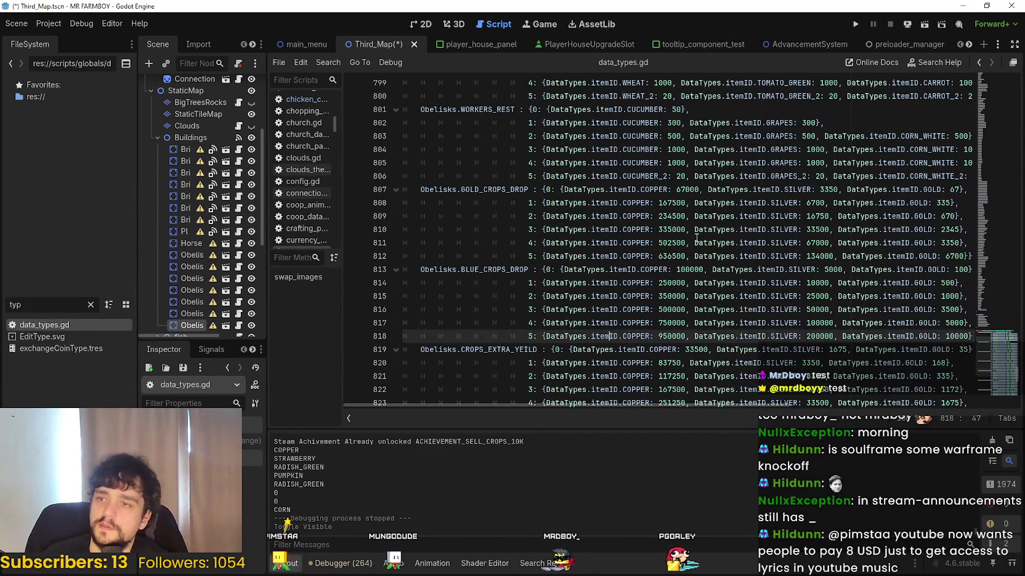
{"action": "scroll", "coordinate": [702, 226], "scroll_direction": "up", "scroll_amount": 2}
{"action": "mouse_move", "coordinate": [928, 225]}
{"action": "left_mouse_down"}
{"action": "mouse_move", "coordinate": [973, 211]}
{"action": "mouse_move", "coordinate": [897, 225]}
{"action": "left_mouse_up"}
{"action": "left_click", "coordinate": [874, 224]}
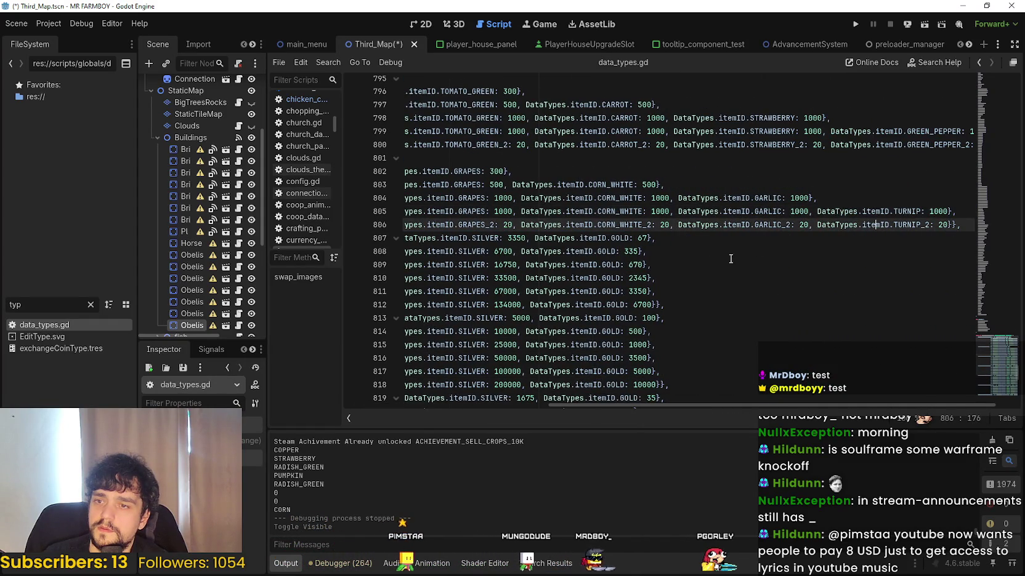
{"action": "scroll", "coordinate": [946, 227], "scroll_direction": "down", "scroll_amount": 1}
- Select lines 807–818 covering the GOLD_CROPS_DROP and BLUE_CROPS_DROP blocks
{"action": "left_click", "coordinate": [713, 252]}
{"action": "left_click", "coordinate": [717, 278]}
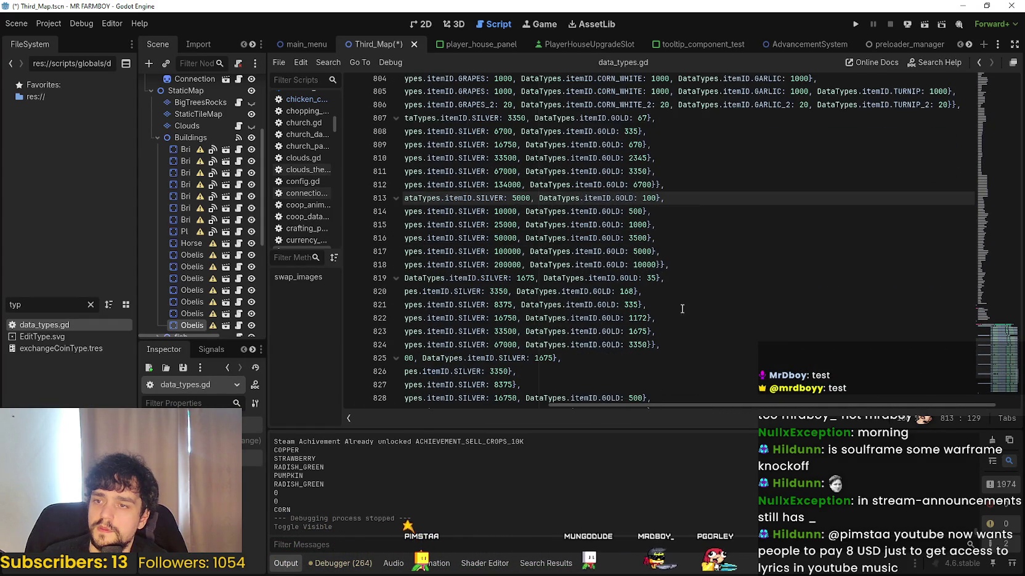
{"action": "left_click_drag", "start_coordinate": [686, 298], "coordinate": [681, 315]}
{"action": "left_click", "coordinate": [629, 232]}
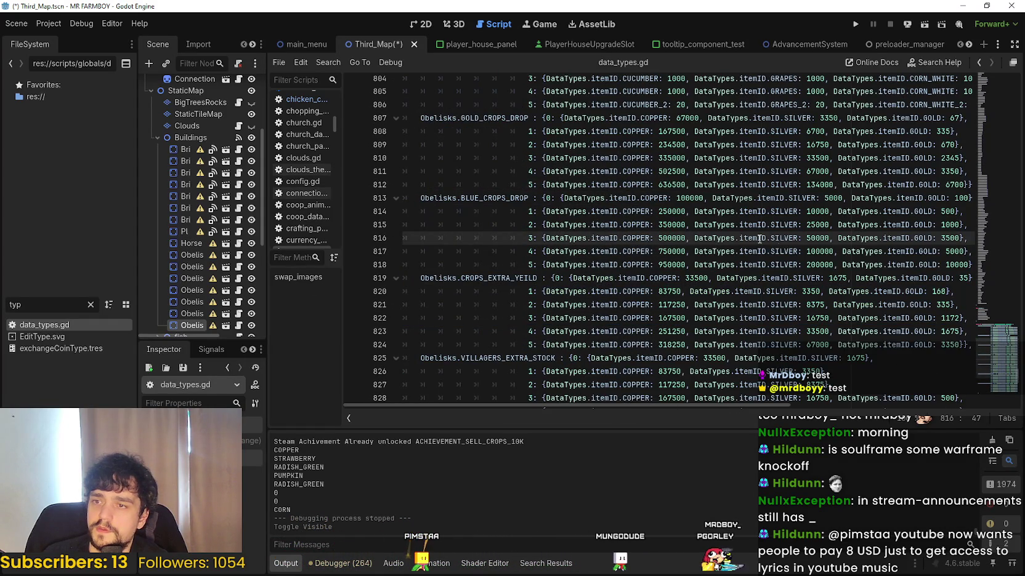
{"action": "left_click_drag", "start_coordinate": [605, 251], "coordinate": [974, 250]}
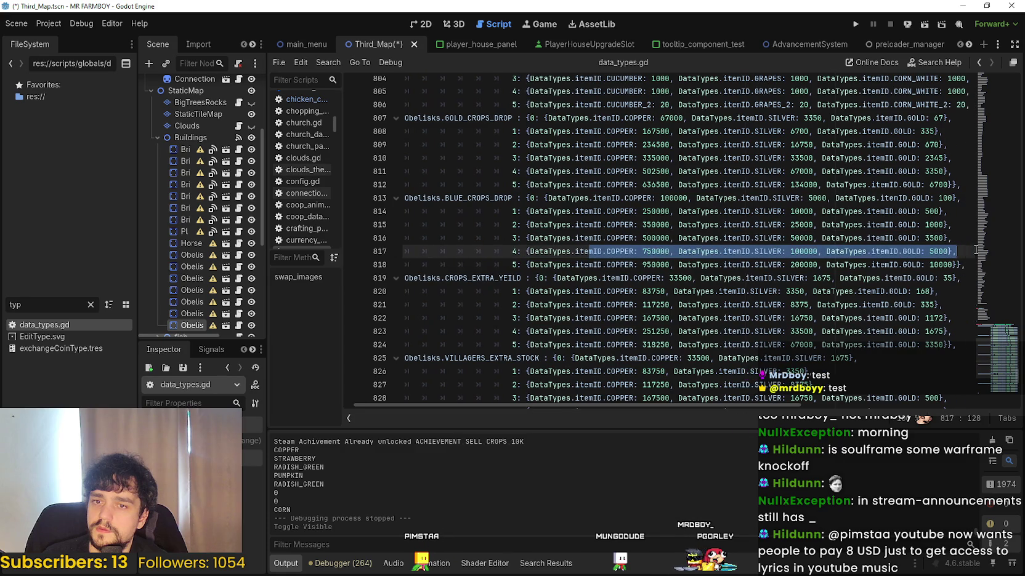
{"action": "left_click", "coordinate": [947, 264]}
{"action": "mouse_move", "coordinate": [688, 266]}
{"action": "left_mouse_down"}
{"action": "mouse_move", "coordinate": [951, 266]}
{"action": "mouse_move", "coordinate": [770, 238]}
{"action": "mouse_move", "coordinate": [439, 113]}
{"action": "mouse_move", "coordinate": [359, 117]}
{"action": "left_mouse_up"}
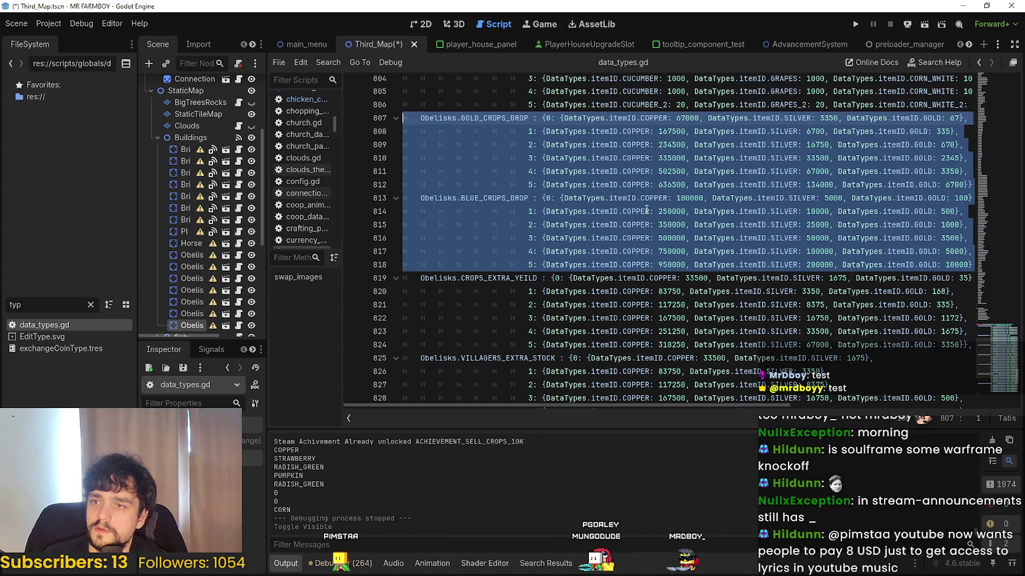
- Cut the GOLD_CROPS_DROP and BLUE_CROPS_DROP blocks and paste them after ANIMAL_EXTRA_YEILD
{"action": "key", "text": "BackSpace"}
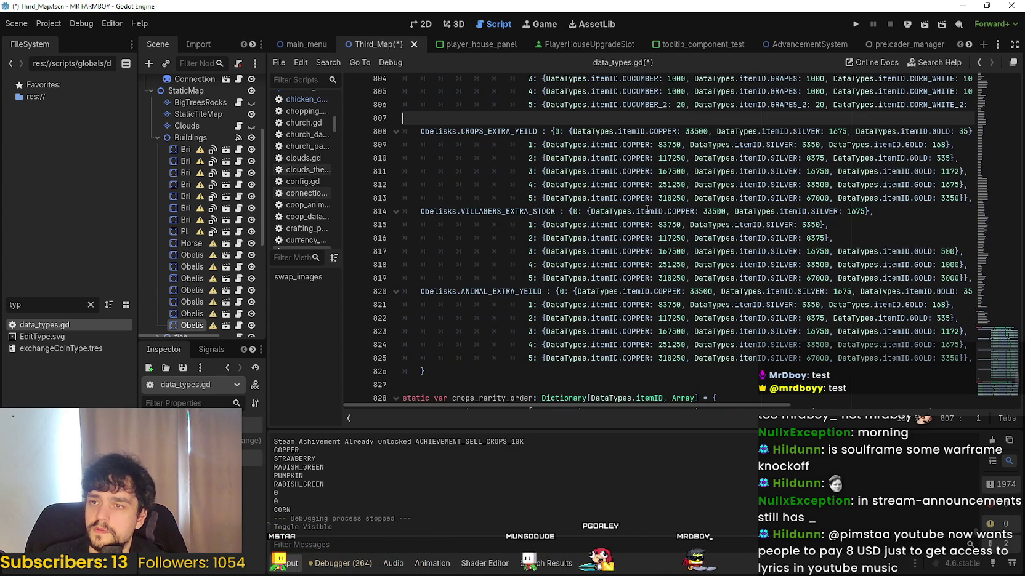
{"action": "key", "text": "BackSpace"}
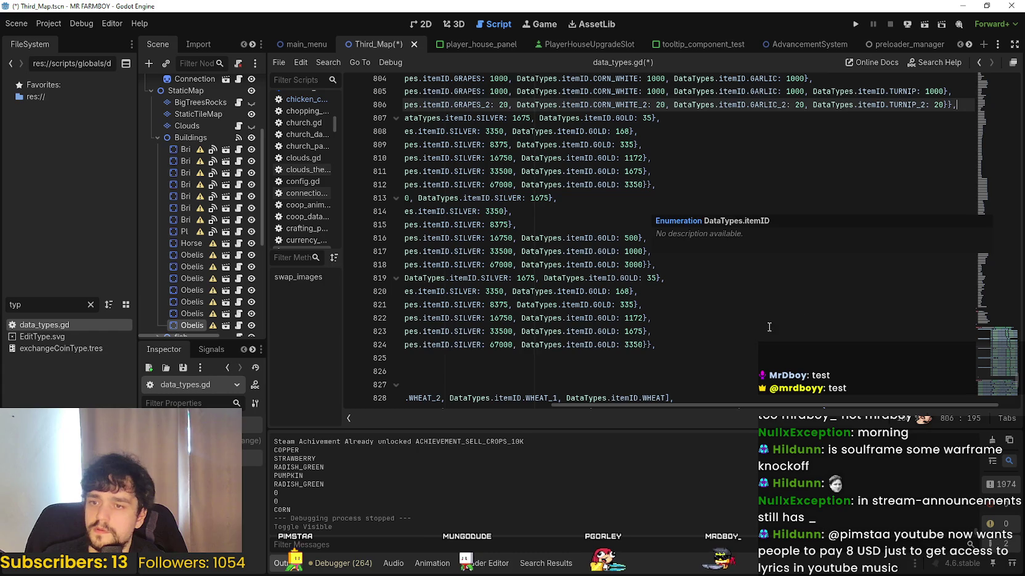
{"action": "triple_click", "coordinate": [683, 345]}
{"action": "left_click", "coordinate": [683, 344]}
{"action": "key", "text": "Down"}
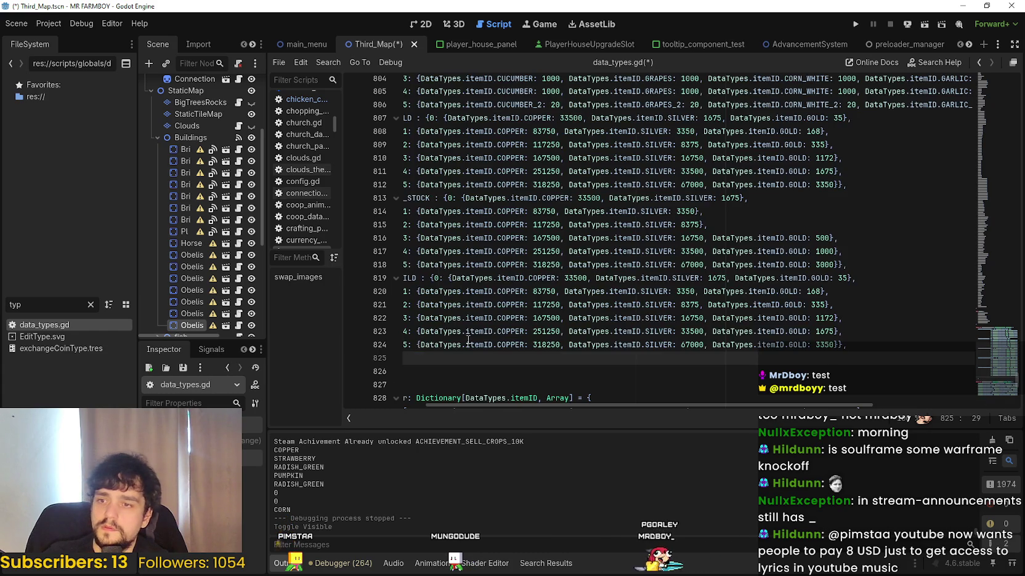
{"action": "key", "text": "shift+Home"}
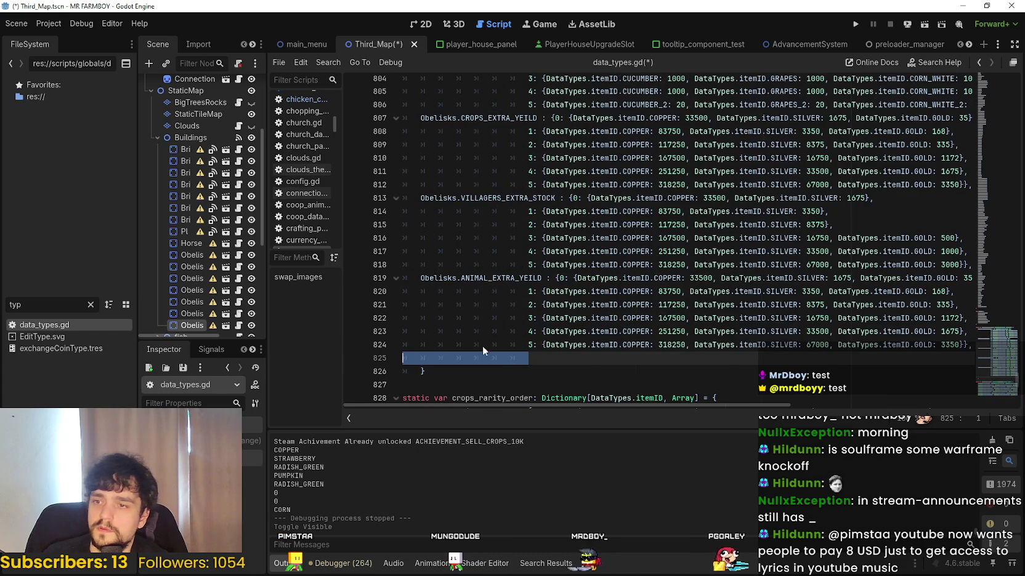
{"action": "key", "text": "ctrl+v"}
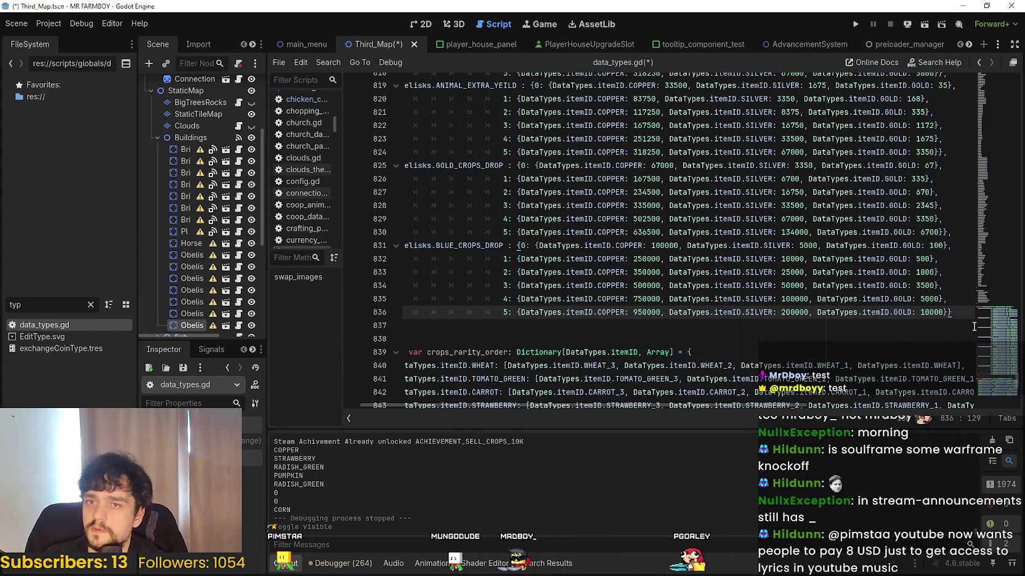
- Review the pasted GOLD_CROPS_DROP header and the surrounding obelisk table
{"action": "left_click", "coordinate": [943, 166]}
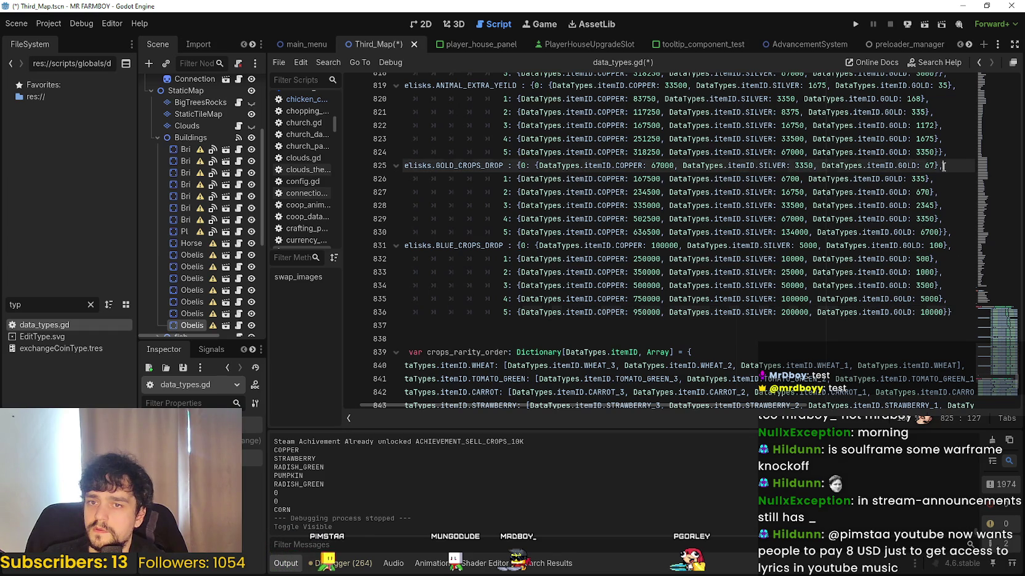
{"action": "scroll", "coordinate": [584, 168], "scroll_direction": "up", "scroll_amount": 1}
{"action": "mouse_move", "coordinate": [622, 259]}
{"action": "left_mouse_down"}
{"action": "mouse_move", "coordinate": [546, 232]}
{"action": "mouse_move", "coordinate": [403, 219]}
{"action": "left_mouse_up"}
{"action": "left_click", "coordinate": [544, 191]}
{"action": "scroll", "coordinate": [543, 190], "scroll_direction": "up", "scroll_amount": 3}
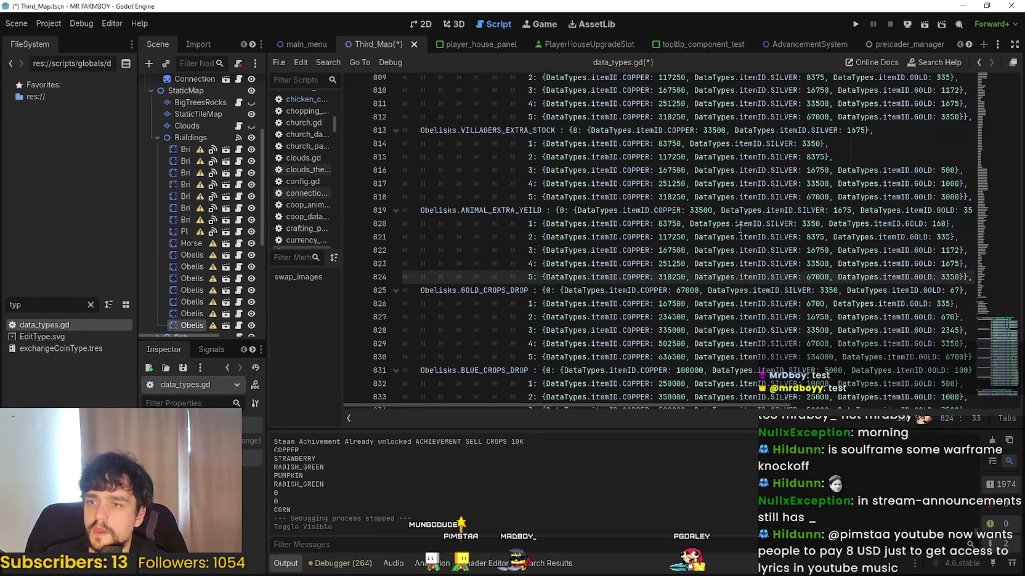
{"action": "left_click", "coordinate": [767, 205]}
{"action": "scroll", "coordinate": [767, 205], "scroll_direction": "up", "scroll_amount": 4}
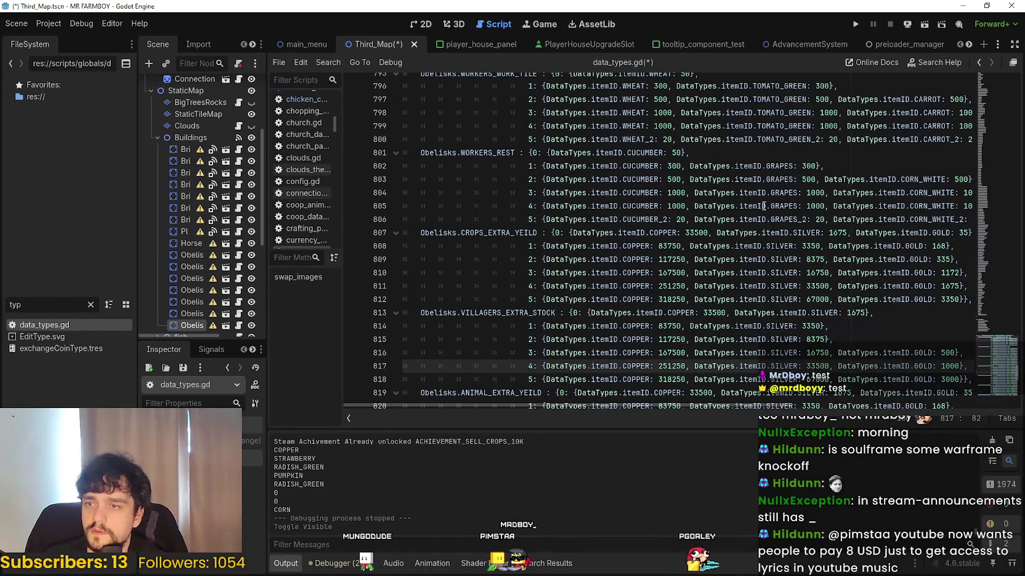
- Save data_types.gd and select the WORKERS_REST item entries on lines 801–806
{"action": "key", "text": "ctrl+s"}
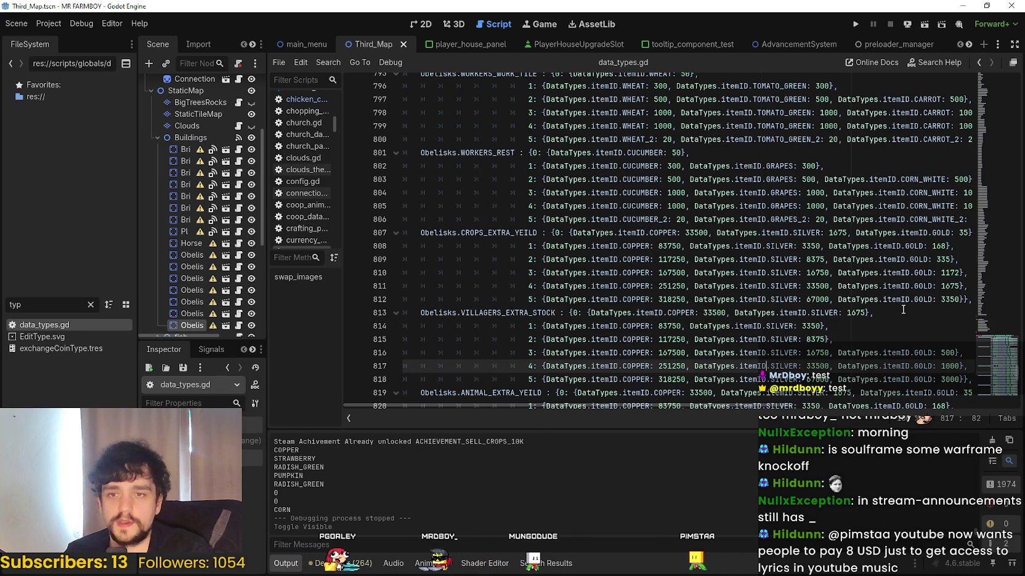
{"action": "scroll", "coordinate": [896, 257], "scroll_direction": "up", "scroll_amount": 2}
{"action": "mouse_move", "coordinate": [902, 299]}
{"action": "left_mouse_down"}
{"action": "mouse_move", "coordinate": [996, 291]}
{"action": "mouse_move", "coordinate": [431, 277]}
{"action": "mouse_move", "coordinate": [529, 271]}
{"action": "mouse_move", "coordinate": [537, 233]}
{"action": "left_mouse_up"}
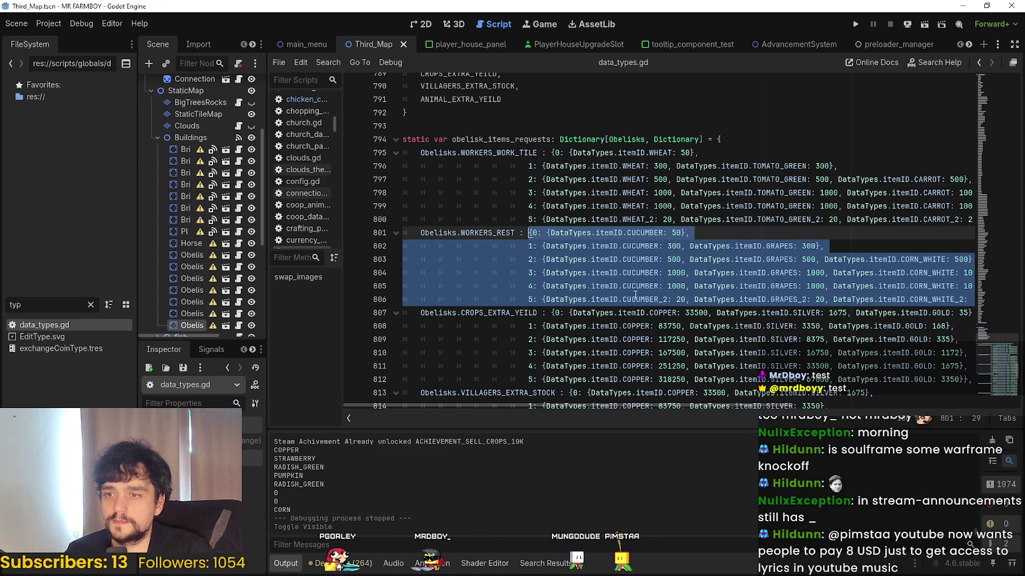
{"action": "left_click", "coordinate": [844, 352]}
- Paste the WORKERS_REST entries over the CROPS_EXTRA_YEILD entries on lines 807–812, undoing a stray edit
{"action": "mouse_move", "coordinate": [743, 380]}
{"action": "left_mouse_down"}
{"action": "mouse_move", "coordinate": [993, 377]}
{"action": "mouse_move", "coordinate": [653, 352]}
{"action": "mouse_move", "coordinate": [538, 313]}
{"action": "left_mouse_up"}
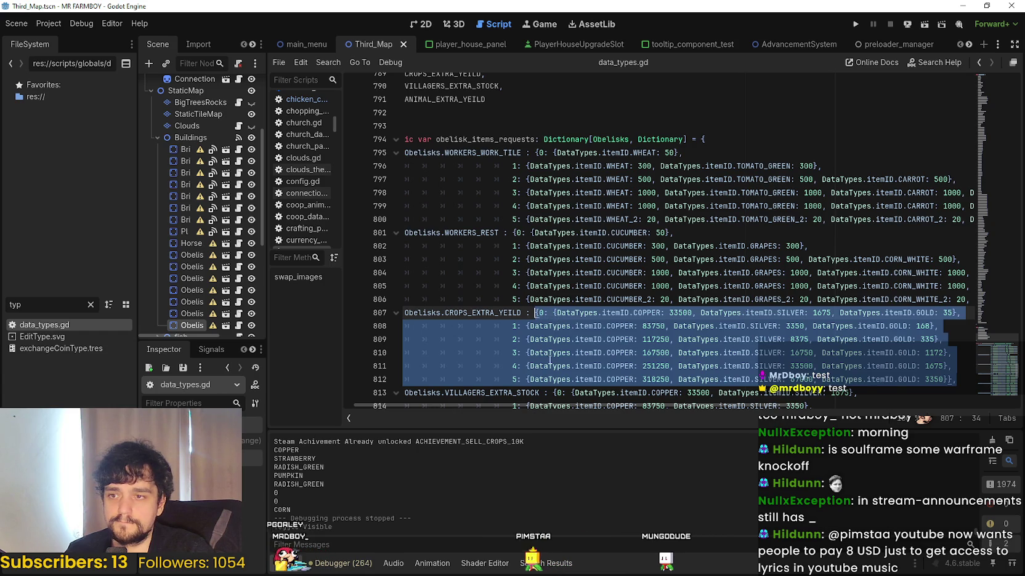
{"action": "key", "text": "ctrl+v"}
{"action": "left_click_drag", "start_coordinate": [602, 340], "coordinate": [584, 339]}
{"action": "key", "text": "ctrl+z"}
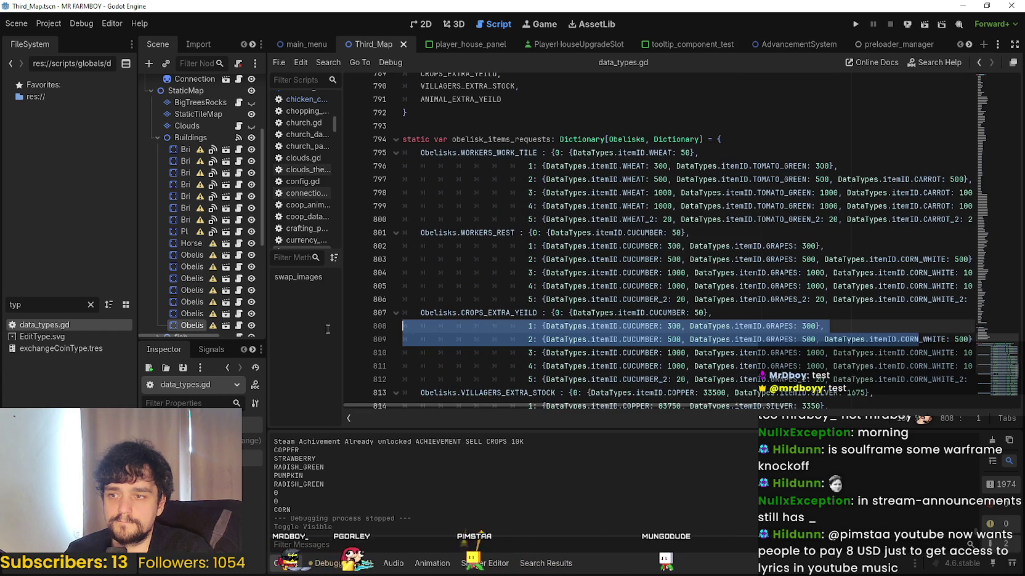
{"action": "key", "text": "ctrl+z"}
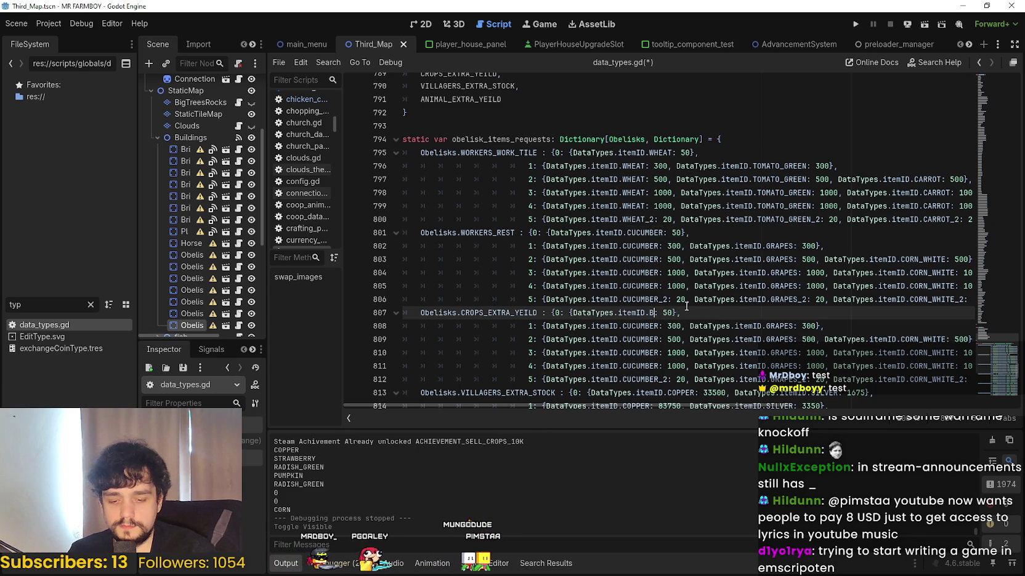
- On line 808, replace CUCUMBER with PINTO_BEANS and GRAPES with PARSNIP
{"action": "type", "text": "BEAN"}
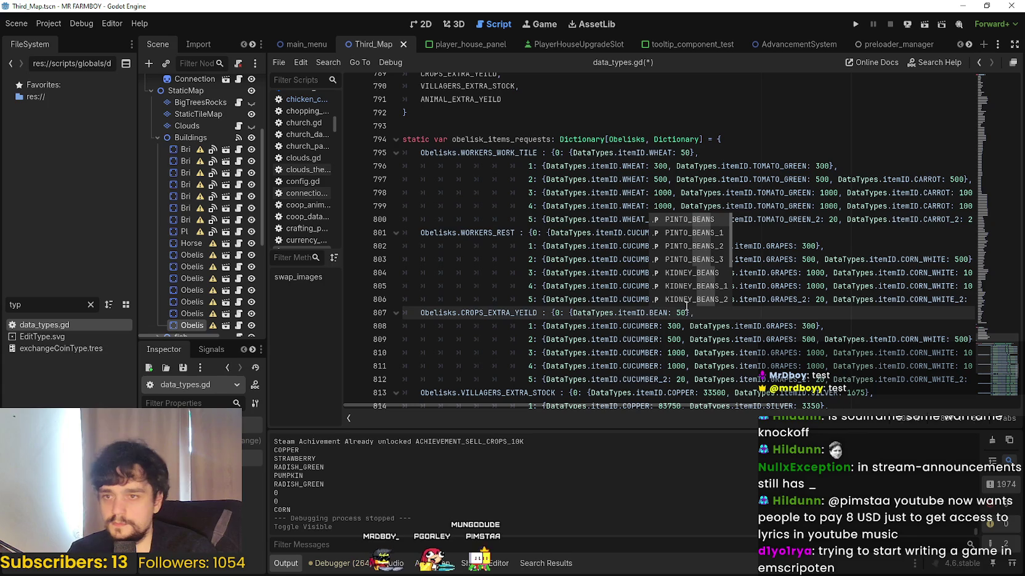
{"action": "key", "text": "Return"}
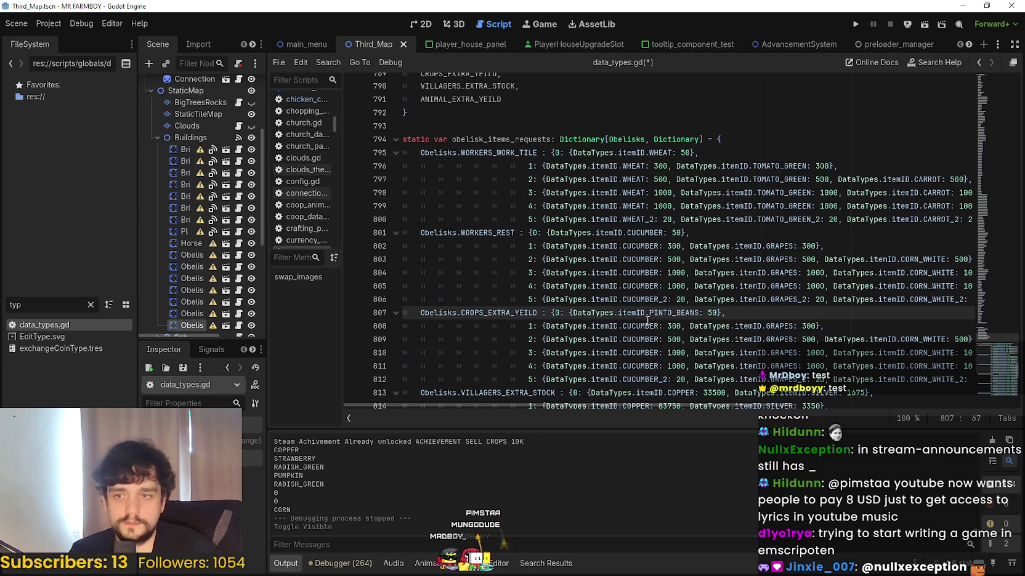
{"action": "double_click", "coordinate": [648, 327]}
{"action": "type", "text": "PINTO"}
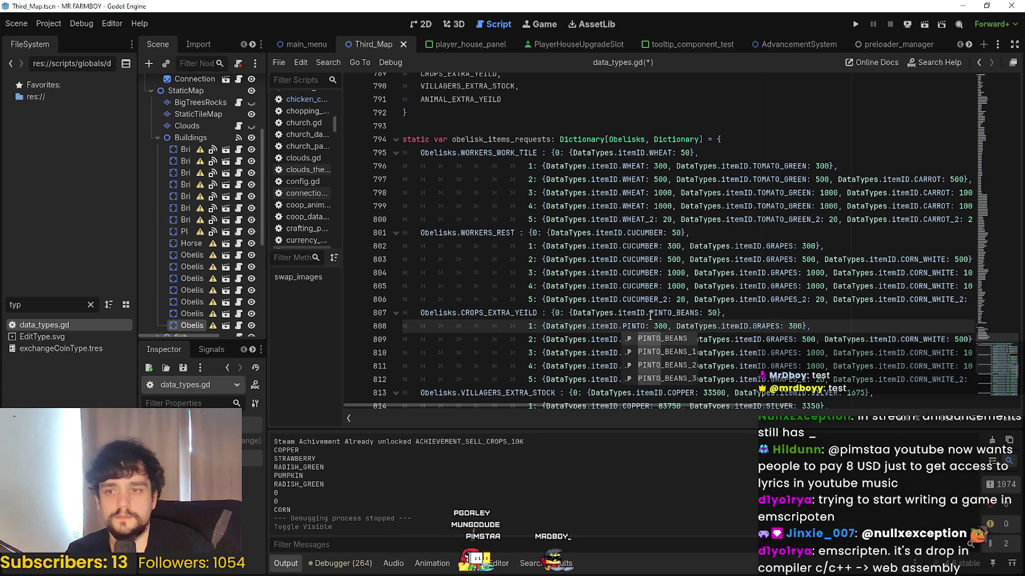
{"action": "key", "text": "Return"}
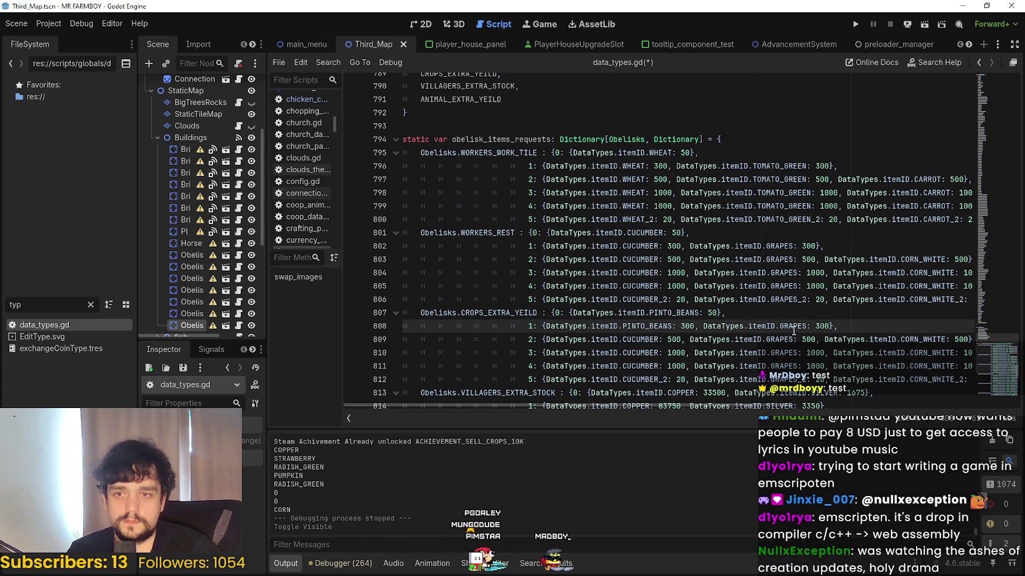
{"action": "double_click", "coordinate": [791, 326]}
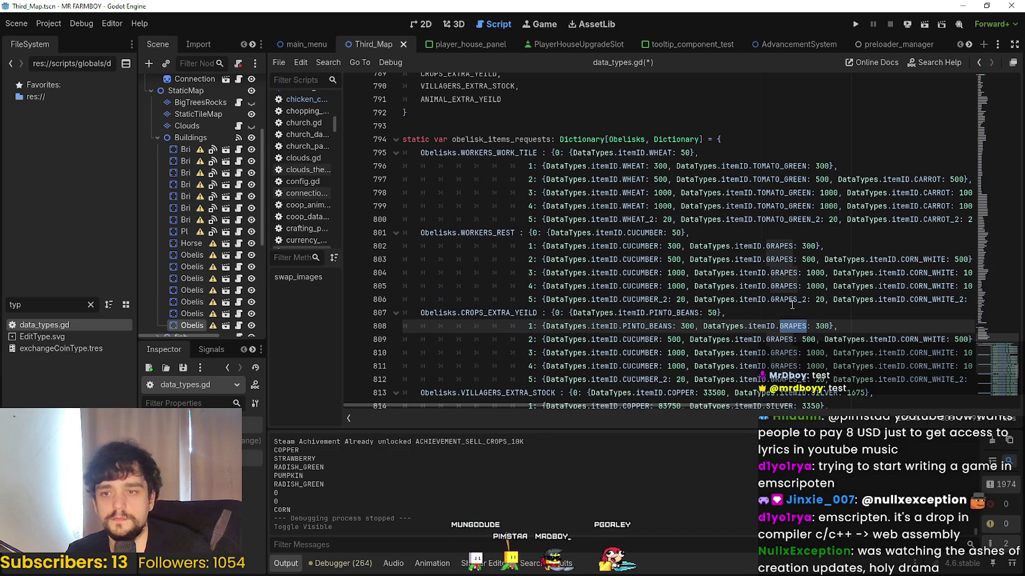
{"action": "type", "text": "LEAK"}
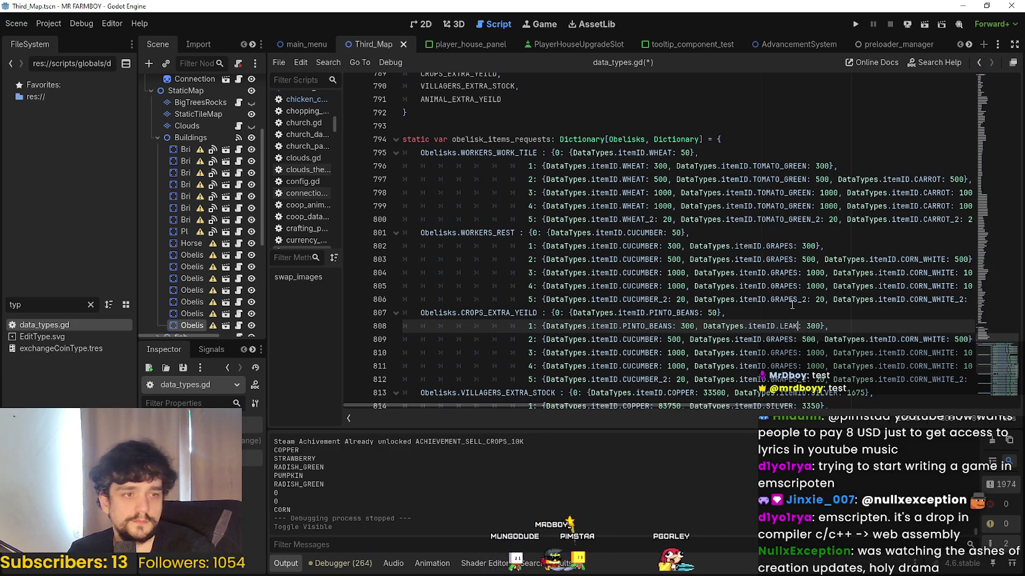
{"action": "type", "text": "E"}
{"action": "key", "text": "BackSpace"}
{"action": "key", "text": "BackSpace"}
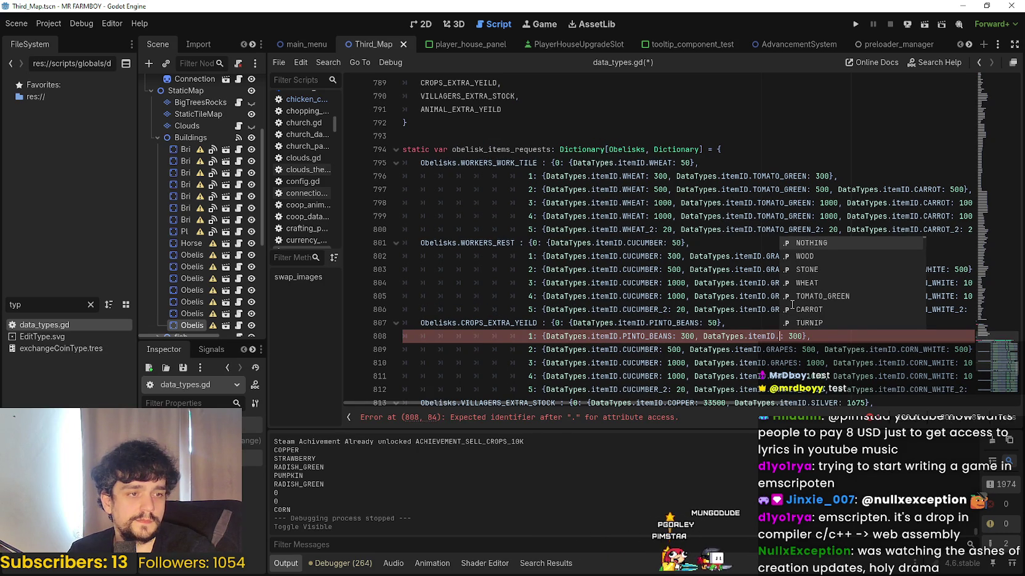
{"action": "type", "text": "PAR"}
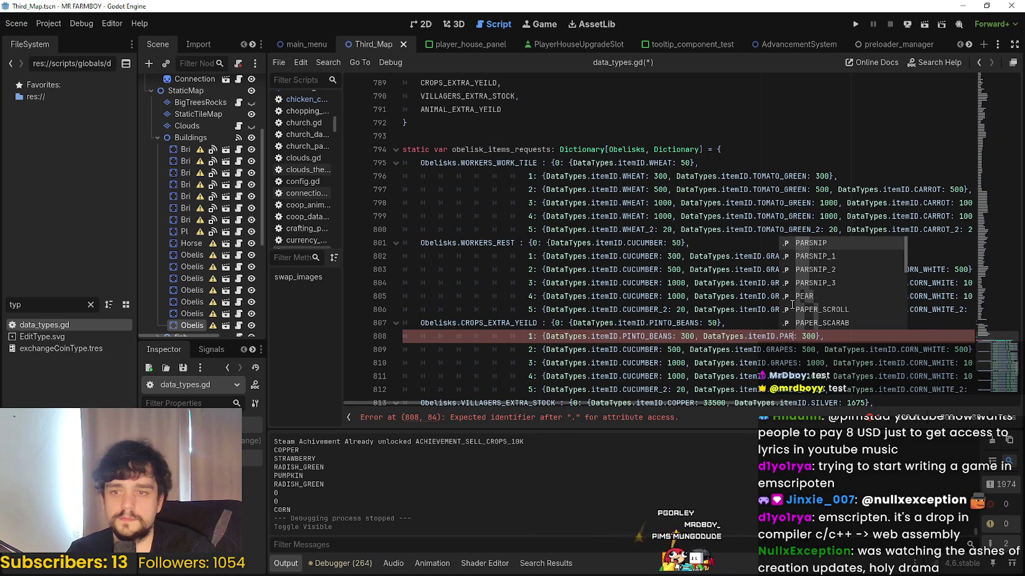
{"action": "key", "text": "Return"}
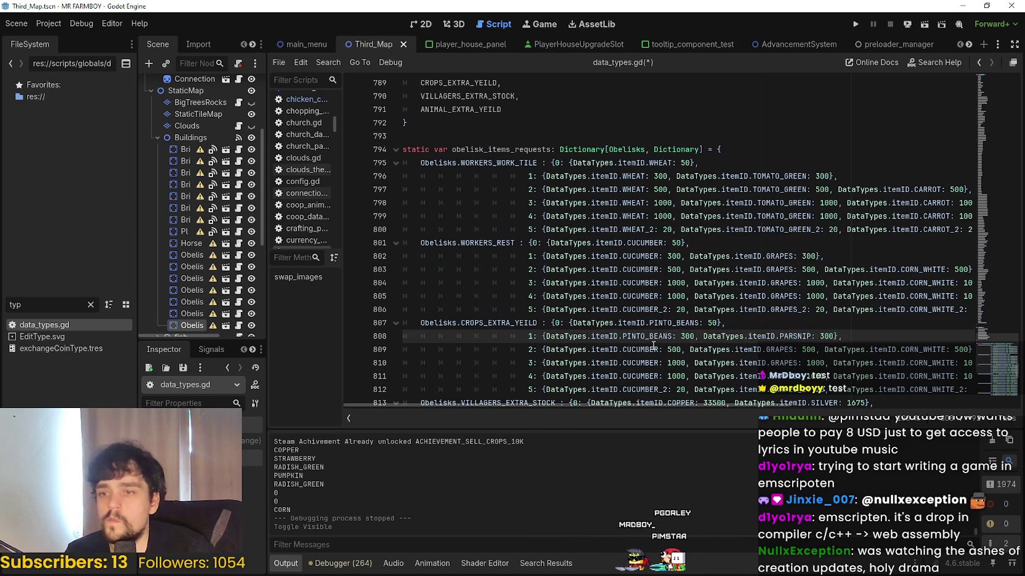
- On line 809, replace CUCUMBER with PINTO_BEANS and GRAPES with PARSNIP
{"action": "double_click", "coordinate": [650, 349]}
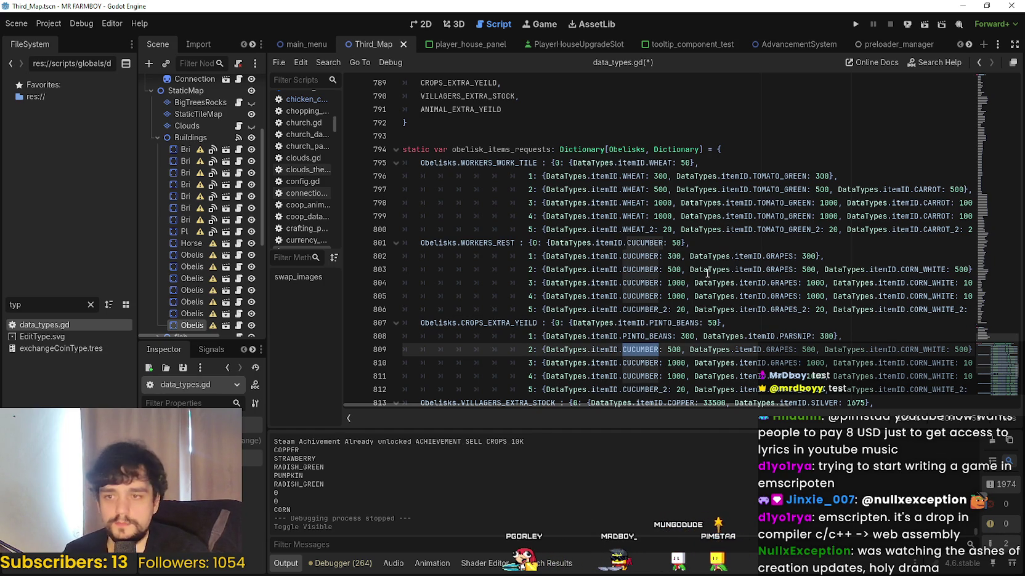
{"action": "type", "text": "PIN"}
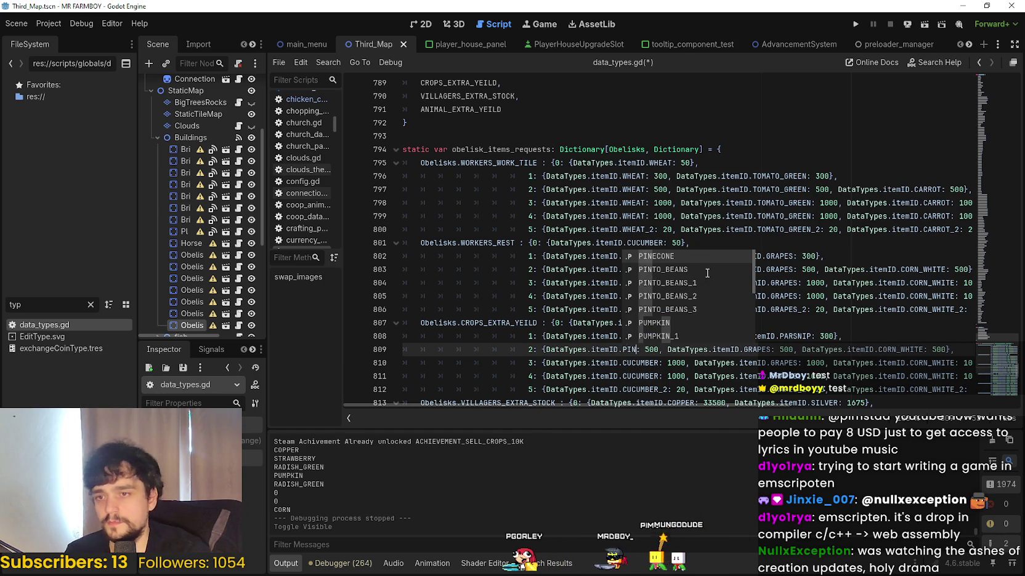
{"action": "left_click", "coordinate": [707, 273]}
{"action": "key", "text": "Return"}
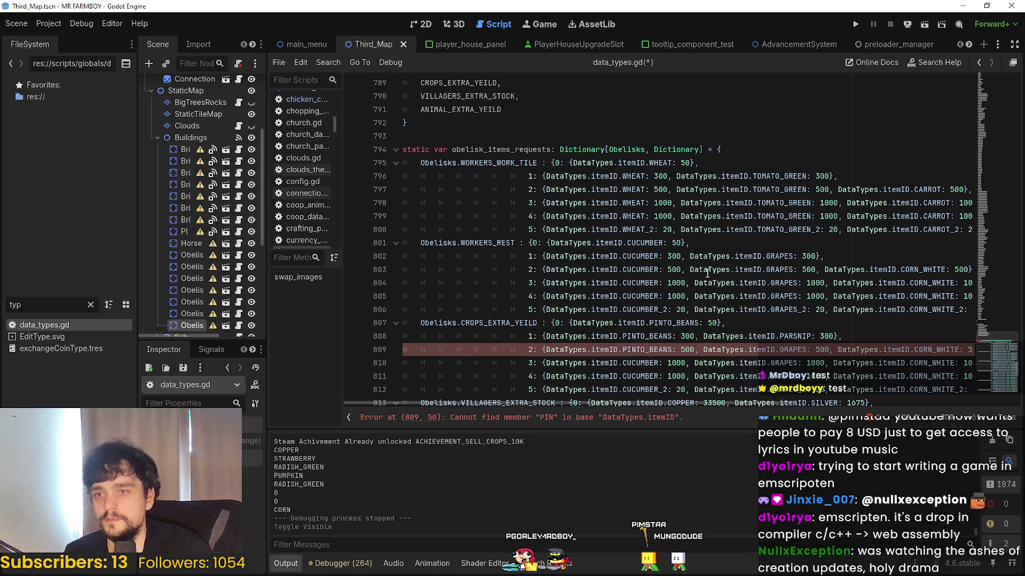
{"action": "double_click", "coordinate": [791, 349]}
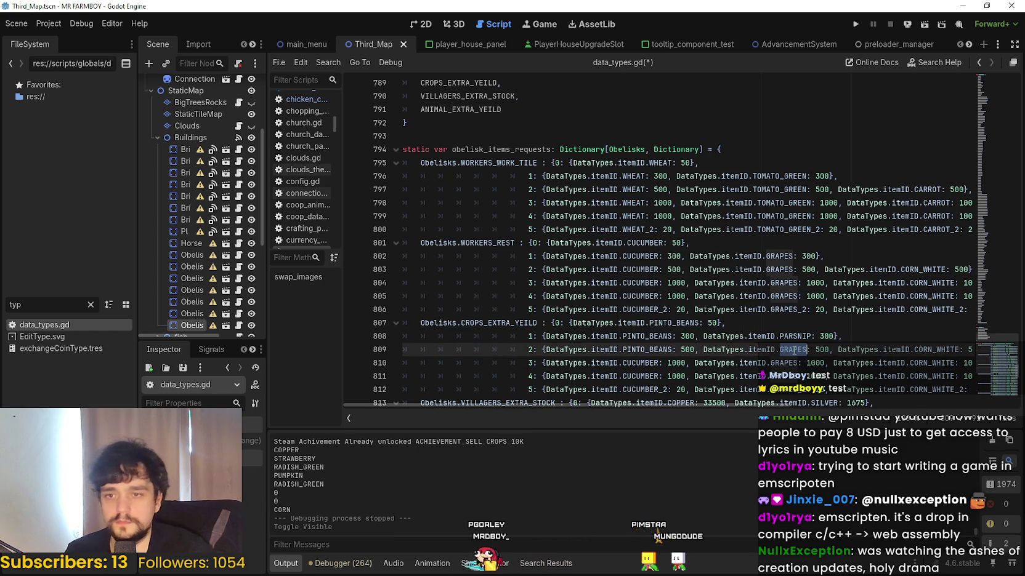
{"action": "type", "text": "PARSNI"}
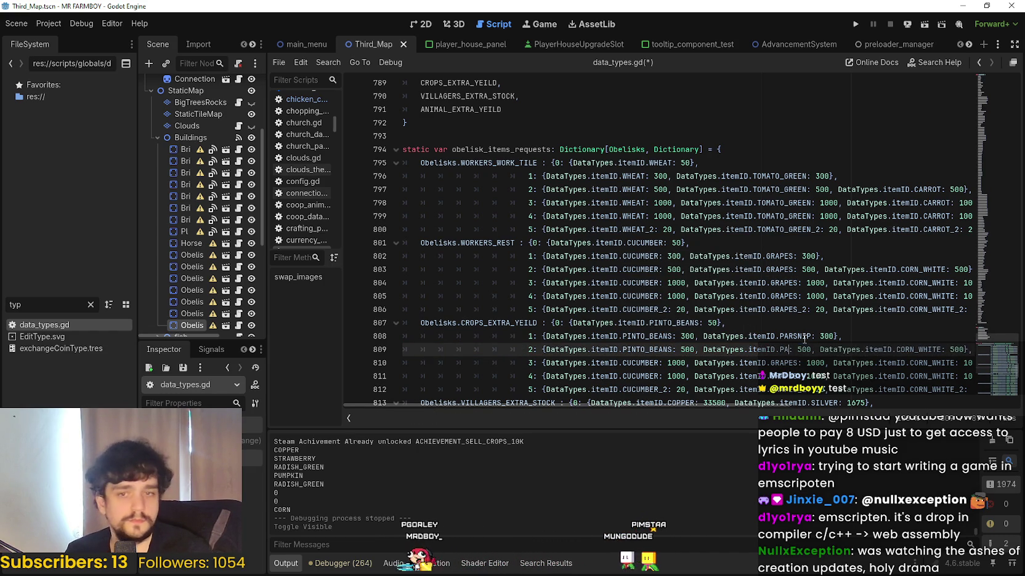
{"action": "key", "text": "Return"}
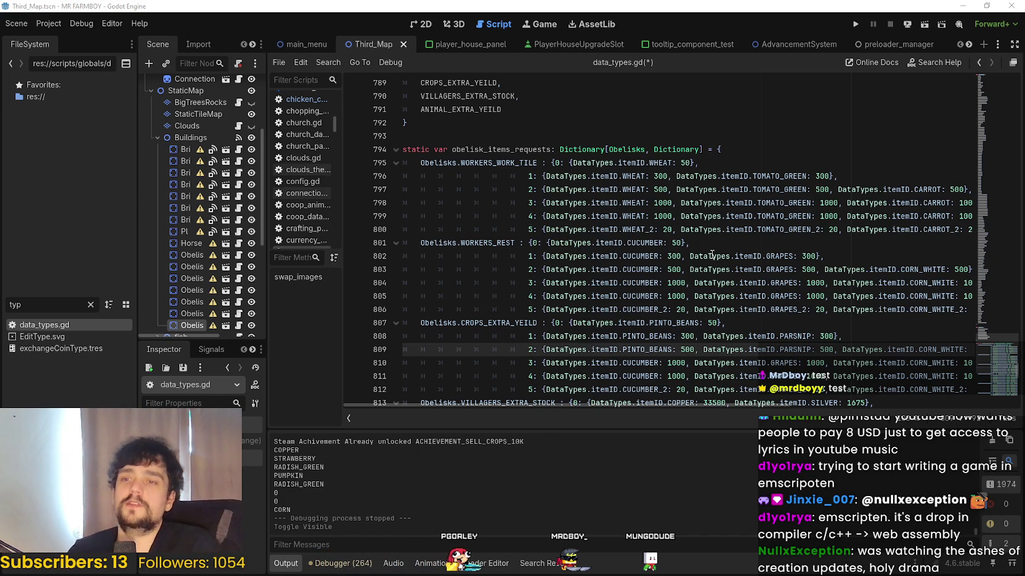
- Replace CORN_WHITE with ONION on line 809
{"action": "scroll", "coordinate": [711, 255], "scroll_direction": "down", "scroll_amount": 3}
{"action": "left_click", "coordinate": [821, 215]}
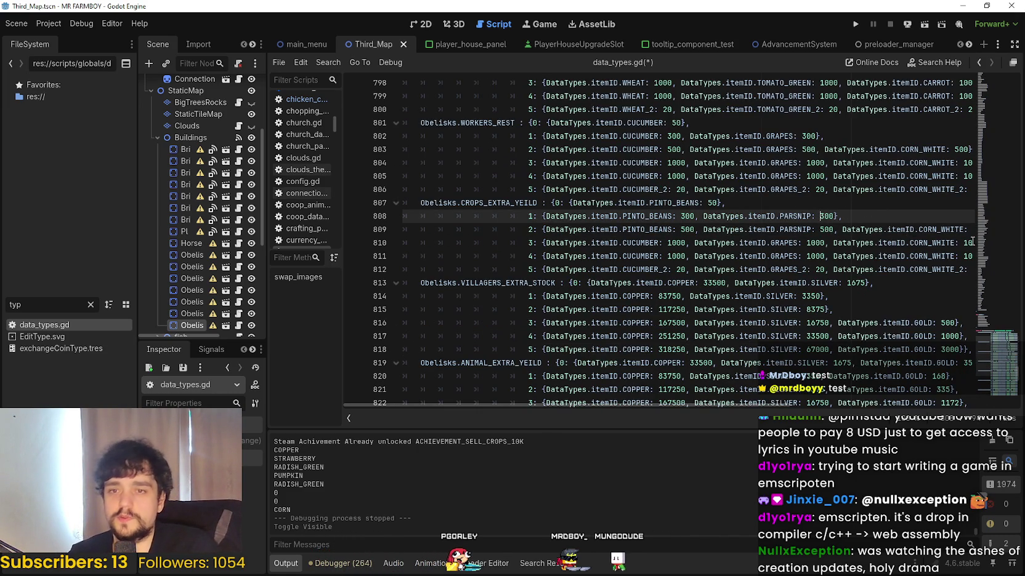
{"action": "double_click", "coordinate": [930, 229]}
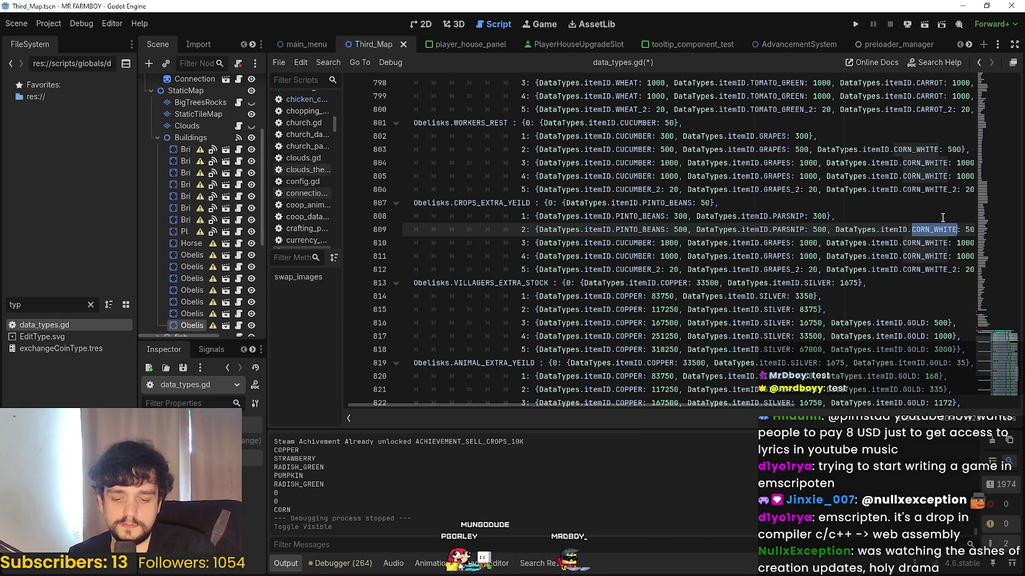
{"action": "type", "text": "GARLIC"}
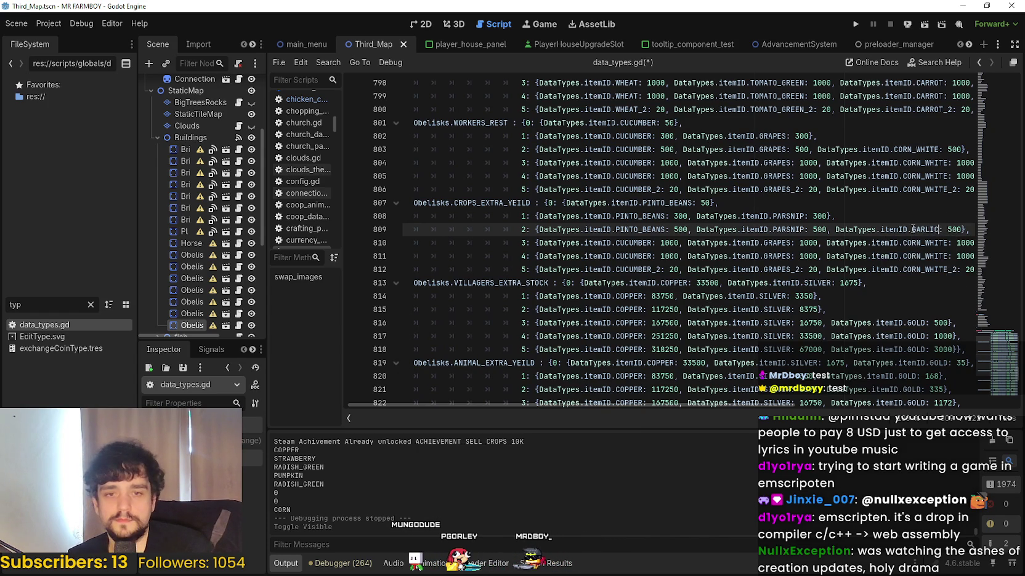
{"action": "double_click", "coordinate": [925, 228]}
{"action": "type", "text": "OR"}
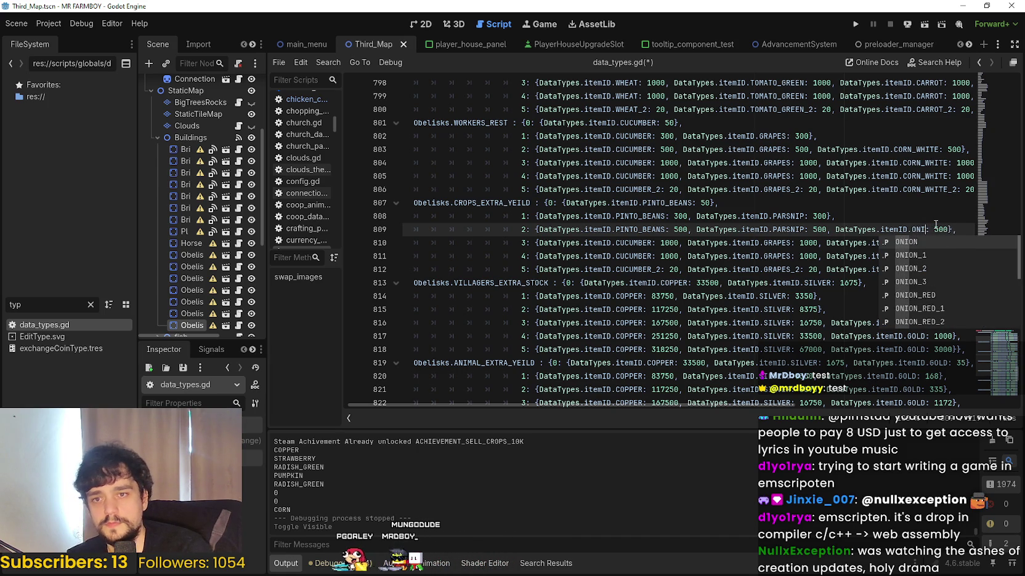
{"action": "type", "text": "ON"}
{"action": "key", "text": "Return"}
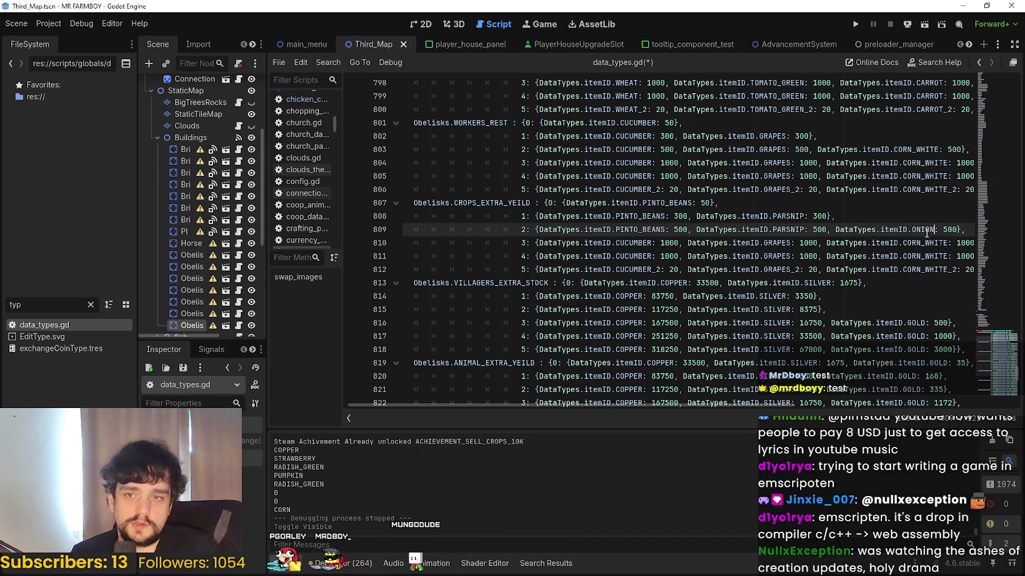
{"action": "left_click_drag", "start_coordinate": [561, 403], "coordinate": [602, 408]}
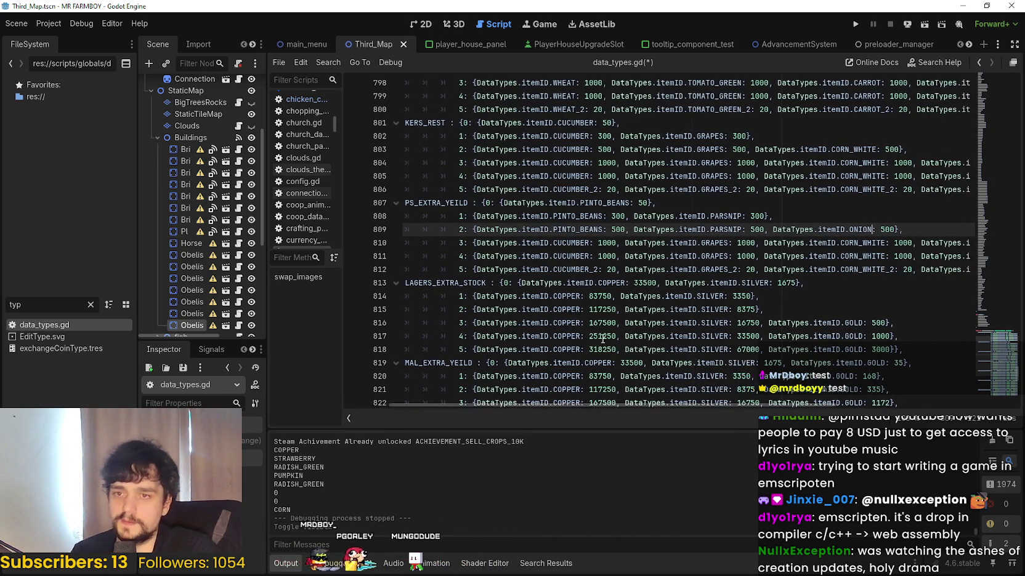
- Replace CUCUMBER with PINTO_BEANS on lines 810–811 and CUCUMBER_2 with PINTO_BEANS_2 on line 812
{"action": "double_click", "coordinate": [574, 243]}
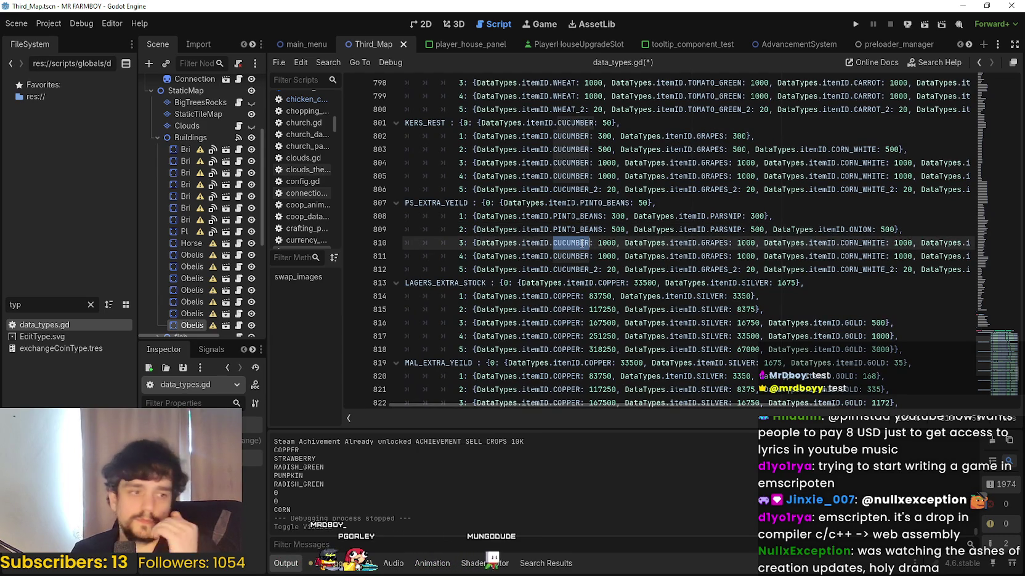
{"action": "mouse_move", "coordinate": [582, 243]}
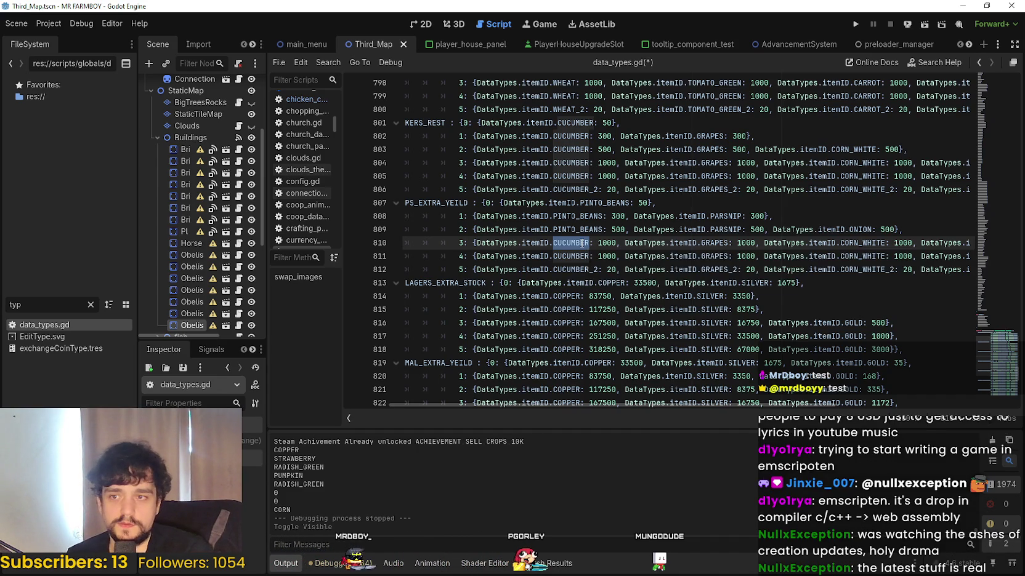
{"action": "type", "text": "PINTO_"}
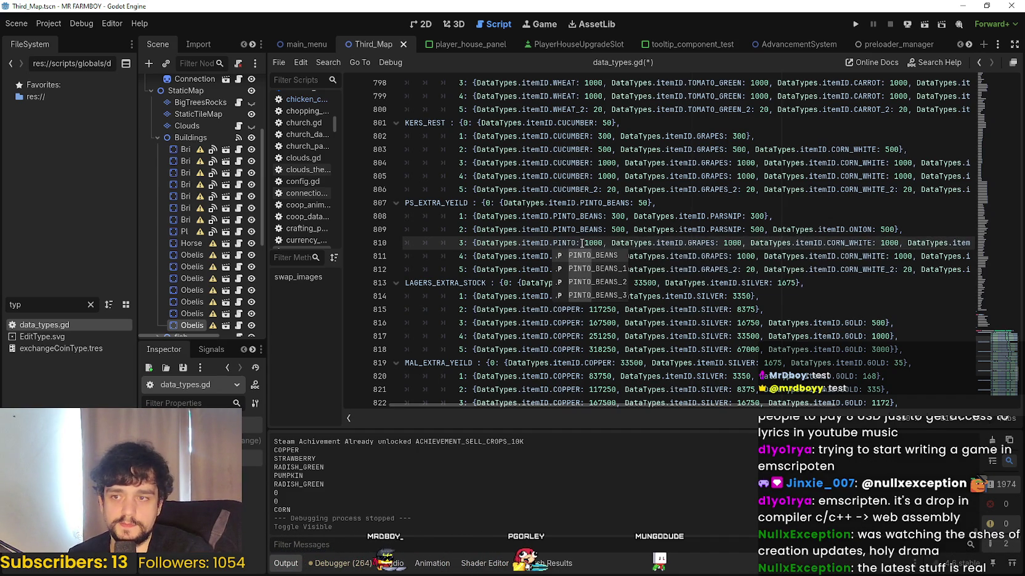
{"action": "key", "text": "Return"}
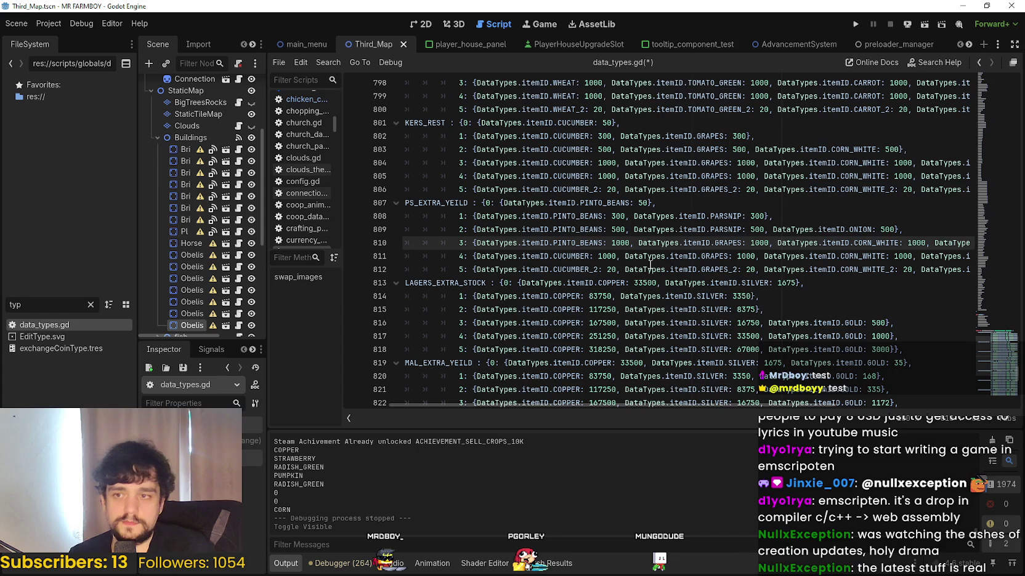
{"action": "double_click", "coordinate": [588, 256]}
{"action": "type", "text": "PINTO_B"}
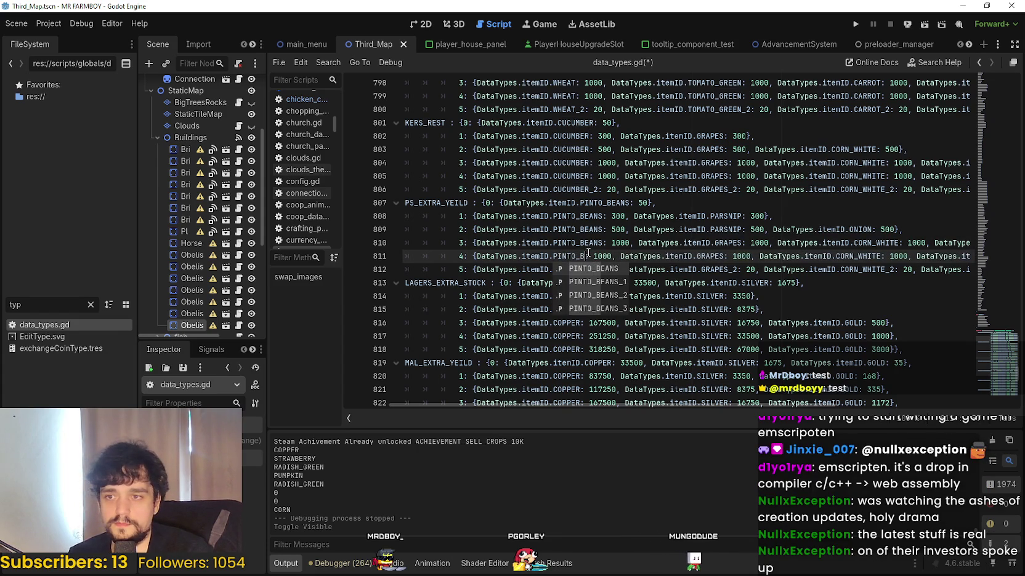
{"action": "left_click", "coordinate": [593, 270]}
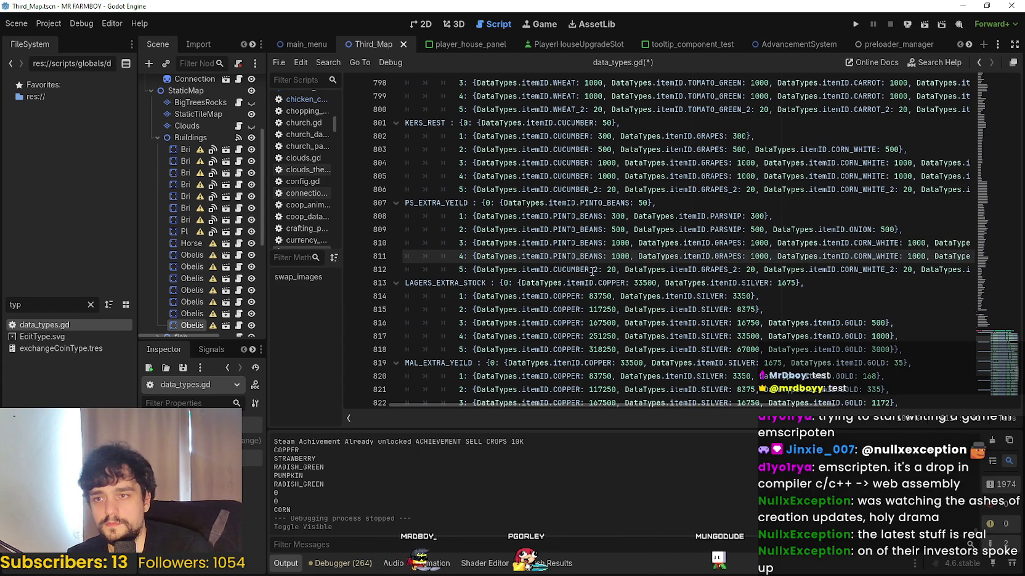
{"action": "double_click", "coordinate": [594, 270]}
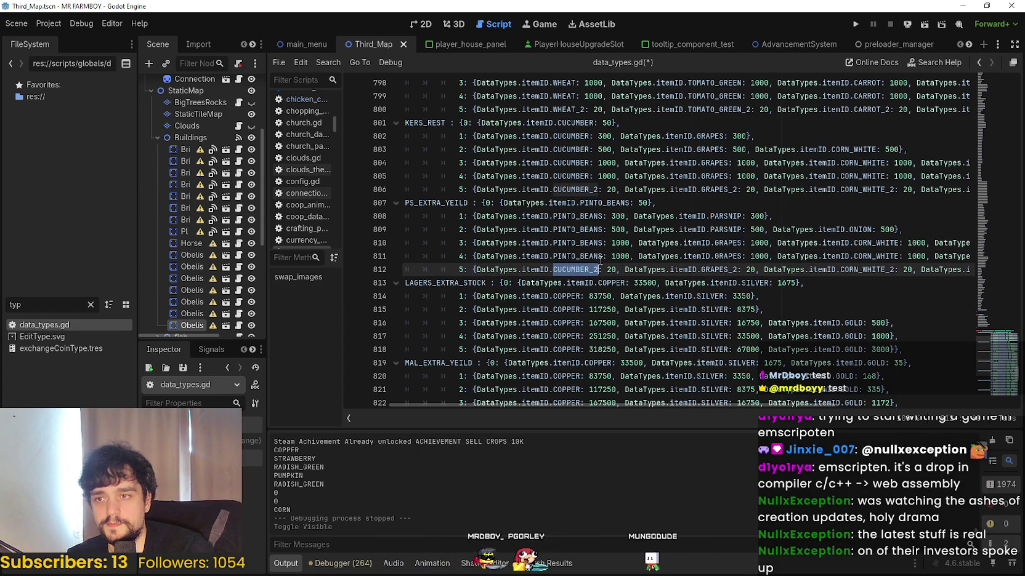
{"action": "type", "text": "PINTO_"}
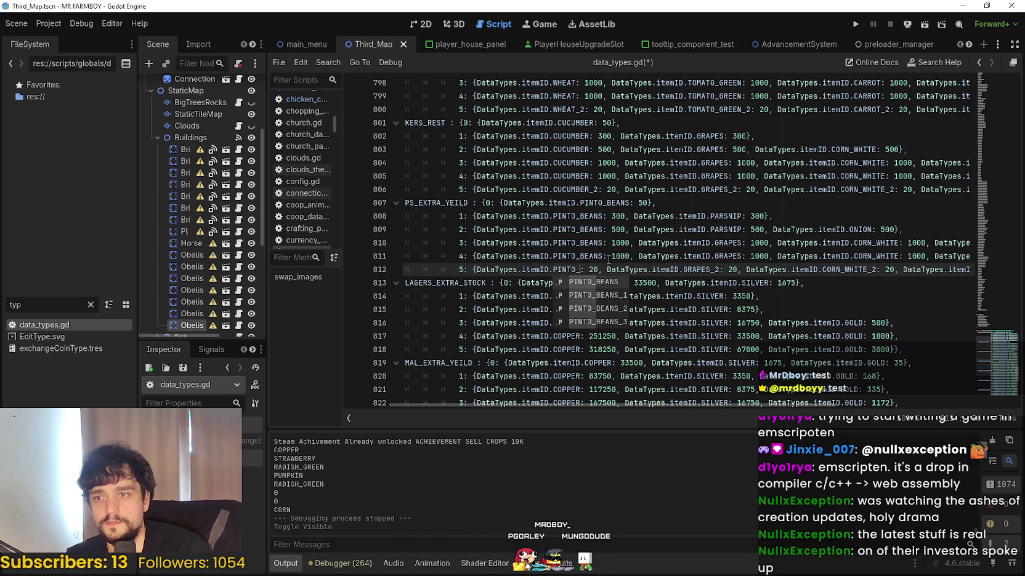
{"action": "key", "text": "Down"}
{"action": "key", "text": "Down"}
{"action": "key", "text": "Return"}
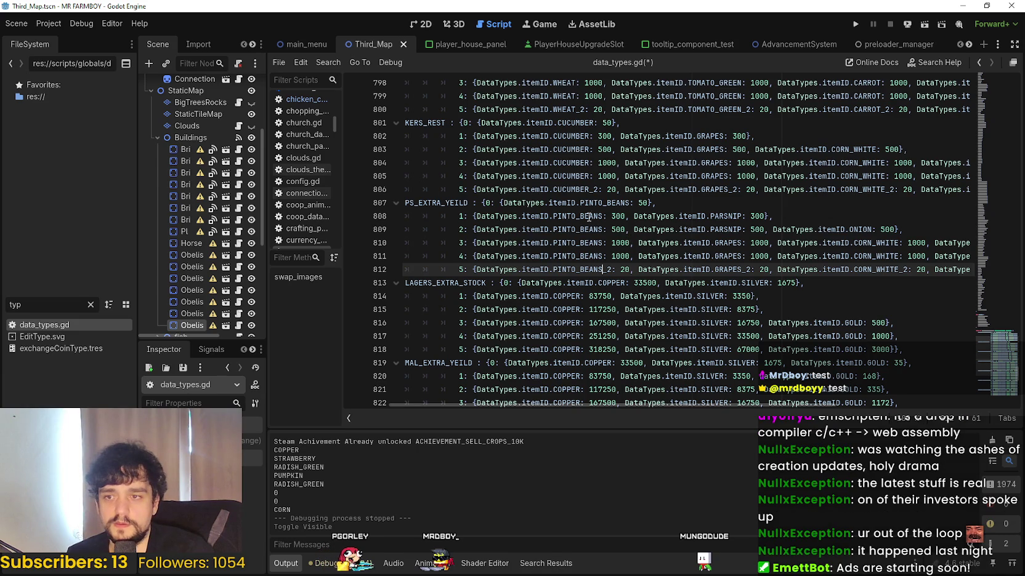
- Replace GRAPES with PARSNIP on lines 810 and 811
{"action": "double_click", "coordinate": [722, 216]}
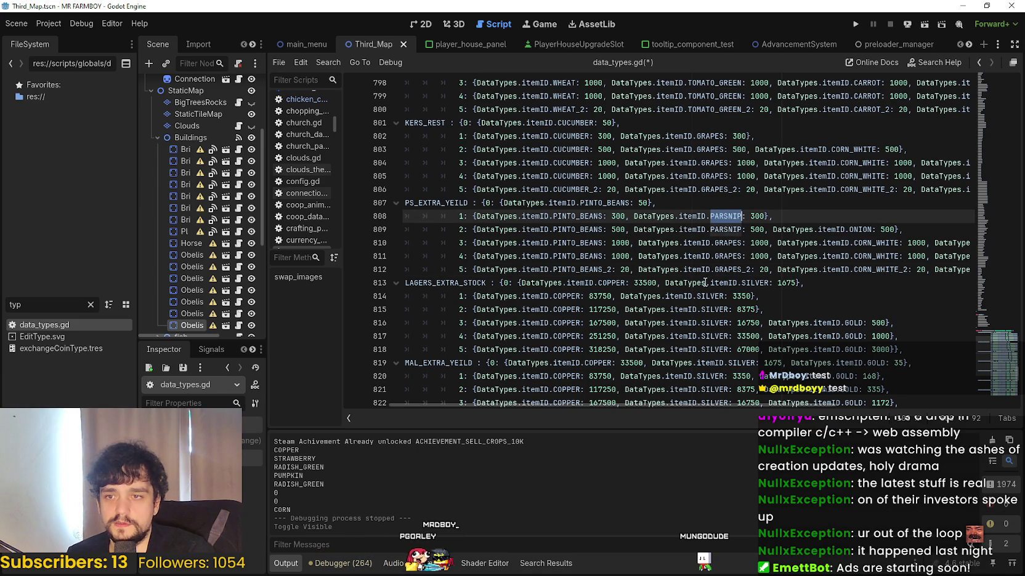
{"action": "double_click", "coordinate": [726, 242]}
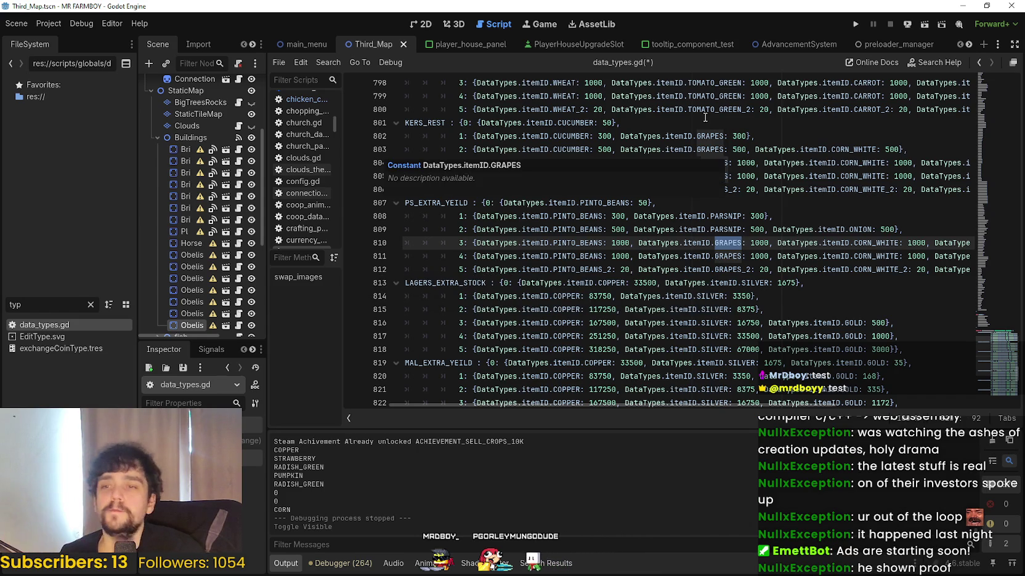
{"action": "type", "text": "PARSNI"}
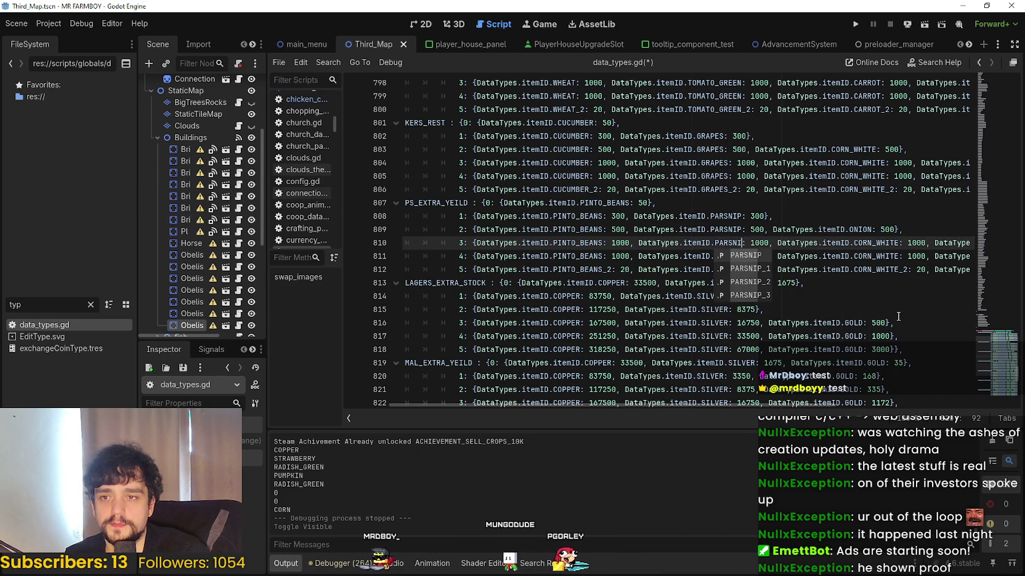
{"action": "key", "text": "Return"}
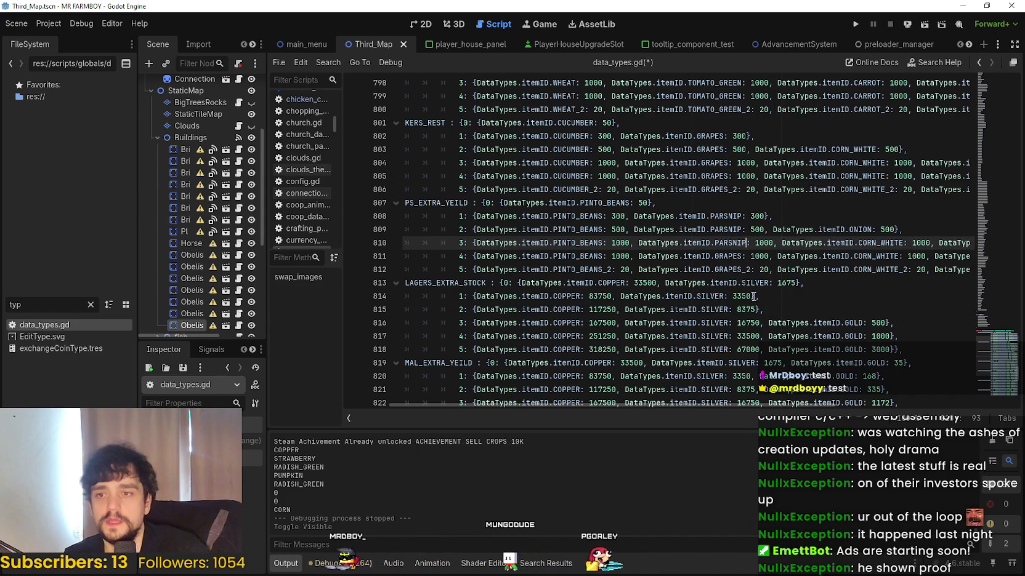
{"action": "double_click", "coordinate": [742, 255]}
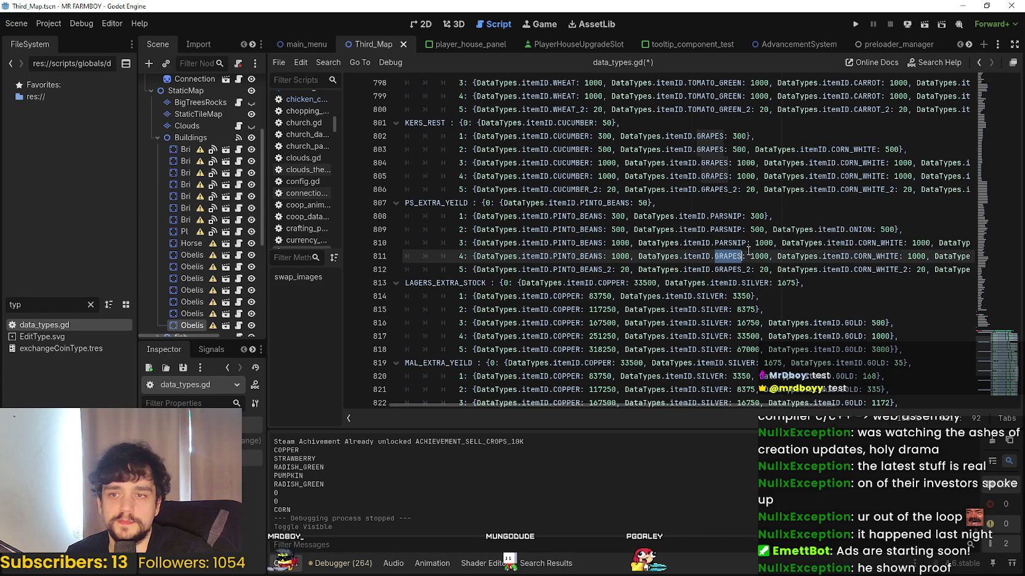
{"action": "type", "text": "PARNIS"}
{"action": "key", "text": "BackSpace"}
{"action": "type", "text": "P"}
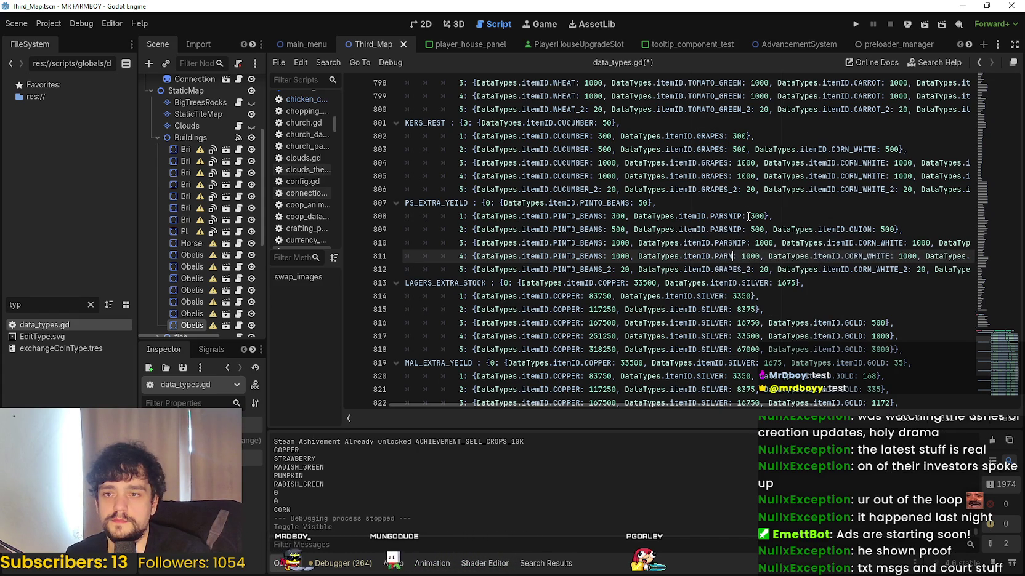
{"action": "type", "text": ":"}
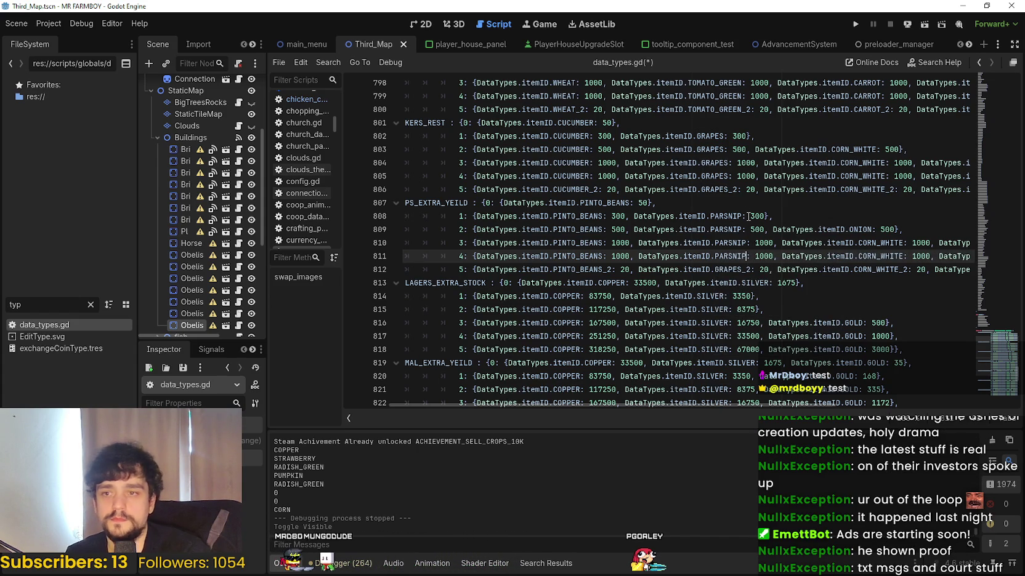
- Change GRAPES_2 to PARSNIP_2 on line 812 and check the edited rows
{"action": "key", "text": "Down"}
{"action": "key", "text": "ctrl+d"}
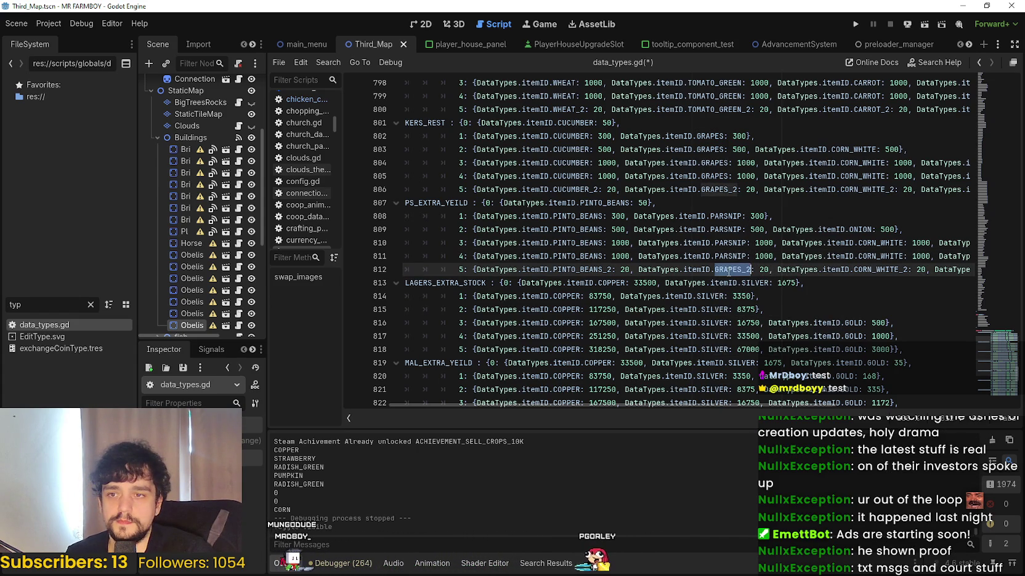
{"action": "type", "text": "PARSNI"}
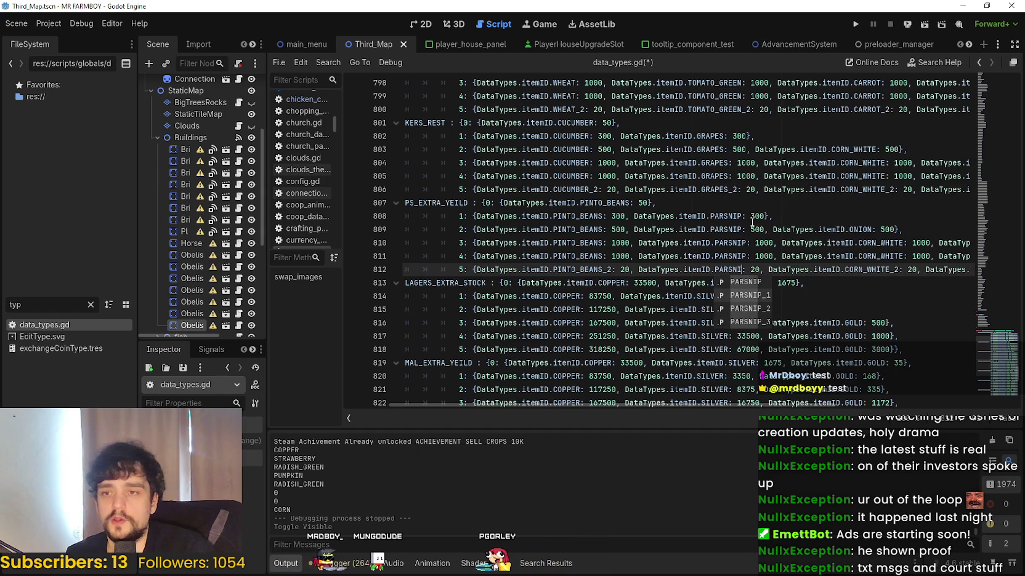
{"action": "key", "text": "Down"}
{"action": "key", "text": "Down"}
{"action": "key", "text": "Return"}
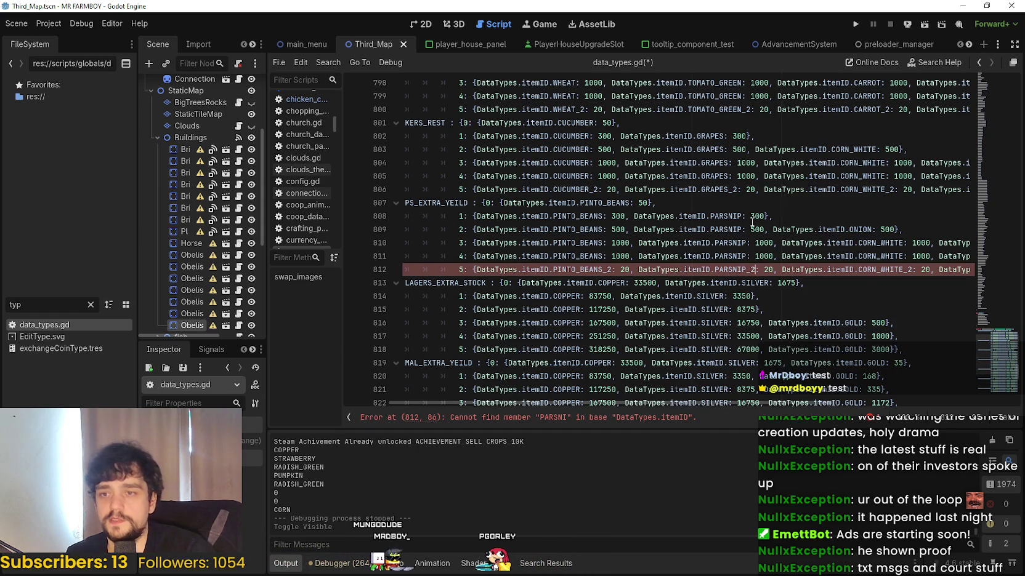
{"action": "left_click", "coordinate": [765, 257]}
{"action": "left_click", "coordinate": [768, 243]}
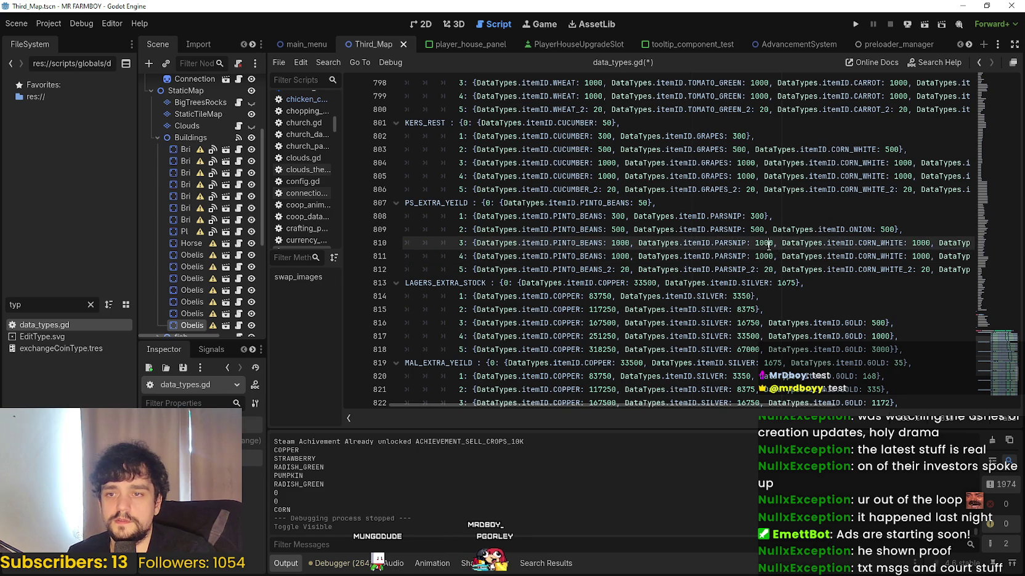
{"action": "left_click", "coordinate": [732, 270]}
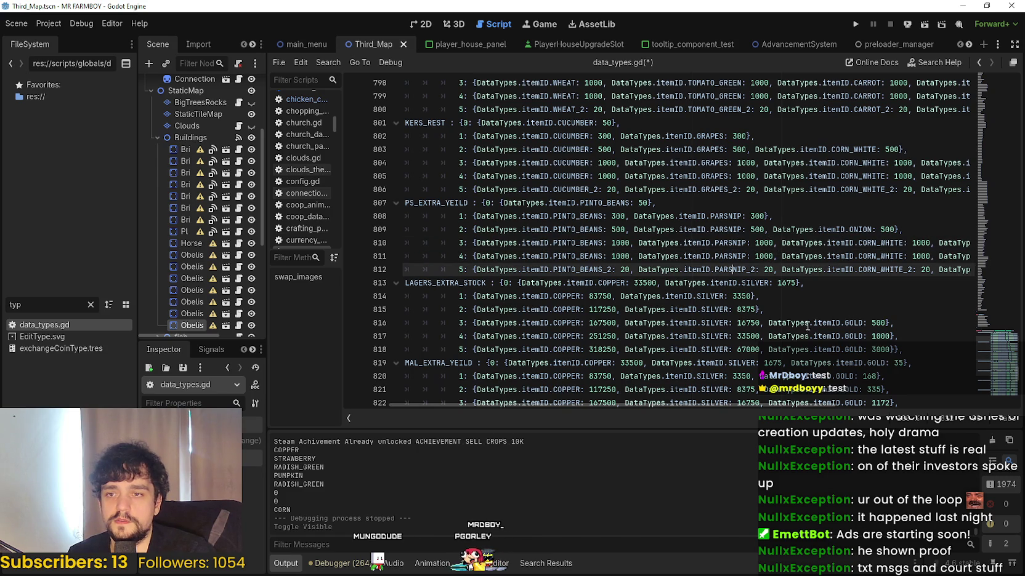
{"action": "left_click", "coordinate": [873, 229]}
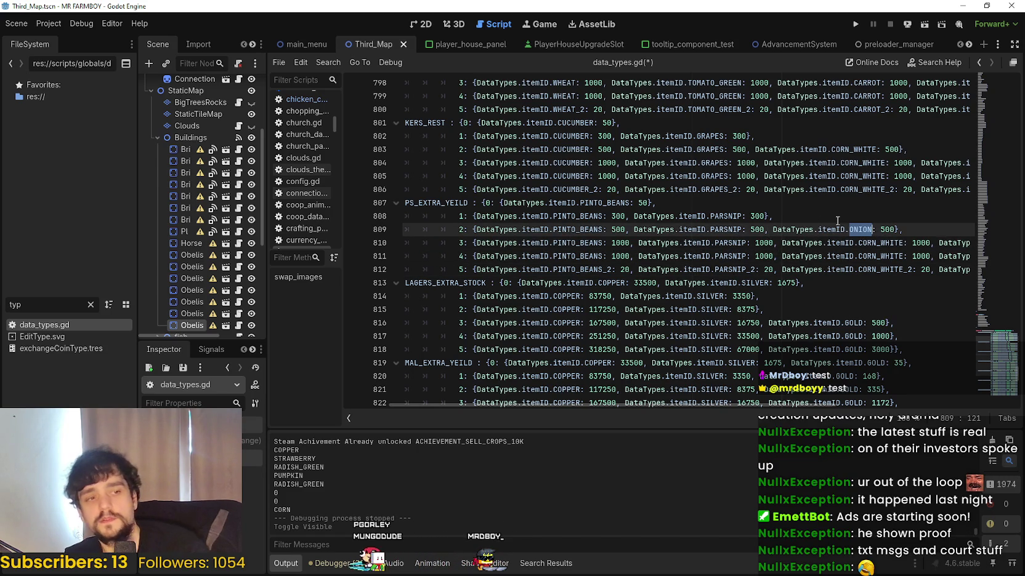
- Replace CORN_WHITE with ONION on lines 810–811 and CORN_WHITE_2 with ONION_2 on line 812
{"action": "double_click", "coordinate": [887, 243]}
{"action": "type", "text": "ONI"}
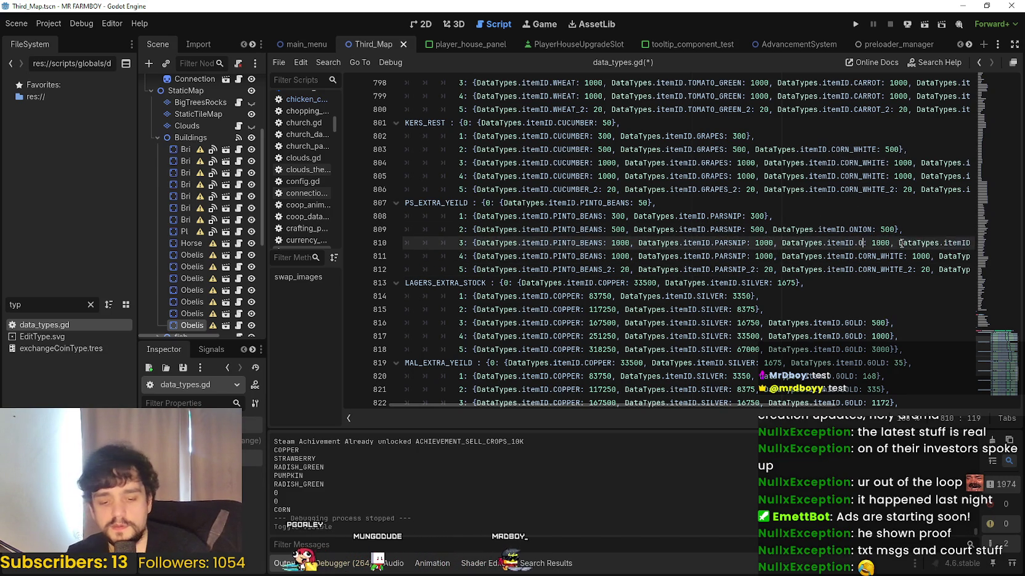
{"action": "key", "text": "Return"}
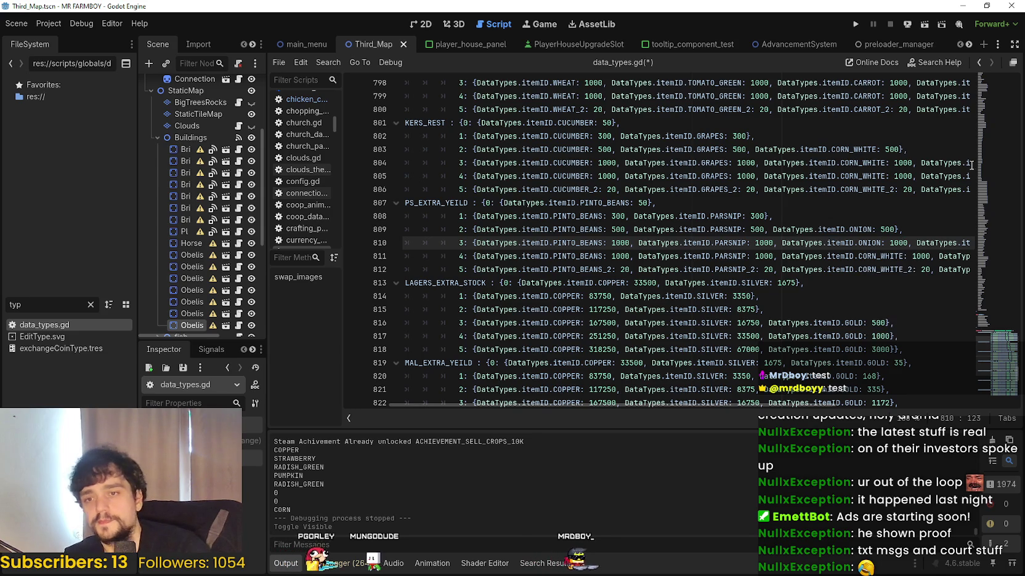
{"action": "double_click", "coordinate": [896, 254]}
{"action": "type", "text": "ONION"}
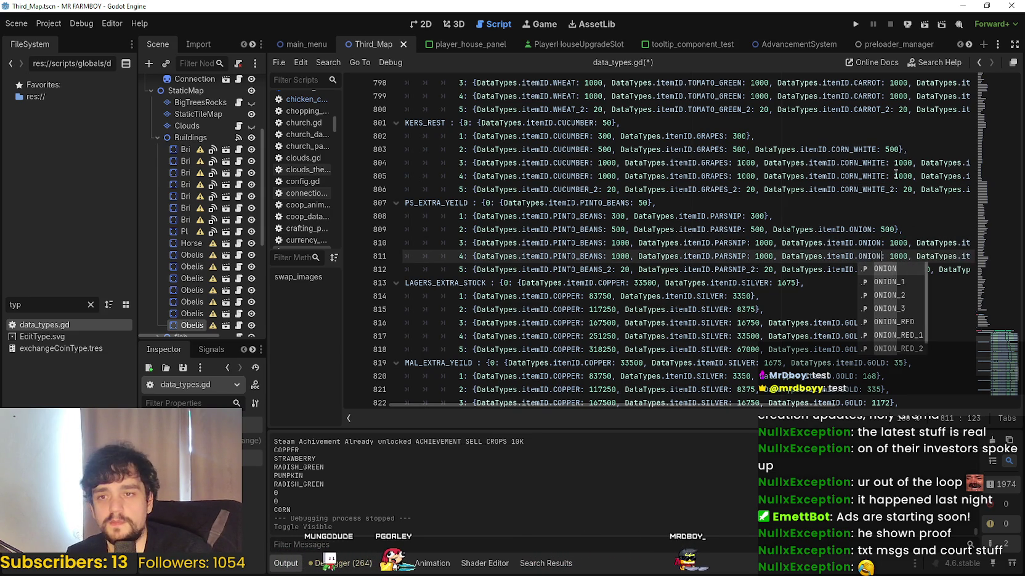
{"action": "key", "text": "Return"}
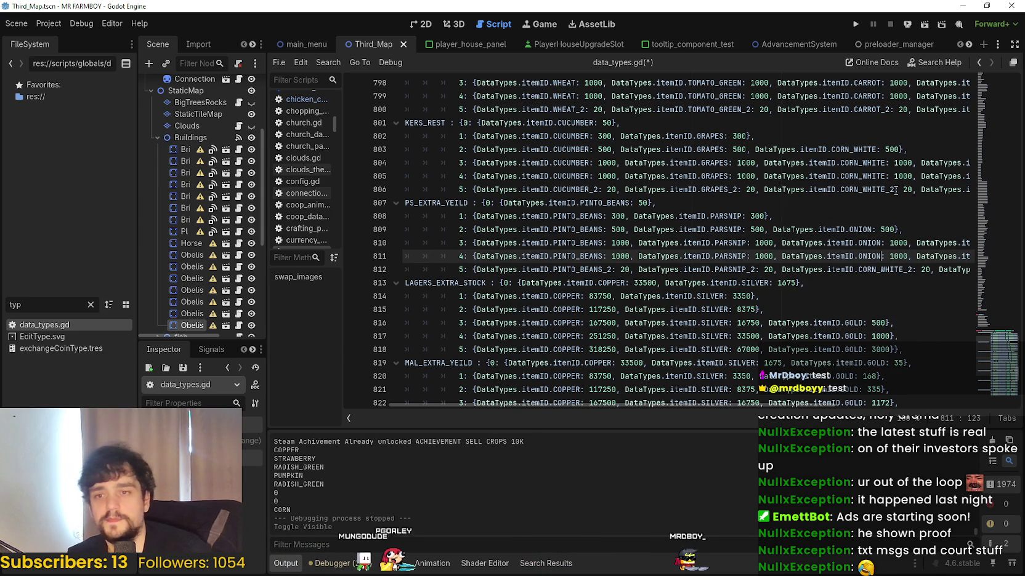
{"action": "left_click", "coordinate": [893, 281]}
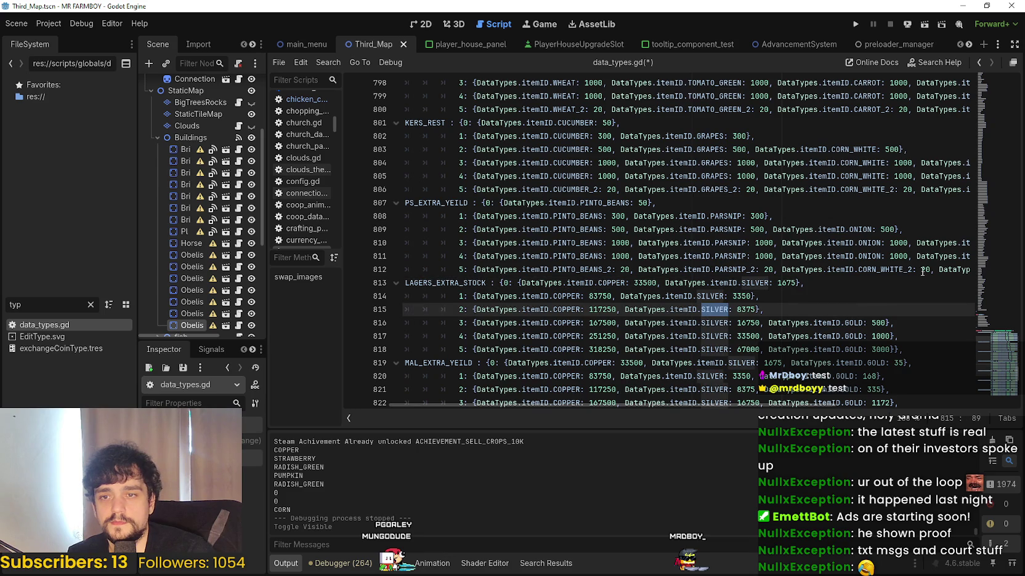
{"action": "double_click", "coordinate": [905, 269]}
{"action": "type", "text": "ON"}
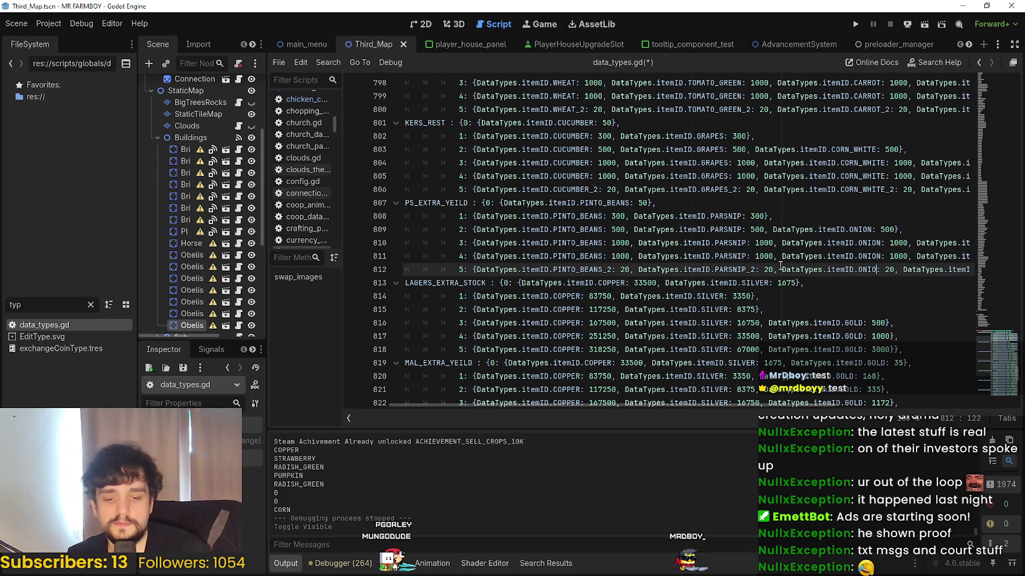
{"action": "type", "text": "_2"}
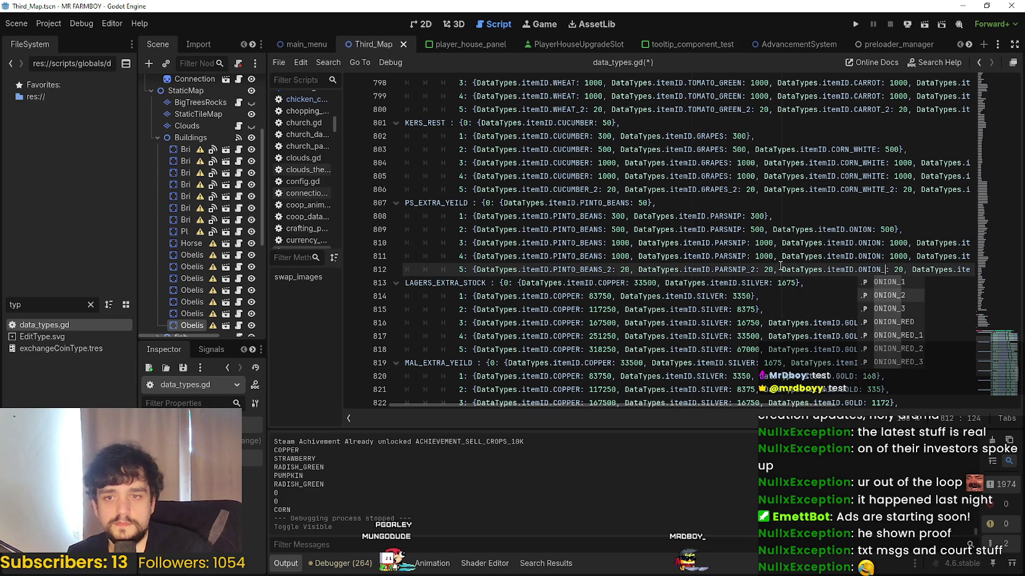
{"action": "left_click_drag", "start_coordinate": [916, 275], "coordinate": [970, 272]}
{"action": "double_click", "coordinate": [803, 243]}
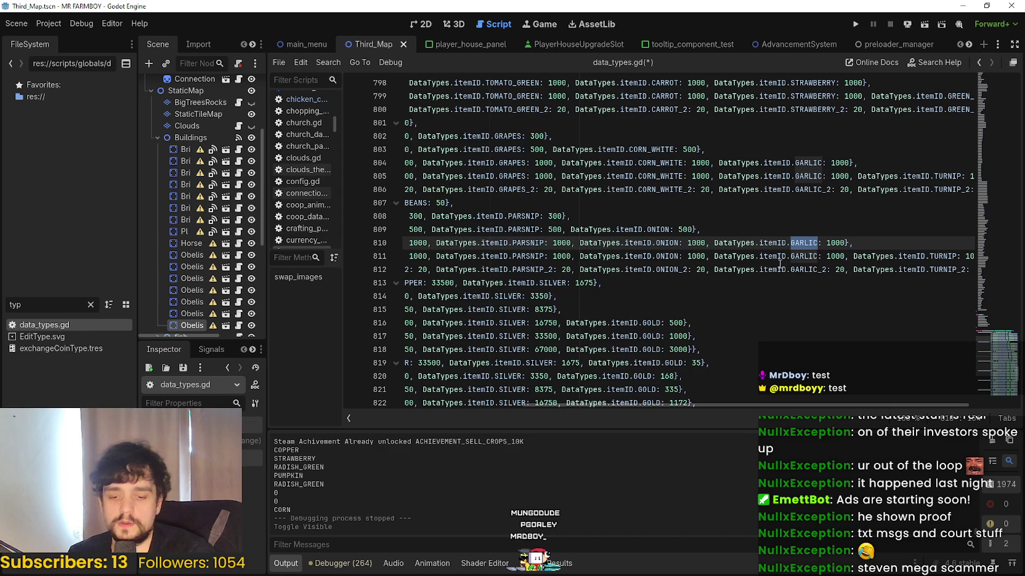
- Replace GARLIC with RADISH_GREEN on lines 810 and 811
{"action": "type", "text": "DI"}
{"action": "key", "text": "Return"}
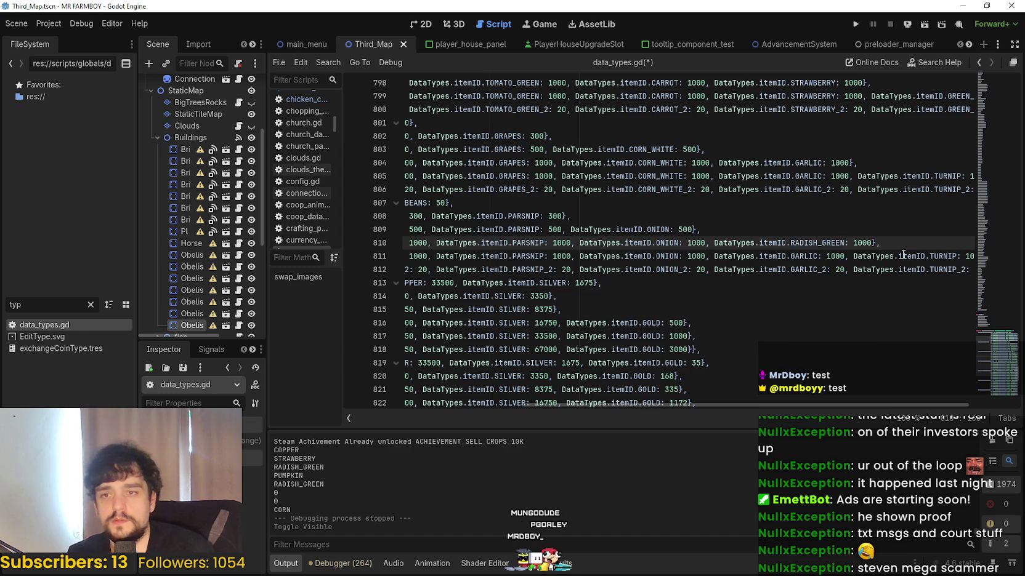
{"action": "double_click", "coordinate": [816, 243]}
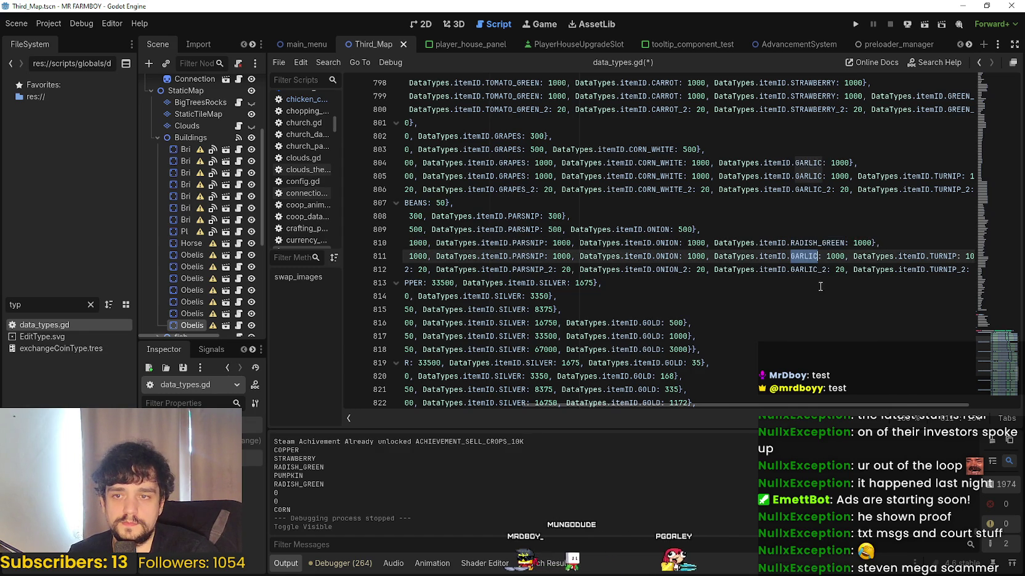
{"action": "left_click", "coordinate": [831, 257]}
{"action": "key", "text": "Return"}
{"action": "key", "text": "BackSpace"}
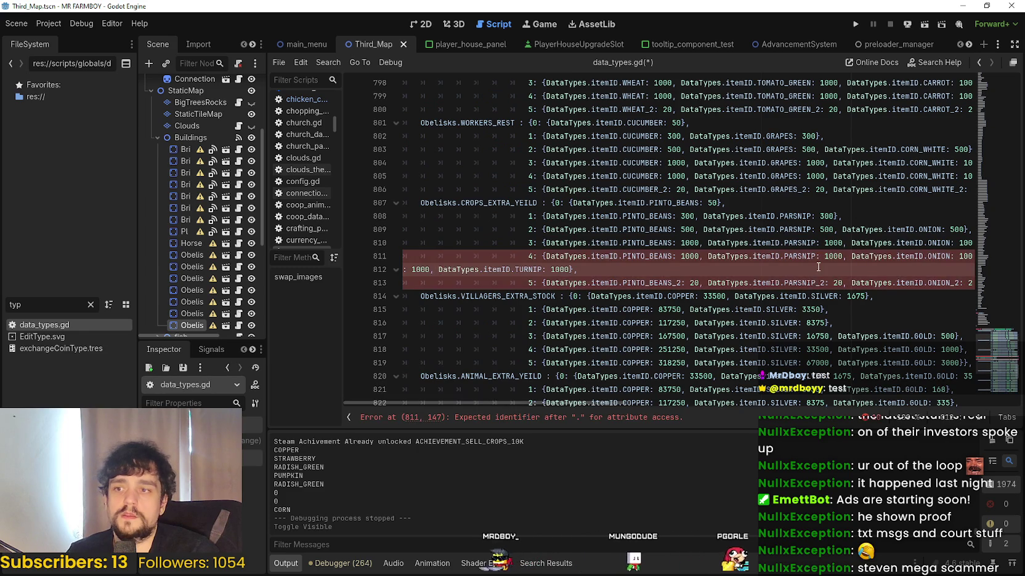
{"action": "double_click", "coordinate": [948, 245]}
{"action": "key", "text": "ctrl+c"}
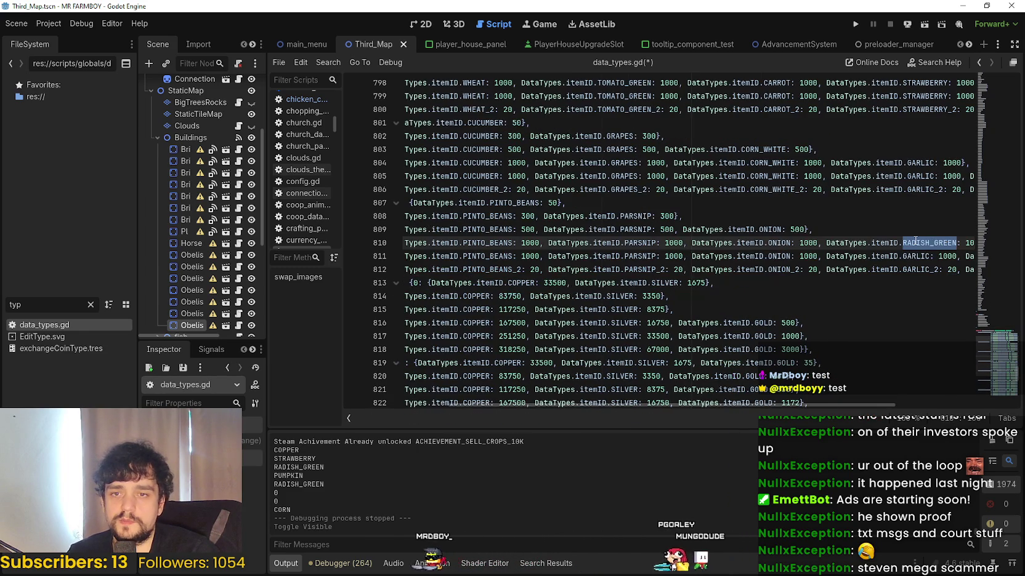
{"action": "double_click", "coordinate": [915, 258]}
{"action": "key", "text": "ctrl+v"}
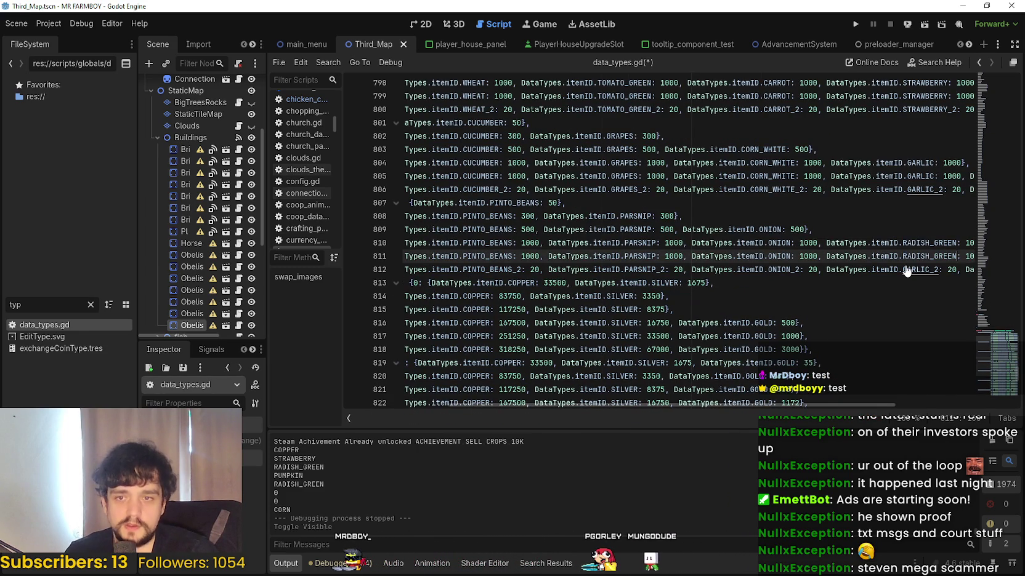
{"action": "double_click", "coordinate": [915, 268]}
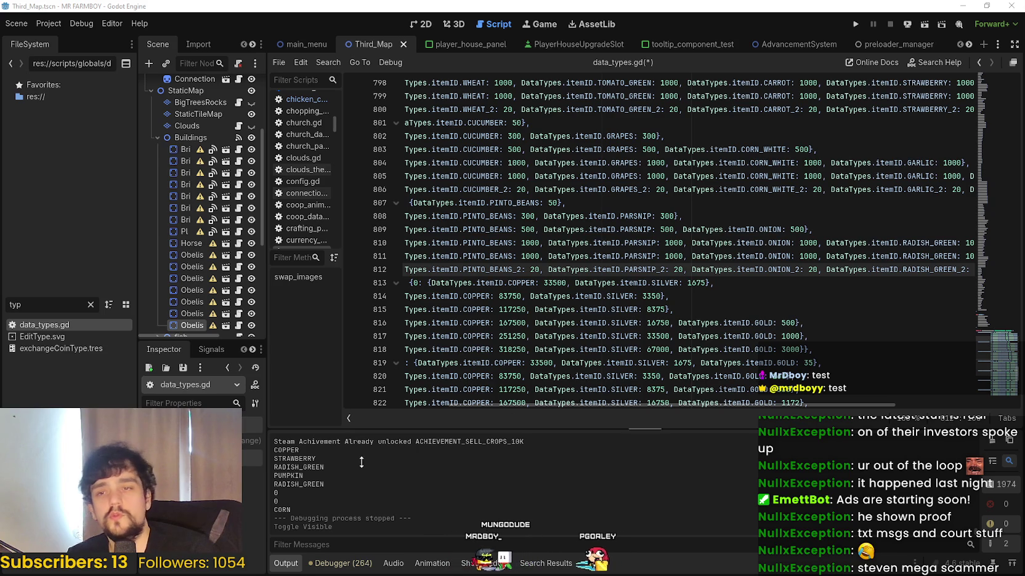
- Paste RADISH_GREEN over TURNIP on line 811, then undo after a duplicate-key error
{"action": "left_click_drag", "start_coordinate": [637, 408], "coordinate": [762, 408]}
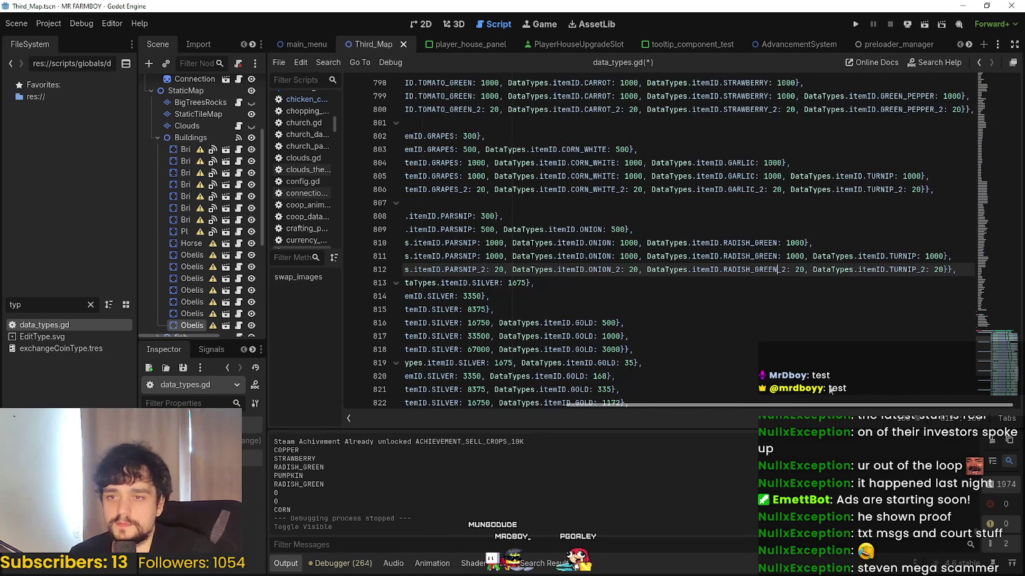
{"action": "type", "text": "_2"}
{"action": "left_click", "coordinate": [920, 270]}
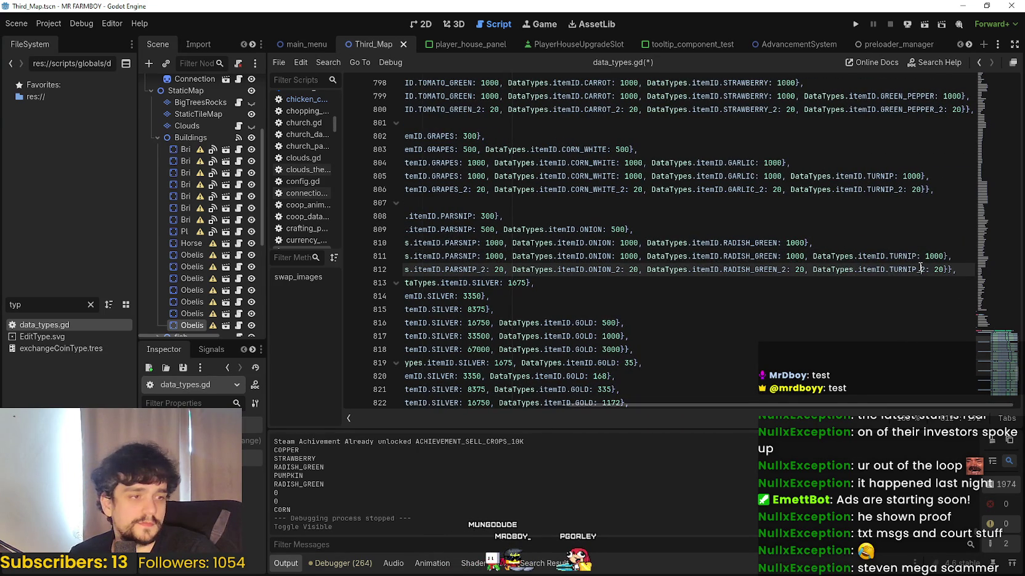
{"action": "double_click", "coordinate": [913, 256]}
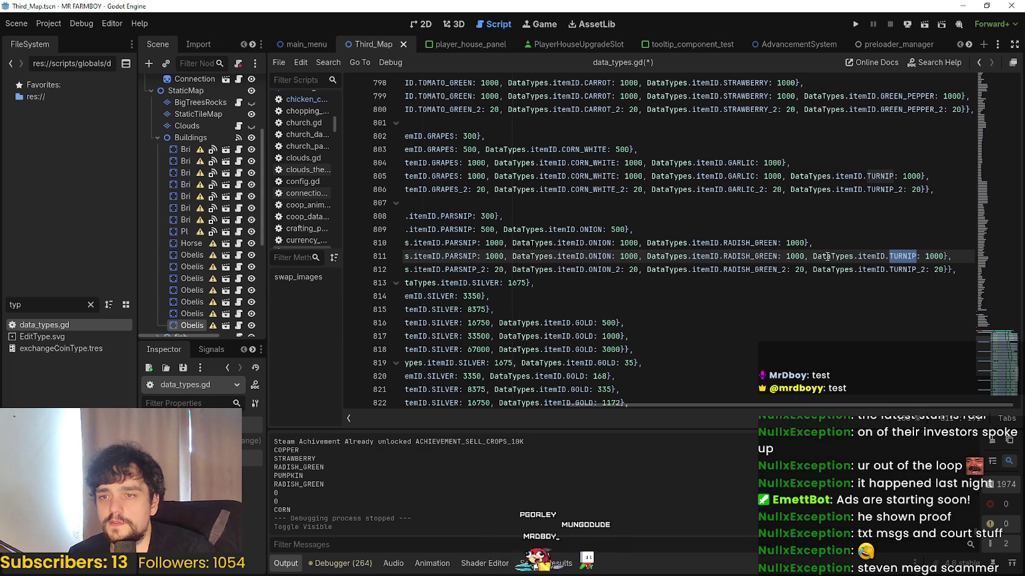
{"action": "double_click", "coordinate": [755, 245]}
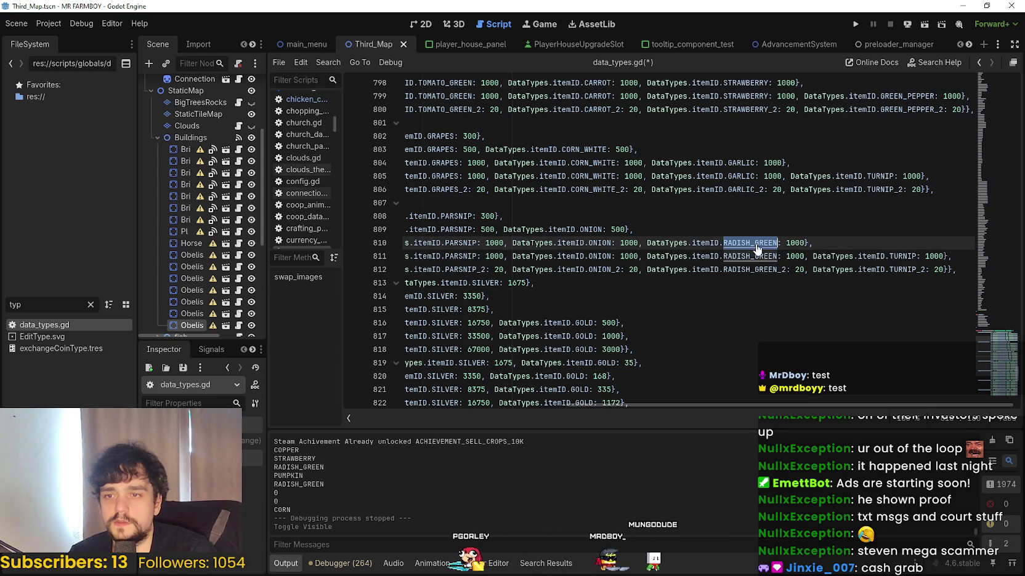
{"action": "double_click", "coordinate": [902, 256]}
{"action": "key", "text": "ctrl+v"}
{"action": "left_click", "coordinate": [916, 269]}
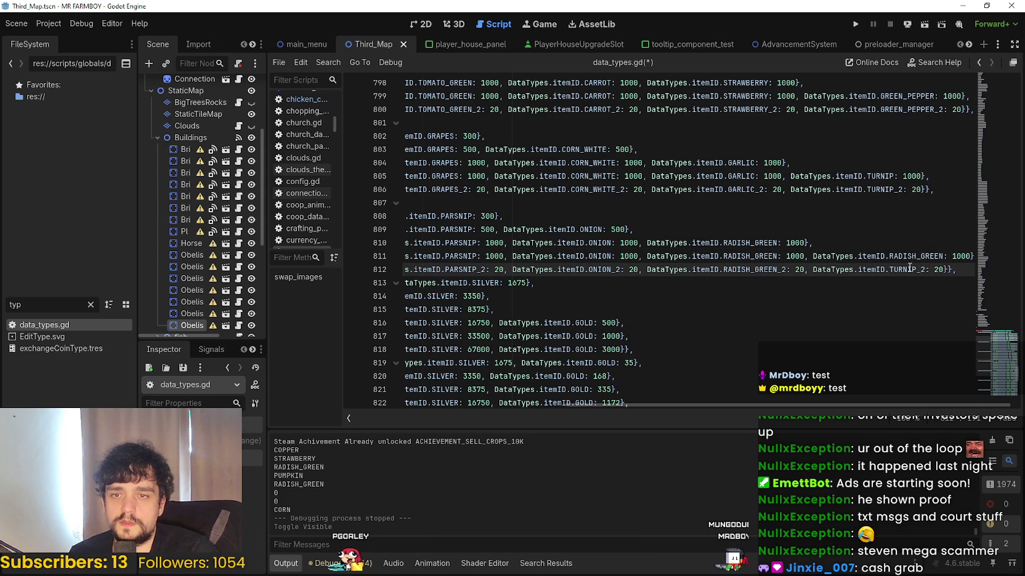
{"action": "double_click", "coordinate": [892, 269]}
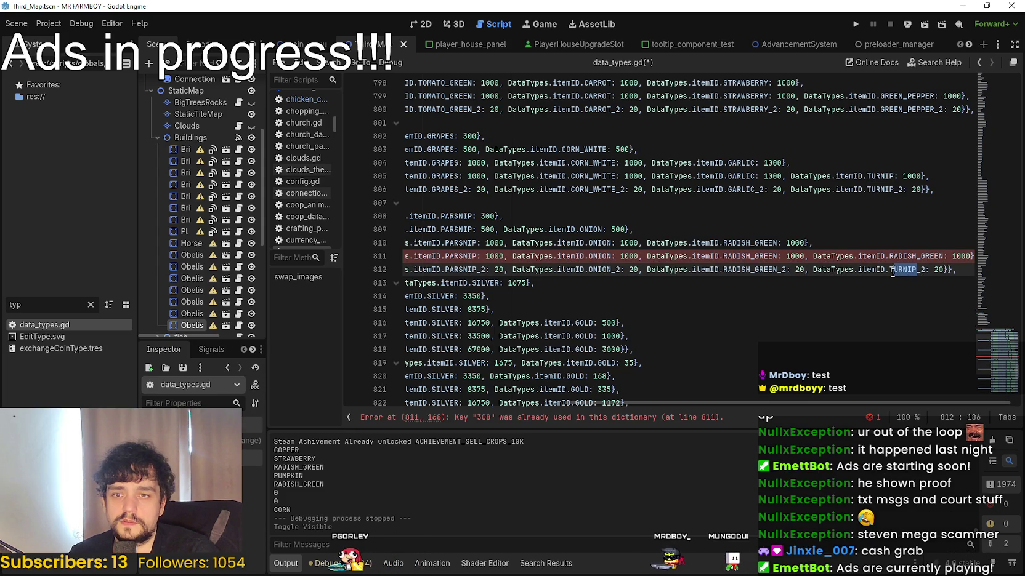
{"action": "left_click", "coordinate": [750, 262]}
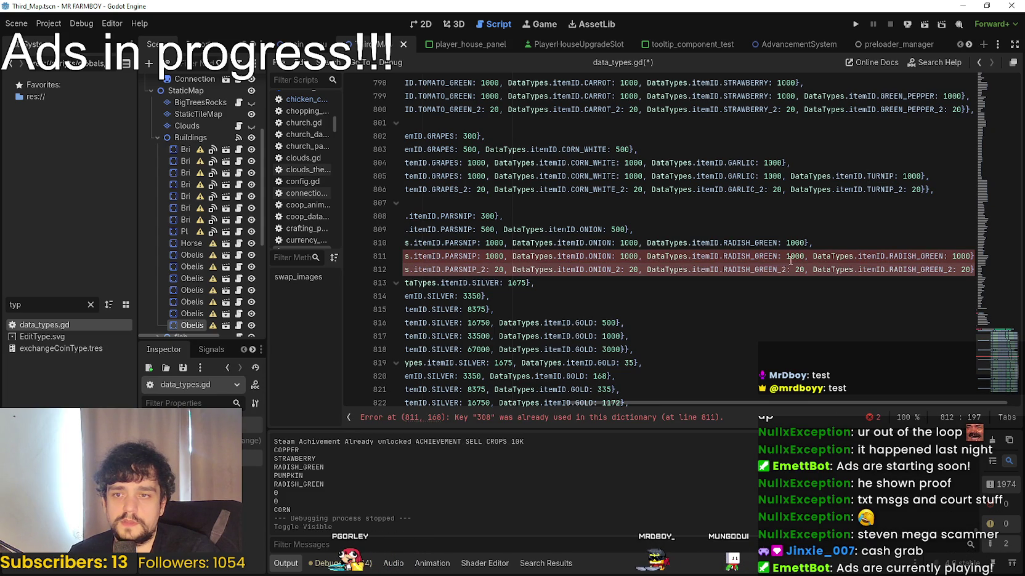
{"action": "key", "text": "ctrl+z"}
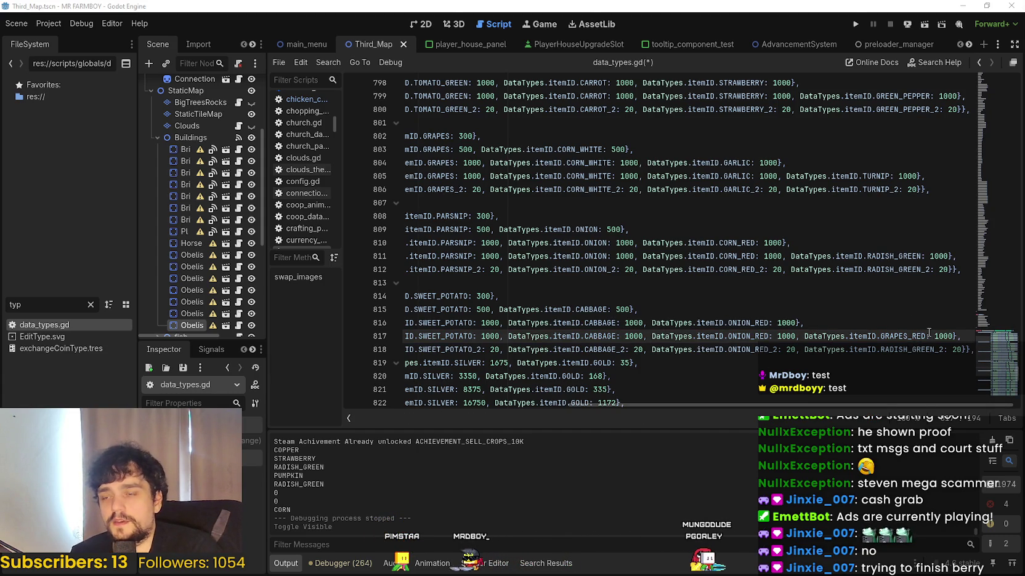
- Change the final tier's RADISH_GREEN reward on line 818 to GRAPES_RED
{"action": "key", "text": "Down"}
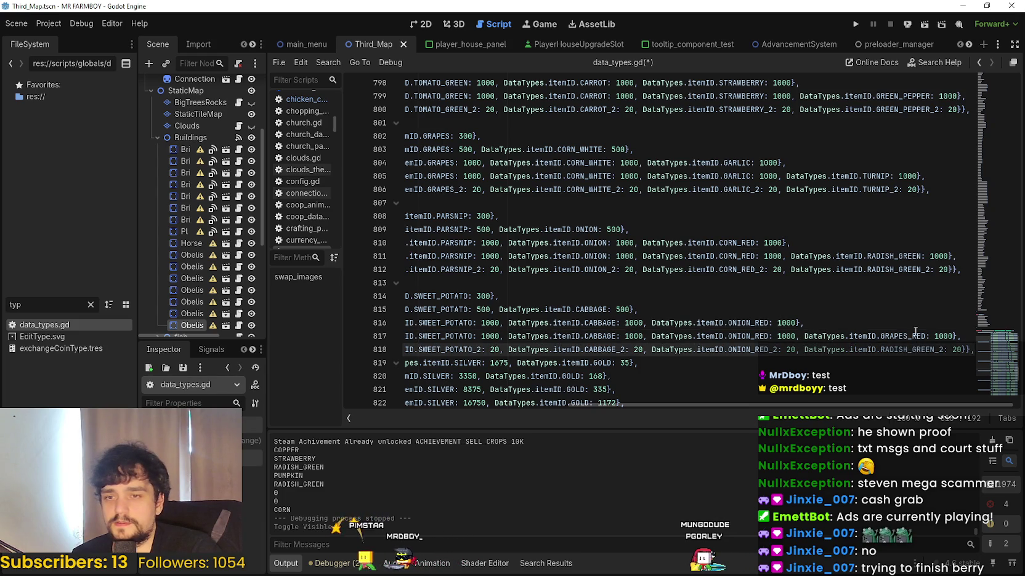
{"action": "double_click", "coordinate": [906, 350]}
{"action": "left_click_drag", "start_coordinate": [934, 349], "coordinate": [902, 349]}
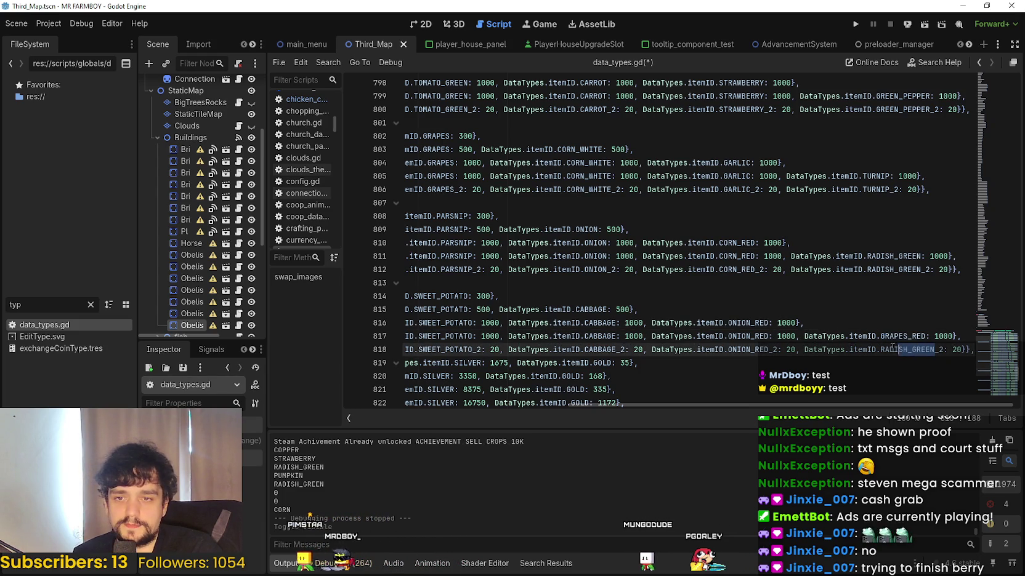
{"action": "type", "text": "GRAPES_RED"}
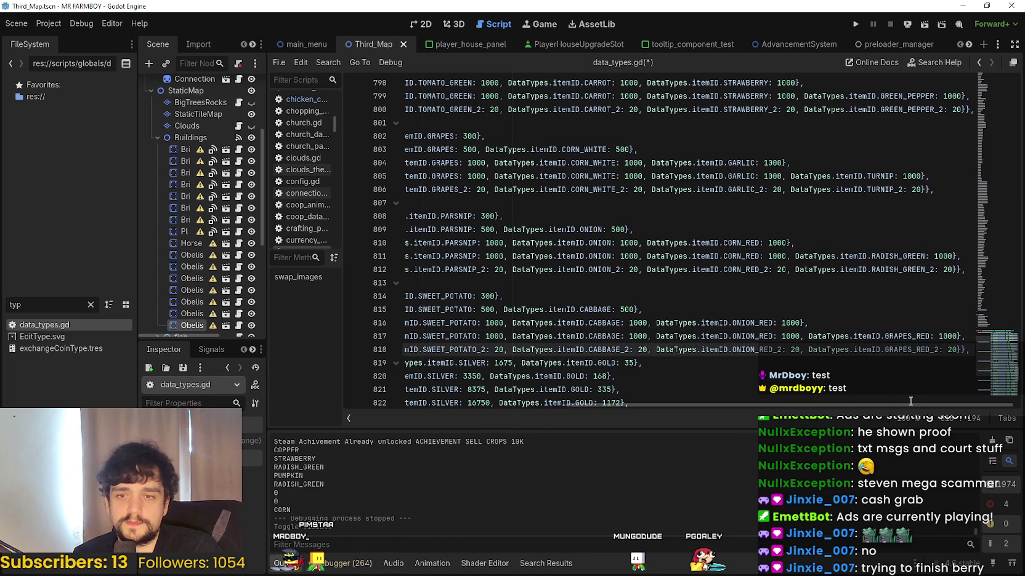
{"action": "scroll", "coordinate": [527, 378], "scroll_direction": "left", "scroll_amount": 5}
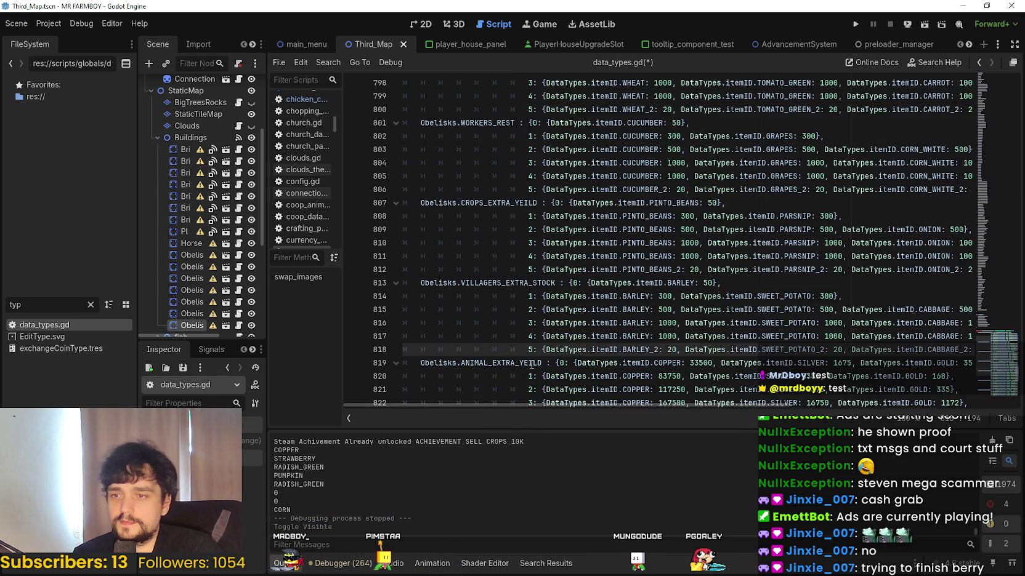
- Save data_types.gd and select the VILLAGERS_EXTRA_STOCK tier entries from line 813 to 818
{"action": "key", "text": "ctrl+s"}
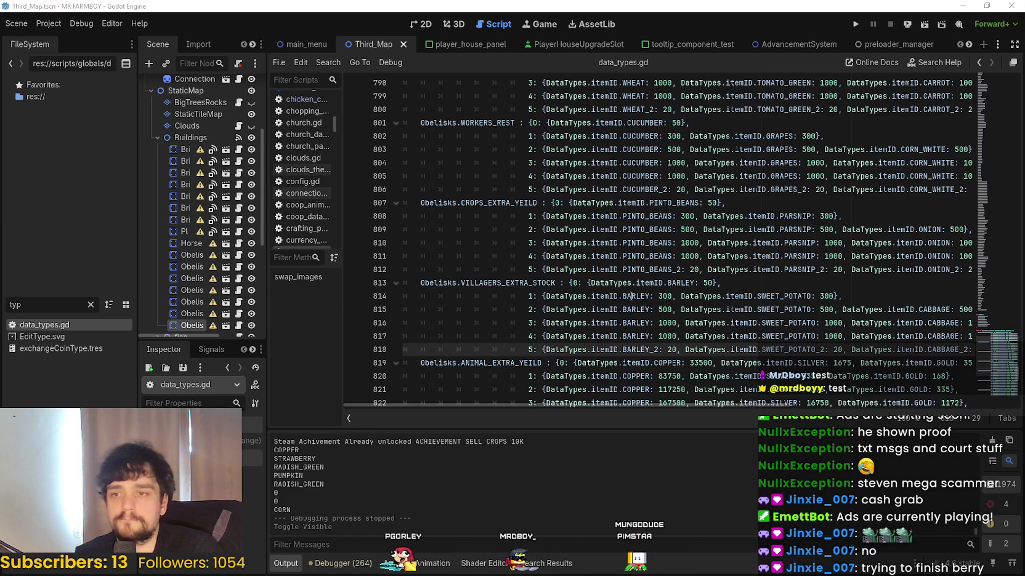
{"action": "left_click", "coordinate": [596, 296]}
{"action": "left_click", "coordinate": [730, 321]}
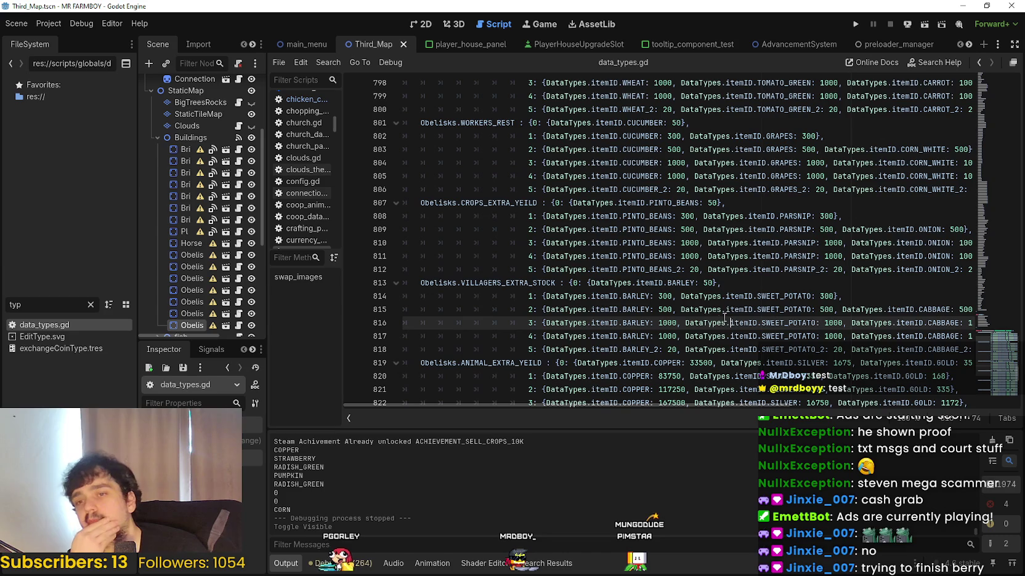
{"action": "left_click_drag", "start_coordinate": [937, 349], "coordinate": [972, 349]}
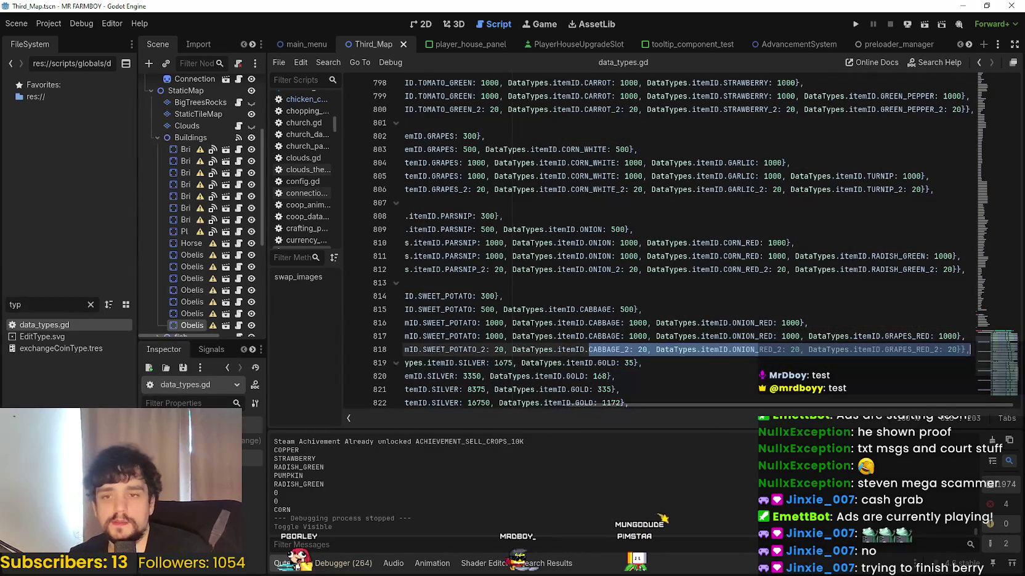
{"action": "left_click", "coordinate": [954, 350]}
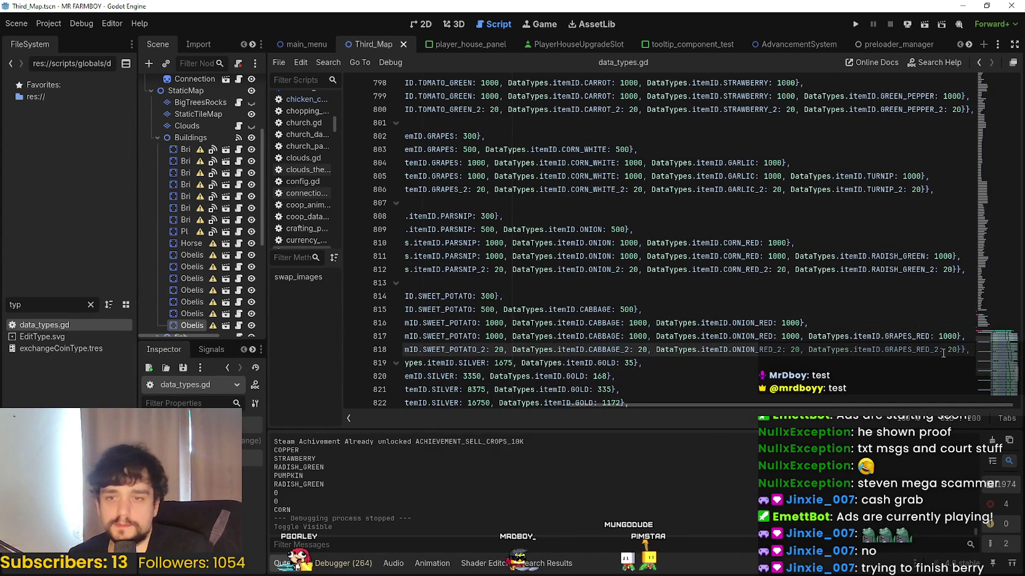
{"action": "left_click_drag", "start_coordinate": [939, 403], "coordinate": [640, 392]}
{"action": "scroll", "coordinate": [641, 370], "scroll_direction": "down", "scroll_amount": 3}
{"action": "left_click", "coordinate": [646, 283]}
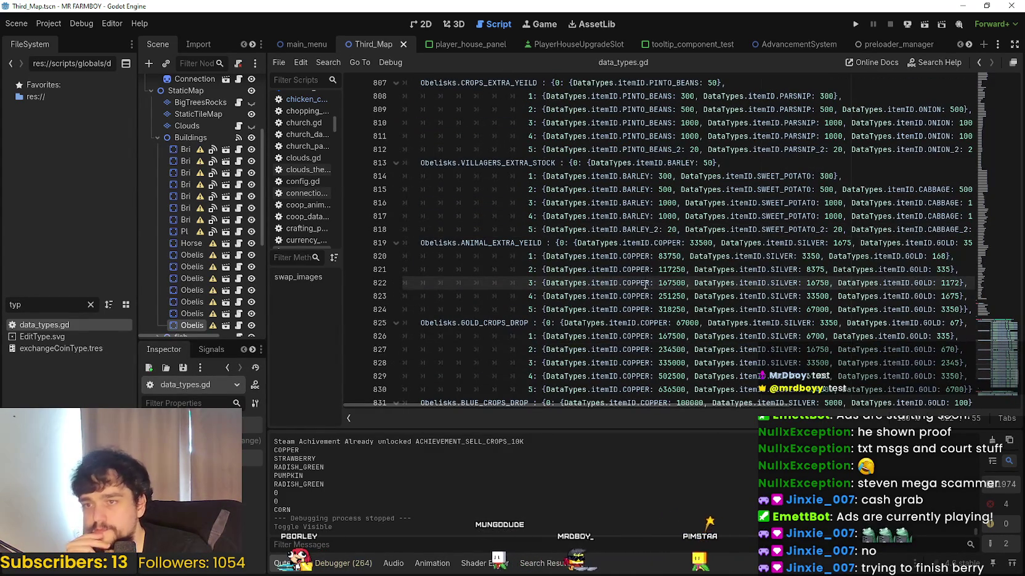
{"action": "left_click_drag", "start_coordinate": [749, 404], "coordinate": [850, 418]}
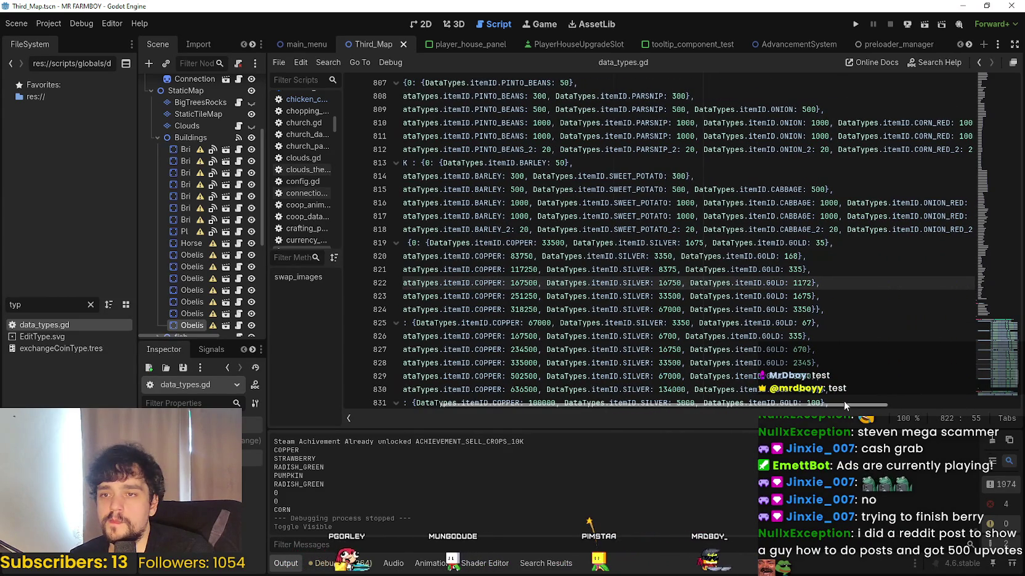
{"action": "mouse_move", "coordinate": [851, 243]}
{"action": "left_mouse_down"}
{"action": "mouse_move", "coordinate": [971, 230]}
{"action": "mouse_move", "coordinate": [582, 189]}
{"action": "mouse_move", "coordinate": [580, 162]}
{"action": "left_mouse_up"}
{"action": "left_click", "coordinate": [971, 229]}
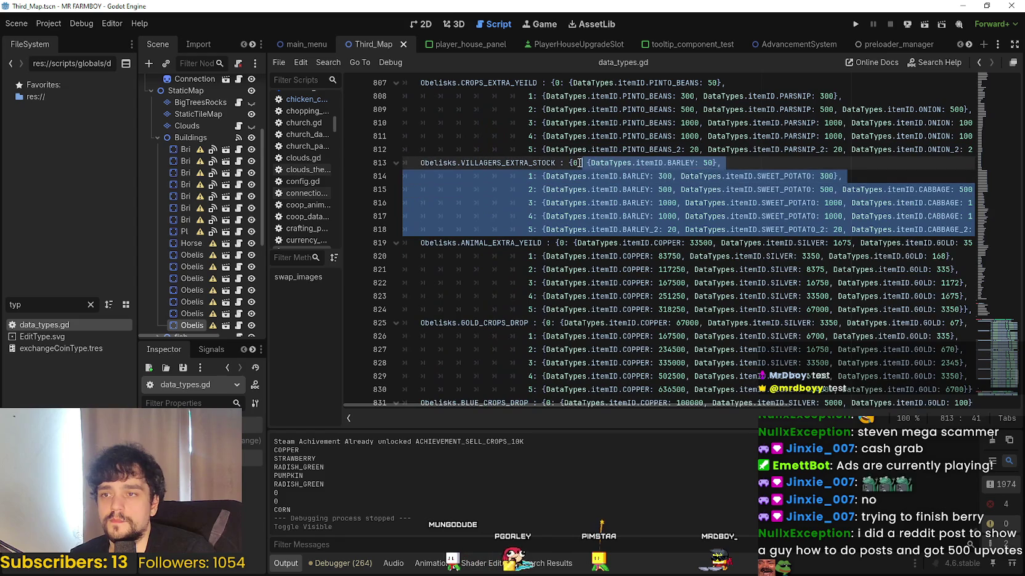
- Copy the VILLAGERS_EXTRA_STOCK tier entries and paste them over ANIMAL_EXTRA_YEILD lines 819–824
{"action": "right_click", "coordinate": [574, 164]}
{"action": "left_click", "coordinate": [596, 234]}
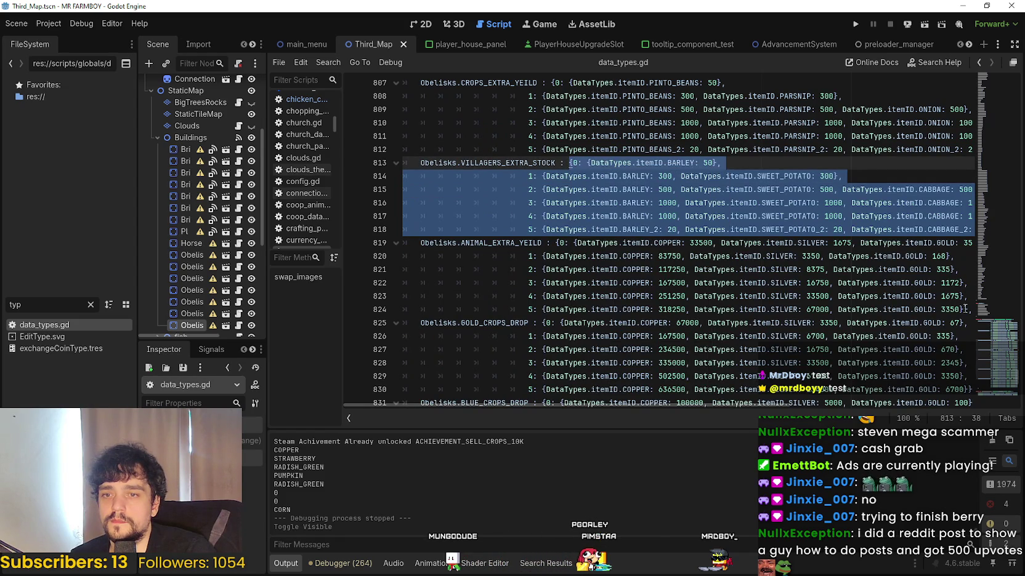
{"action": "left_click", "coordinate": [969, 309]}
{"action": "mouse_move", "coordinate": [969, 309]}
{"action": "left_mouse_down"}
{"action": "mouse_move", "coordinate": [677, 296]}
{"action": "mouse_move", "coordinate": [540, 243]}
{"action": "left_mouse_up"}
{"action": "key", "text": "ctrl+v"}
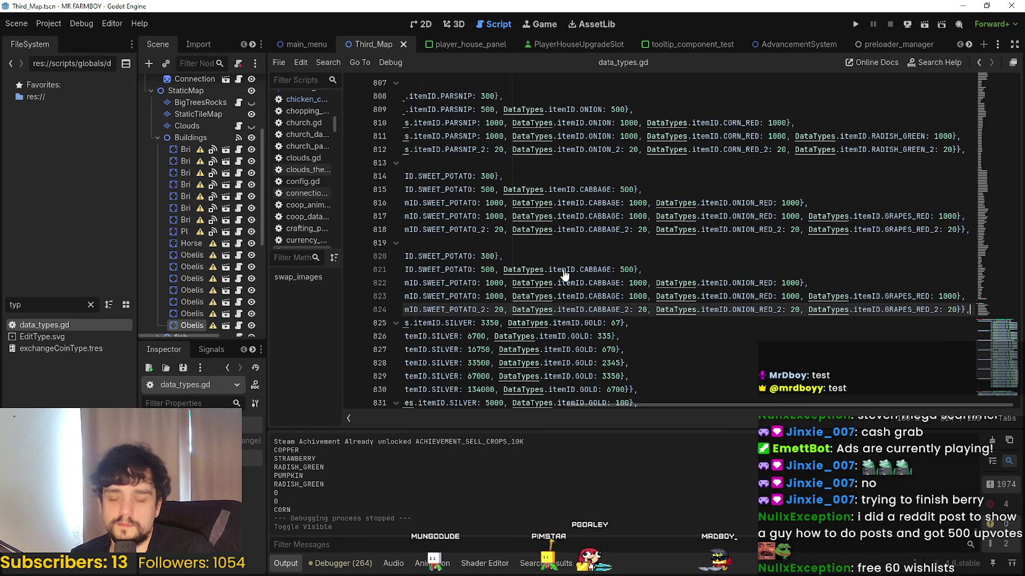
- Undo the last change and return the caret to line 819
{"action": "left_click_drag", "start_coordinate": [902, 307], "coordinate": [403, 283]}
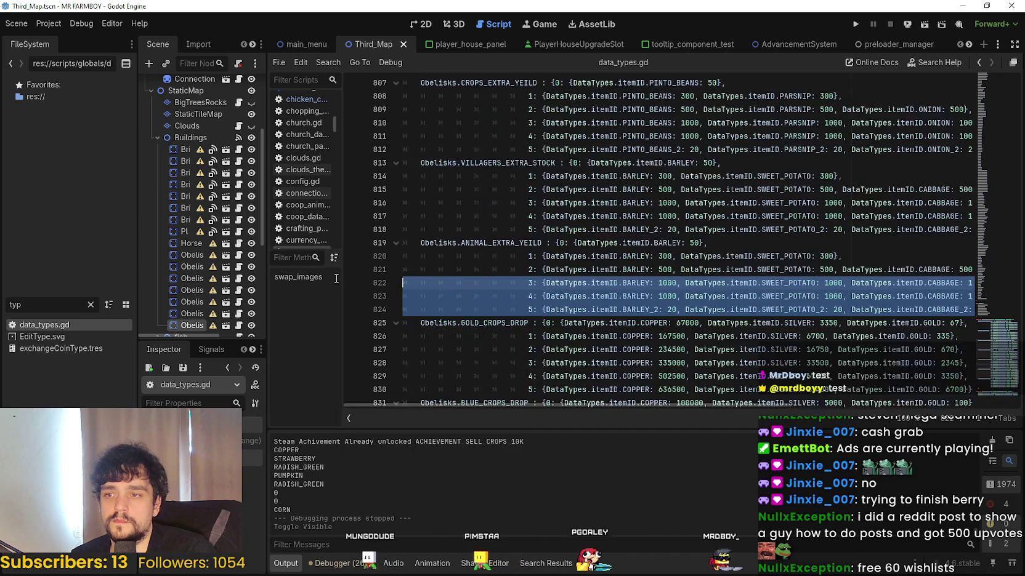
{"action": "key", "text": "ctrl+z"}
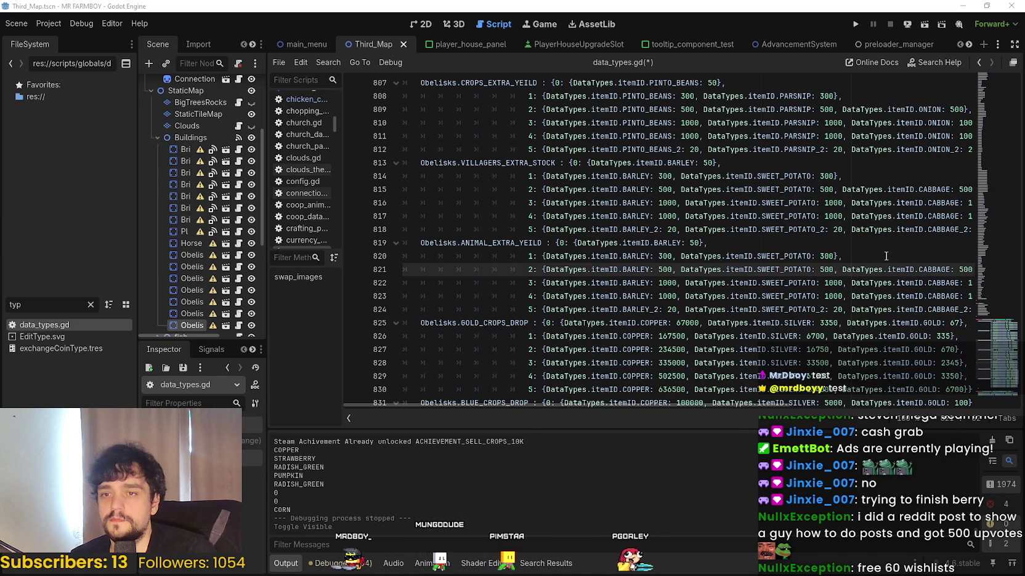
{"action": "left_click", "coordinate": [844, 256]}
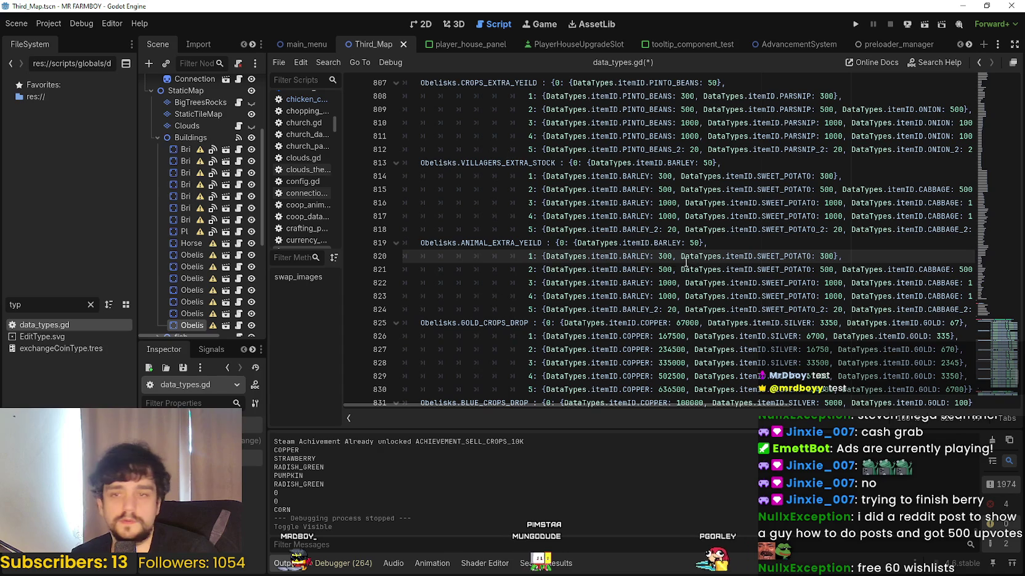
{"action": "left_click", "coordinate": [635, 243]}
- Change BARLEY to BLACK_BEANS on line 819 using autocomplete
{"action": "double_click", "coordinate": [668, 244]}
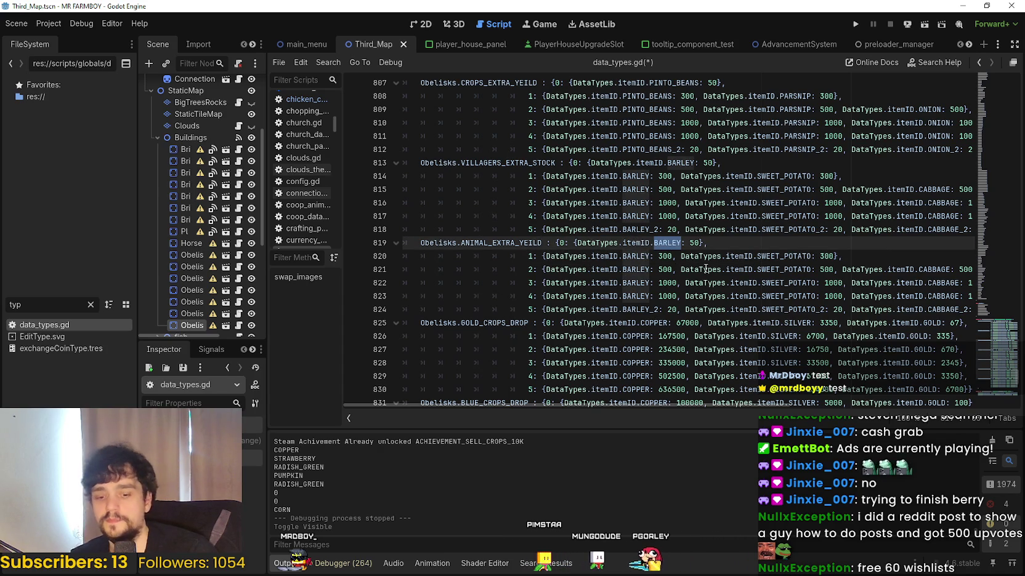
{"action": "type", "text": "BEAN"}
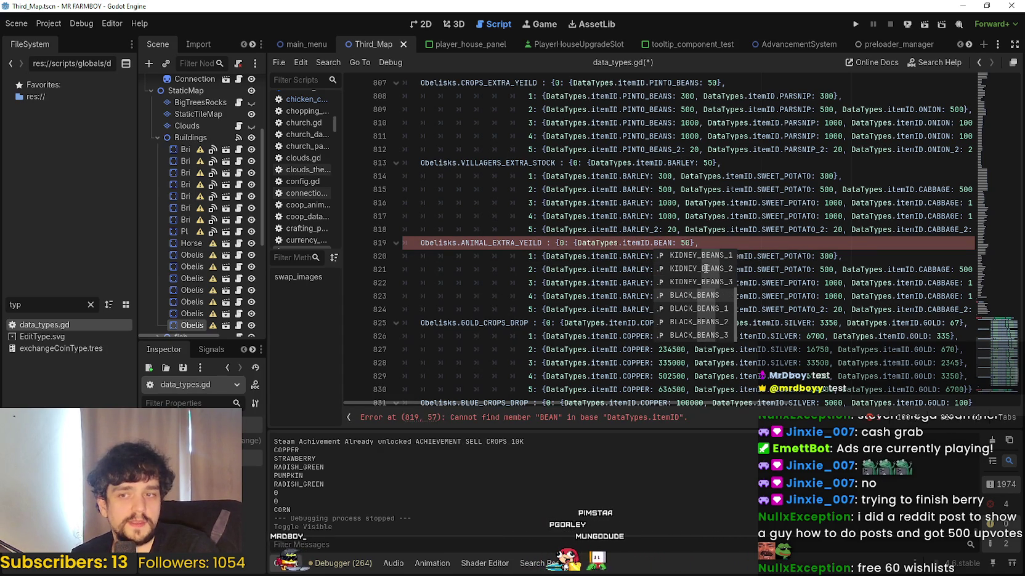
{"action": "key", "text": "Return"}
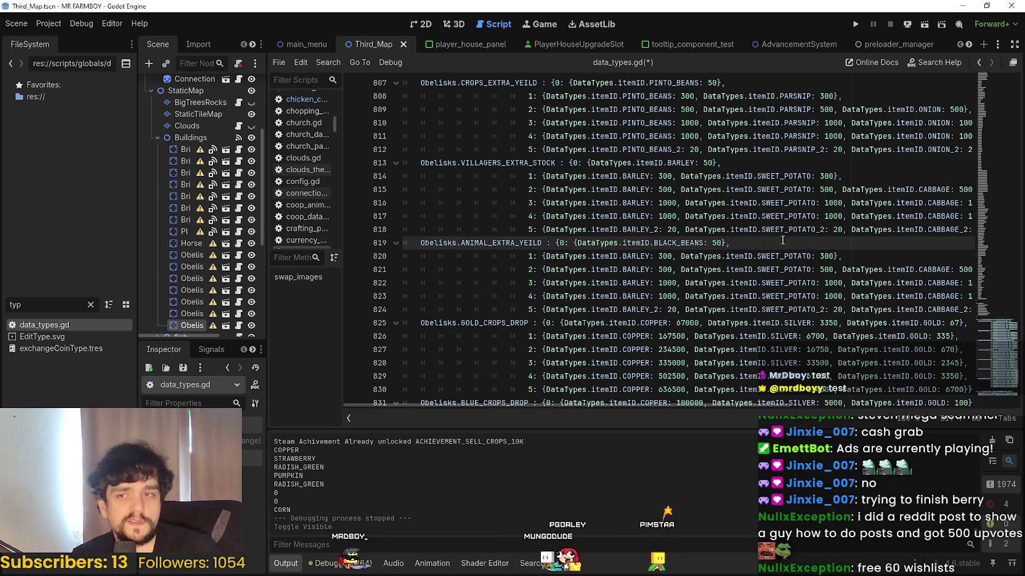
{"action": "double_click", "coordinate": [654, 242]}
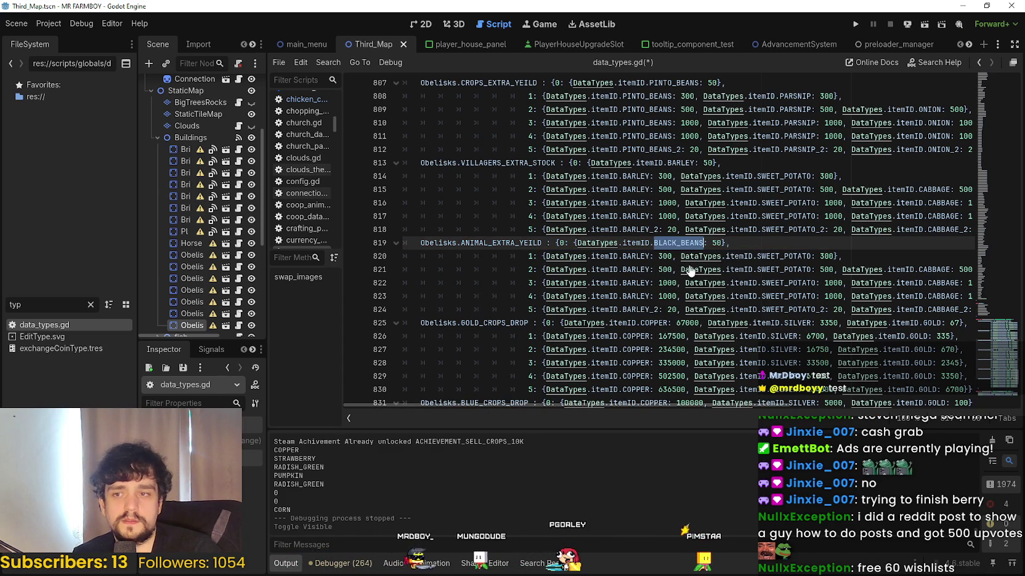
- Paste BLACK_BEANS over BARLEY on lines 820–823
{"action": "double_click", "coordinate": [635, 256]}
{"action": "key", "text": "ctrl+v"}
{"action": "double_click", "coordinate": [635, 270]}
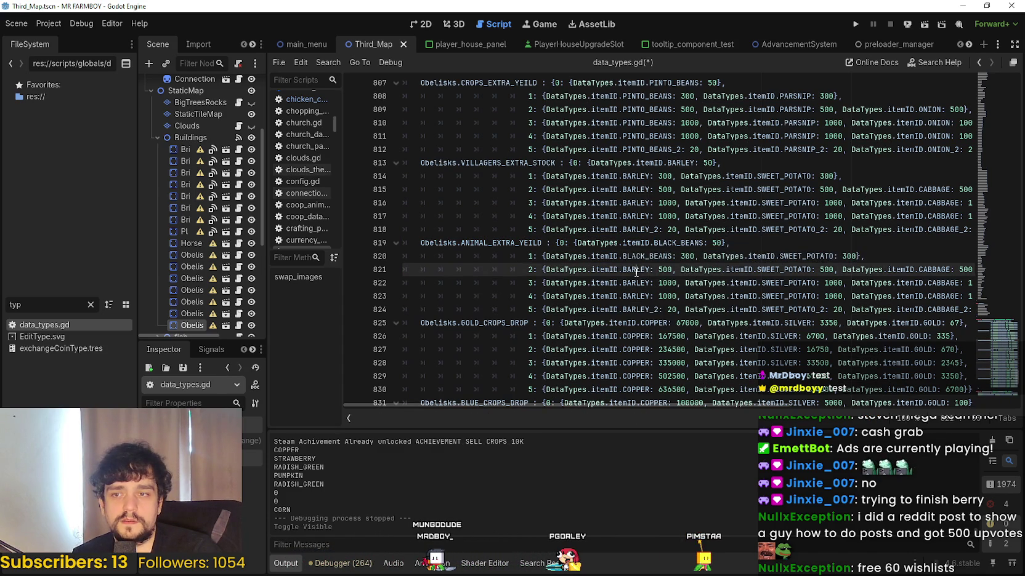
{"action": "key", "text": "ctrl+v"}
{"action": "double_click", "coordinate": [635, 283]}
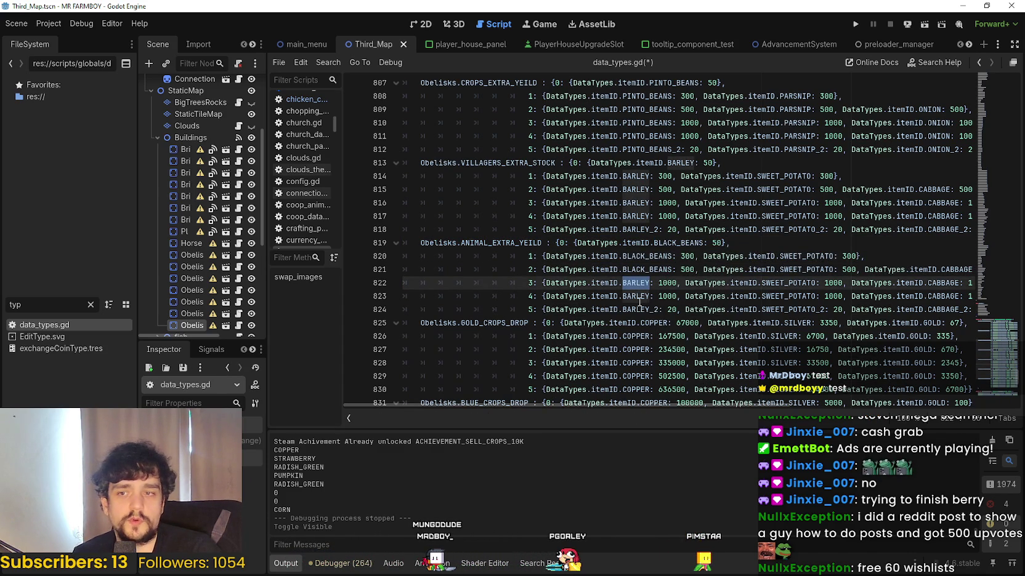
{"action": "key", "text": "ctrl+v"}
{"action": "left_click", "coordinate": [637, 299]}
{"action": "key", "text": "ctrl+v"}
- Replace BARLEY in line 824's _2 item with BLACK_BEANS, undoing a paste that merged lines
{"action": "left_click", "coordinate": [650, 311]}
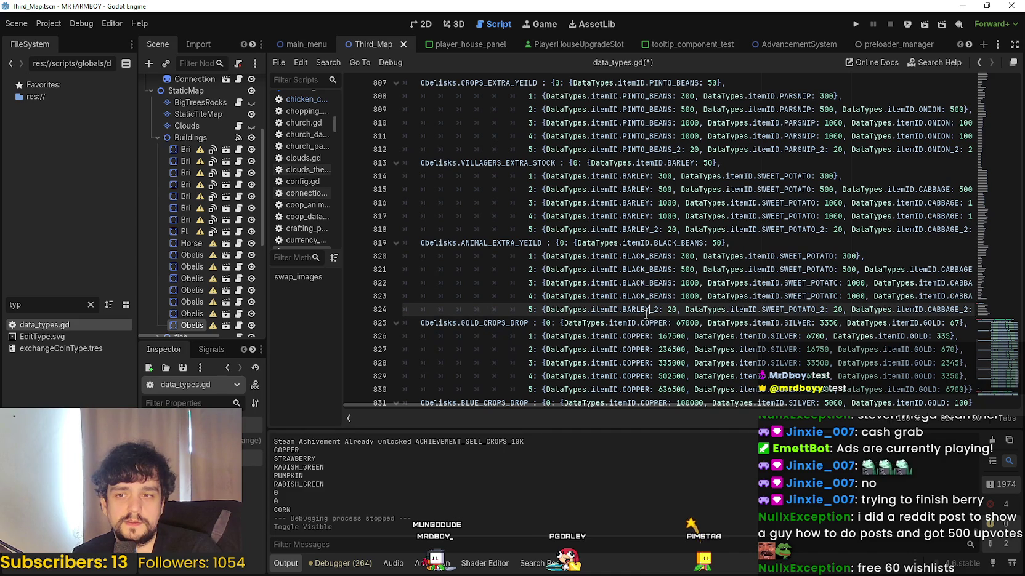
{"action": "left_click_drag", "start_coordinate": [628, 312], "coordinate": [624, 312]}
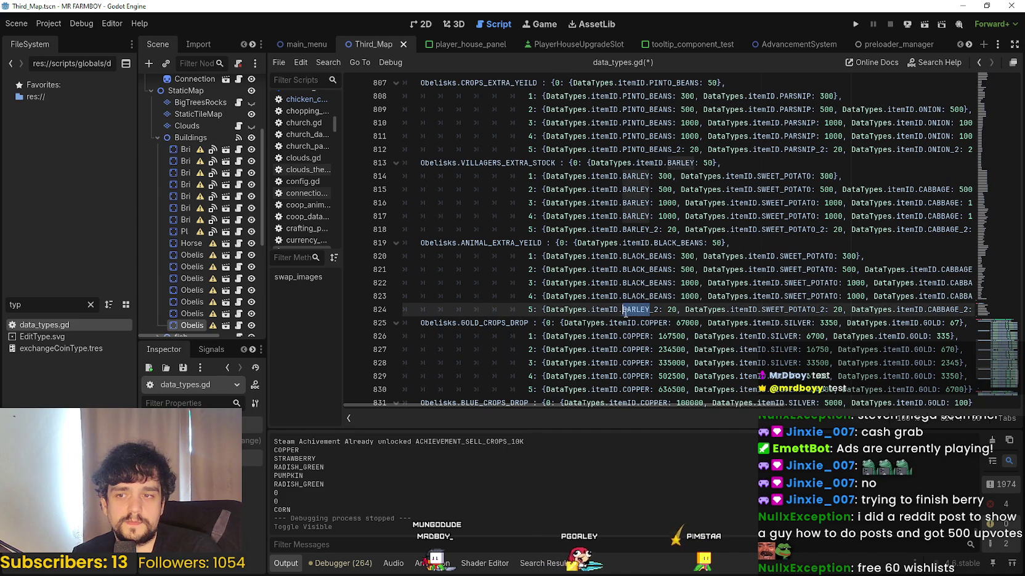
{"action": "left_click", "coordinate": [694, 296], "text": "shift"}
{"action": "key", "text": "ctrl+v"}
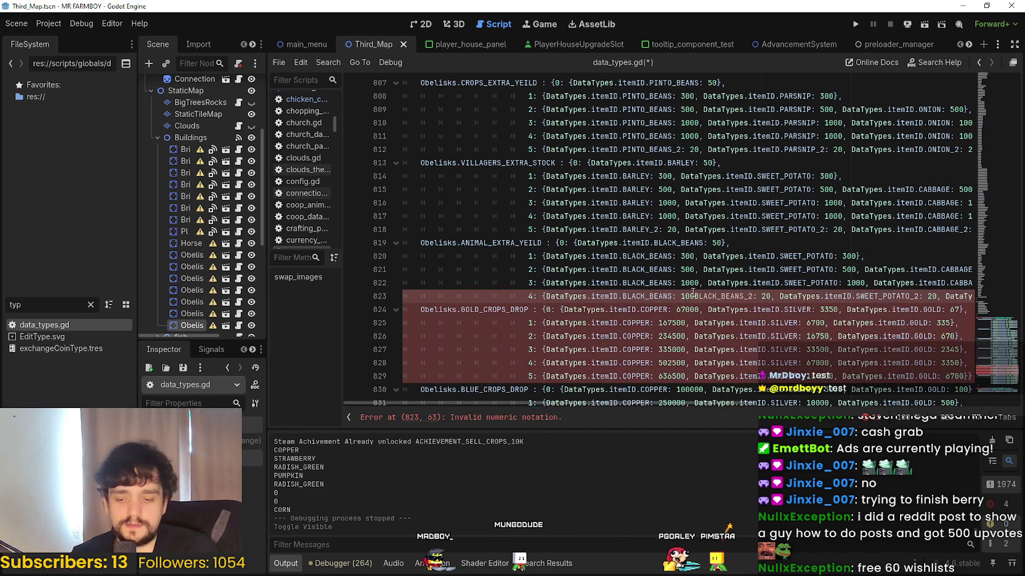
{"action": "key", "text": "ctrl+z"}
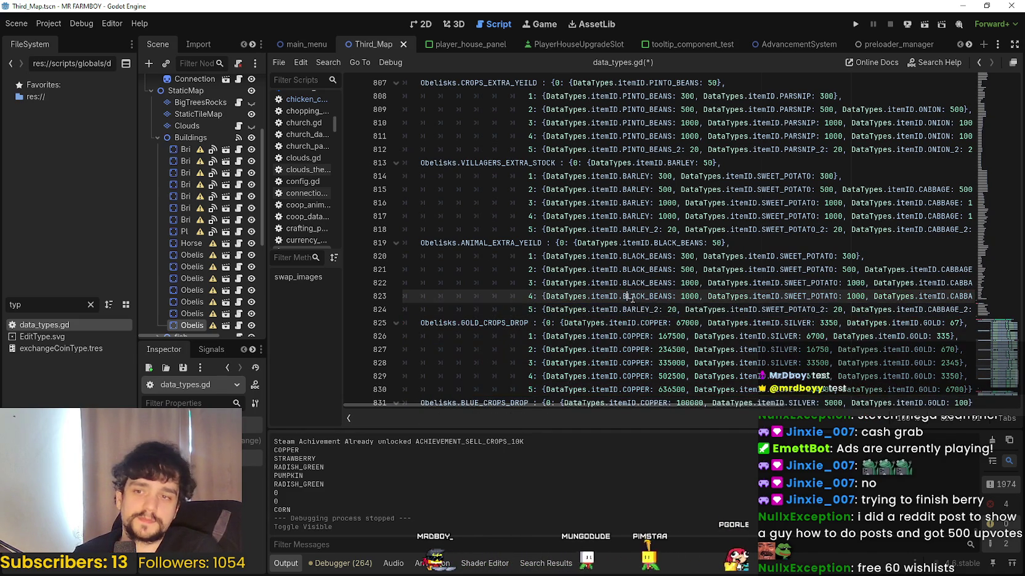
{"action": "left_click_drag", "start_coordinate": [649, 309], "coordinate": [622, 310]}
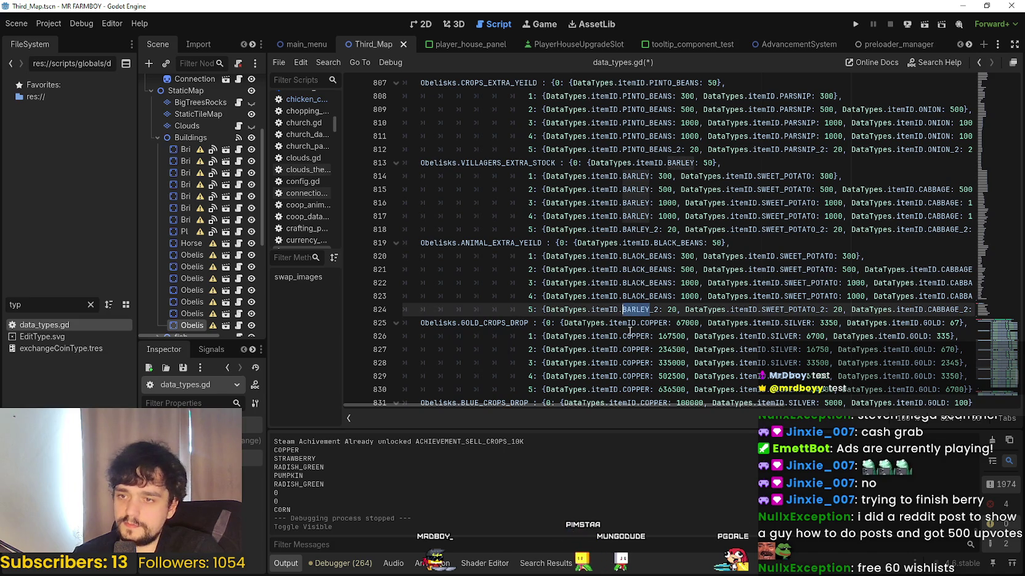
{"action": "key", "text": "ctrl+v"}
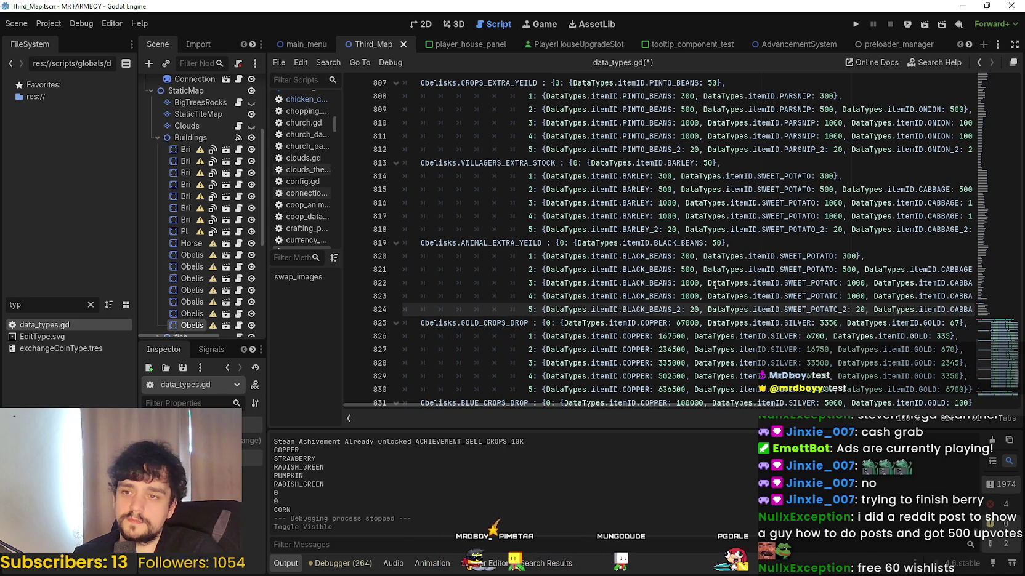
{"action": "left_click", "coordinate": [710, 283]}
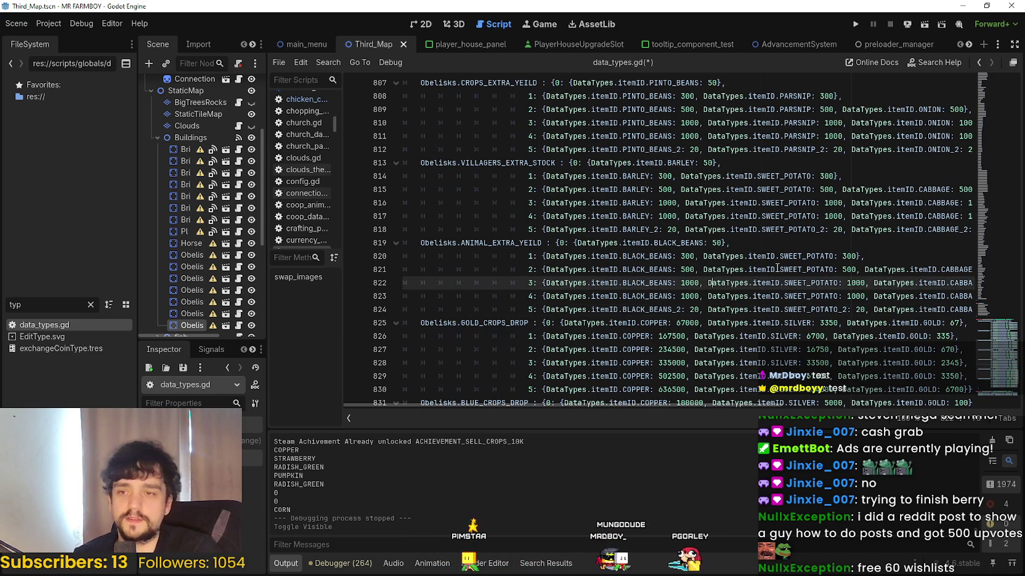
- Change SWEET_POTATO on line 820 to TOMATO_YELLOW via autocomplete, after comparing with line 814
{"action": "left_click", "coordinate": [798, 256]}
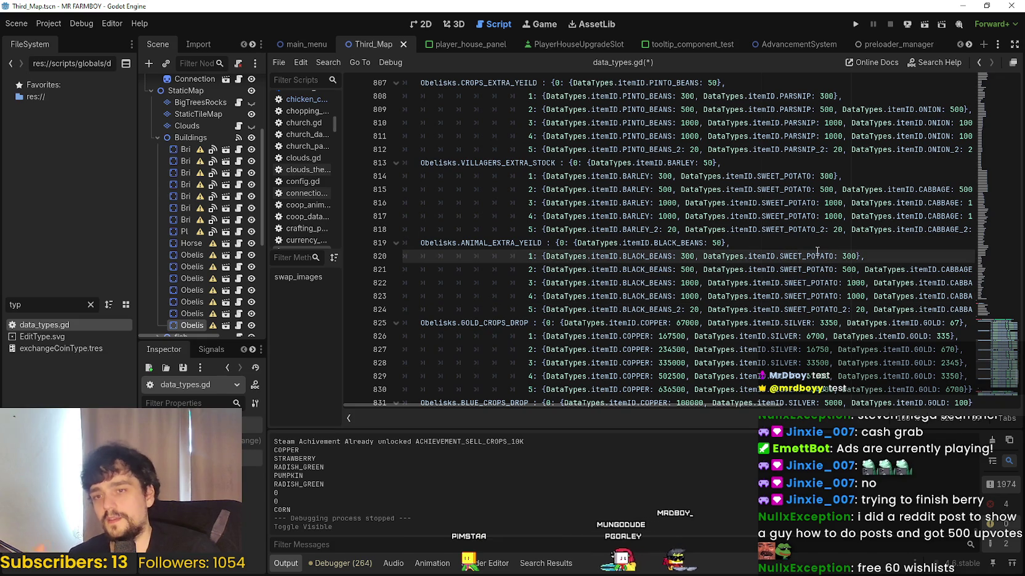
{"action": "mouse_move", "coordinate": [816, 252]}
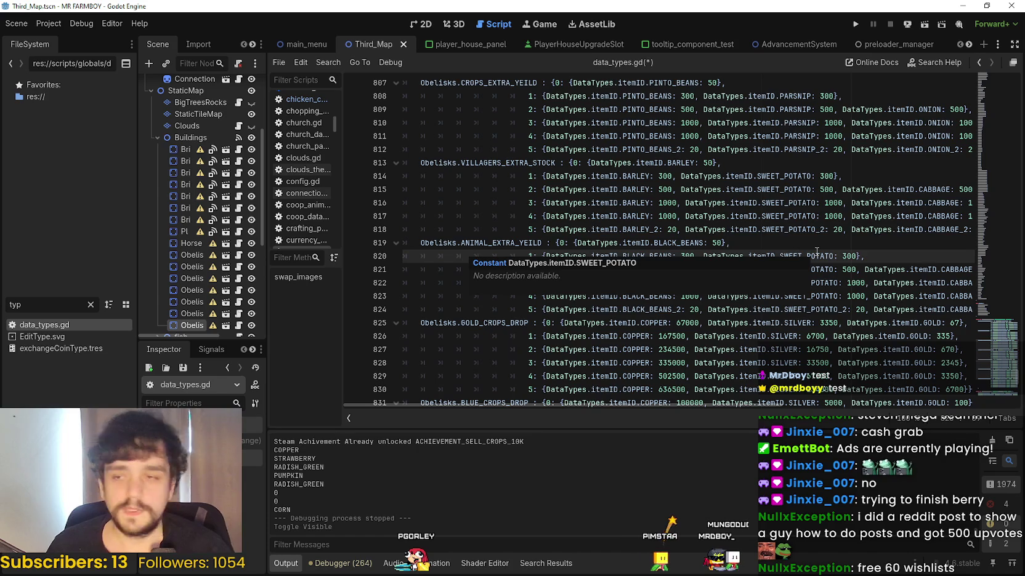
{"action": "left_click", "coordinate": [692, 177]}
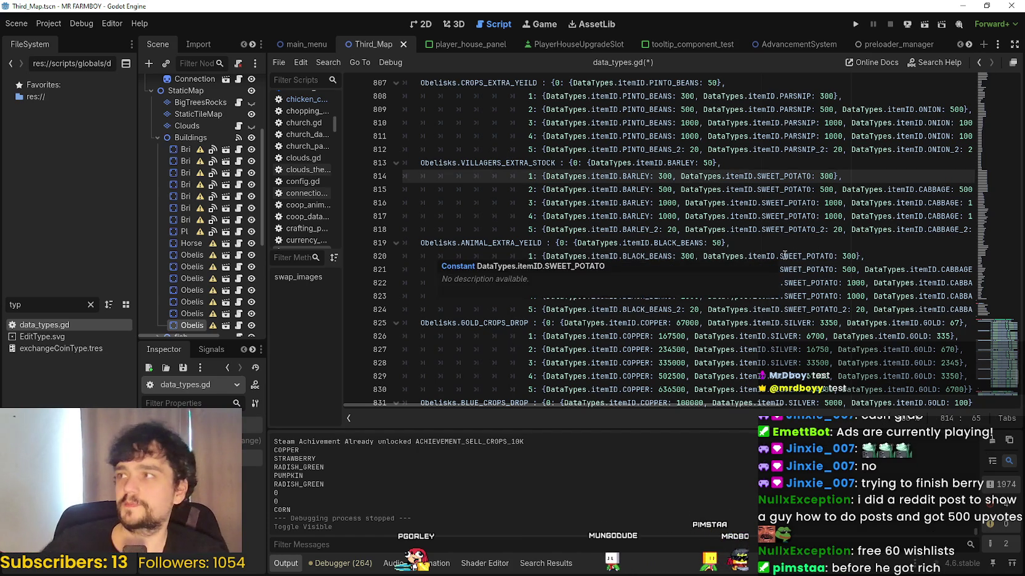
{"action": "left_click", "coordinate": [801, 255]}
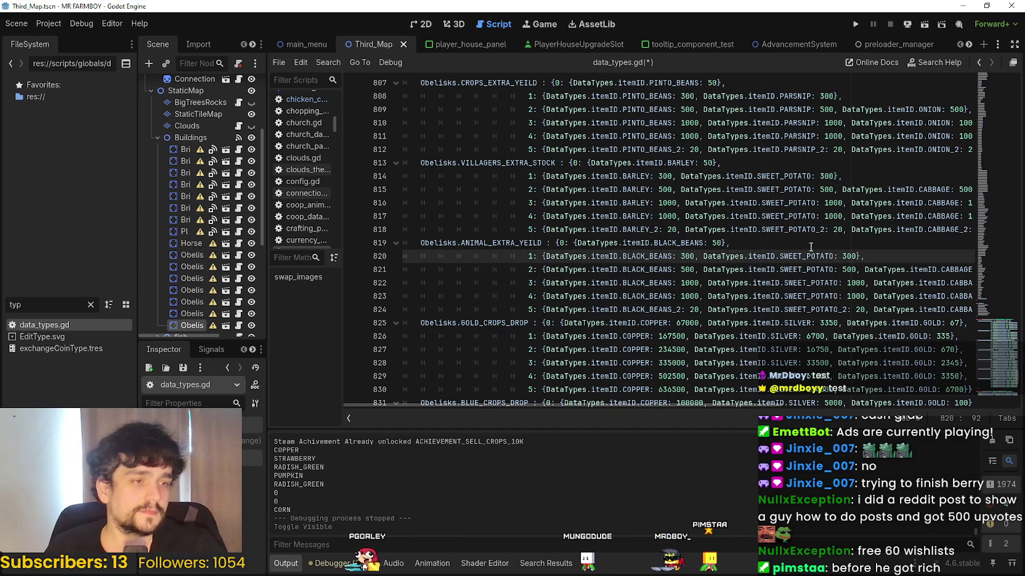
{"action": "double_click", "coordinate": [795, 255]}
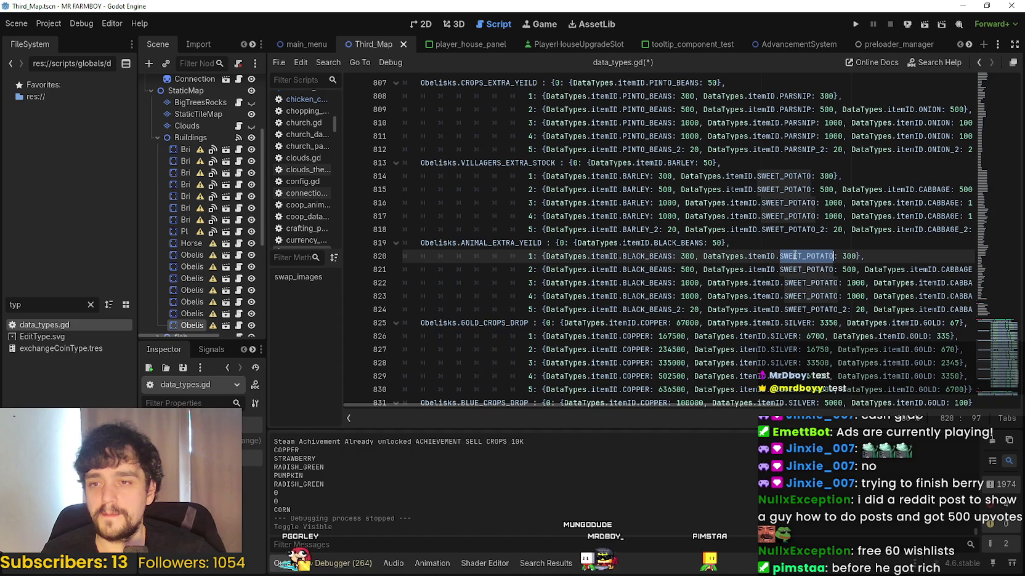
{"action": "type", "text": "TOMATO_"}
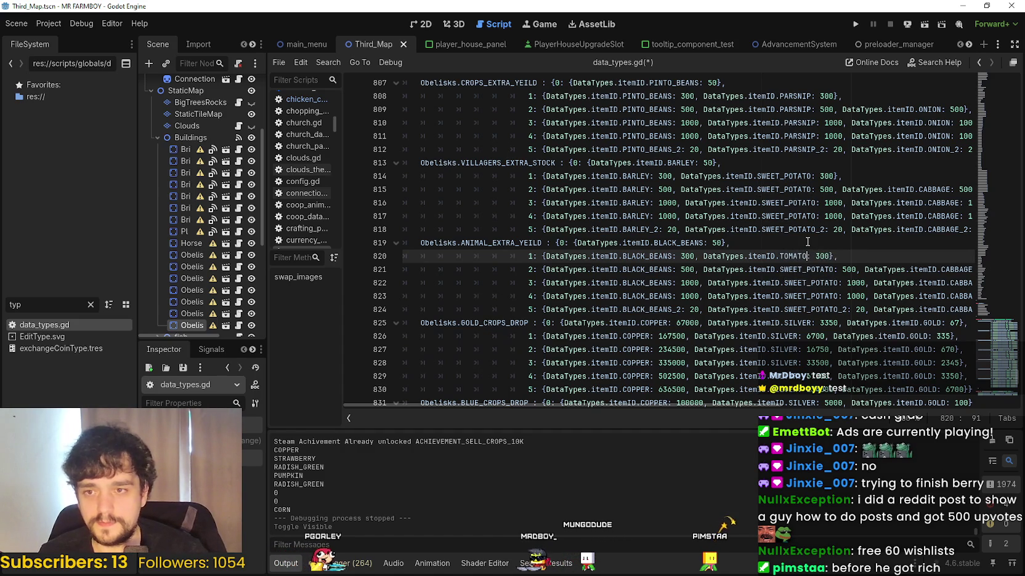
{"action": "type", "text": "YE"}
{"action": "key", "text": "Return"}
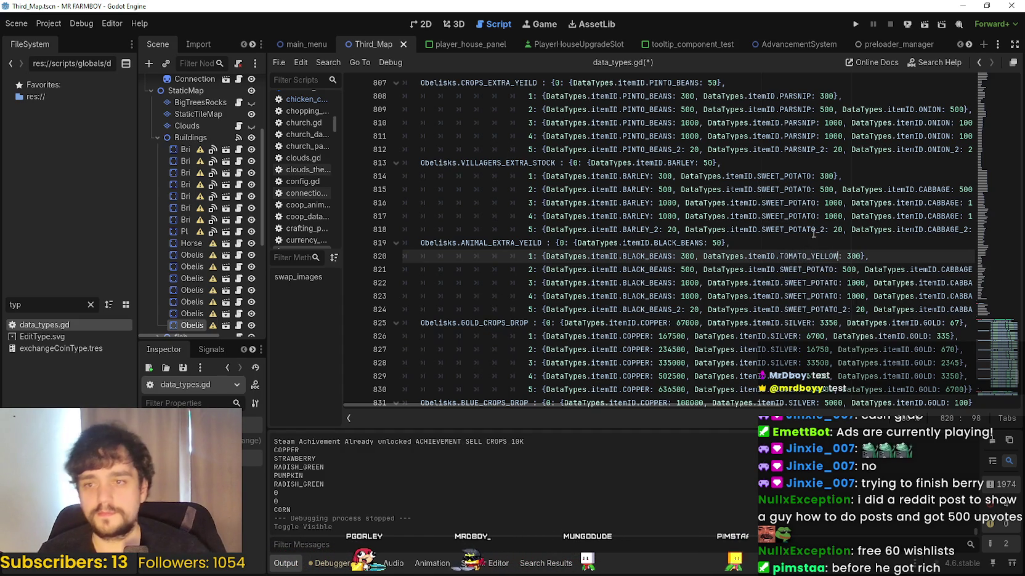
{"action": "key", "text": "Left"}
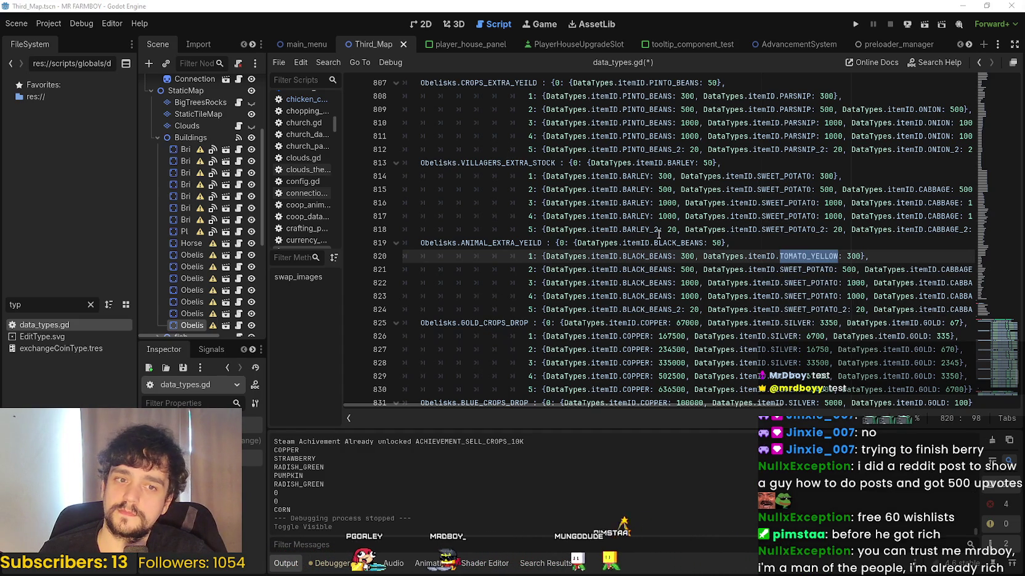
- Paste TOMATO_YELLOW over SWEET_POTATO on lines 821 and 822
{"action": "left_click", "coordinate": [722, 270]}
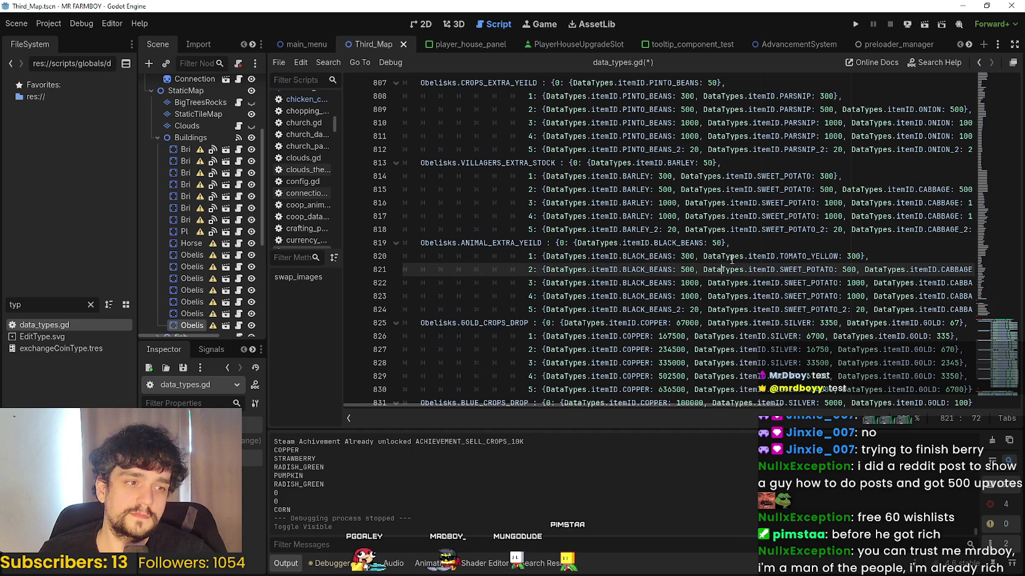
{"action": "double_click", "coordinate": [808, 269]}
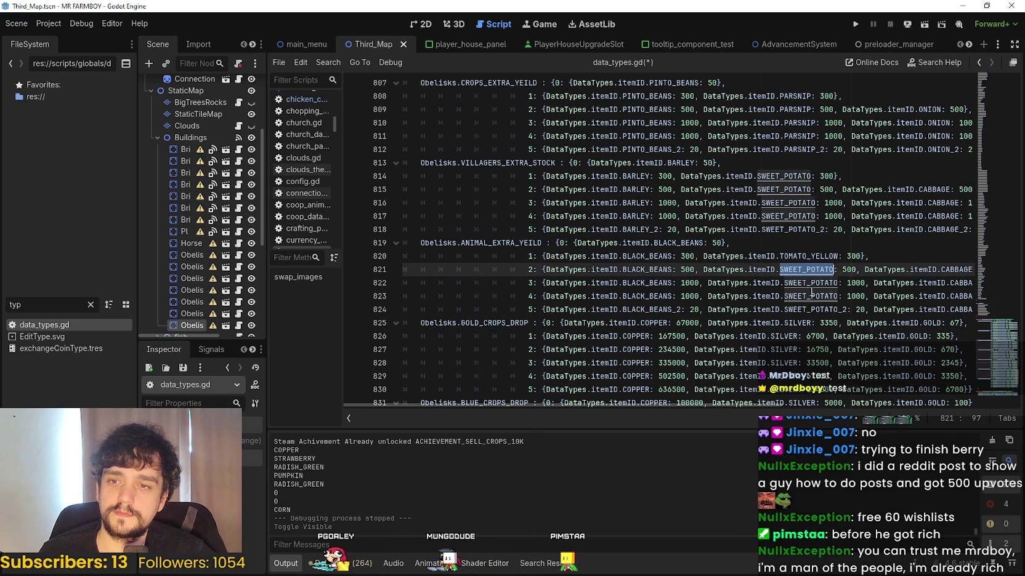
{"action": "key", "text": "ctrl+v"}
{"action": "double_click", "coordinate": [810, 283]}
{"action": "type", "text": "TOMATO_YELLOW"}
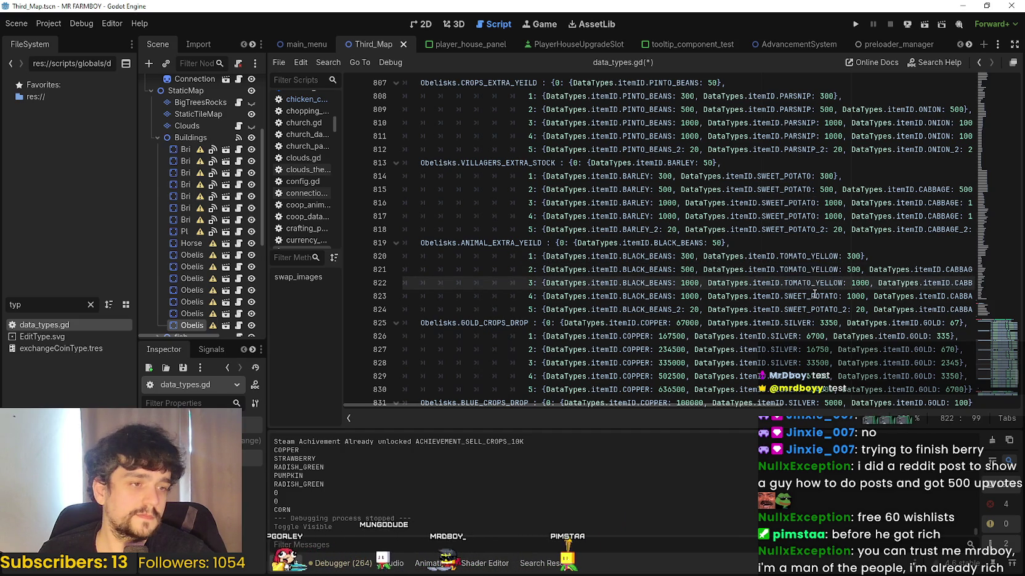
{"action": "left_click", "coordinate": [814, 295]}
{"action": "left_click", "coordinate": [812, 280]}
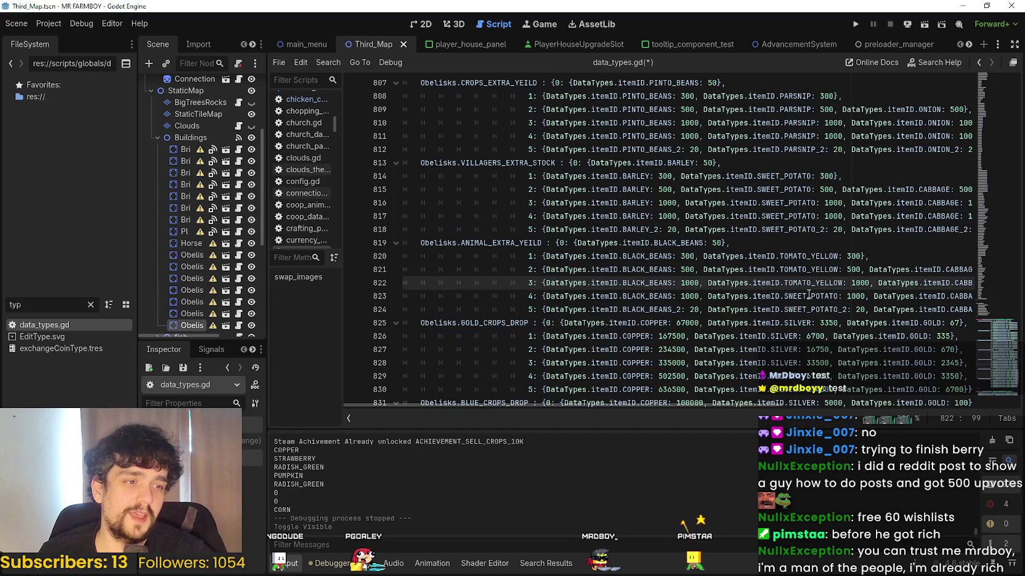
- Paste TOMATO_YELLOW over SWEET_POTATO on line 823 and the _2 item on line 824
{"action": "double_click", "coordinate": [807, 297]}
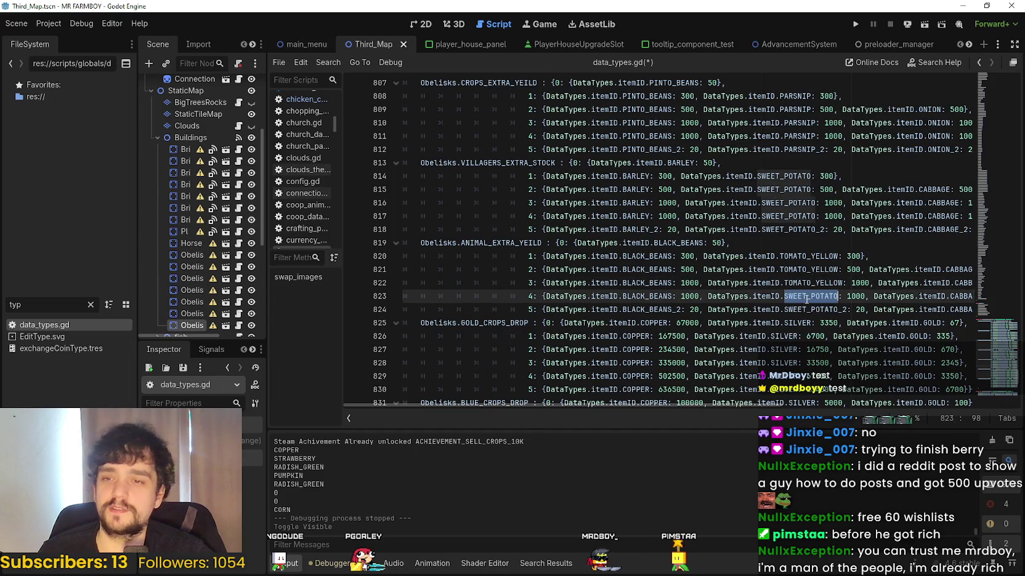
{"action": "type", "text": "TOMATO_YELLOW"}
{"action": "left_click", "coordinate": [836, 309]}
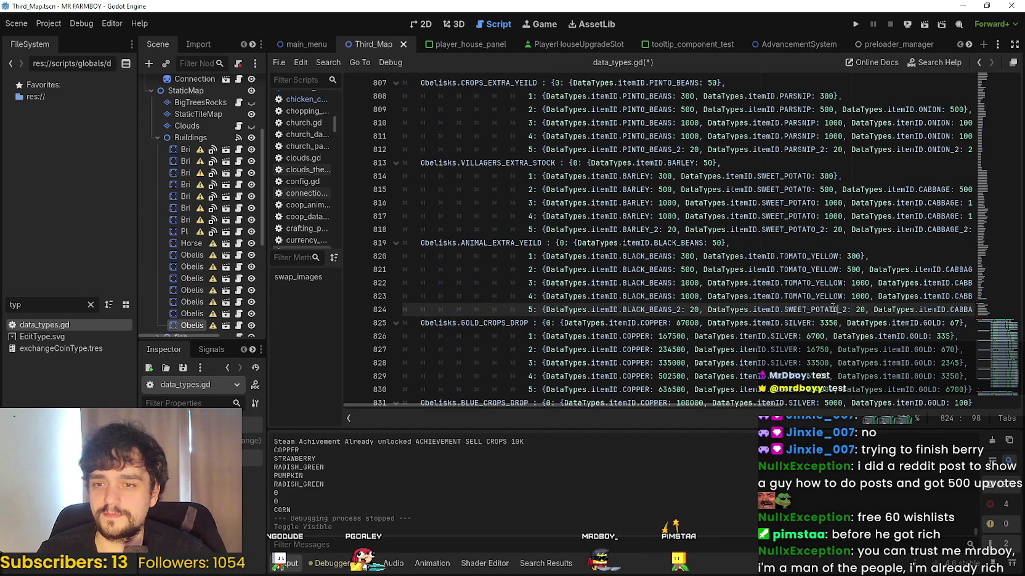
{"action": "double_click", "coordinate": [837, 308]}
{"action": "type", "text": "TOMATO_YELLOW"}
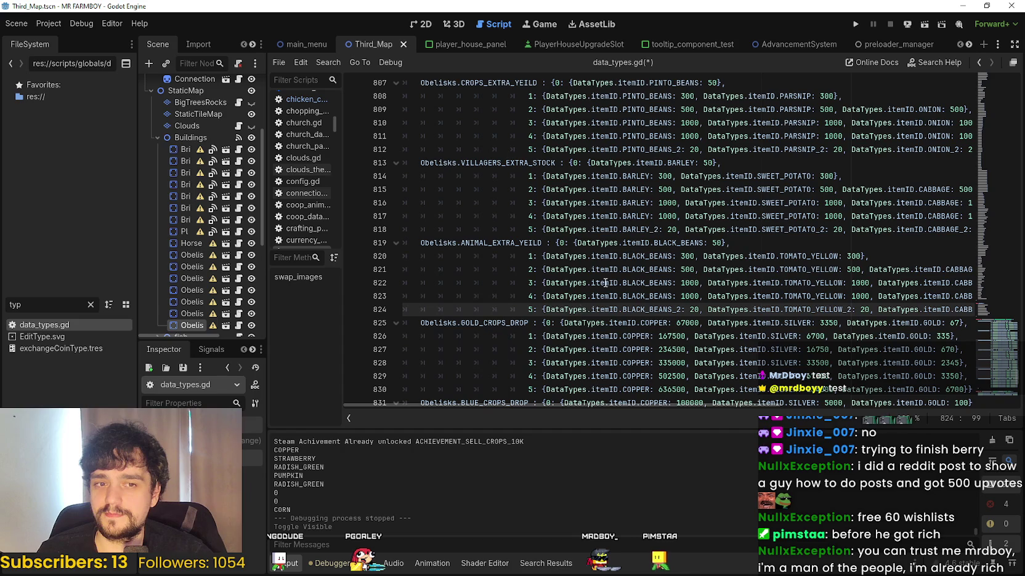
{"action": "left_click_drag", "start_coordinate": [689, 405], "coordinate": [843, 396]}
{"action": "double_click", "coordinate": [728, 269]}
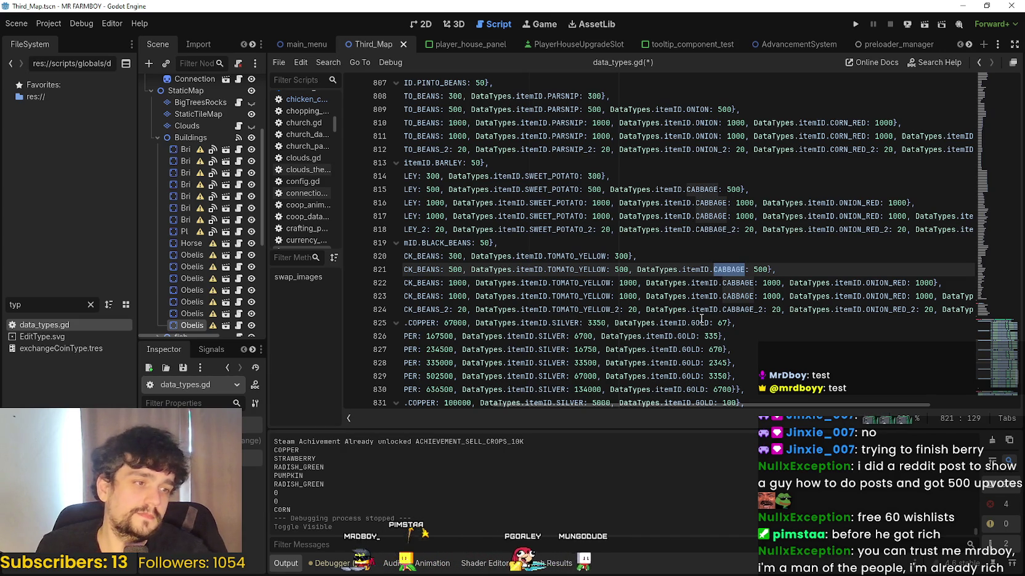
- Autocomplete PUMPKIN_WHITE over CABBAGE on line 821, then paste it over lines 822–824
{"action": "type", "text": "WHITE"}
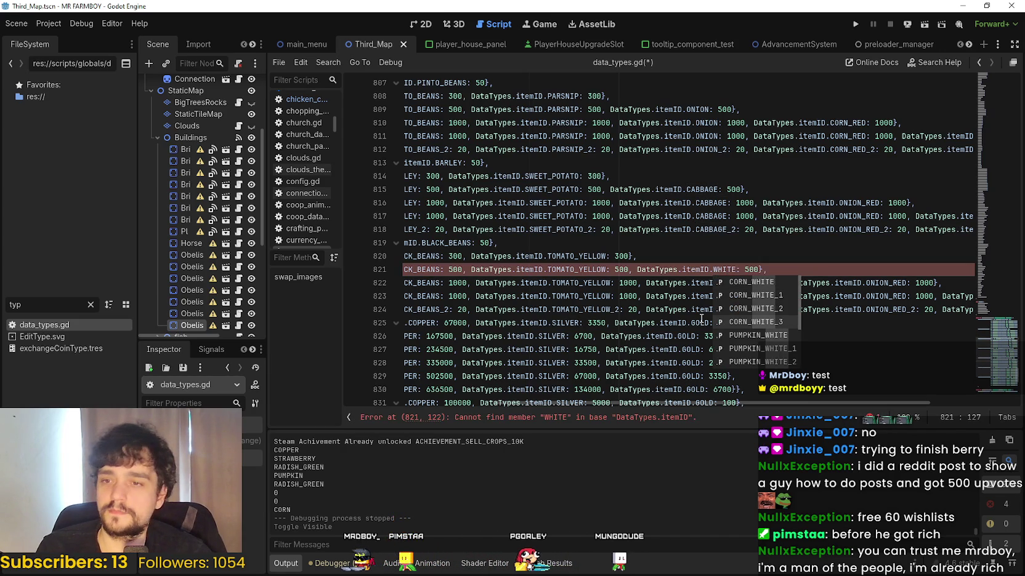
{"action": "key", "text": "Return"}
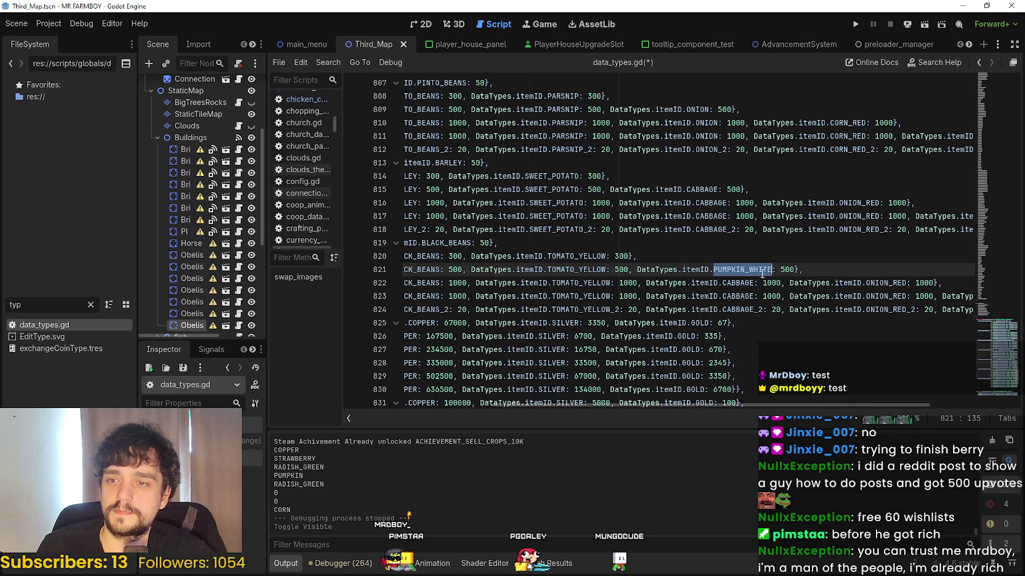
{"action": "key", "text": "ctrl+c"}
{"action": "double_click", "coordinate": [744, 283]}
{"action": "key", "text": "ctrl+v"}
{"action": "double_click", "coordinate": [742, 297]}
{"action": "key", "text": "ctrl+v"}
{"action": "left_click_drag", "start_coordinate": [758, 309], "coordinate": [721, 310]}
{"action": "key", "text": "ctrl+v"}
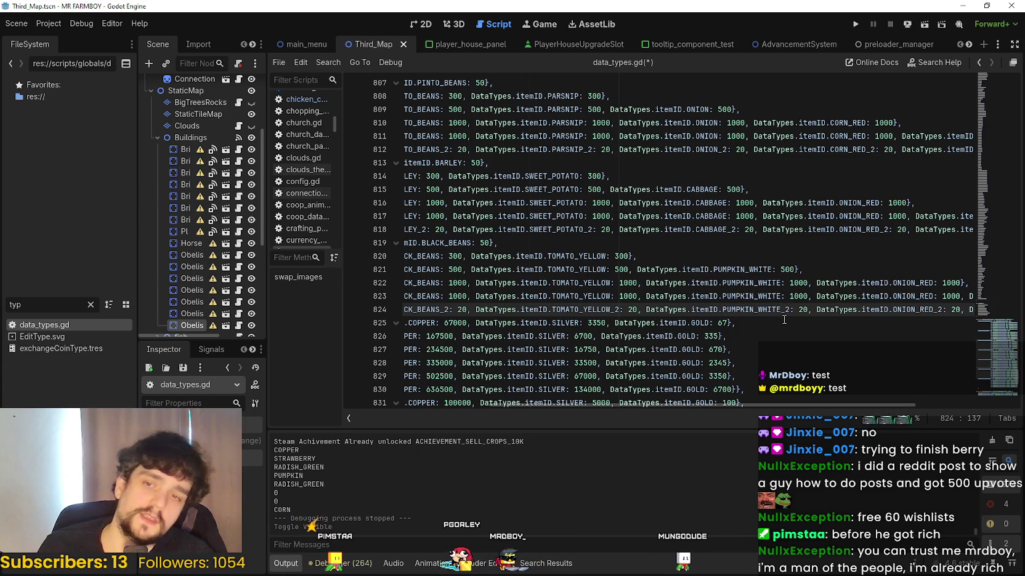
{"action": "double_click", "coordinate": [929, 283]}
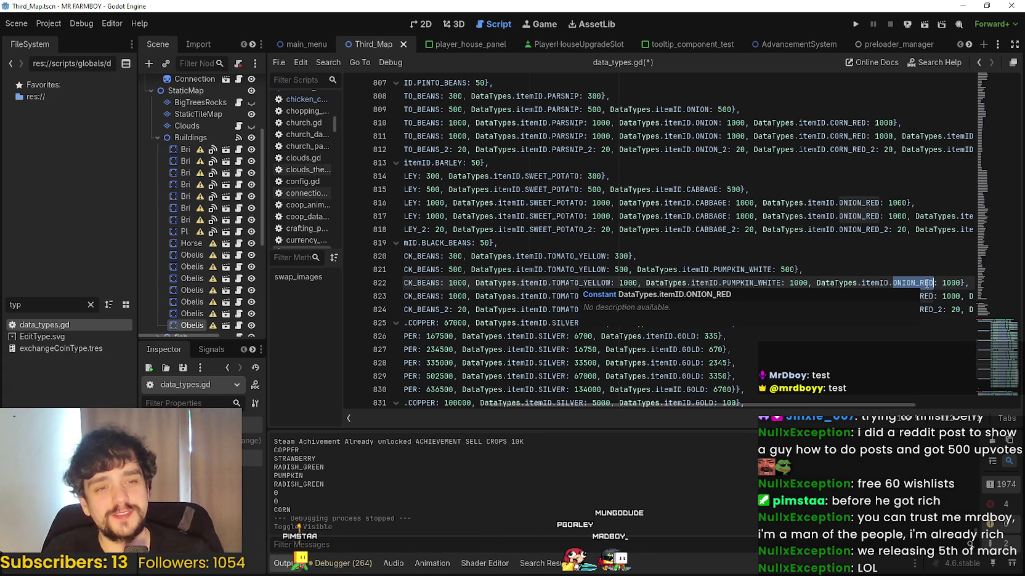
- Replace ONION_RED with RED_PEPPER on line 822 using autocomplete
{"action": "left_click", "coordinate": [834, 271]}
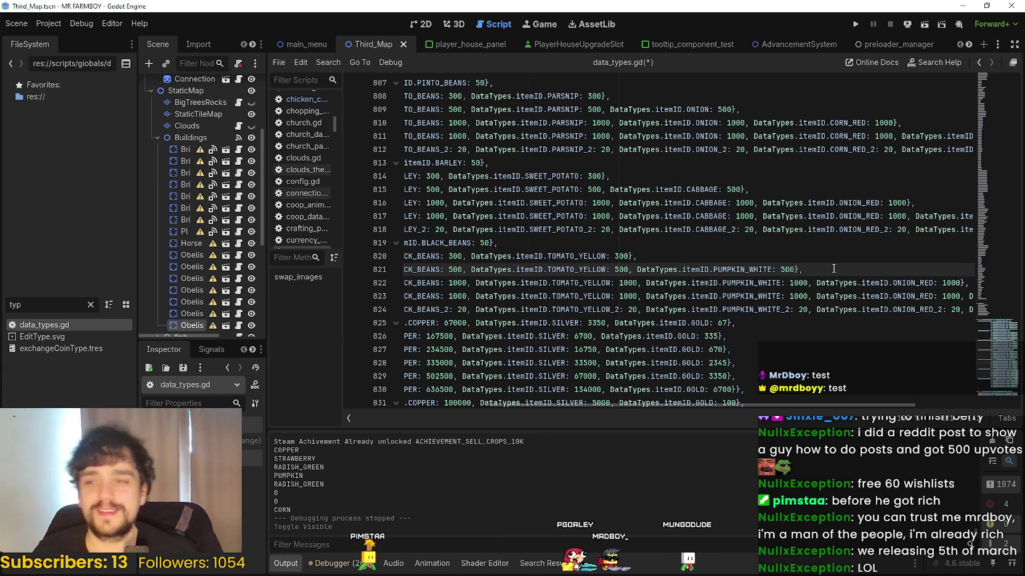
{"action": "left_click", "coordinate": [897, 284]}
{"action": "key", "text": "shift+Right"}
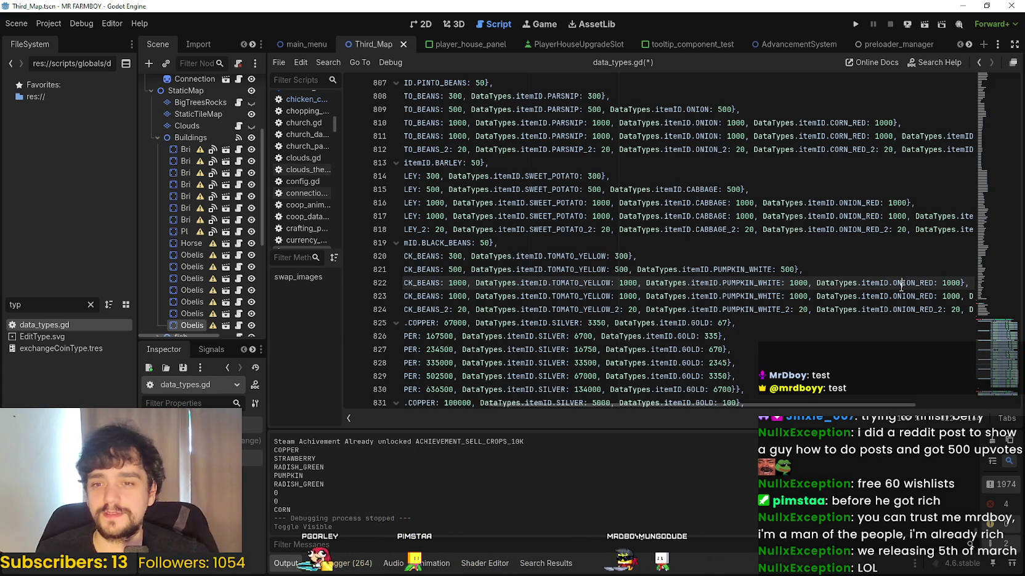
{"action": "double_click", "coordinate": [900, 283]}
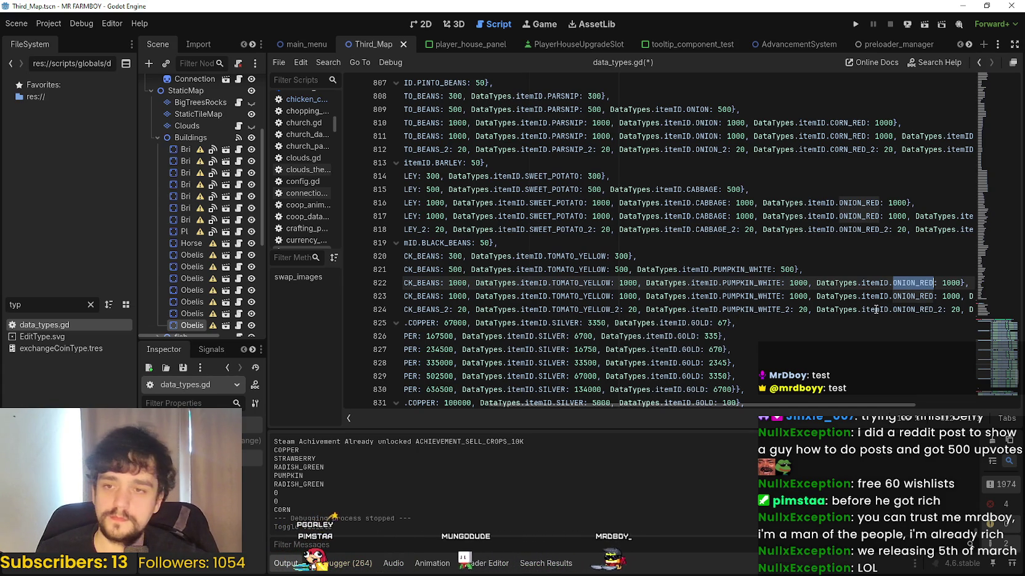
{"action": "type", "text": "RED"}
{"action": "key", "text": "Return"}
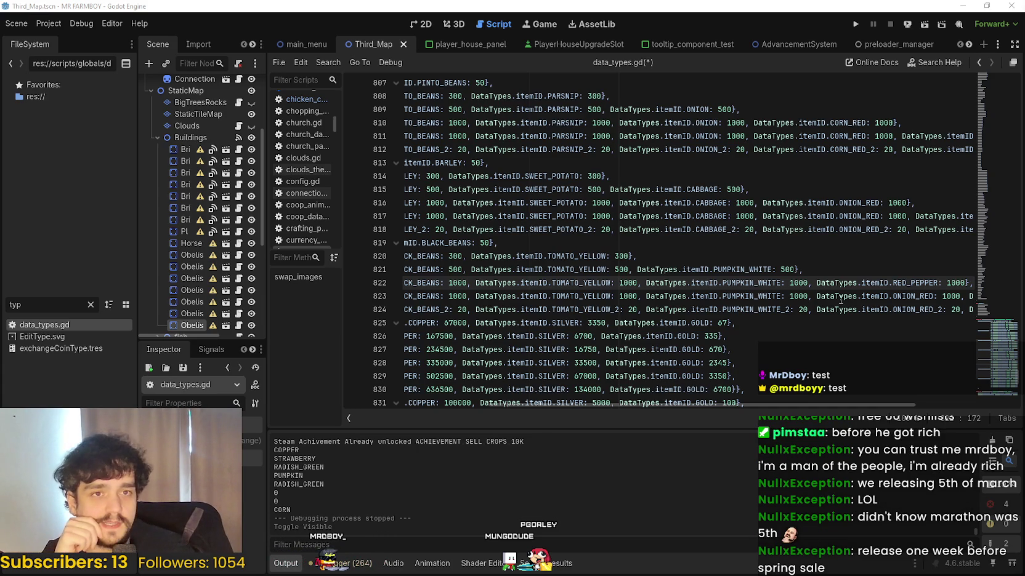
{"action": "left_click", "coordinate": [628, 237]}
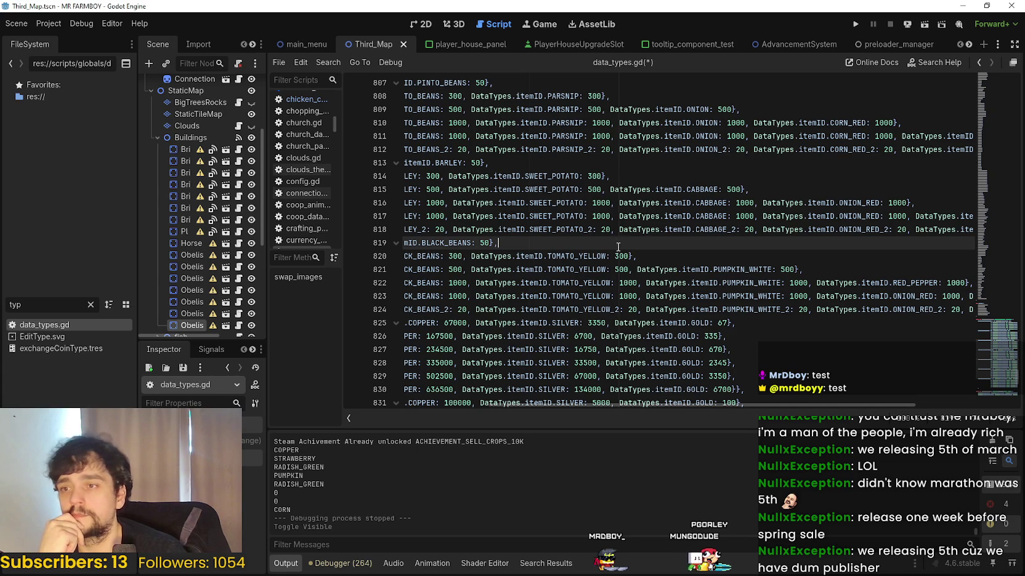
- Review the ANIMAL_EXTRA_YEILD tier lines against the entries on line 817
{"action": "left_click", "coordinate": [700, 259]}
{"action": "left_click", "coordinate": [850, 283]}
{"action": "left_click", "coordinate": [848, 269]}
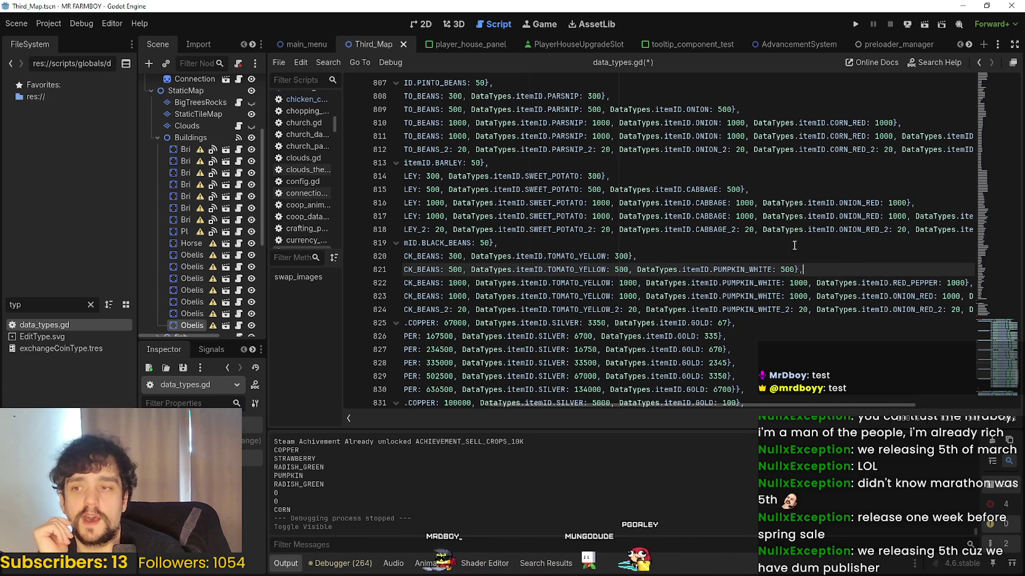
{"action": "left_click", "coordinate": [728, 248]}
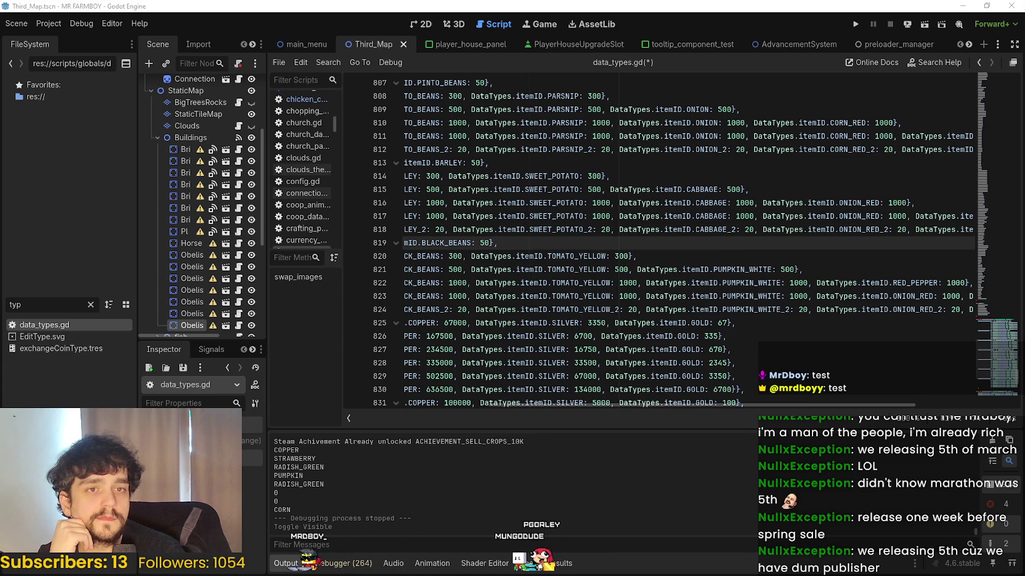
{"action": "mouse_move", "coordinate": [879, 216]}
{"action": "left_mouse_down"}
{"action": "mouse_move", "coordinate": [968, 216]}
{"action": "mouse_move", "coordinate": [972, 230]}
{"action": "mouse_move", "coordinate": [401, 215]}
{"action": "mouse_move", "coordinate": [400, 243]}
{"action": "left_mouse_up"}
{"action": "left_click", "coordinate": [694, 242]}
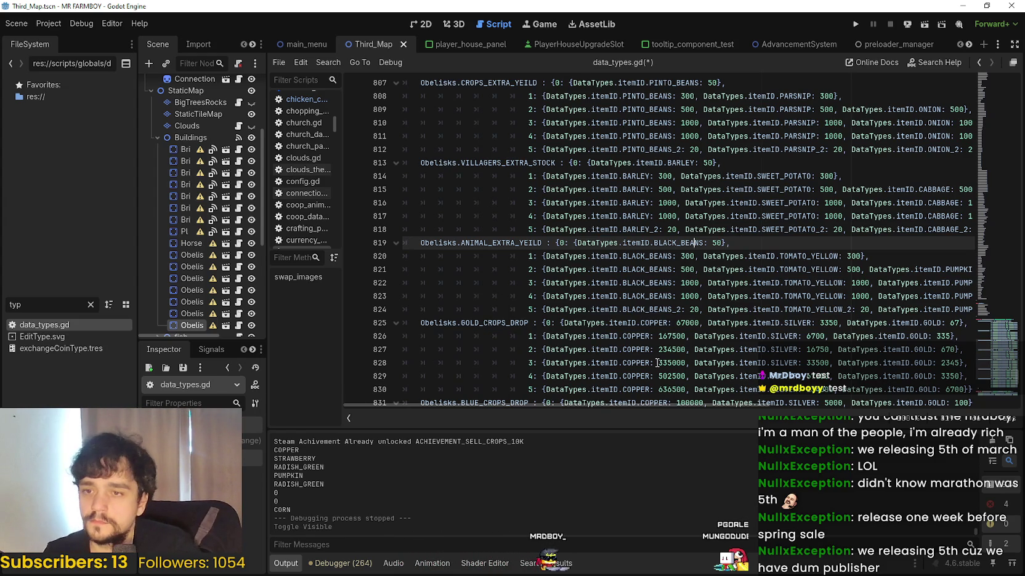
- Check PUMPKIN_WHITE on line 821 and select RED_PEPPER on line 822
{"action": "left_click", "coordinate": [833, 323]}
{"action": "left_click", "coordinate": [911, 270]}
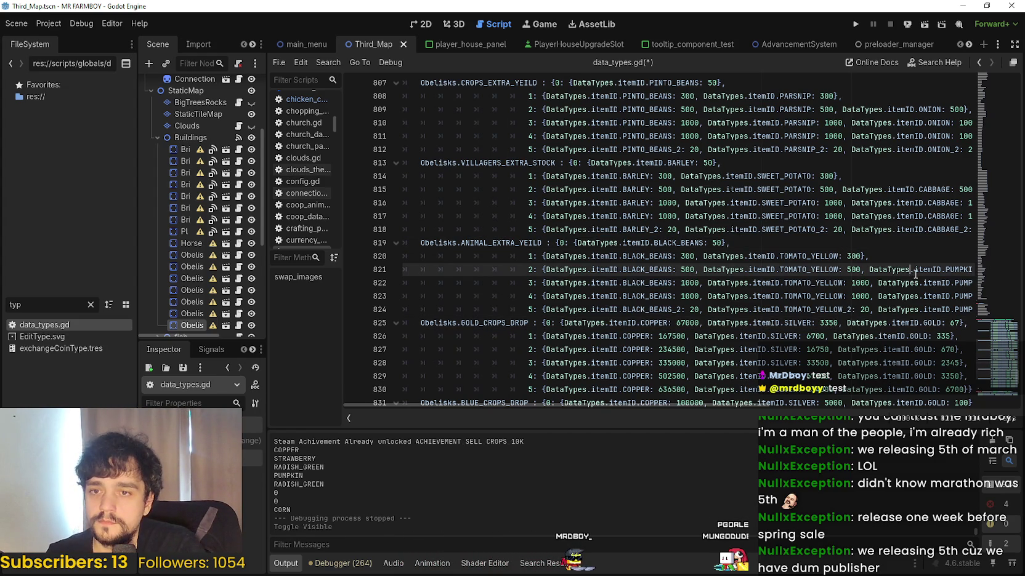
{"action": "left_click_drag", "start_coordinate": [590, 406], "coordinate": [702, 406]}
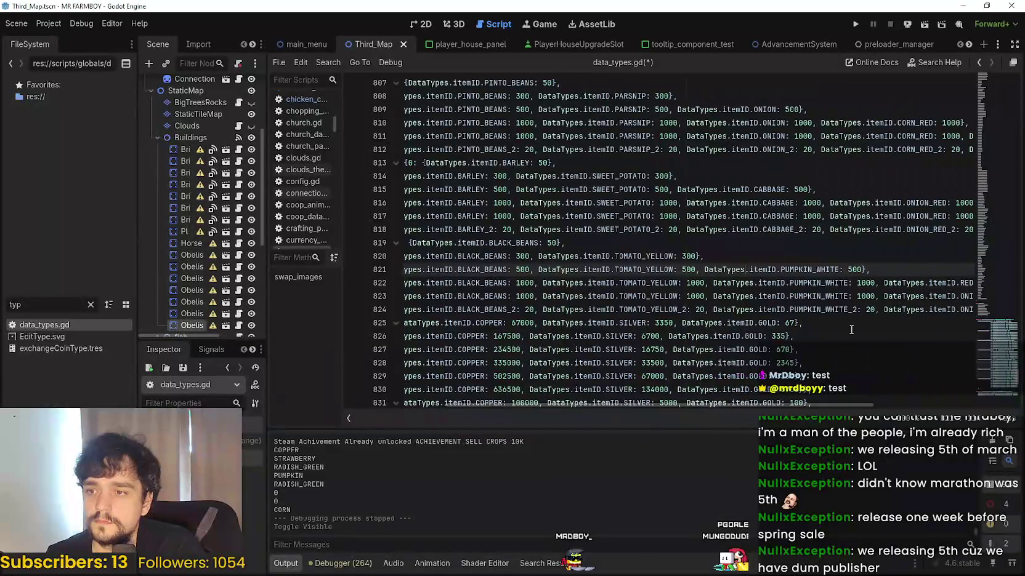
{"action": "double_click", "coordinate": [807, 269]}
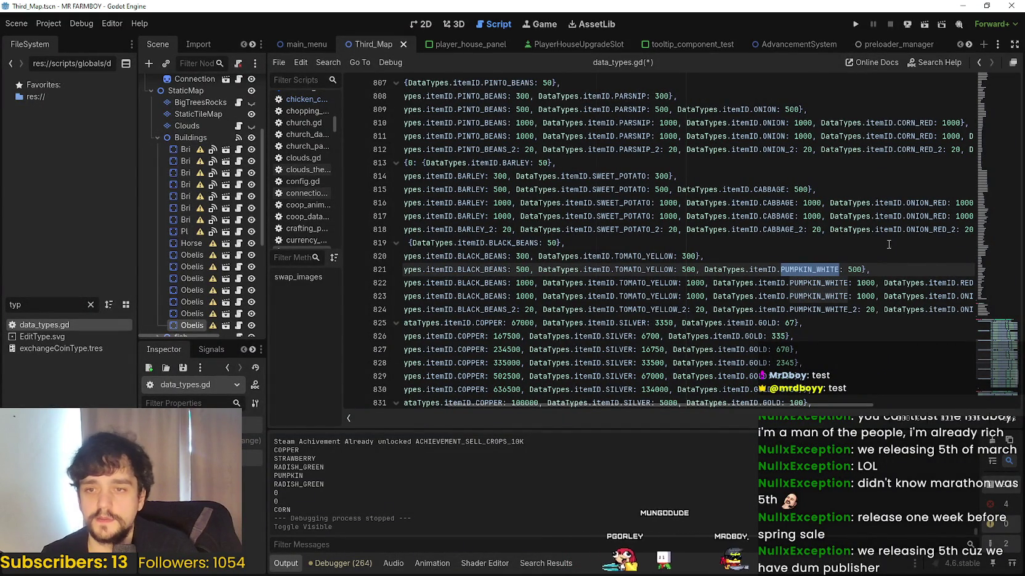
{"action": "left_click_drag", "start_coordinate": [717, 407], "coordinate": [816, 403]}
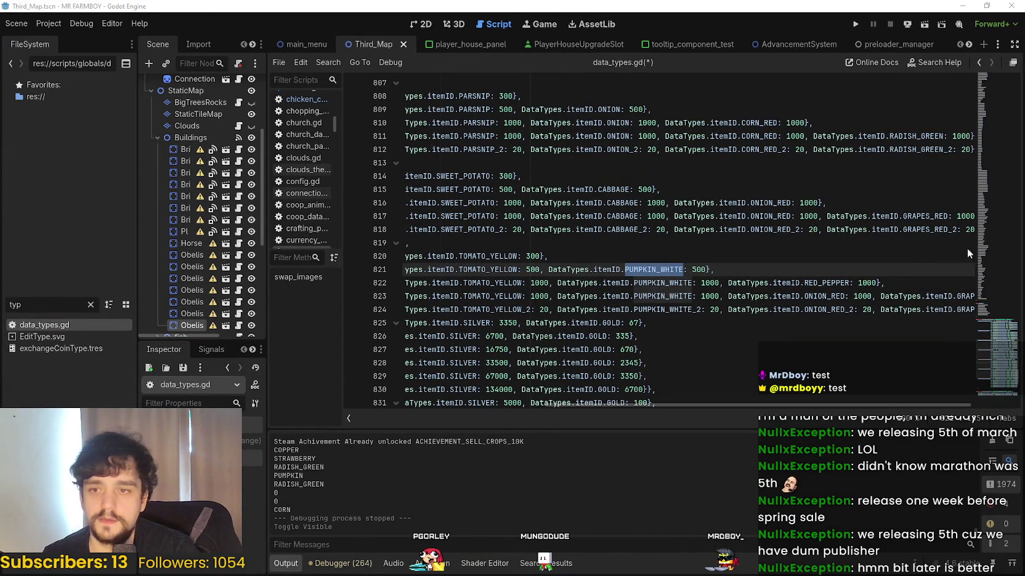
{"action": "double_click", "coordinate": [834, 282]}
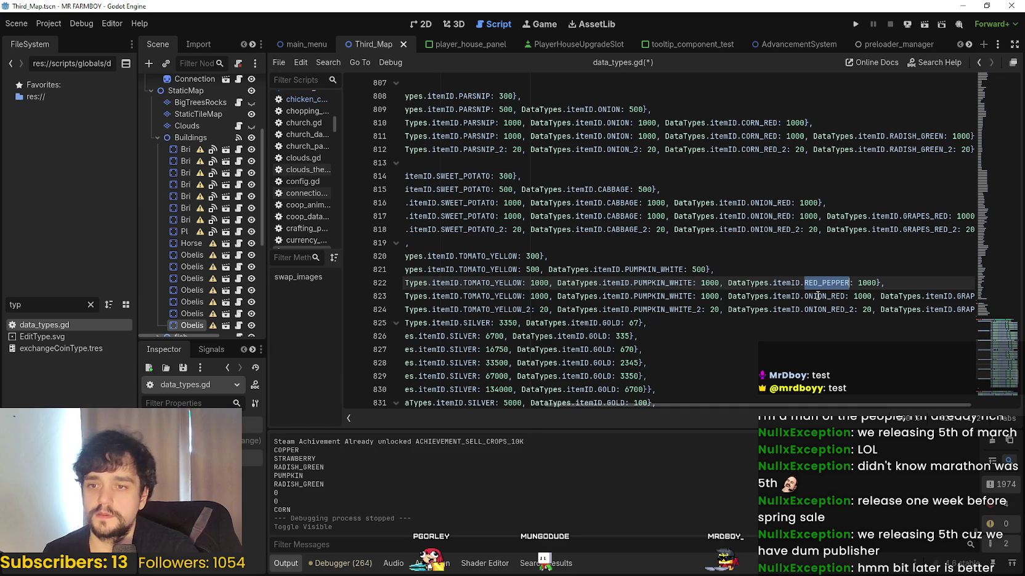
- Paste RED_PEPPER over ONION_RED on lines 823 and 824
{"action": "double_click", "coordinate": [825, 296]}
{"action": "key", "text": "ctrl+v"}
{"action": "left_click", "coordinate": [838, 309]}
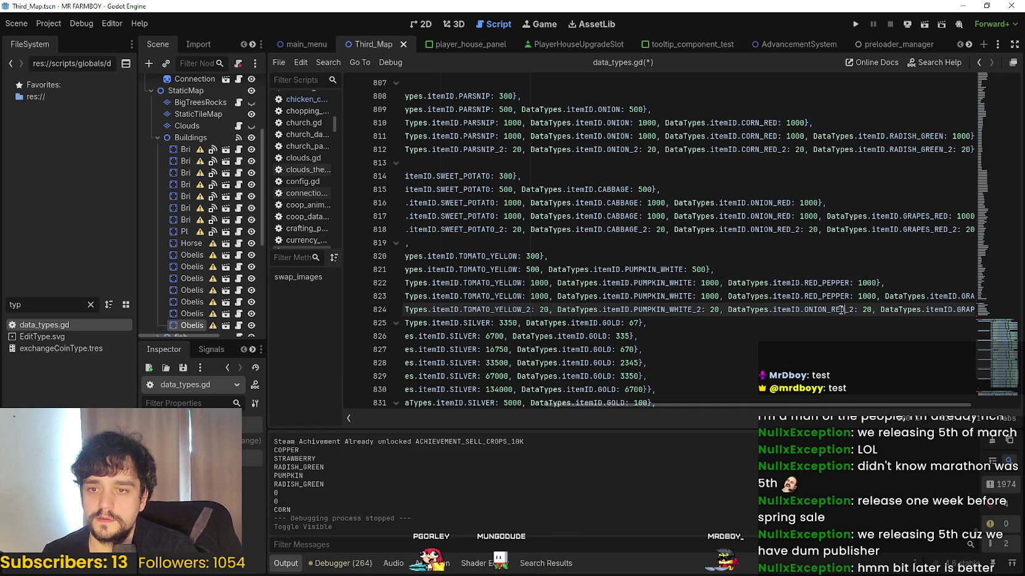
{"action": "mouse_move", "coordinate": [808, 311]}
{"action": "left_mouse_down"}
{"action": "mouse_move", "coordinate": [833, 307]}
{"action": "mouse_move", "coordinate": [804, 308]}
{"action": "left_mouse_up"}
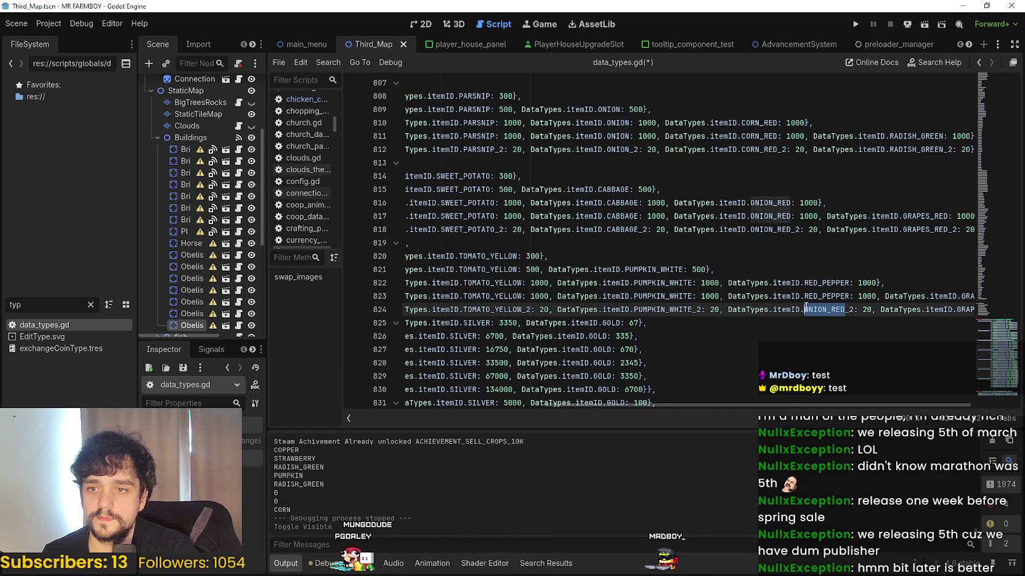
{"action": "key", "text": "ctrl+v"}
{"action": "left_click_drag", "start_coordinate": [867, 401], "coordinate": [908, 403]}
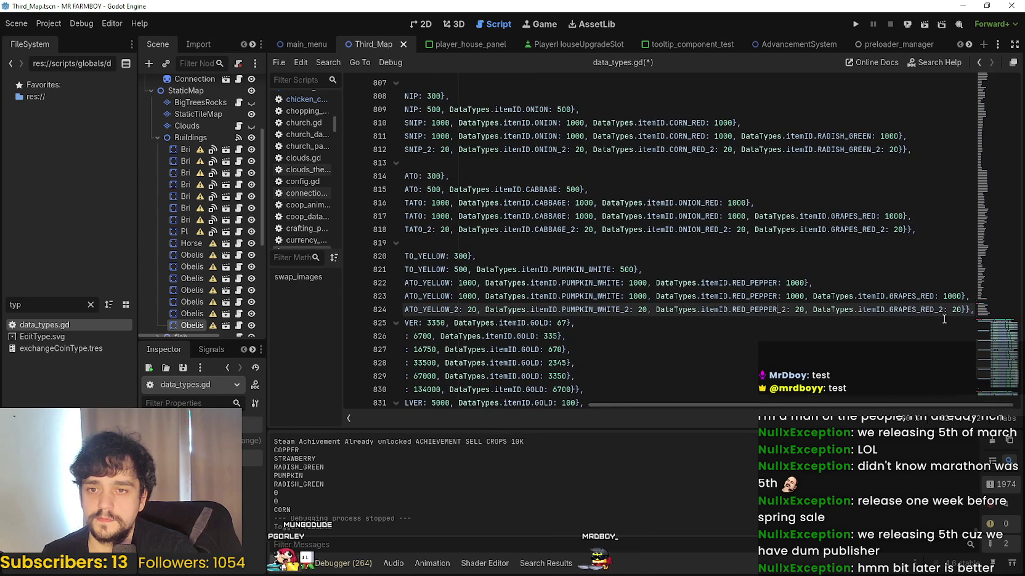
- Replace GRAPES_RED with RADISH_WHITE on line 823 via autocomplete
{"action": "double_click", "coordinate": [904, 296]}
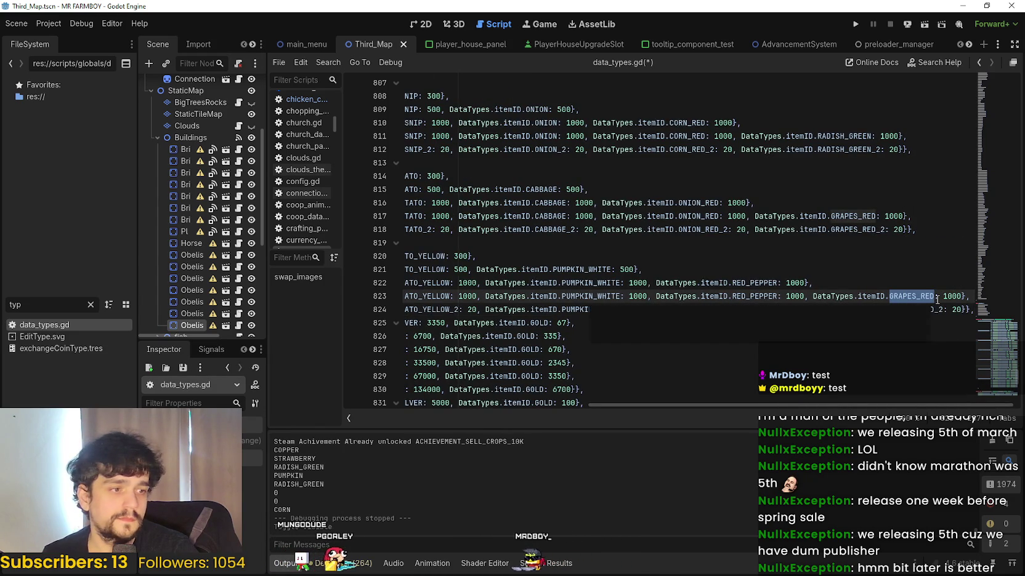
{"action": "type", "text": "RADI"}
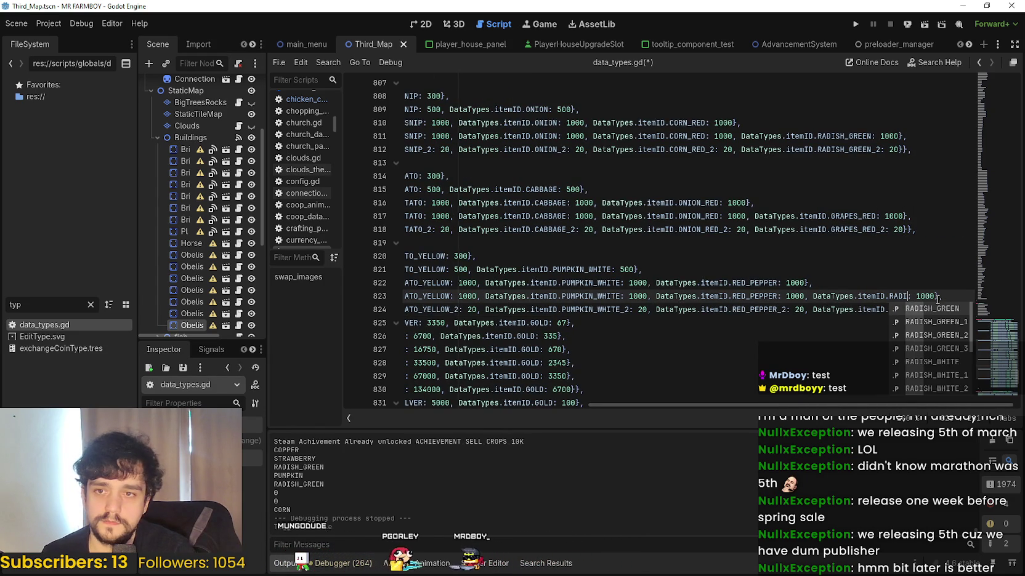
{"action": "key", "text": "Down"}
{"action": "key", "text": "Down"}
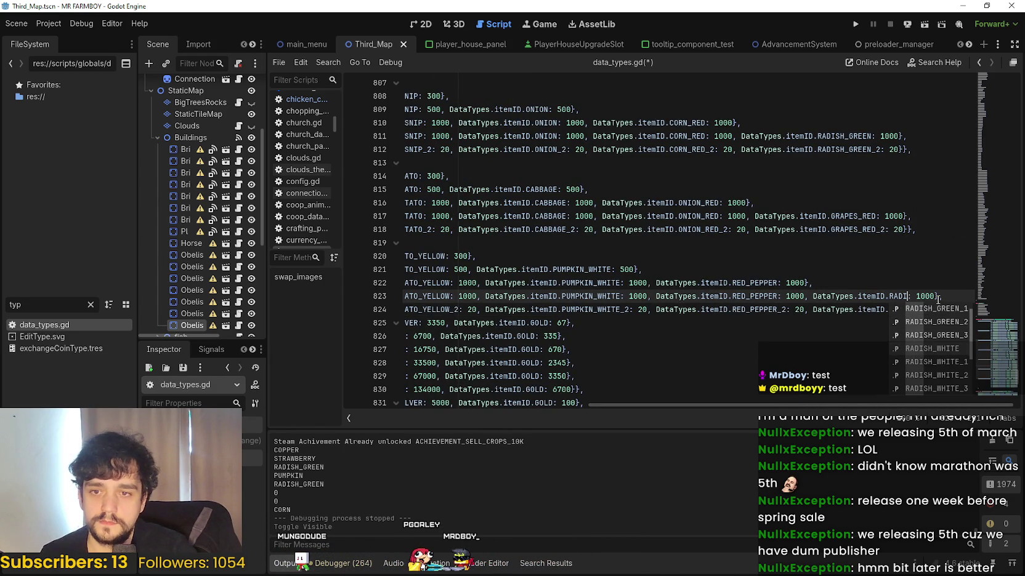
{"action": "key", "text": "Down"}
{"action": "key", "text": "Return"}
{"action": "double_click", "coordinate": [939, 296]}
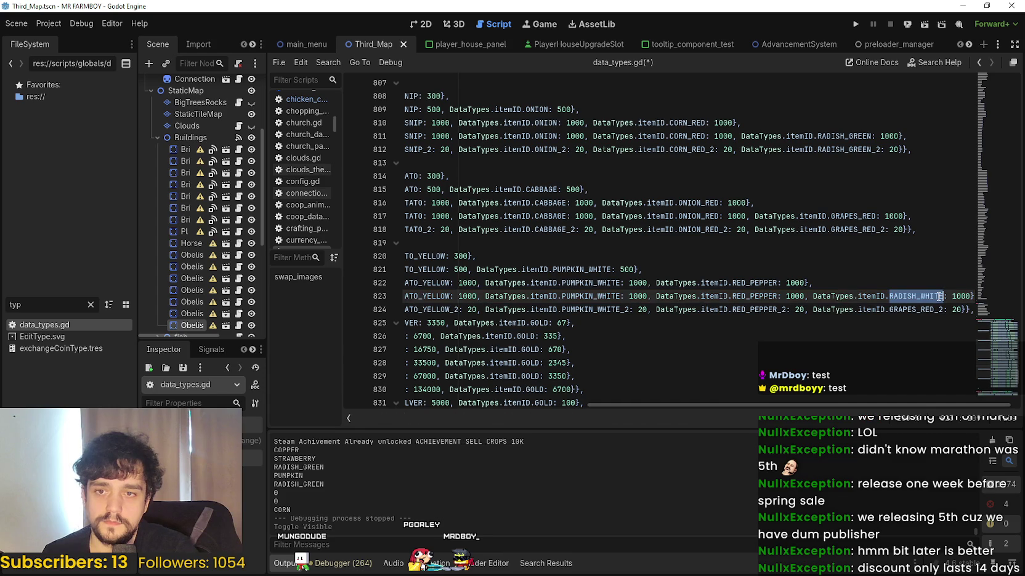
{"action": "left_click", "coordinate": [933, 310]}
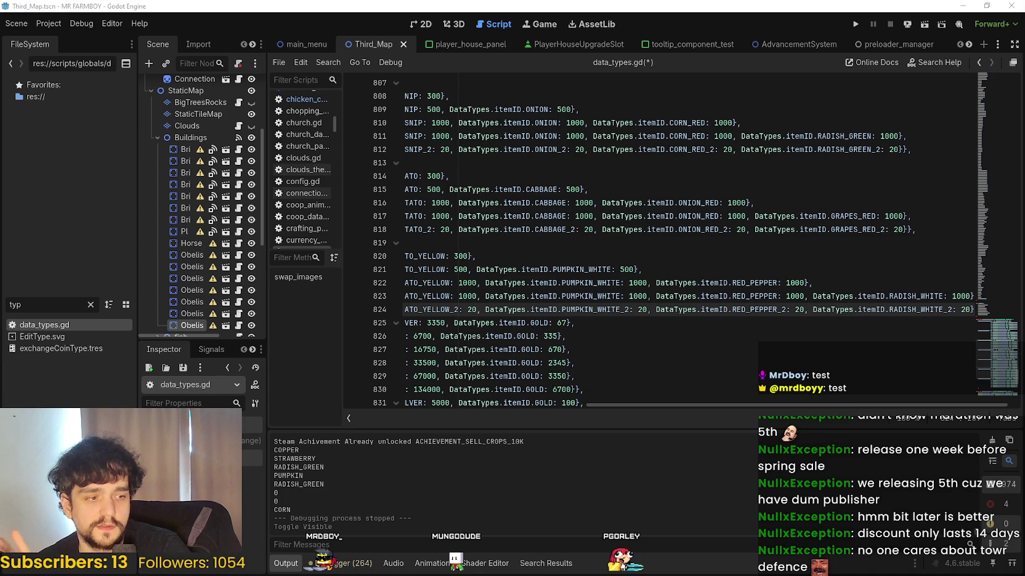
- Bring the Steam store forward and open its Upcoming Releases page
{"action": "key", "text": "alt+Tab"}
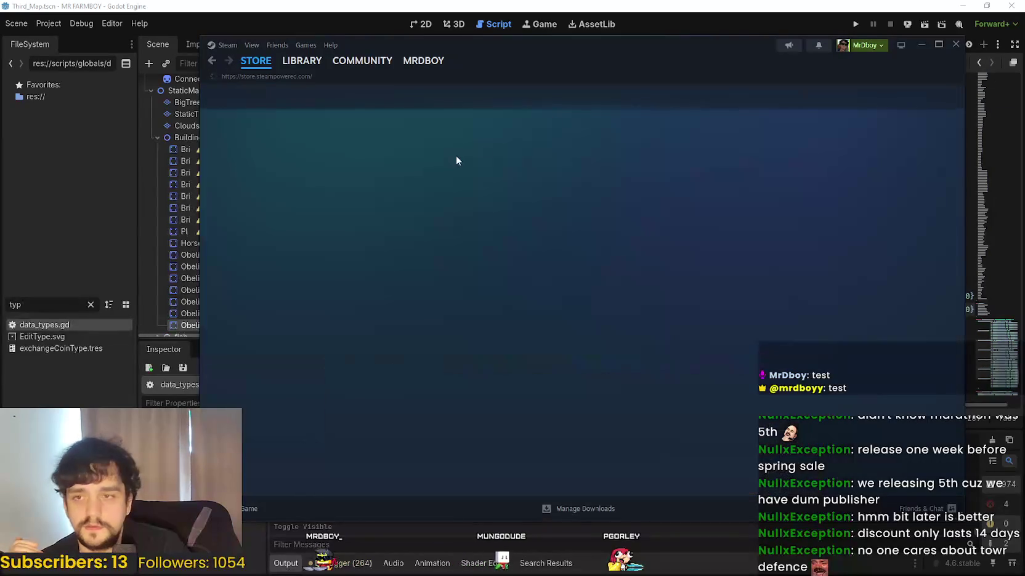
{"action": "scroll", "coordinate": [366, 327], "scroll_direction": "down", "scroll_amount": 20}
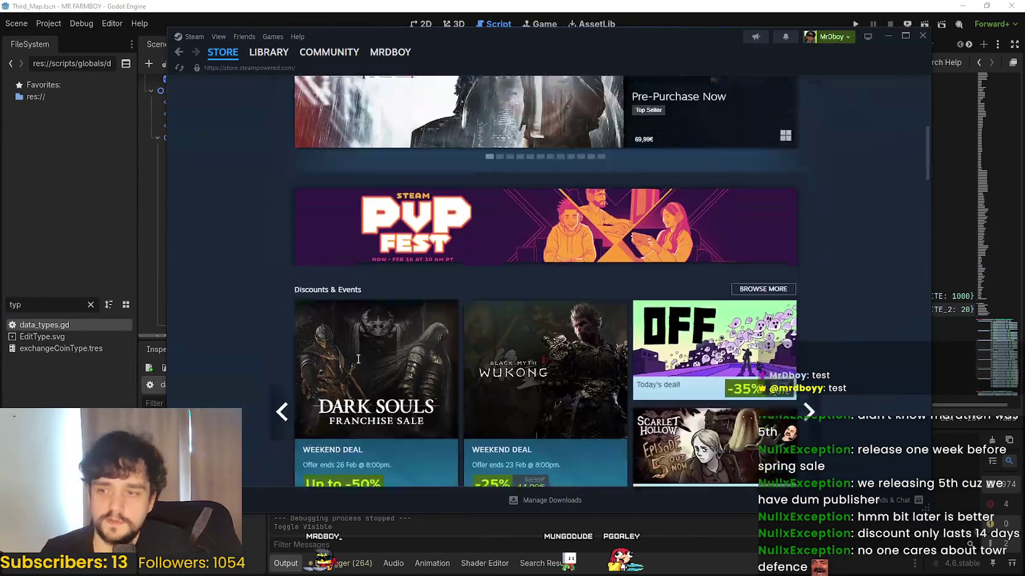
{"action": "scroll", "coordinate": [299, 319], "scroll_direction": "down", "scroll_amount": 10}
{"action": "scroll", "coordinate": [286, 313], "scroll_direction": "up", "scroll_amount": 5}
{"action": "scroll", "coordinate": [286, 308], "scroll_direction": "down", "scroll_amount": 5}
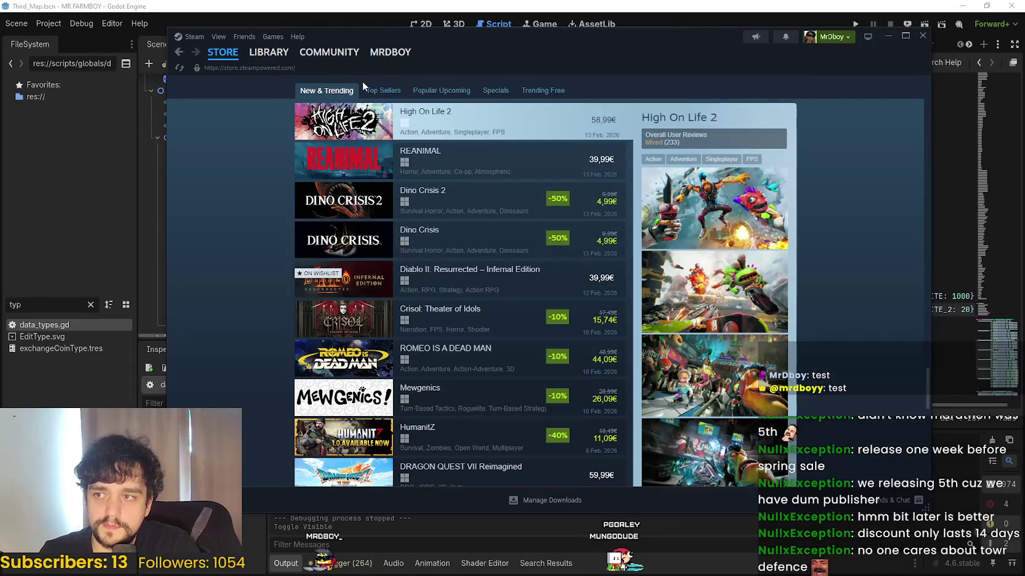
{"action": "left_click", "coordinate": [456, 98]}
{"action": "scroll", "coordinate": [521, 244], "scroll_direction": "down", "scroll_amount": 3}
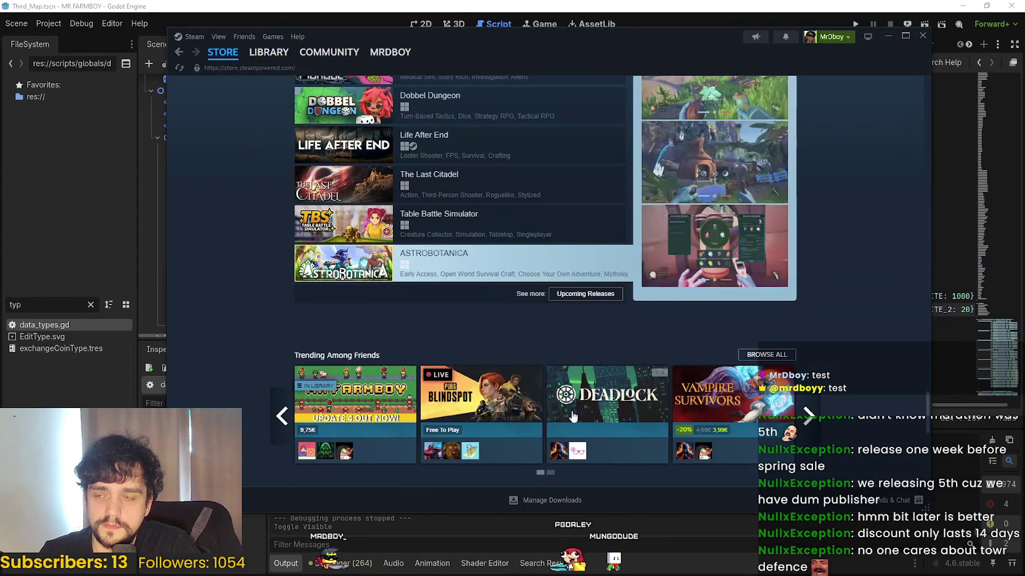
{"action": "left_click", "coordinate": [585, 294]}
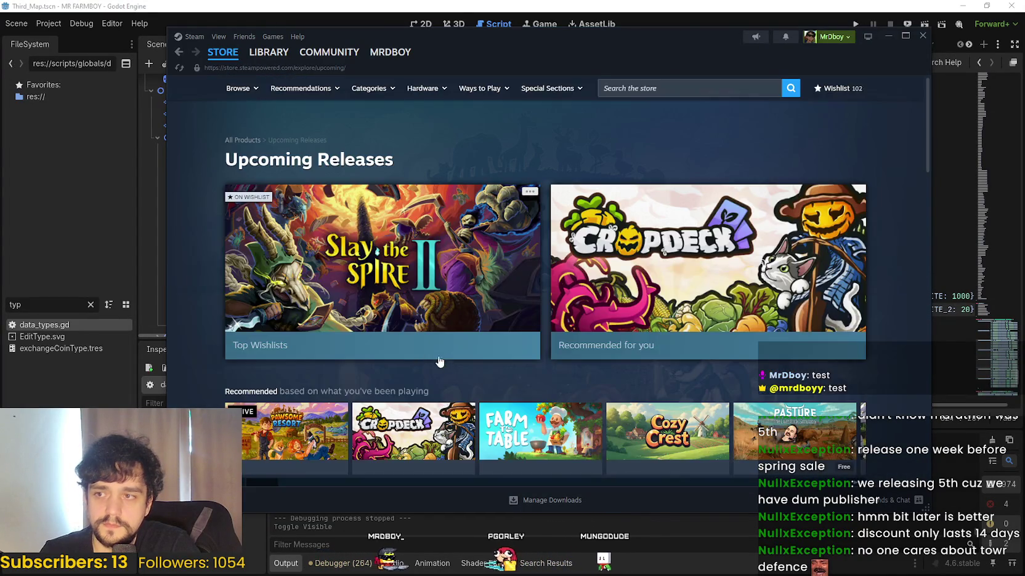
- Browse through the full Popular Upcoming results list in the Steam store
{"action": "scroll", "coordinate": [285, 301], "scroll_direction": "down", "scroll_amount": 10}
{"action": "scroll", "coordinate": [480, 377], "scroll_direction": "down", "scroll_amount": 5}
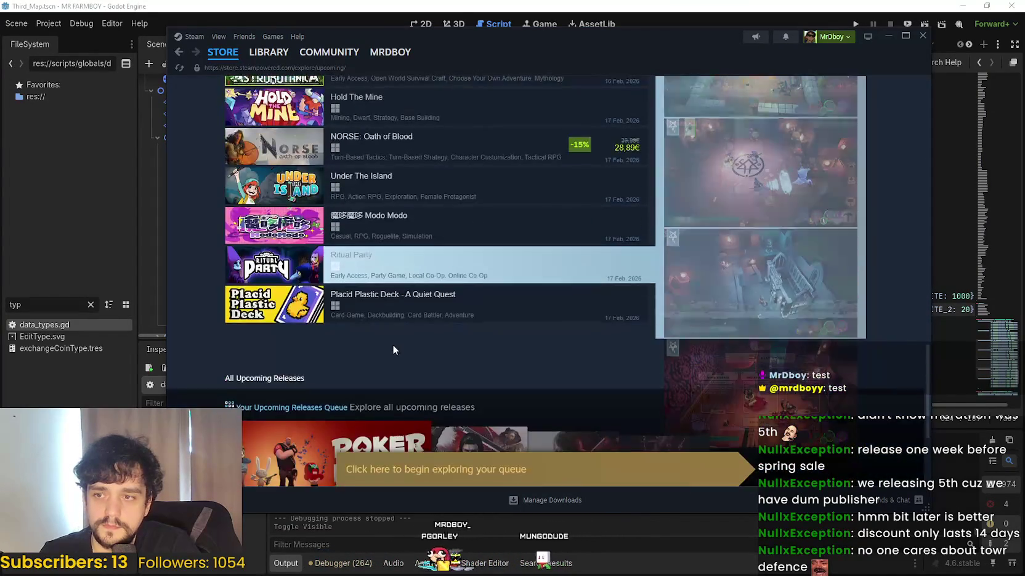
{"action": "scroll", "coordinate": [440, 225], "scroll_direction": "up", "scroll_amount": 15}
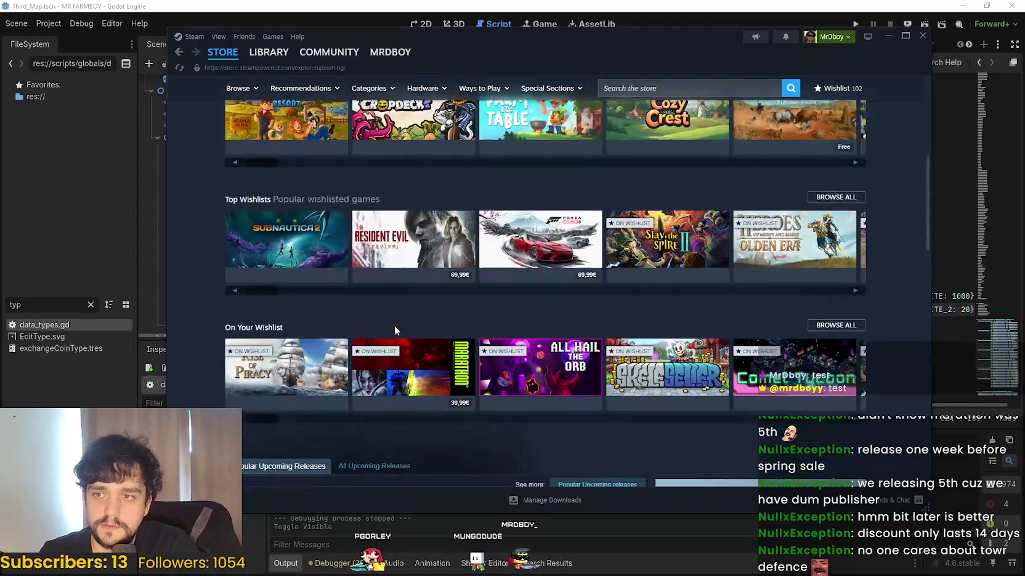
{"action": "scroll", "coordinate": [569, 275], "scroll_direction": "down", "scroll_amount": 3}
{"action": "left_click", "coordinate": [570, 275]}
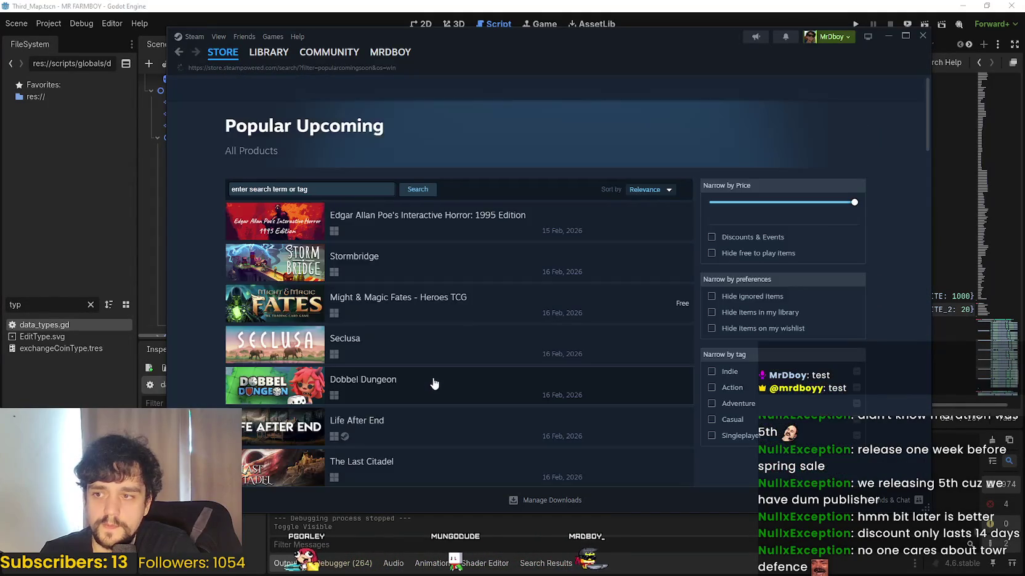
{"action": "scroll", "coordinate": [437, 369], "scroll_direction": "down", "scroll_amount": 10}
{"action": "scroll", "coordinate": [437, 371], "scroll_direction": "down", "scroll_amount": 20}
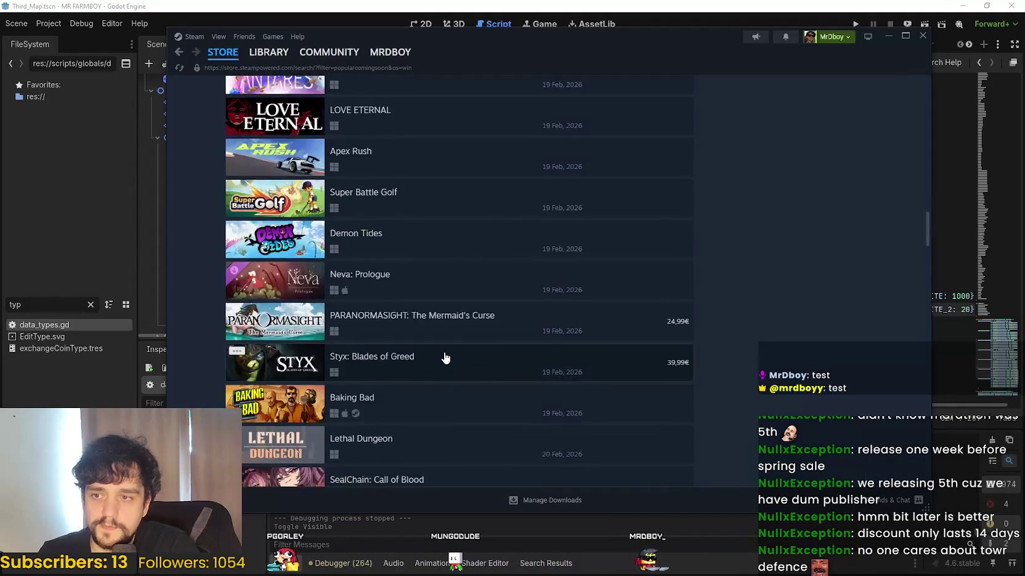
{"action": "scroll", "coordinate": [444, 354], "scroll_direction": "down", "scroll_amount": 20}
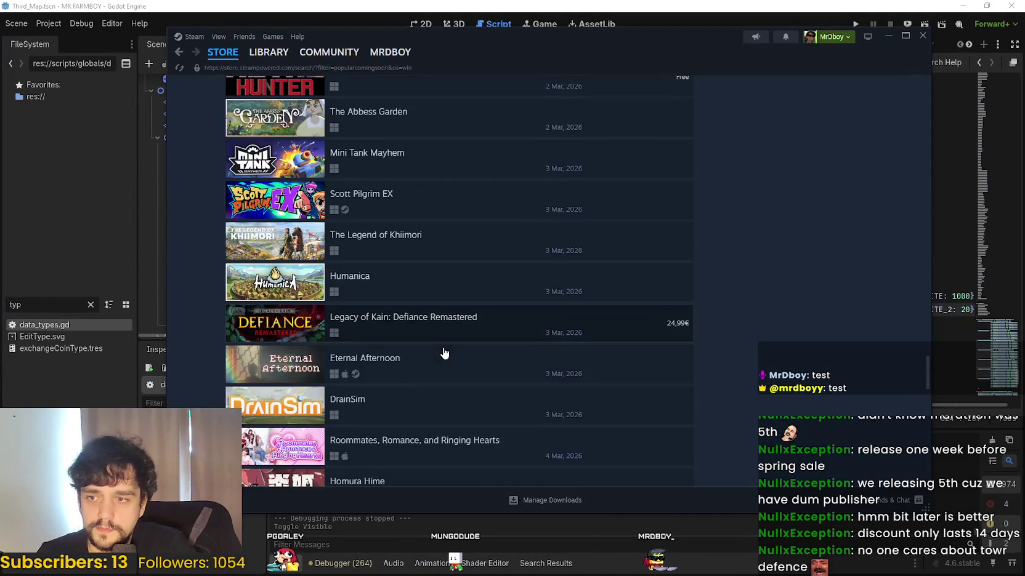
{"action": "scroll", "coordinate": [795, 382], "scroll_direction": "down", "scroll_amount": 10}
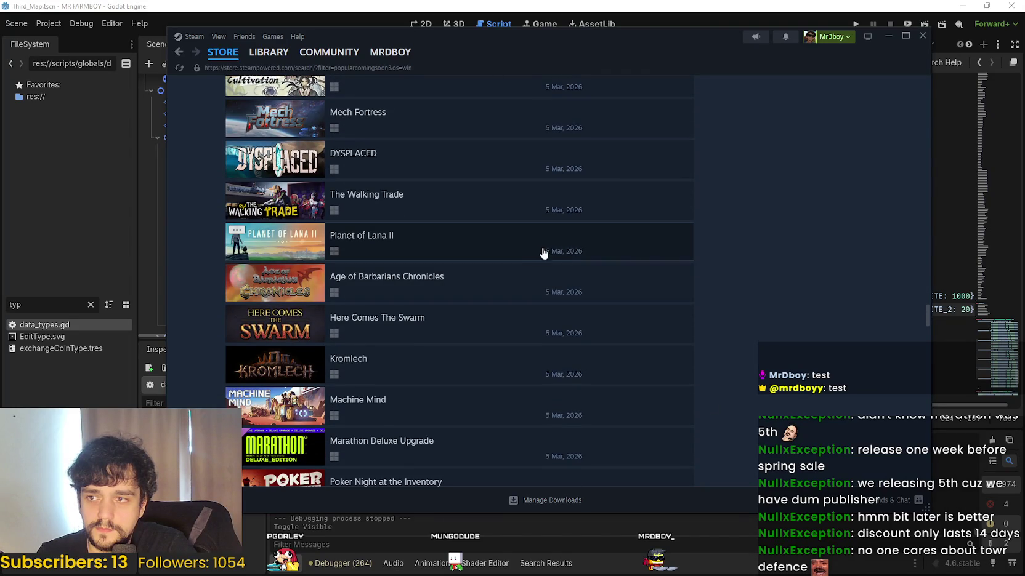
{"action": "mouse_move", "coordinate": [531, 250]}
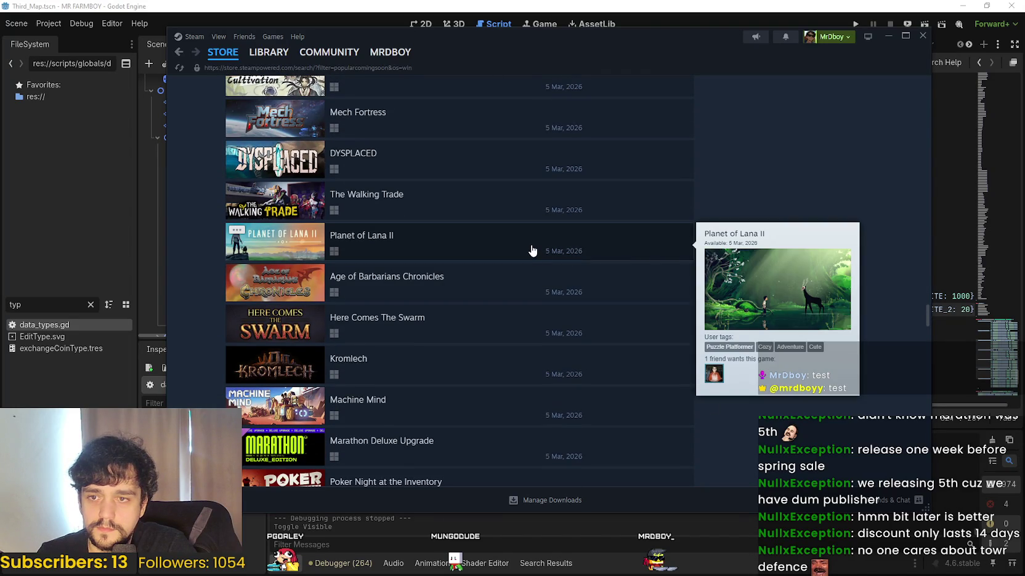
{"action": "scroll", "coordinate": [511, 159], "scroll_direction": "up", "scroll_amount": 1}
{"action": "scroll", "coordinate": [511, 158], "scroll_direction": "up", "scroll_amount": 1}
{"action": "mouse_move", "coordinate": [514, 196]}
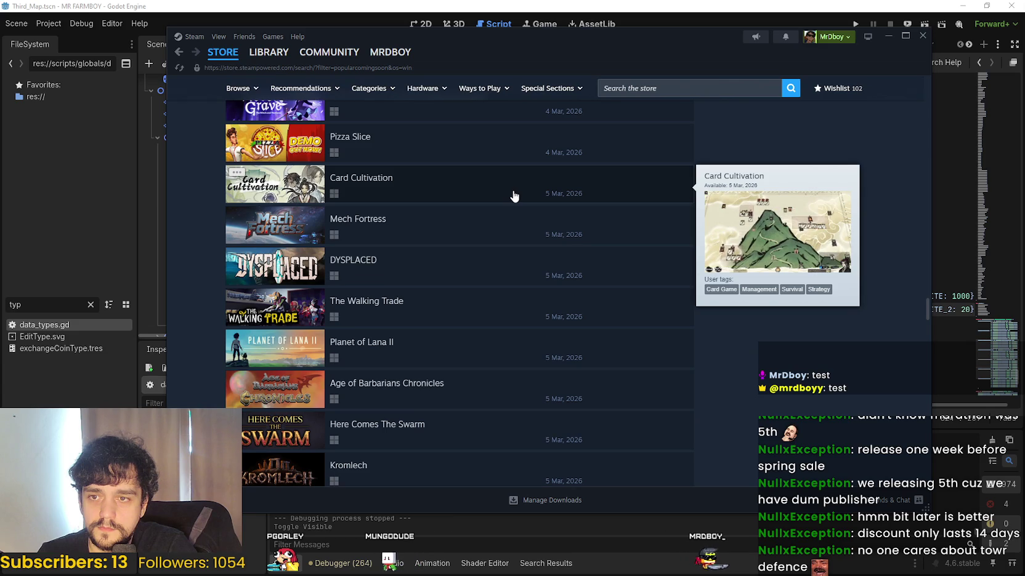
{"action": "mouse_move", "coordinate": [479, 234]}
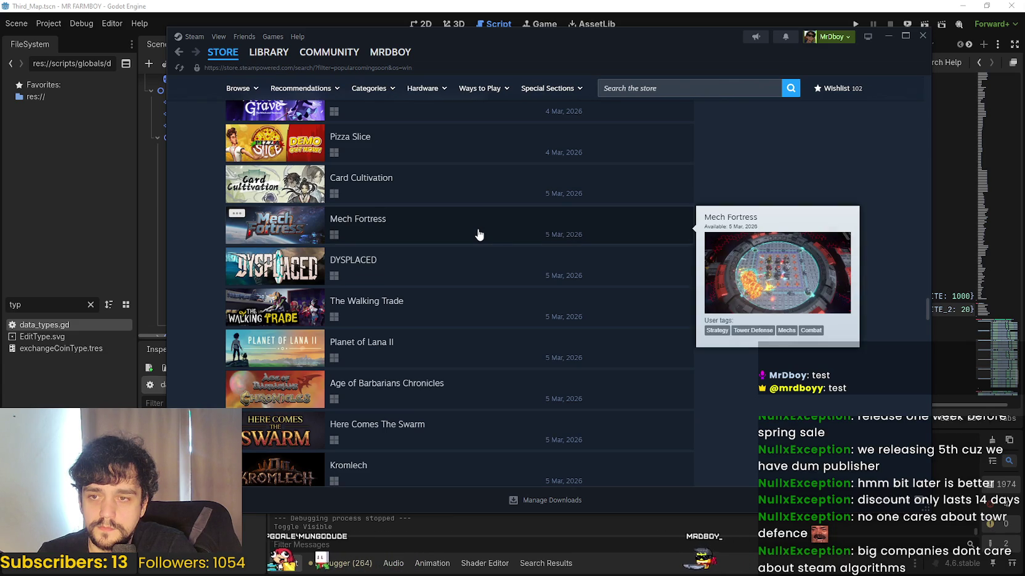
{"action": "mouse_move", "coordinate": [463, 275]}
{"action": "scroll", "coordinate": [465, 275], "scroll_direction": "down", "scroll_amount": 3}
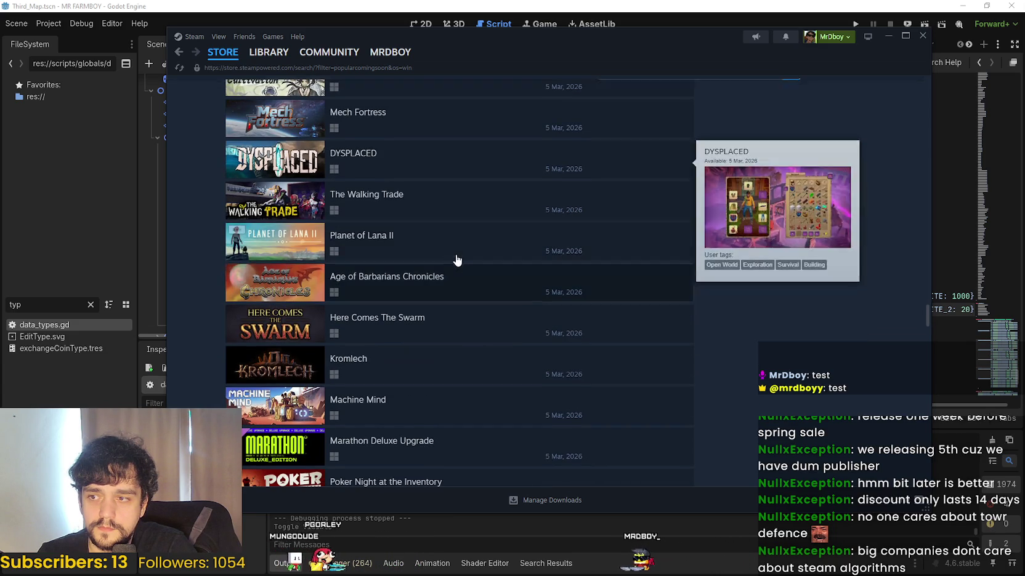
{"action": "mouse_move", "coordinate": [436, 215]}
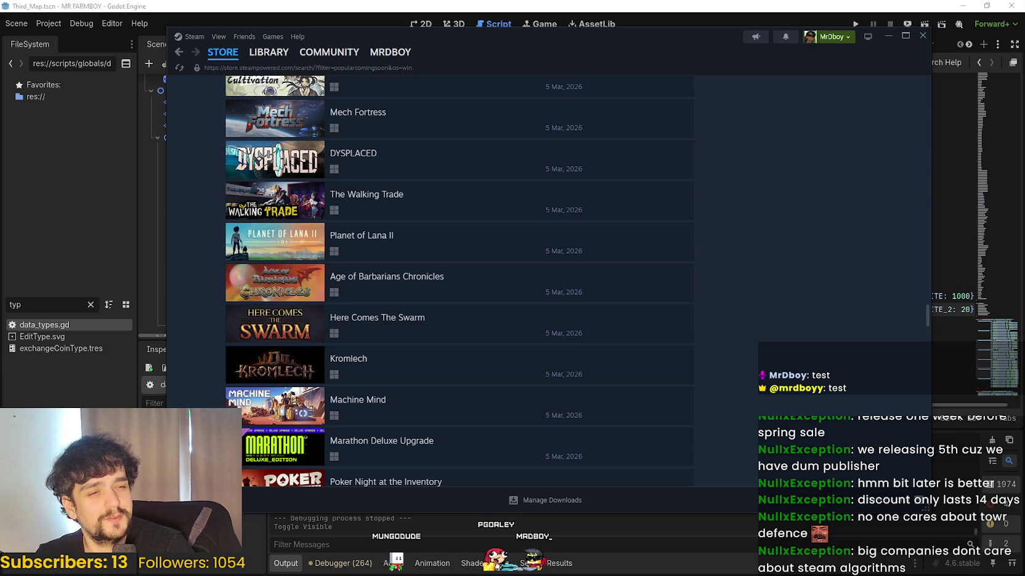
{"action": "mouse_move", "coordinate": [480, 200]}
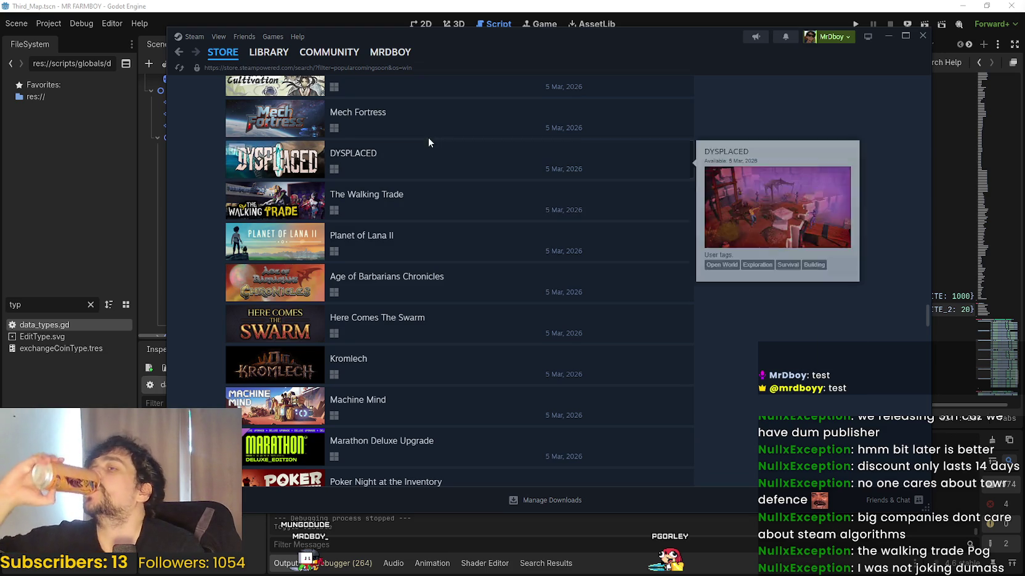
{"action": "scroll", "coordinate": [399, 121], "scroll_direction": "up", "scroll_amount": 2}
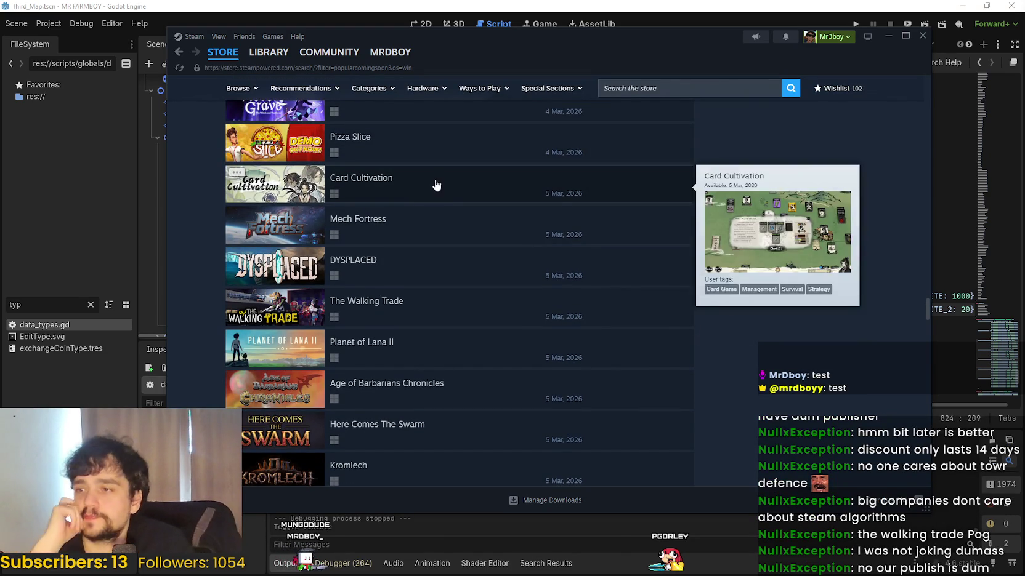
{"action": "scroll", "coordinate": [448, 283], "scroll_direction": "down", "scroll_amount": 2}
{"action": "scroll", "coordinate": [443, 289], "scroll_direction": "down", "scroll_amount": 2}
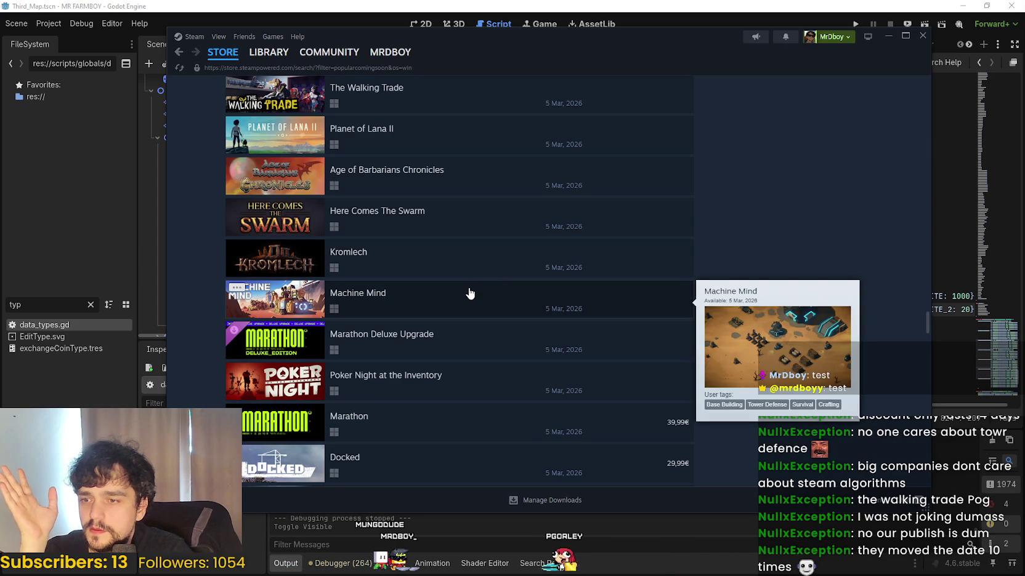
{"action": "mouse_move", "coordinate": [501, 338]}
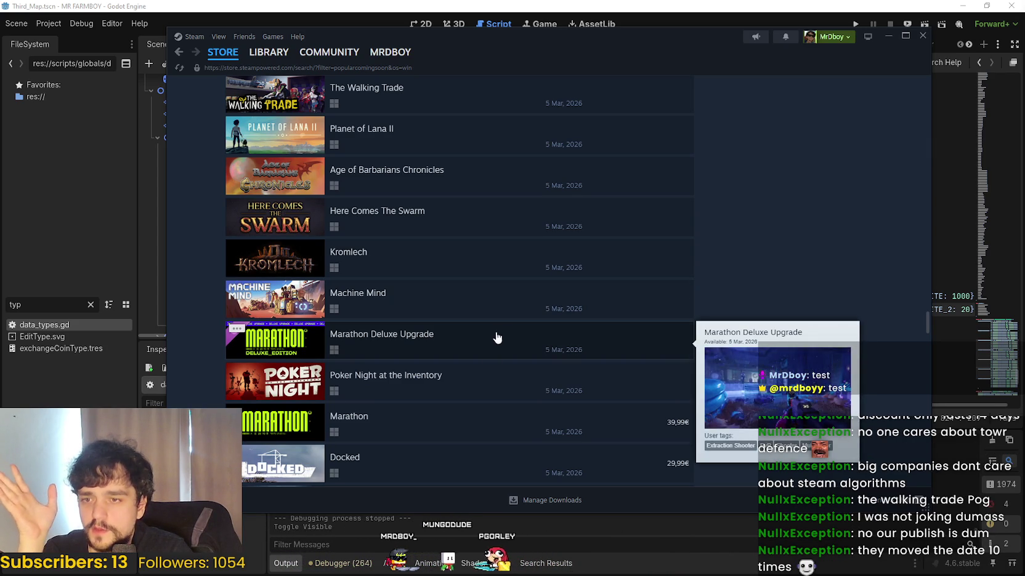
{"action": "mouse_move", "coordinate": [479, 398]}
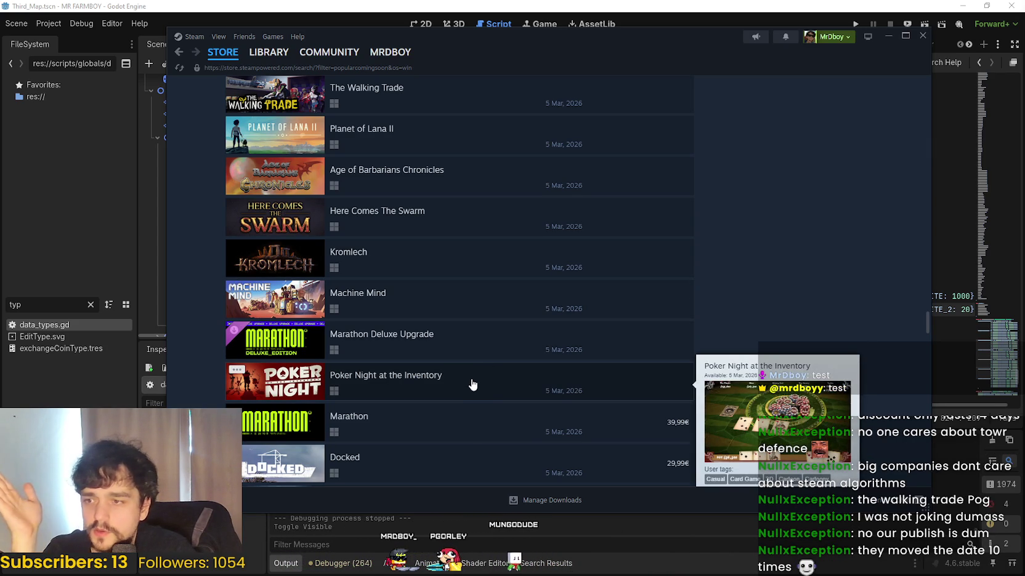
{"action": "scroll", "coordinate": [468, 382], "scroll_direction": "down", "scroll_amount": 3}
{"action": "mouse_move", "coordinate": [456, 296]}
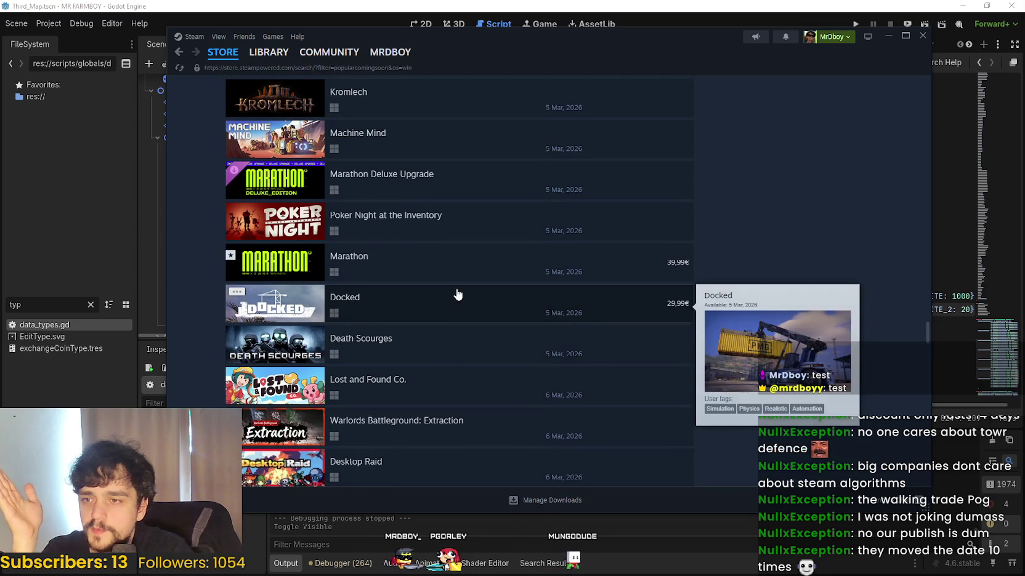
{"action": "scroll", "coordinate": [462, 292], "scroll_direction": "down", "scroll_amount": 1}
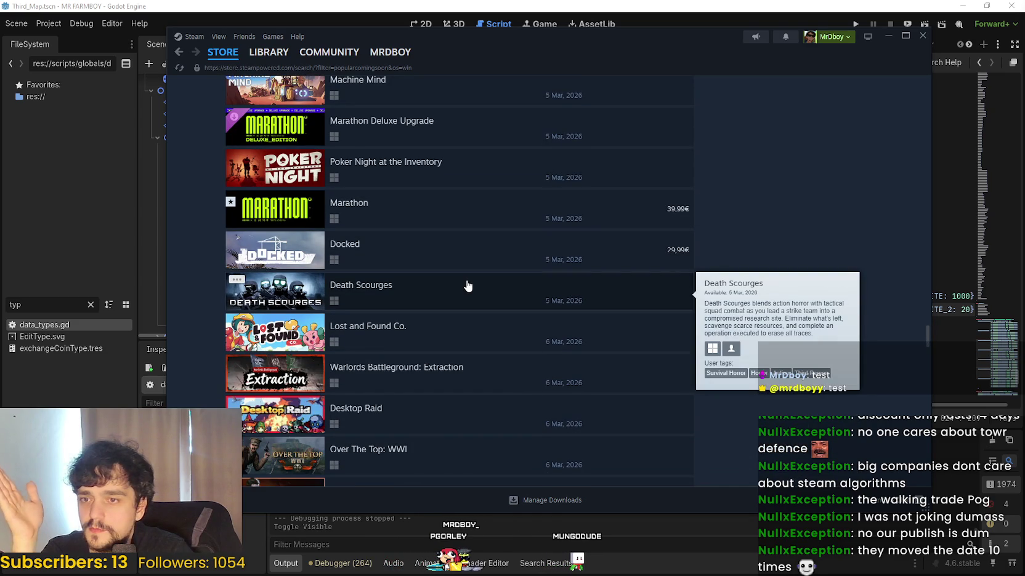
{"action": "scroll", "coordinate": [467, 290], "scroll_direction": "up", "scroll_amount": 8}
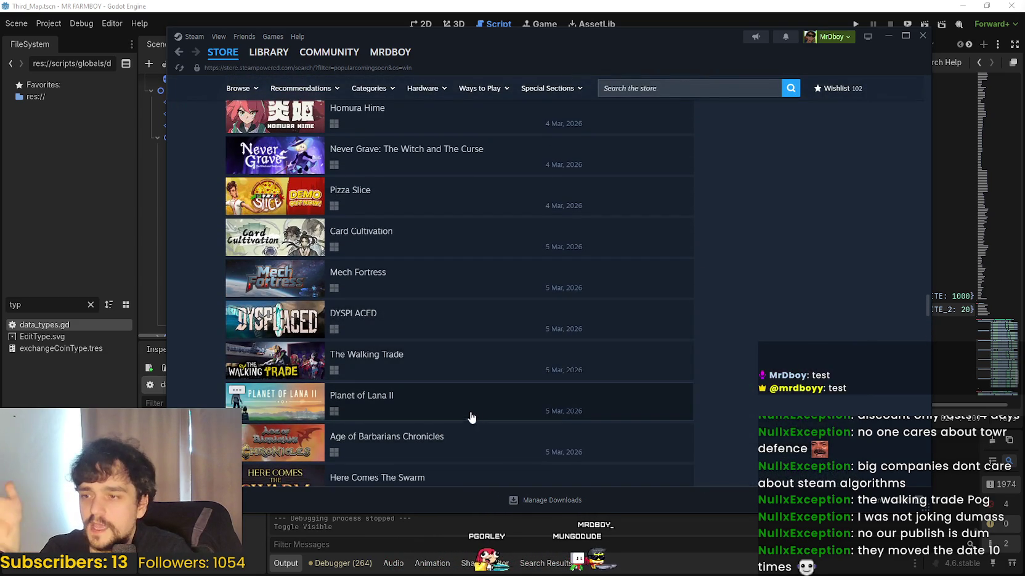
{"action": "scroll", "coordinate": [472, 409], "scroll_direction": "up", "scroll_amount": 2}
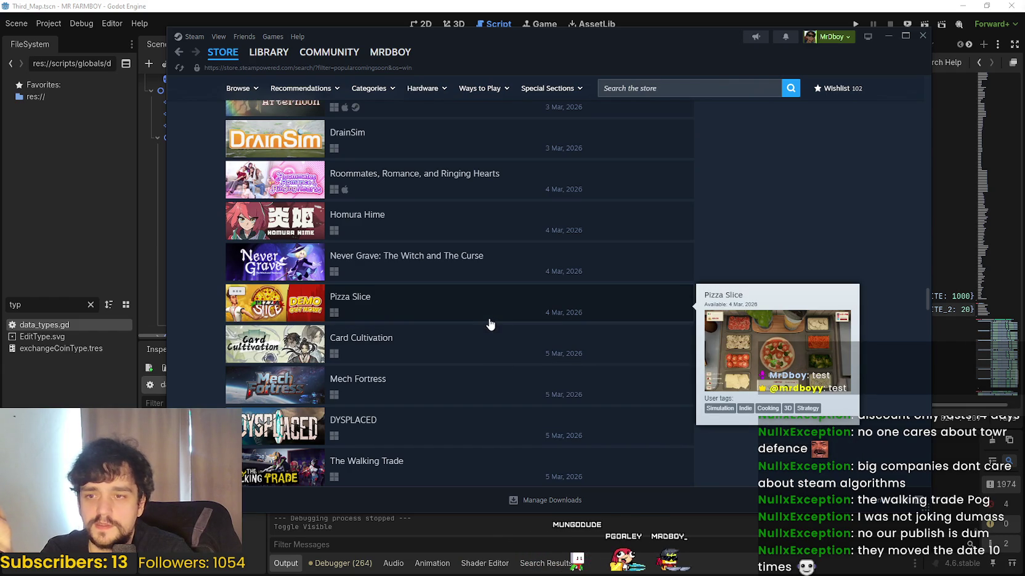
{"action": "scroll", "coordinate": [517, 332], "scroll_direction": "down", "scroll_amount": 3}
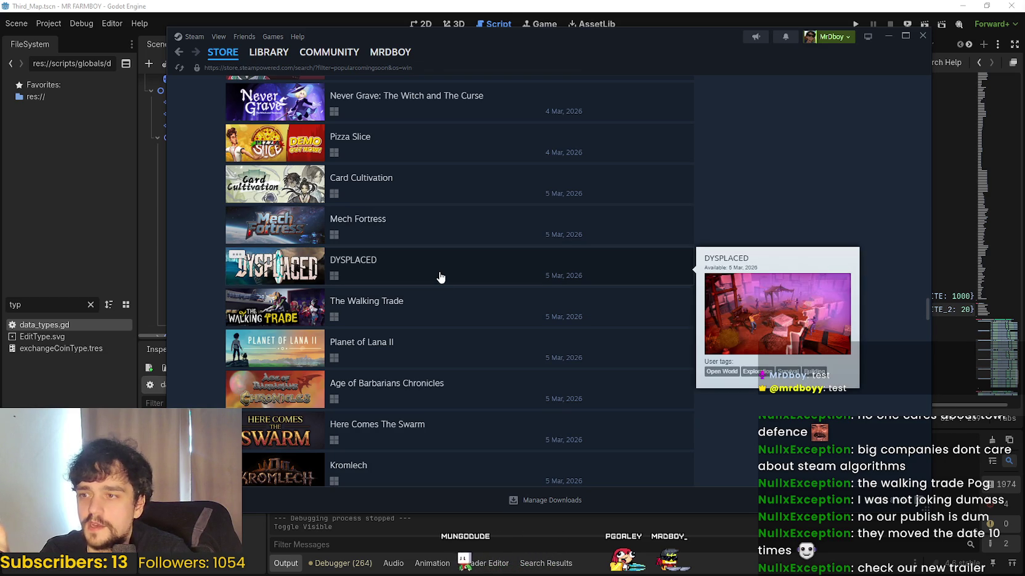
{"action": "scroll", "coordinate": [434, 382], "scroll_direction": "down", "scroll_amount": 2}
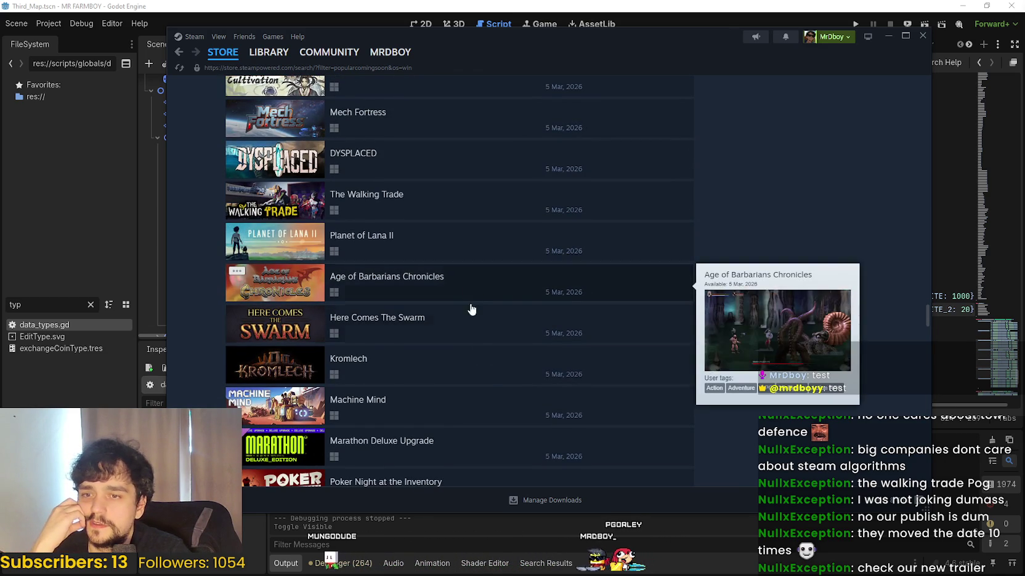
{"action": "mouse_move", "coordinate": [479, 373]}
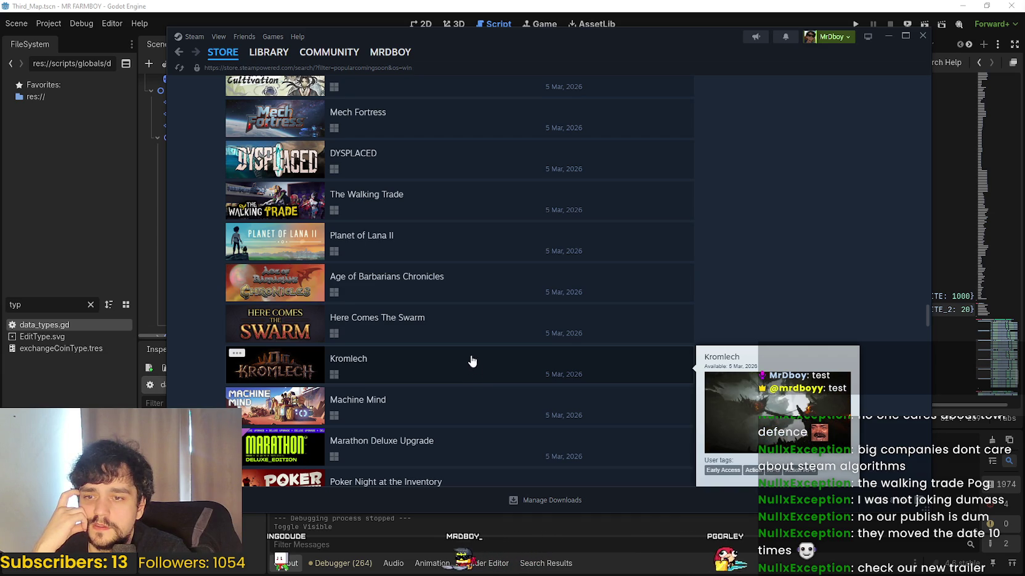
{"action": "scroll", "coordinate": [471, 361], "scroll_direction": "down", "scroll_amount": 2}
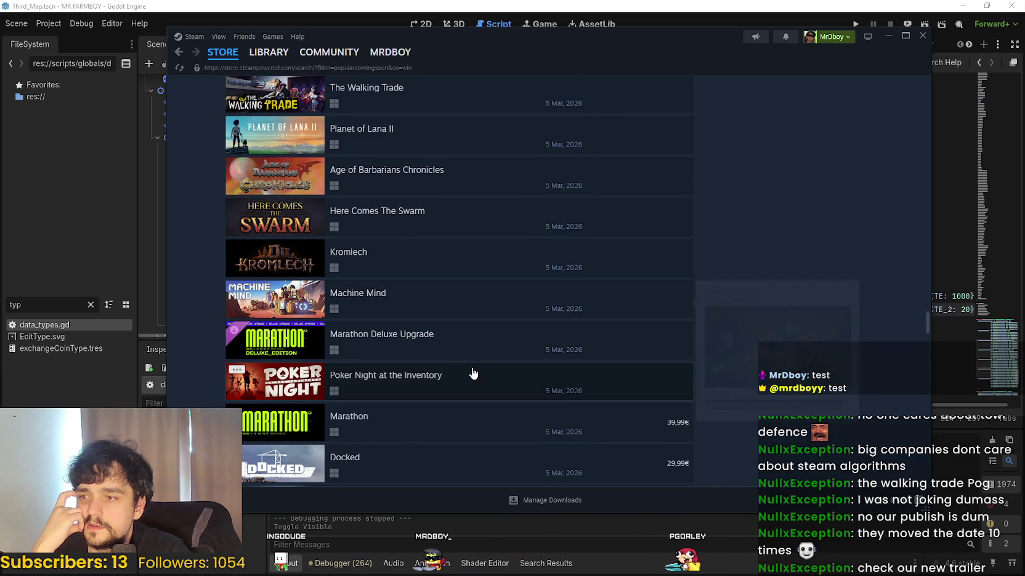
{"action": "scroll", "coordinate": [466, 317], "scroll_direction": "down", "scroll_amount": 3}
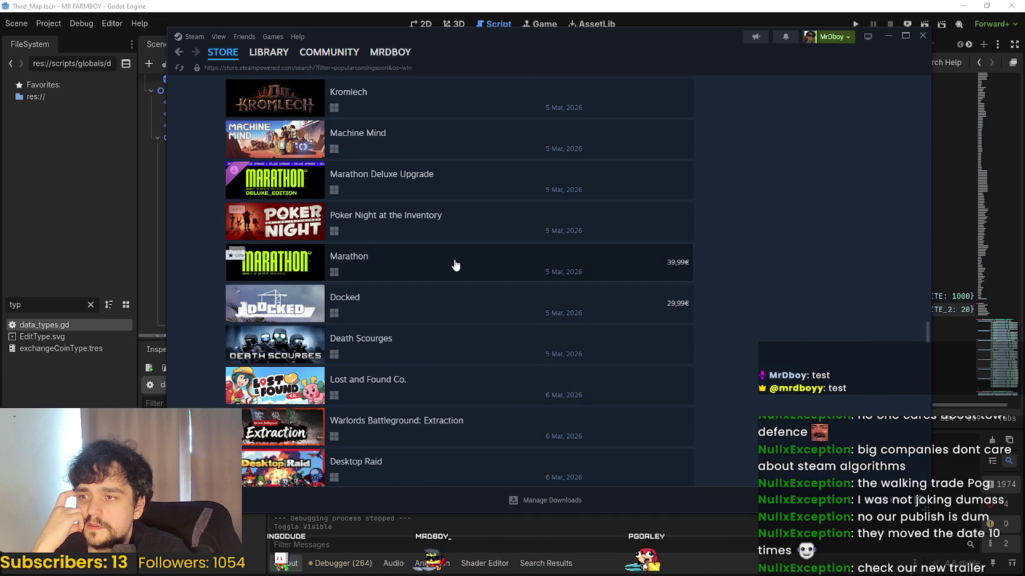
{"action": "mouse_move", "coordinate": [455, 266]}
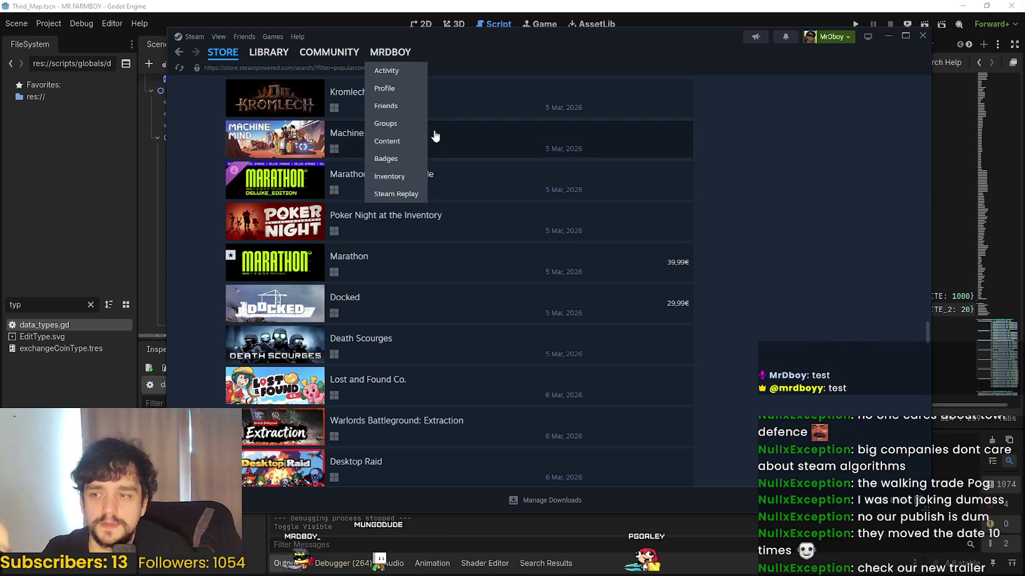
{"action": "scroll", "coordinate": [489, 218], "scroll_direction": "down", "scroll_amount": 2}
{"action": "scroll", "coordinate": [598, 394], "scroll_direction": "down", "scroll_amount": 5}
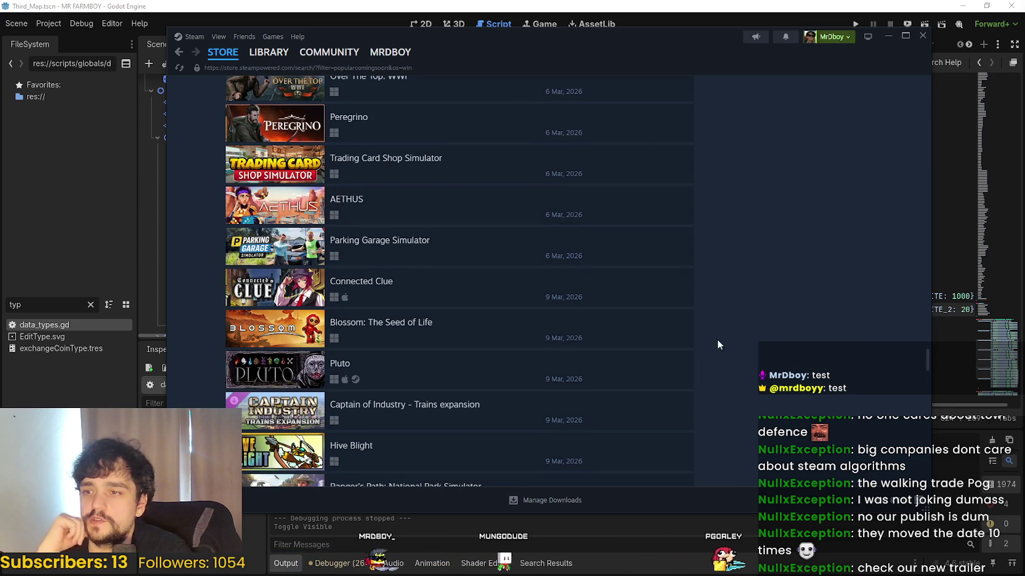
{"action": "scroll", "coordinate": [733, 354], "scroll_direction": "up", "scroll_amount": 3}
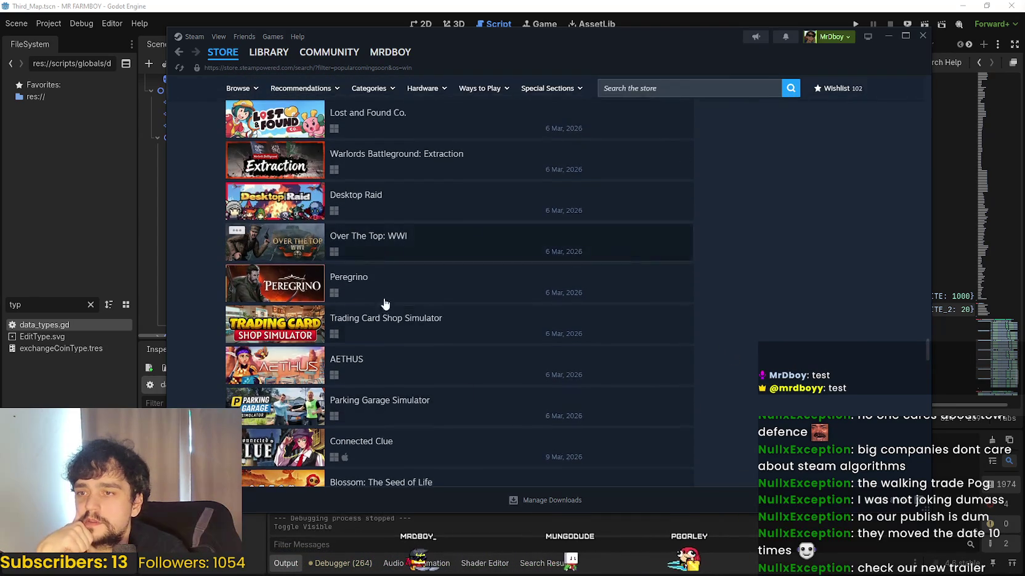
{"action": "scroll", "coordinate": [579, 367], "scroll_direction": "down", "scroll_amount": 13}
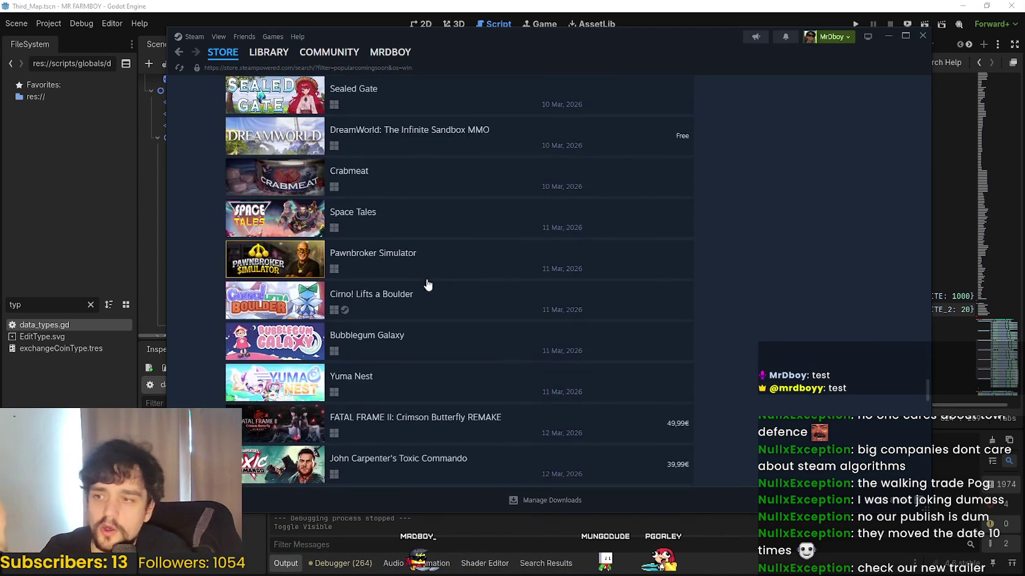
{"action": "scroll", "coordinate": [560, 418], "scroll_direction": "down", "scroll_amount": 7}
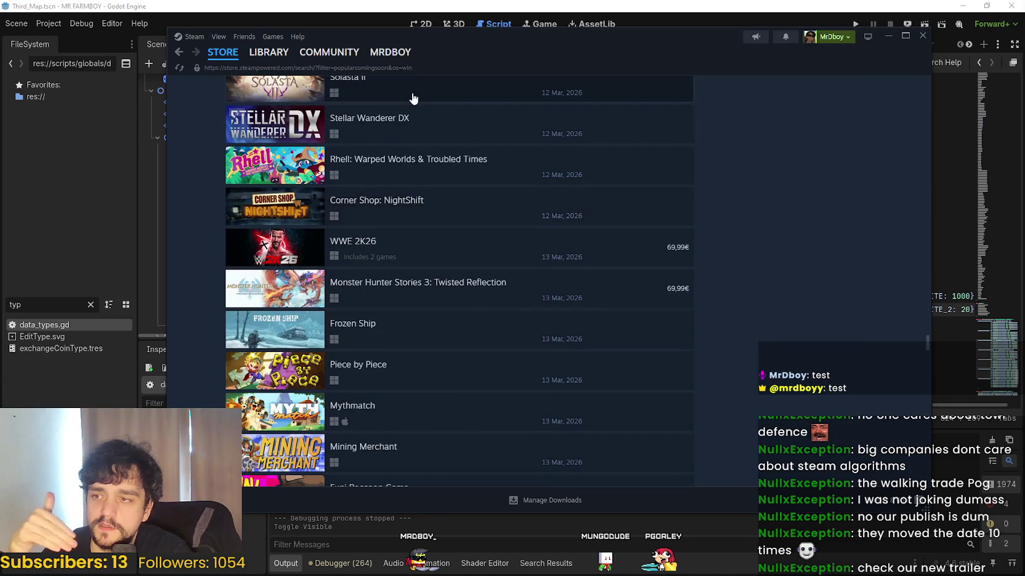
{"action": "scroll", "coordinate": [460, 232], "scroll_direction": "down", "scroll_amount": 8}
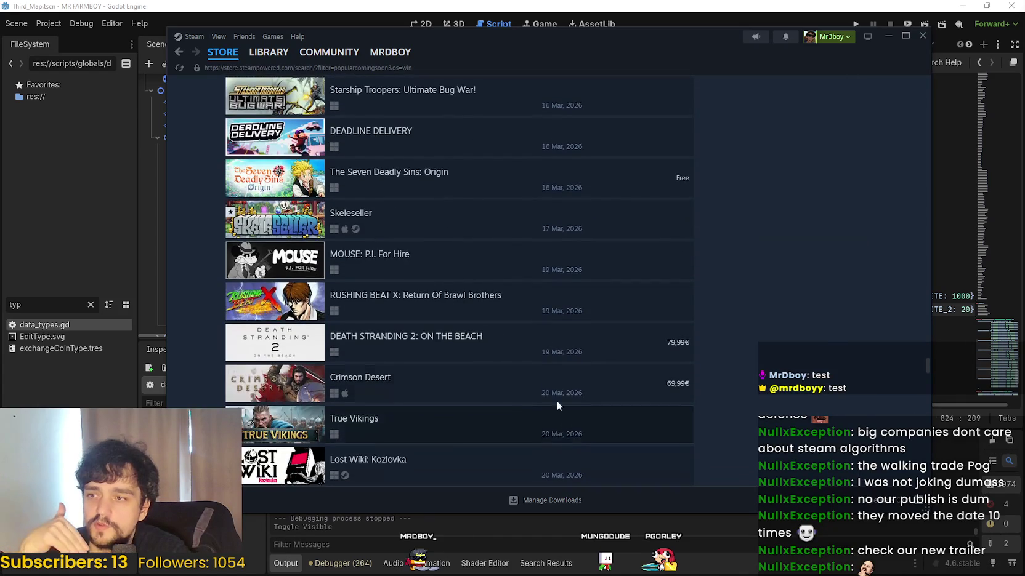
{"action": "scroll", "coordinate": [499, 189], "scroll_direction": "down", "scroll_amount": 17}
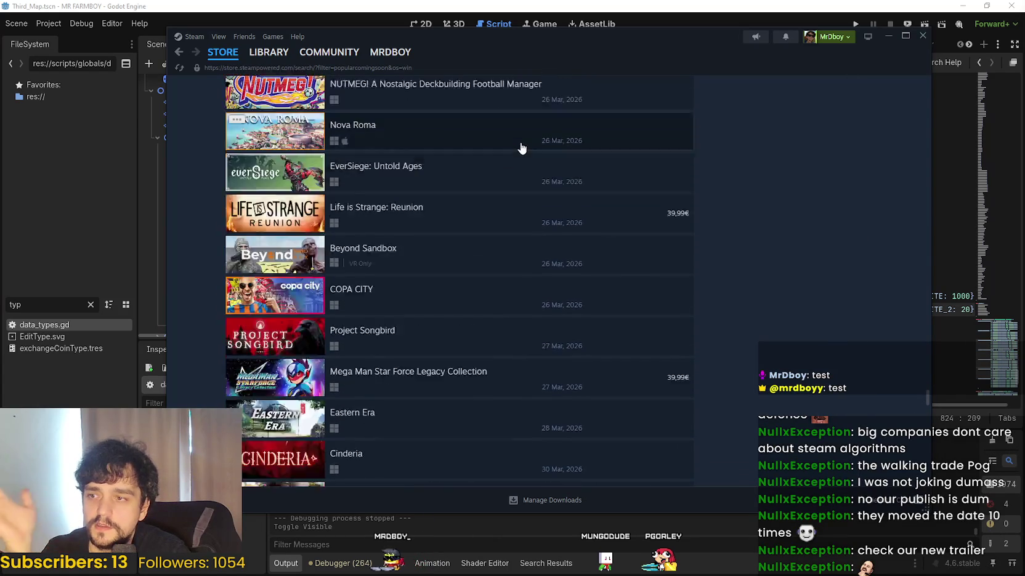
{"action": "scroll", "coordinate": [497, 377], "scroll_direction": "down", "scroll_amount": 11}
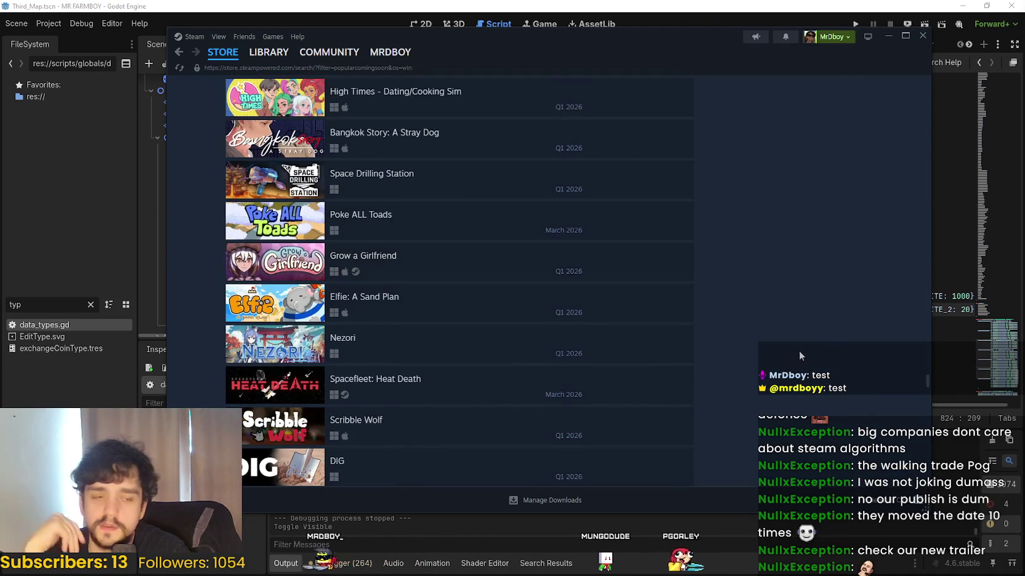
{"action": "scroll", "coordinate": [708, 282], "scroll_direction": "down", "scroll_amount": 4}
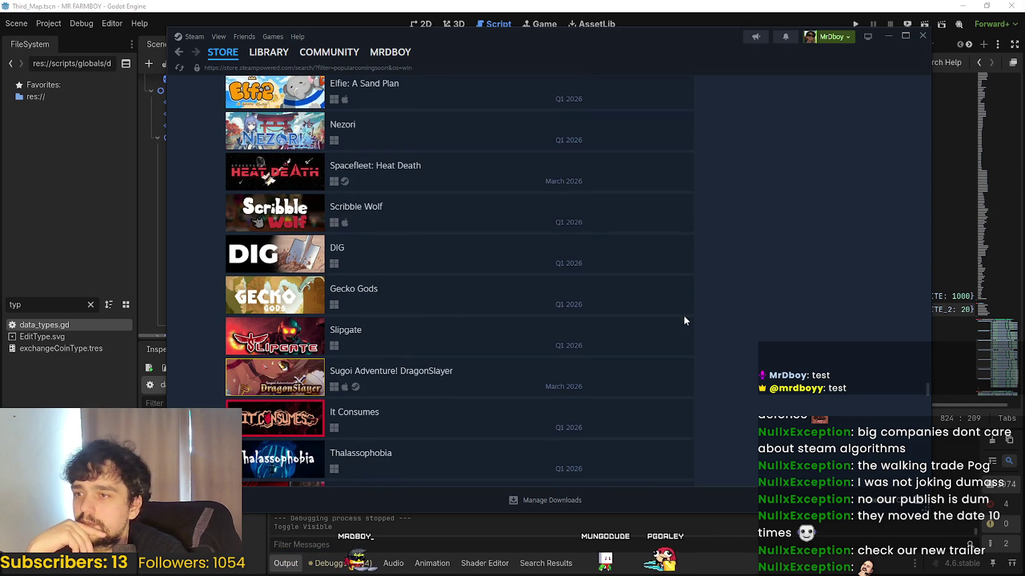
{"action": "scroll", "coordinate": [761, 331], "scroll_direction": "down", "scroll_amount": 8}
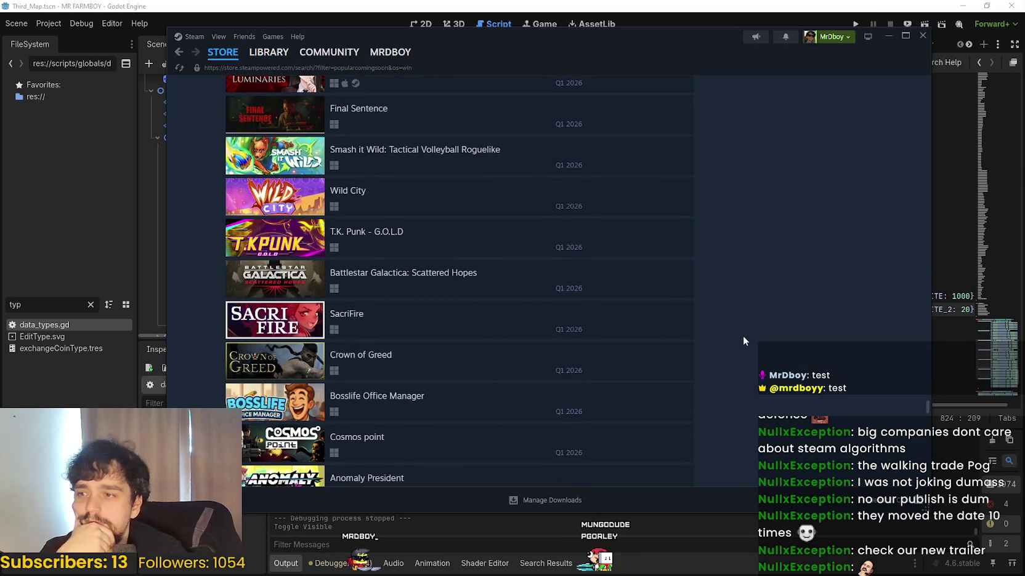
{"action": "scroll", "coordinate": [742, 334], "scroll_direction": "down", "scroll_amount": 3}
- Switch to the Steam library, minimize Steam, and place the caret on line 824
{"action": "left_click", "coordinate": [271, 52]}
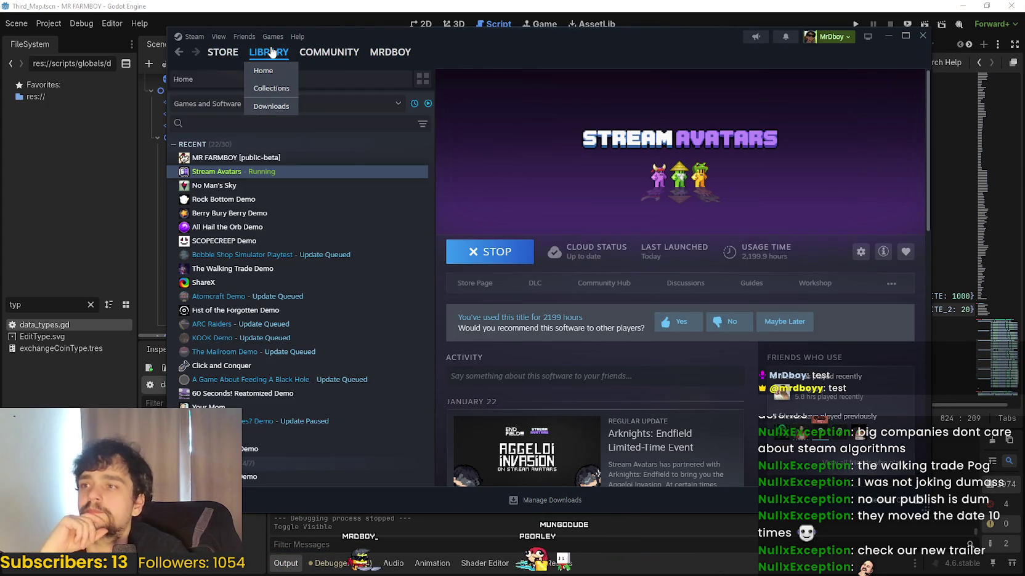
{"action": "left_click", "coordinate": [887, 35]}
{"action": "left_click", "coordinate": [627, 308]}
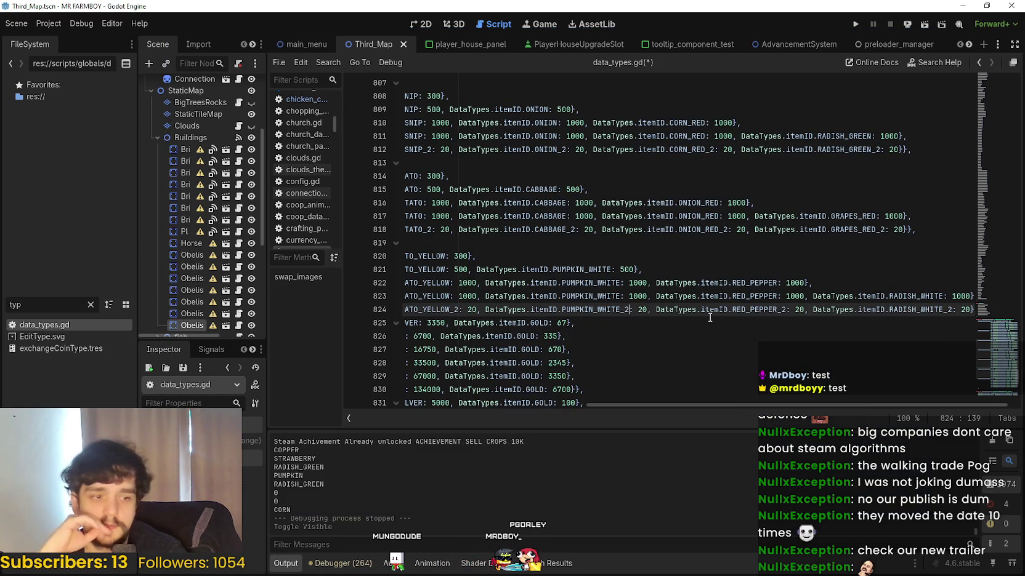
{"action": "left_click_drag", "start_coordinate": [681, 296], "coordinate": [340, 289]}
{"action": "left_click", "coordinate": [679, 286]}
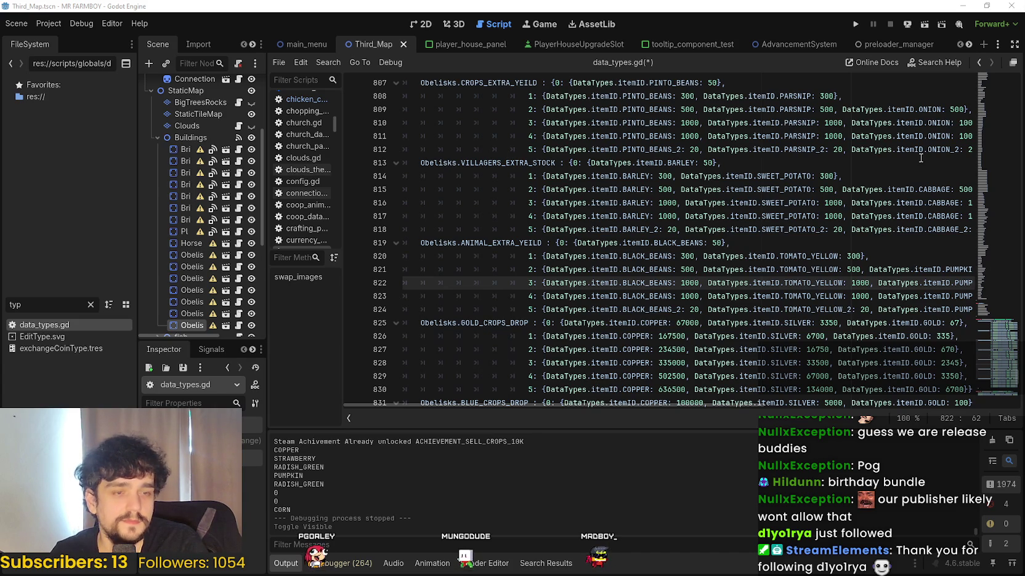
{"action": "left_click", "coordinate": [657, 298]}
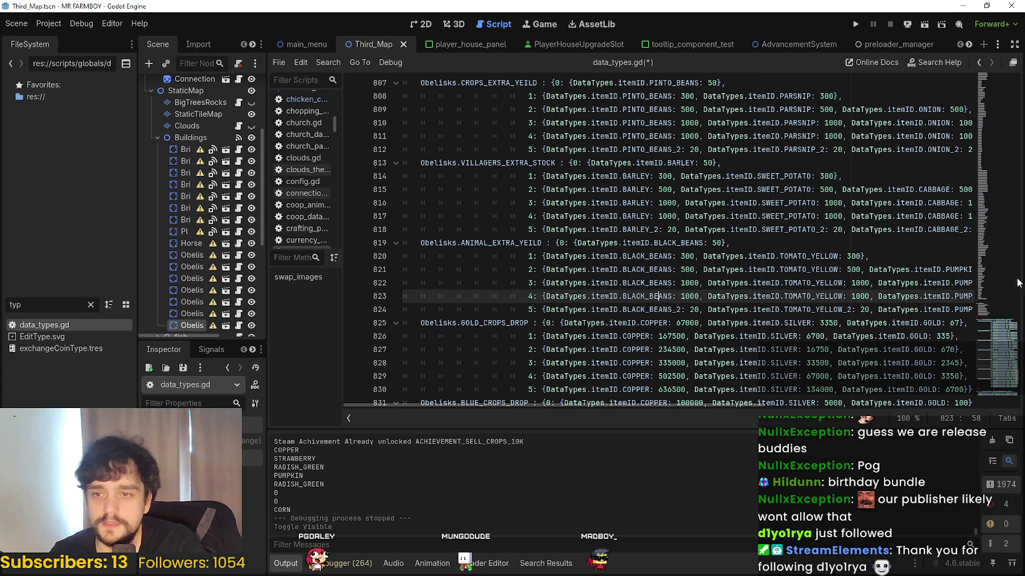
{"action": "mouse_move", "coordinate": [649, 409]}
{"action": "left_mouse_down"}
{"action": "mouse_move", "coordinate": [810, 388]}
{"action": "mouse_move", "coordinate": [914, 402]}
{"action": "left_mouse_up"}
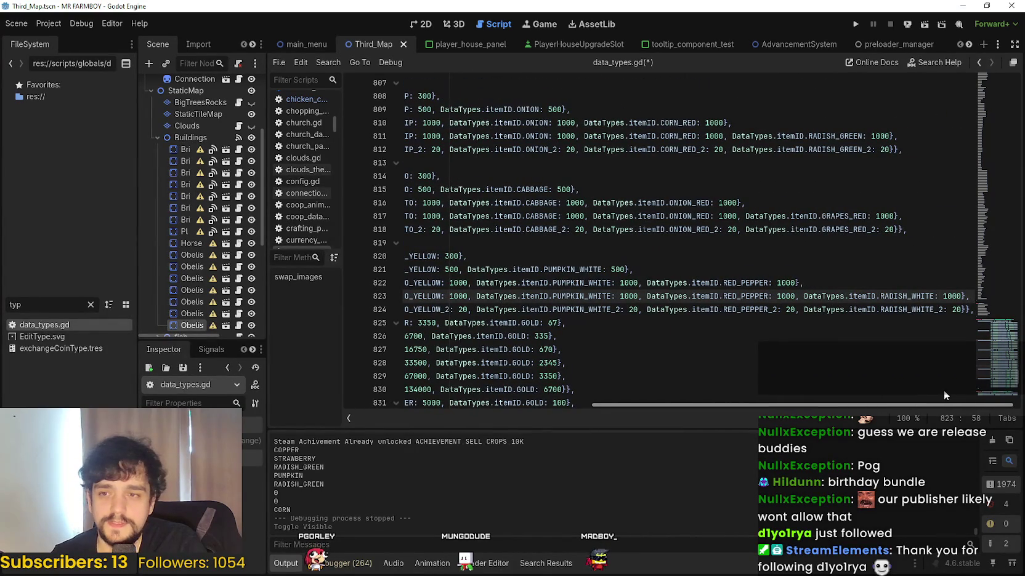
{"action": "double_click", "coordinate": [913, 298]}
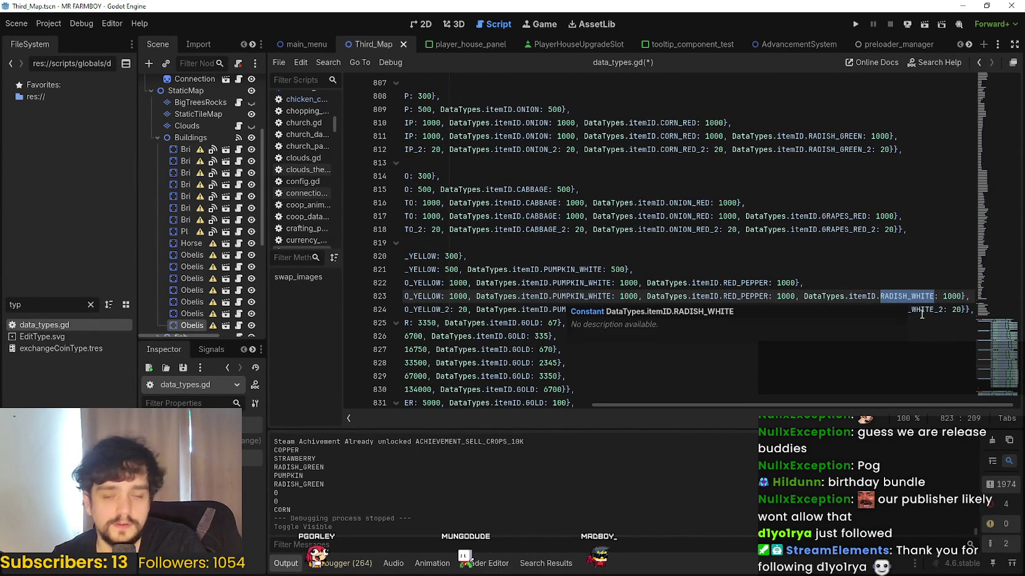
{"action": "left_click_drag", "start_coordinate": [902, 408], "coordinate": [910, 406]}
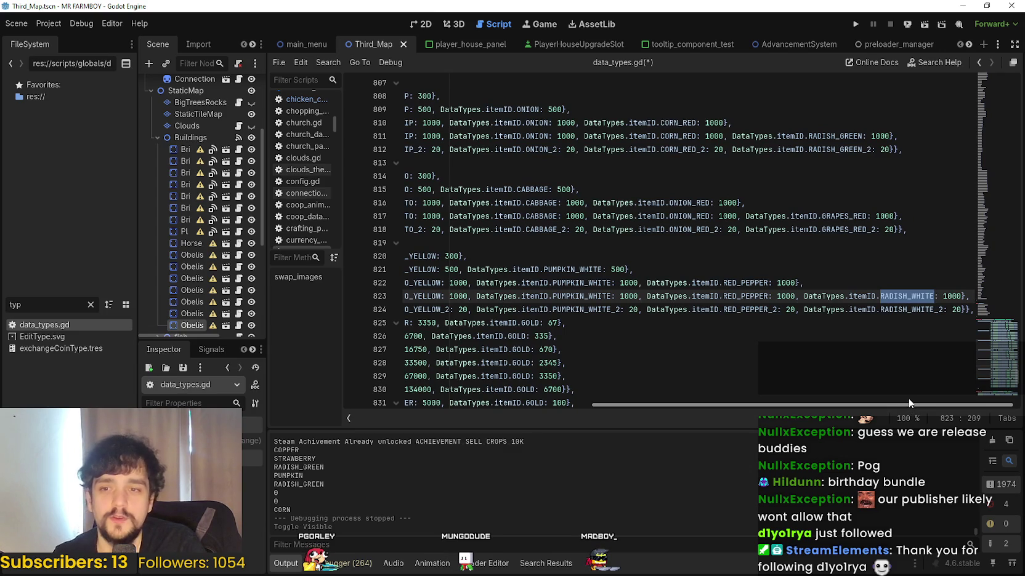
{"action": "double_click", "coordinate": [903, 311]}
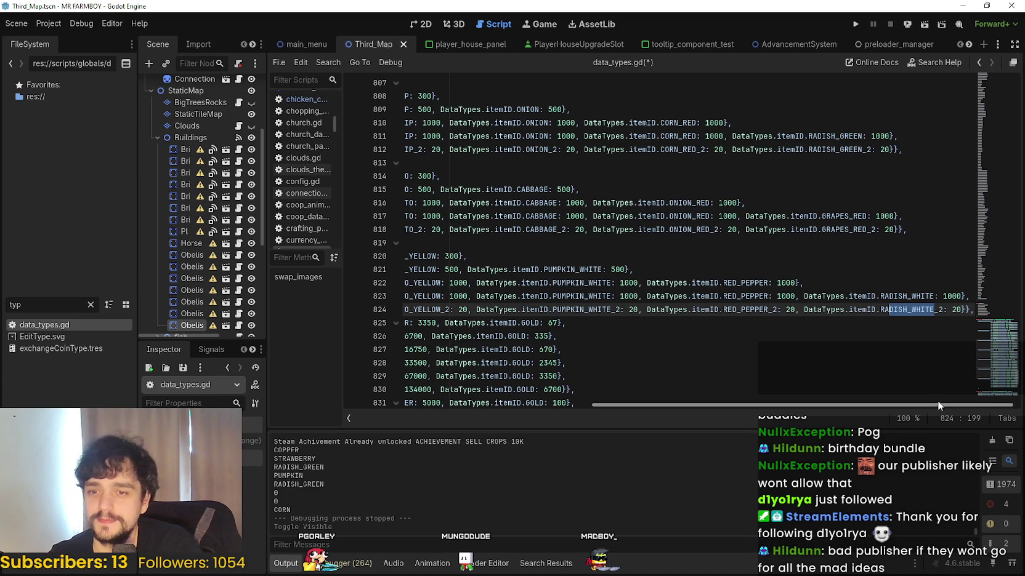
{"action": "mouse_move", "coordinate": [971, 407]}
{"action": "left_mouse_down"}
{"action": "mouse_move", "coordinate": [911, 407]}
{"action": "mouse_move", "coordinate": [1016, 407]}
{"action": "left_mouse_up"}
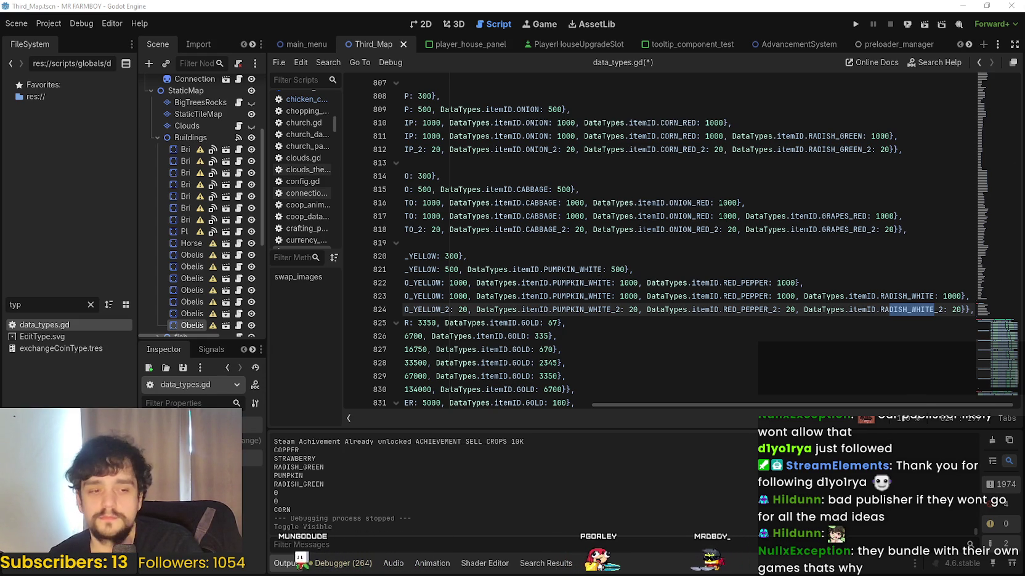
{"action": "key", "text": "alt+Tab"}
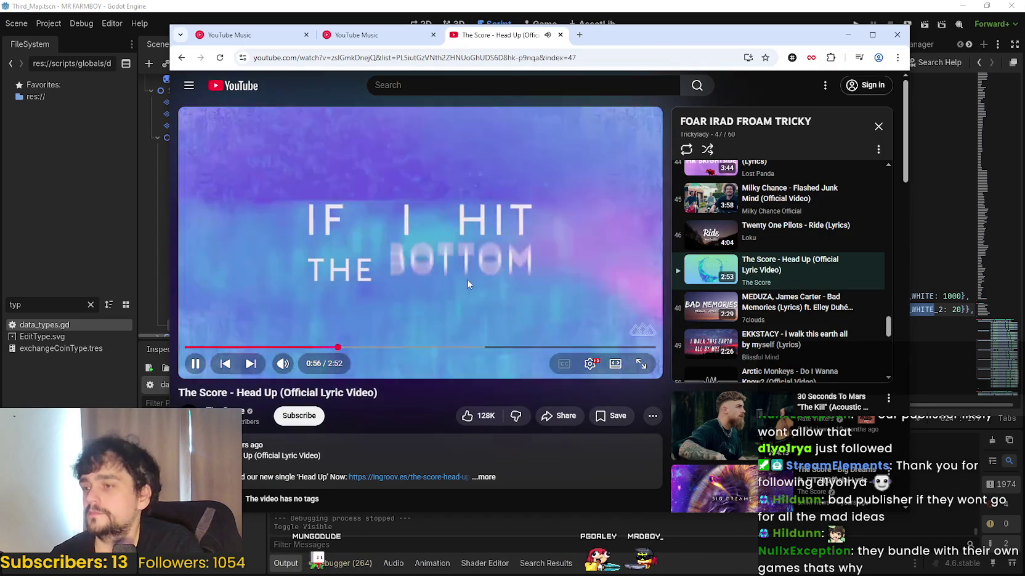
- Play MEDUZA – Bad Memories from the YouTube playlist
{"action": "scroll", "coordinate": [834, 326], "scroll_direction": "down", "scroll_amount": 3}
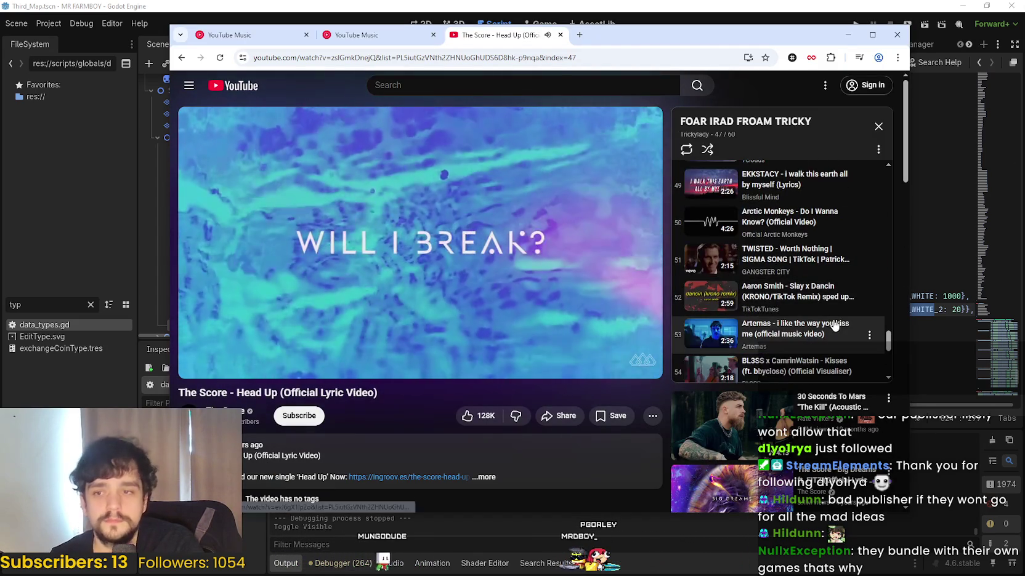
{"action": "scroll", "coordinate": [833, 317], "scroll_direction": "up", "scroll_amount": 1}
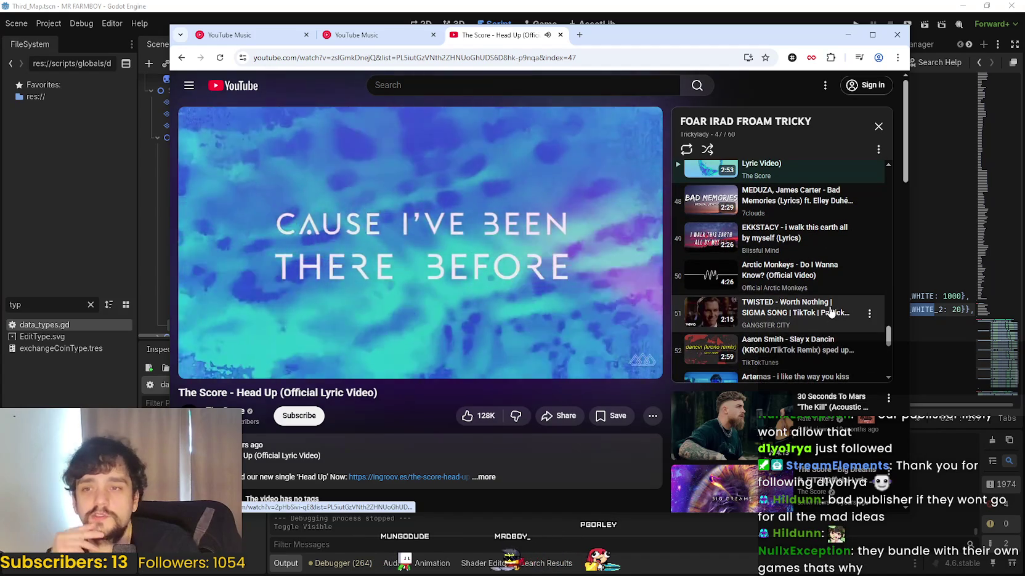
{"action": "scroll", "coordinate": [825, 305], "scroll_direction": "up", "scroll_amount": 1}
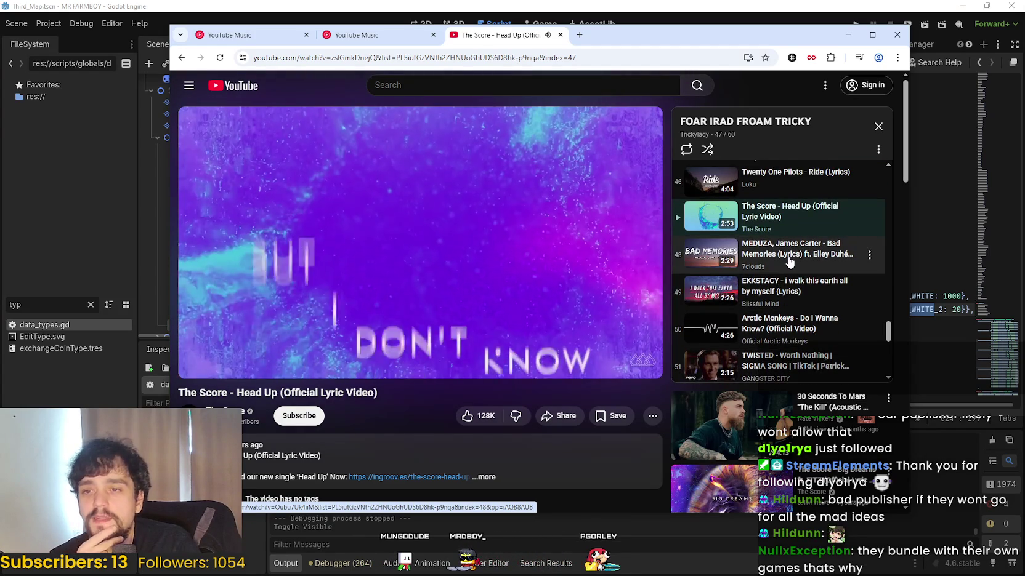
{"action": "scroll", "coordinate": [790, 262], "scroll_direction": "up", "scroll_amount": 1}
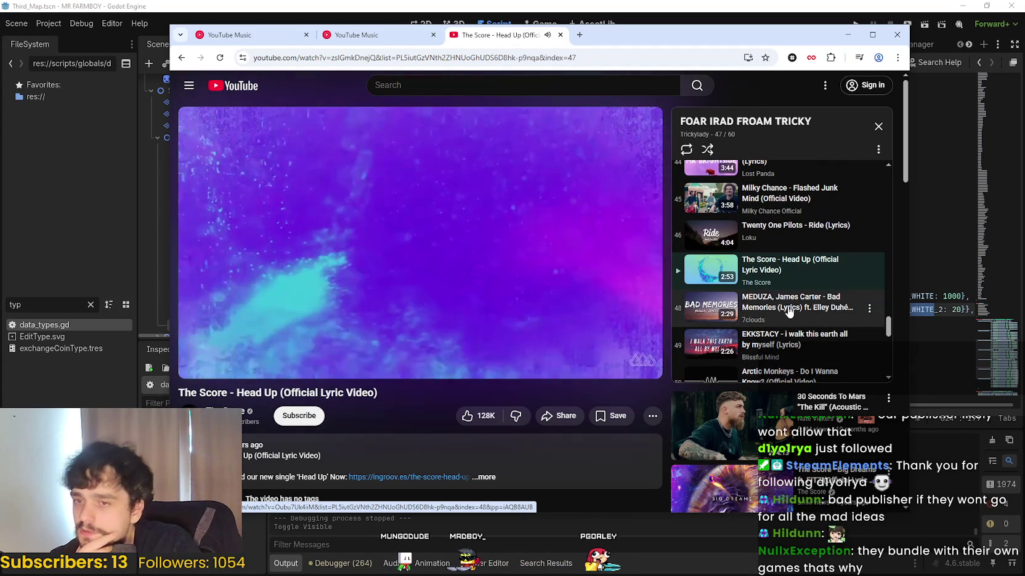
{"action": "left_click", "coordinate": [789, 313]}
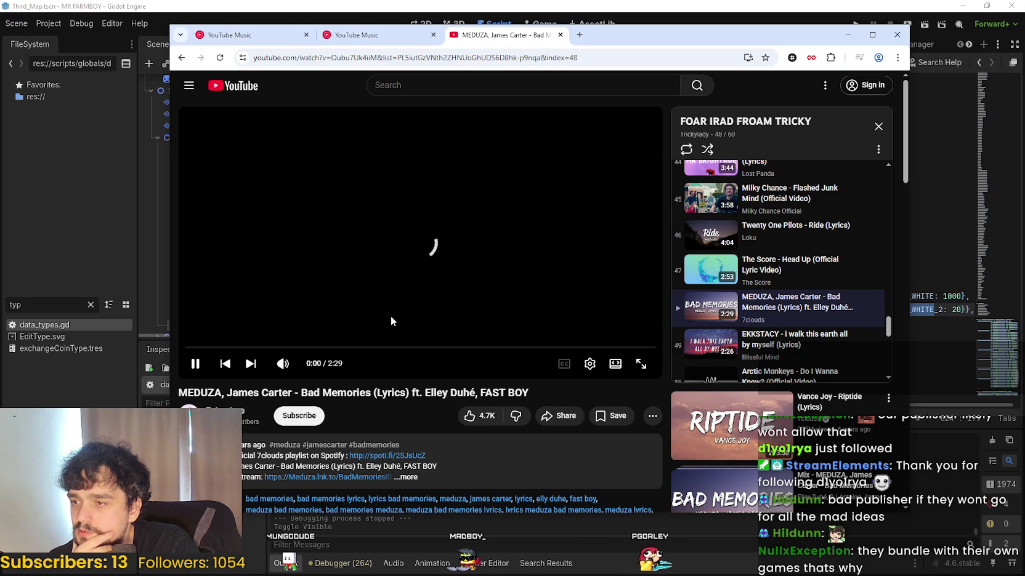
- Play SAINt JHN – Roses from the playlist and minimize the browser
{"action": "scroll", "coordinate": [805, 271], "scroll_direction": "down", "scroll_amount": 2}
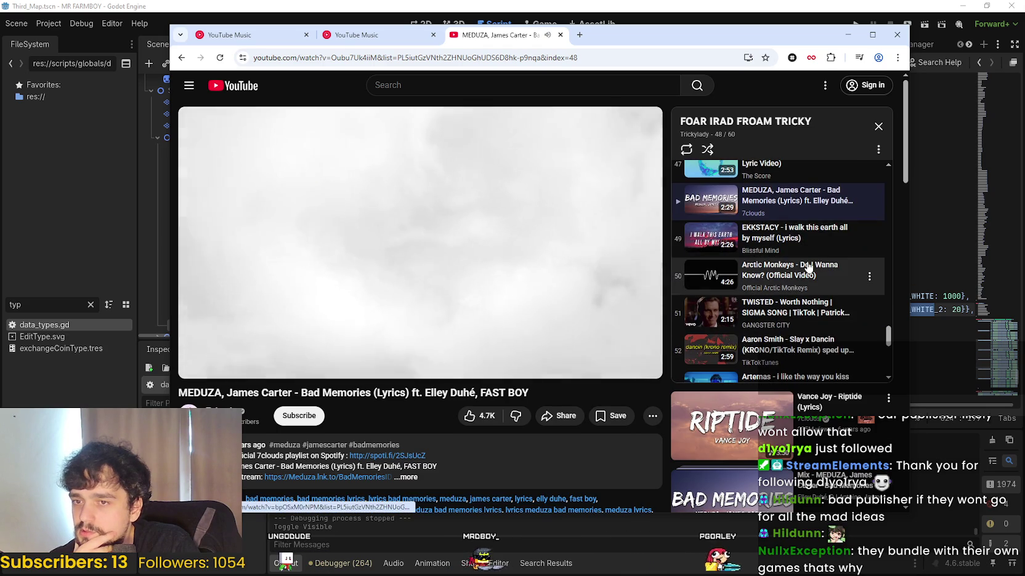
{"action": "scroll", "coordinate": [819, 272], "scroll_direction": "down", "scroll_amount": 2}
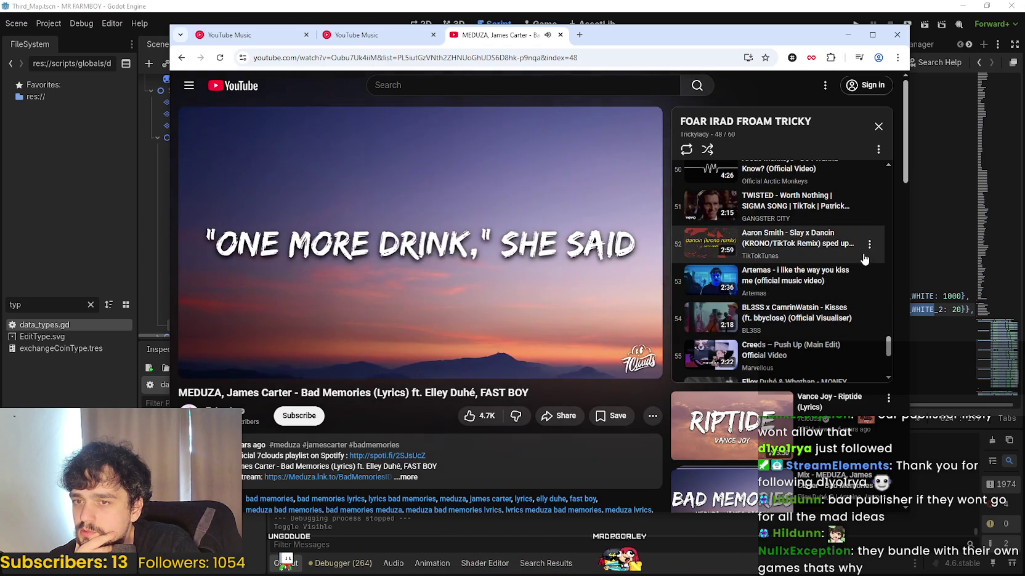
{"action": "scroll", "coordinate": [829, 296], "scroll_direction": "down", "scroll_amount": 3}
{"action": "scroll", "coordinate": [829, 297], "scroll_direction": "down", "scroll_amount": 2}
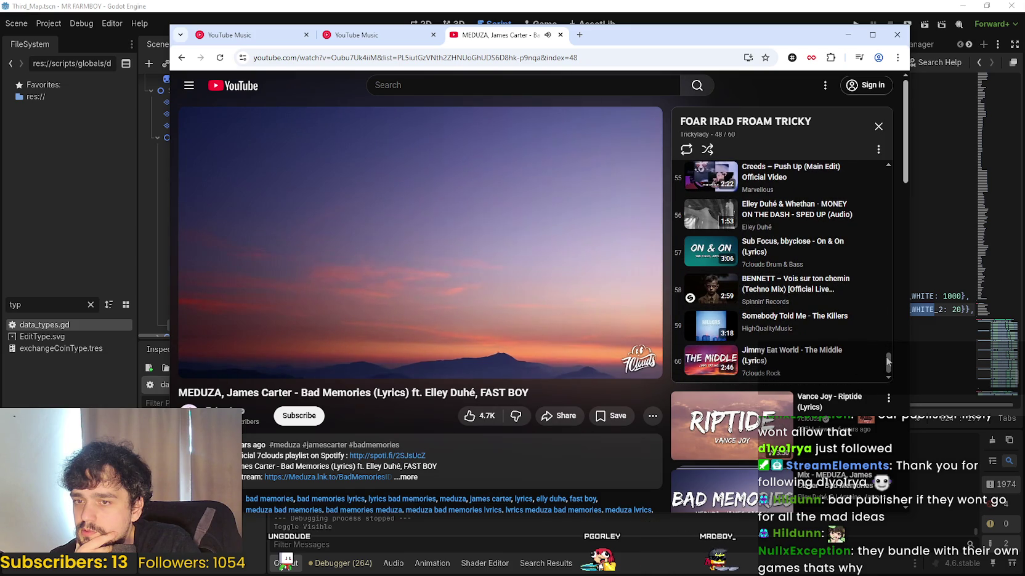
{"action": "left_click_drag", "start_coordinate": [888, 360], "coordinate": [878, 123]}
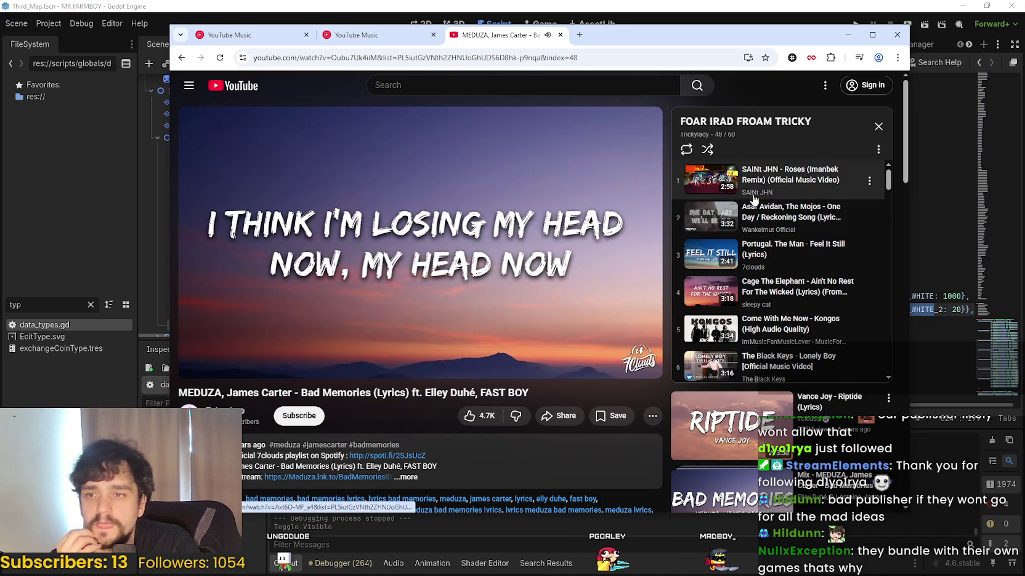
{"action": "scroll", "coordinate": [712, 311], "scroll_direction": "down", "scroll_amount": 1}
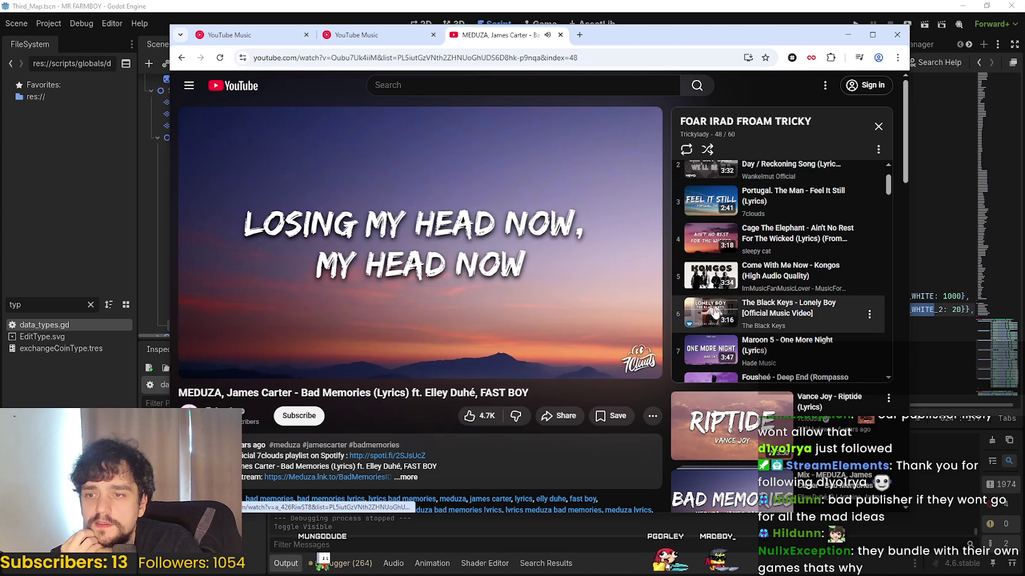
{"action": "scroll", "coordinate": [715, 345], "scroll_direction": "down", "scroll_amount": 2}
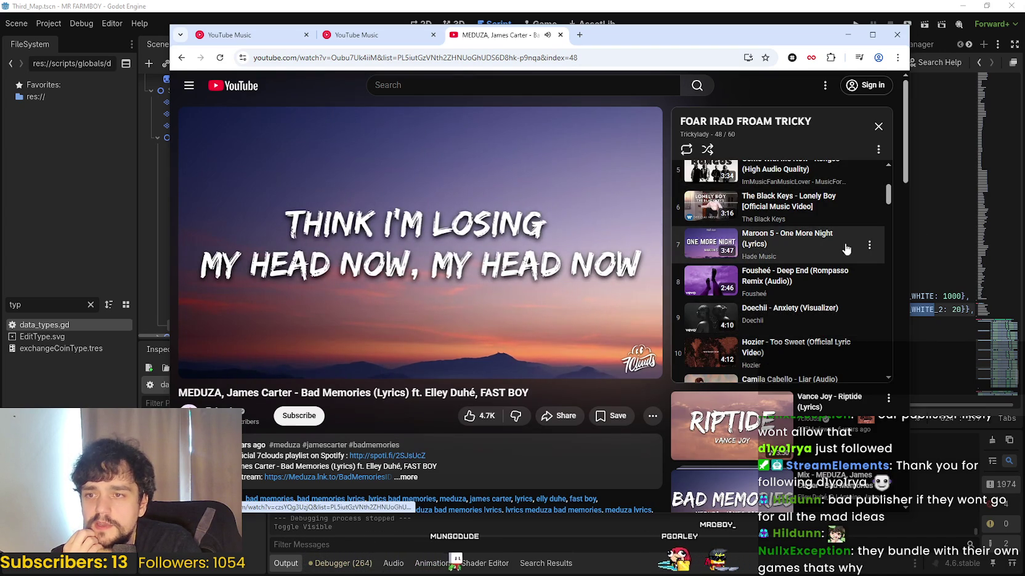
{"action": "scroll", "coordinate": [822, 304], "scroll_direction": "down", "scroll_amount": 2}
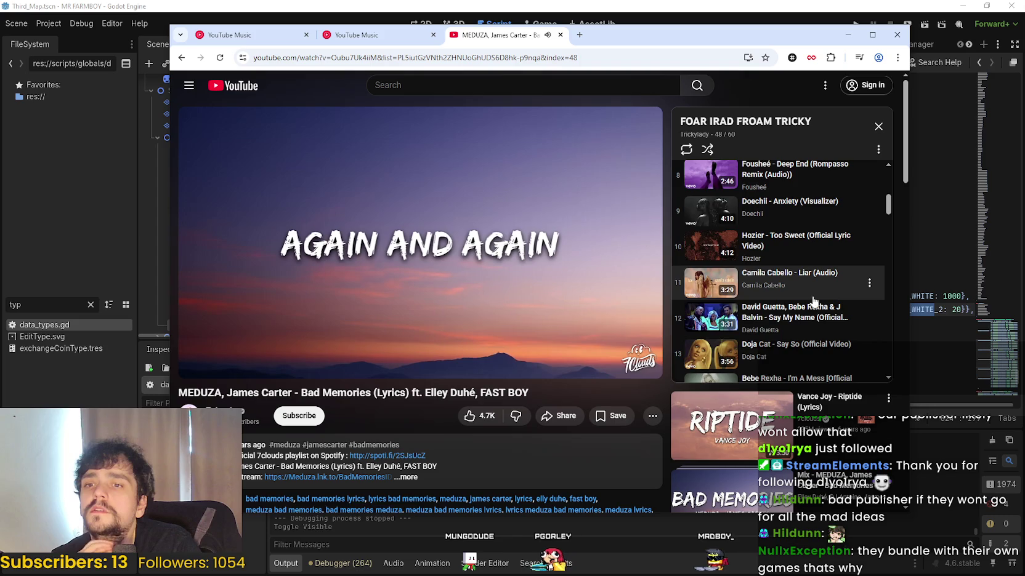
{"action": "scroll", "coordinate": [813, 301], "scroll_direction": "up", "scroll_amount": 5}
{"action": "left_click", "coordinate": [807, 184]}
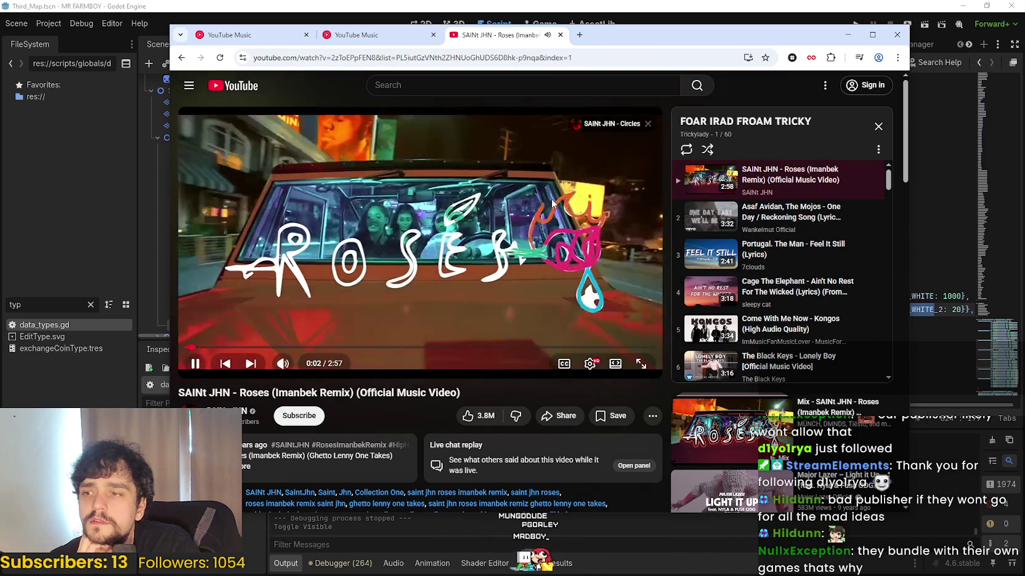
{"action": "left_click", "coordinate": [845, 37]}
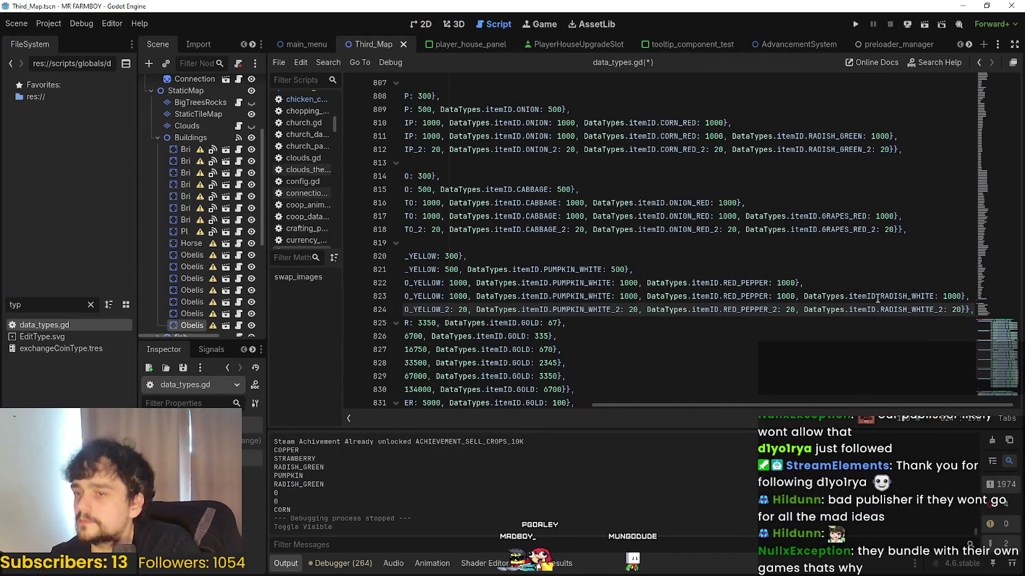
- Select the ANIMAL_EXTRA_YEILD block from line 819 through the end of line 824
{"action": "left_click_drag", "start_coordinate": [943, 296], "coordinate": [943, 307]}
{"action": "left_click", "coordinate": [943, 299]}
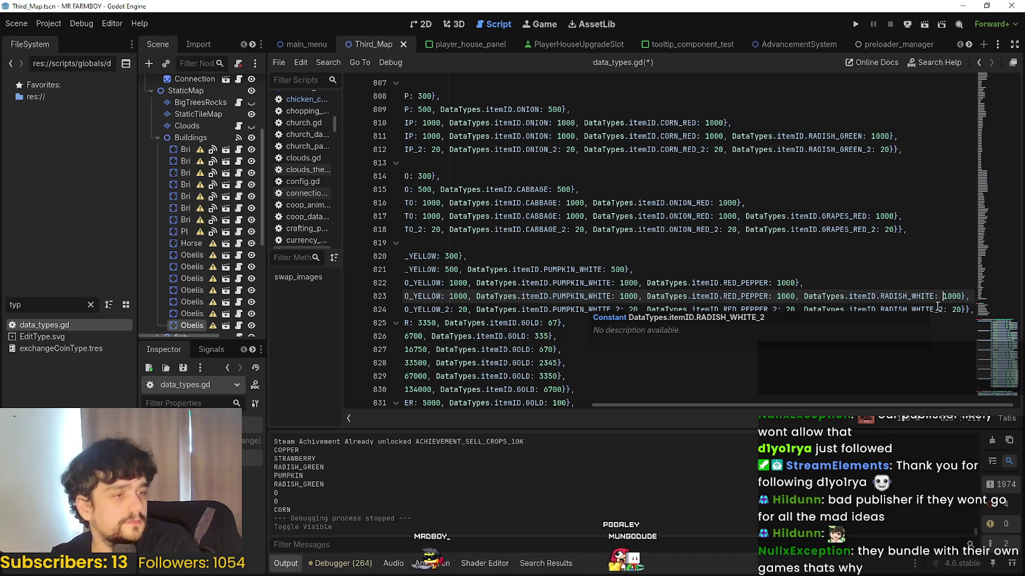
{"action": "scroll", "coordinate": [947, 324], "scroll_direction": "down", "scroll_amount": 2}
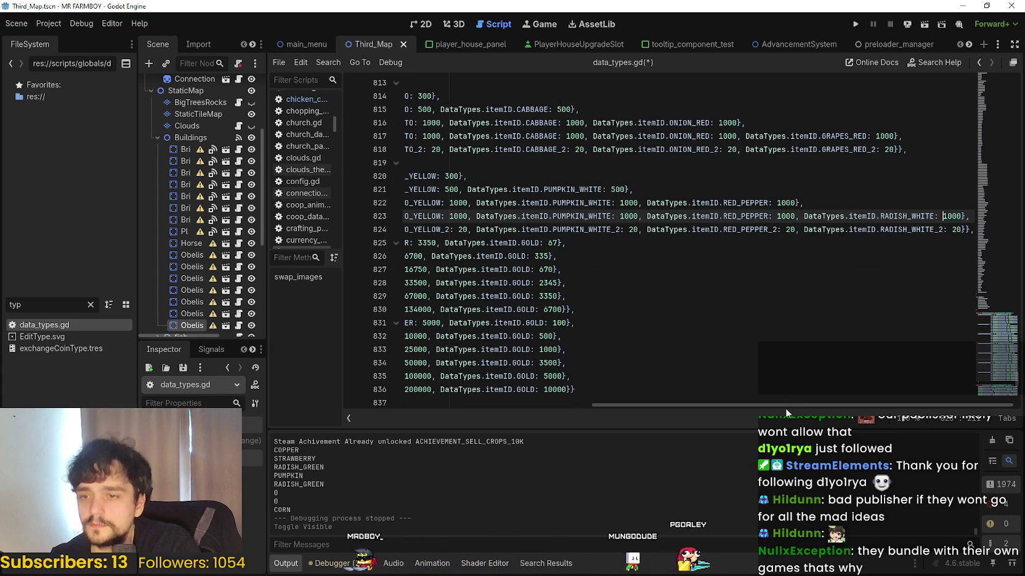
{"action": "mouse_move", "coordinate": [785, 407]}
{"action": "left_mouse_down"}
{"action": "mouse_move", "coordinate": [682, 395]}
{"action": "mouse_move", "coordinate": [818, 407]}
{"action": "left_mouse_up"}
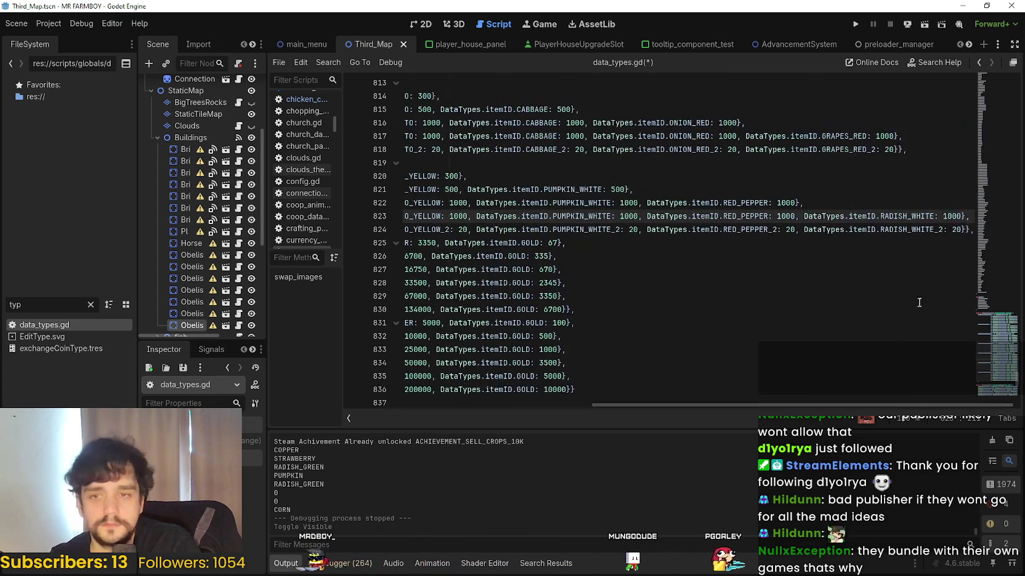
{"action": "left_click", "coordinate": [962, 231]}
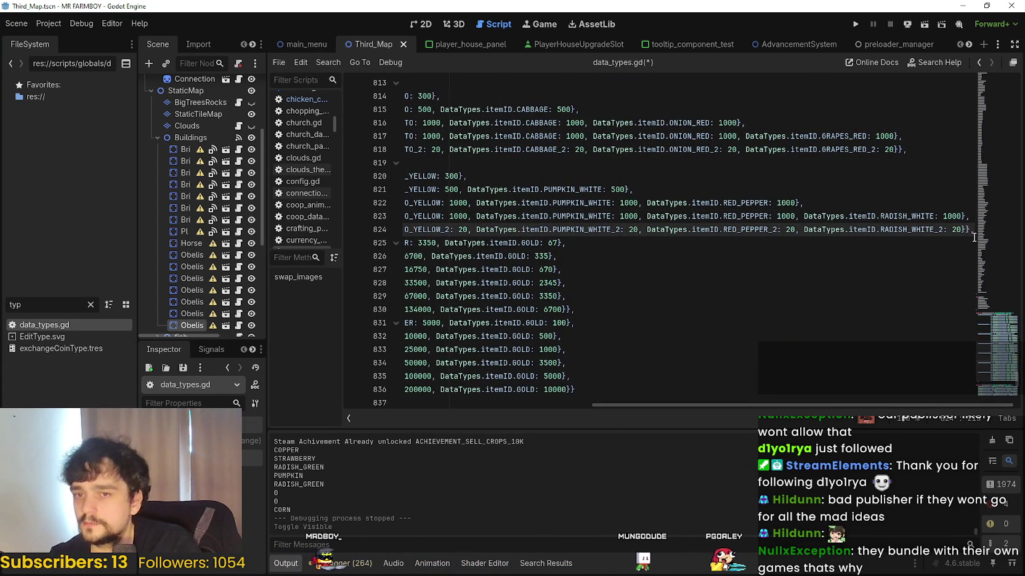
{"action": "mouse_move", "coordinate": [965, 230]}
{"action": "left_mouse_down"}
{"action": "mouse_move", "coordinate": [615, 229]}
{"action": "mouse_move", "coordinate": [580, 207]}
{"action": "mouse_move", "coordinate": [565, 165]}
{"action": "left_mouse_up"}
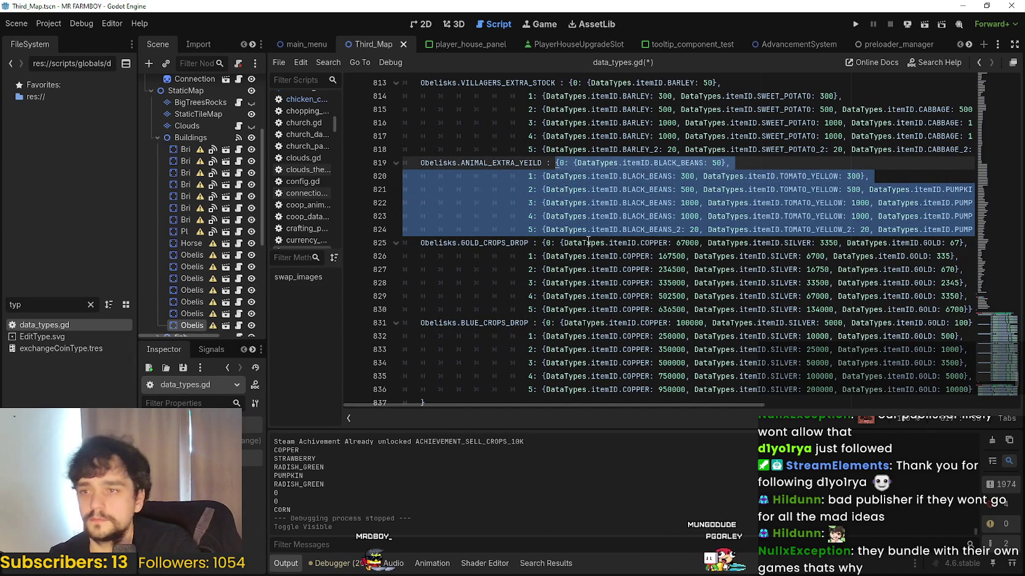
- Paste the ANIMAL_EXTRA_YEILD entries over GOLD_CROPS_DROP lines 825–830 and select BLACK_BEANS on line 825
{"action": "mouse_move", "coordinate": [806, 309]}
{"action": "left_mouse_down"}
{"action": "mouse_move", "coordinate": [978, 308]}
{"action": "mouse_move", "coordinate": [517, 245]}
{"action": "left_mouse_up"}
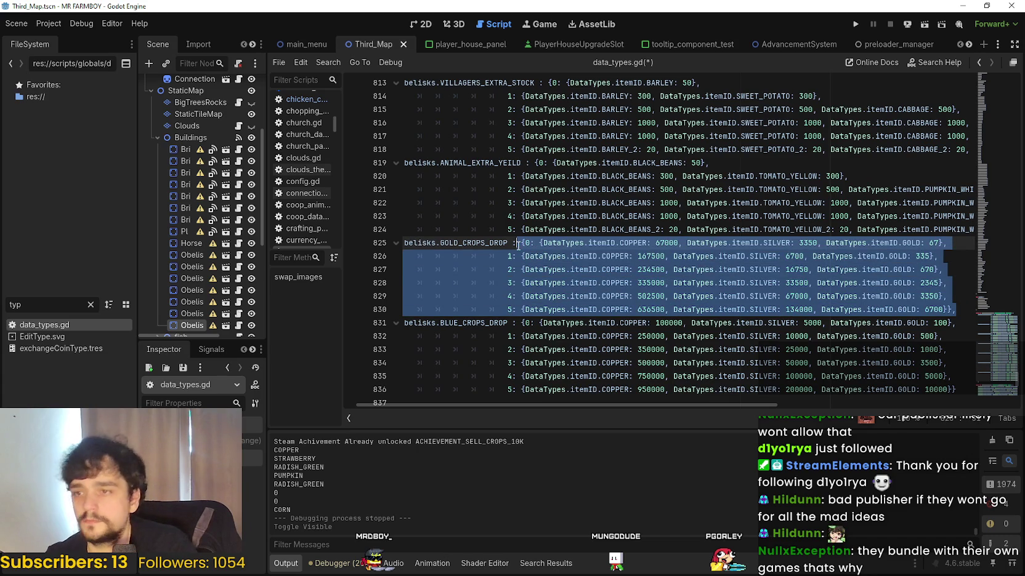
{"action": "key", "text": "ctrl+v"}
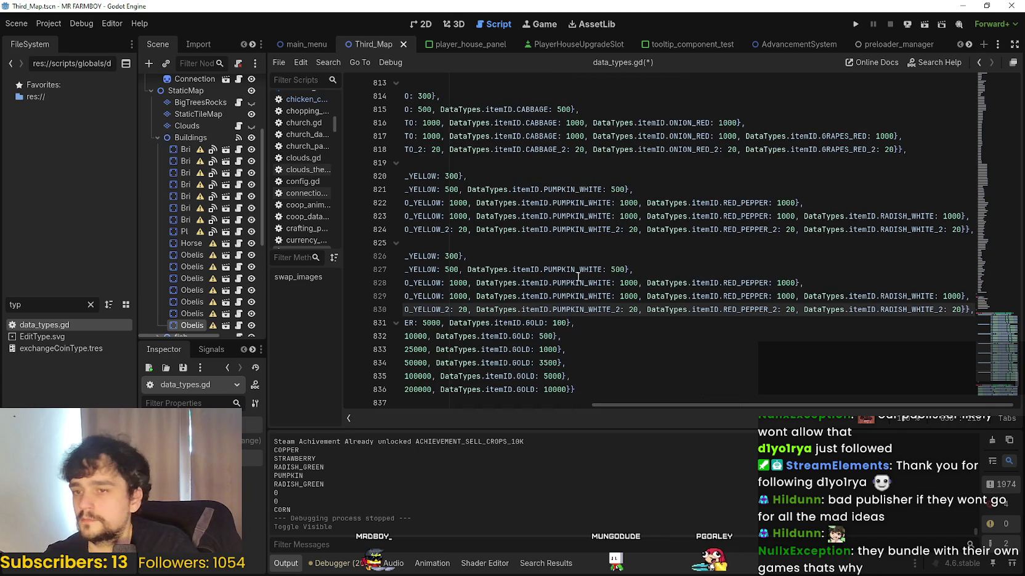
{"action": "left_click", "coordinate": [602, 283]}
{"action": "left_click", "coordinate": [367, 256], "text": "shift"}
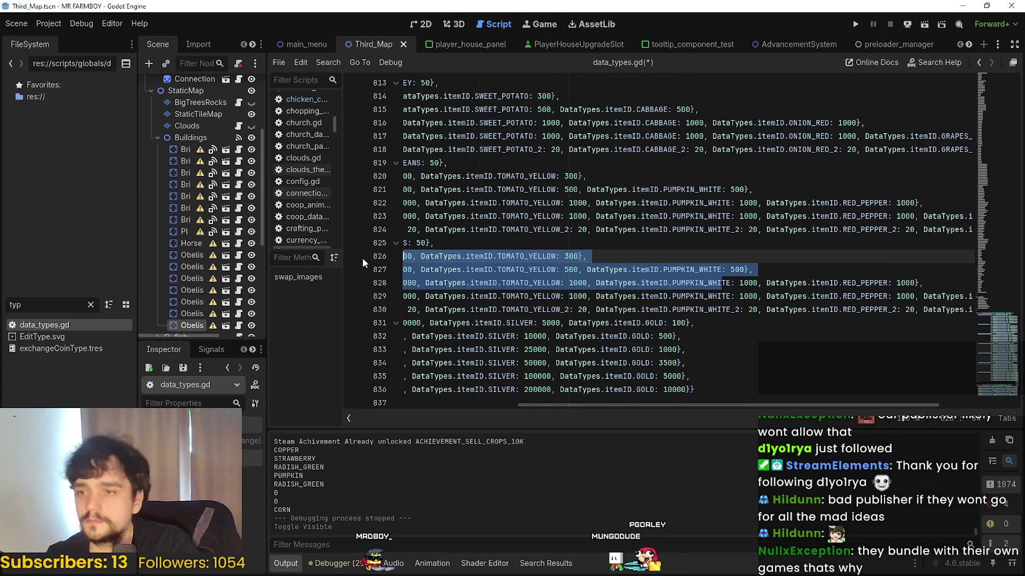
{"action": "left_click", "coordinate": [591, 271]}
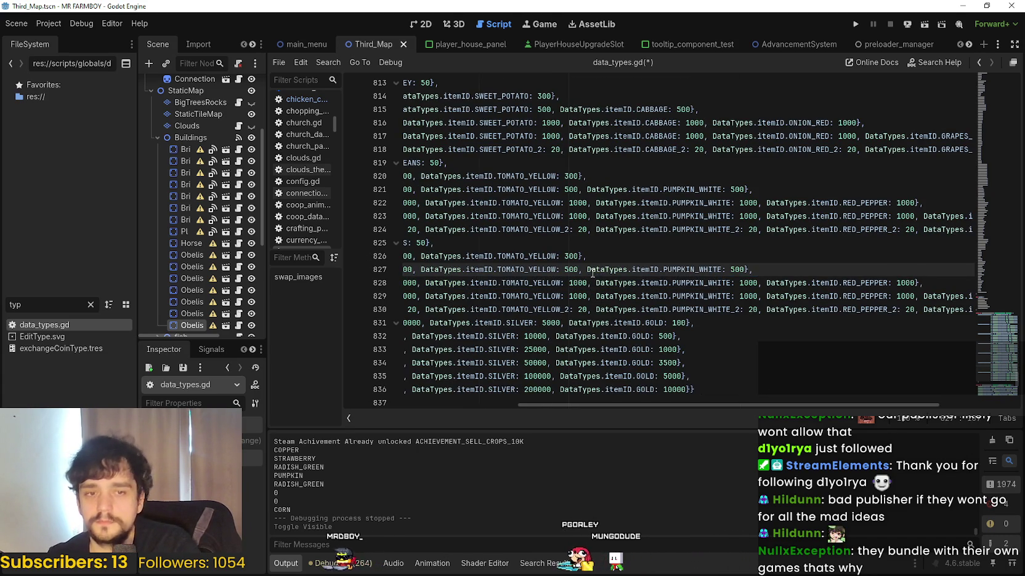
{"action": "left_click_drag", "start_coordinate": [586, 256], "coordinate": [329, 248]}
{"action": "double_click", "coordinate": [665, 242]}
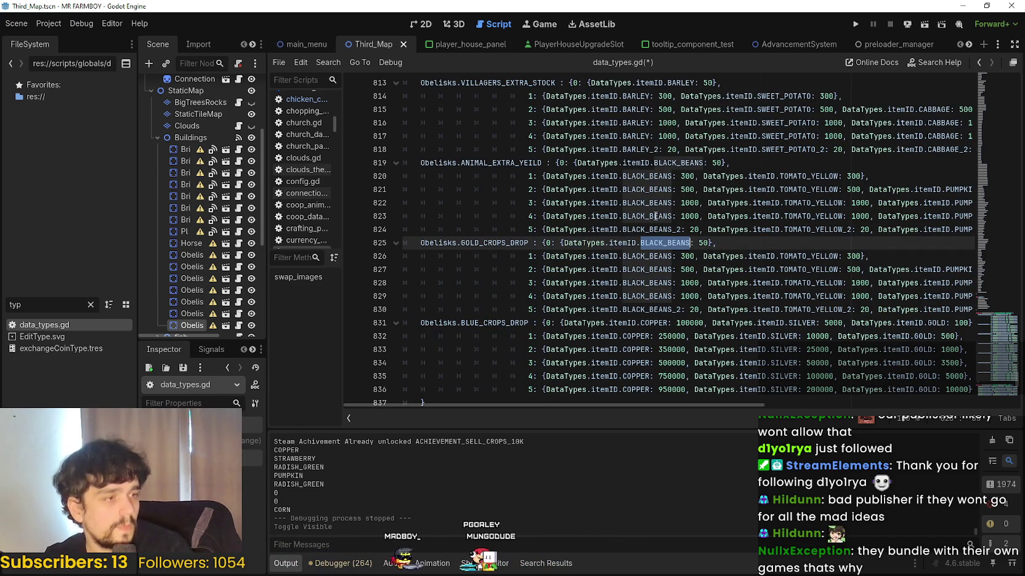
- Replace BLACK_BEANS with CORN on every GOLD_CROPS_DROP line, 825 through 830
{"action": "type", "text": "CORN"}
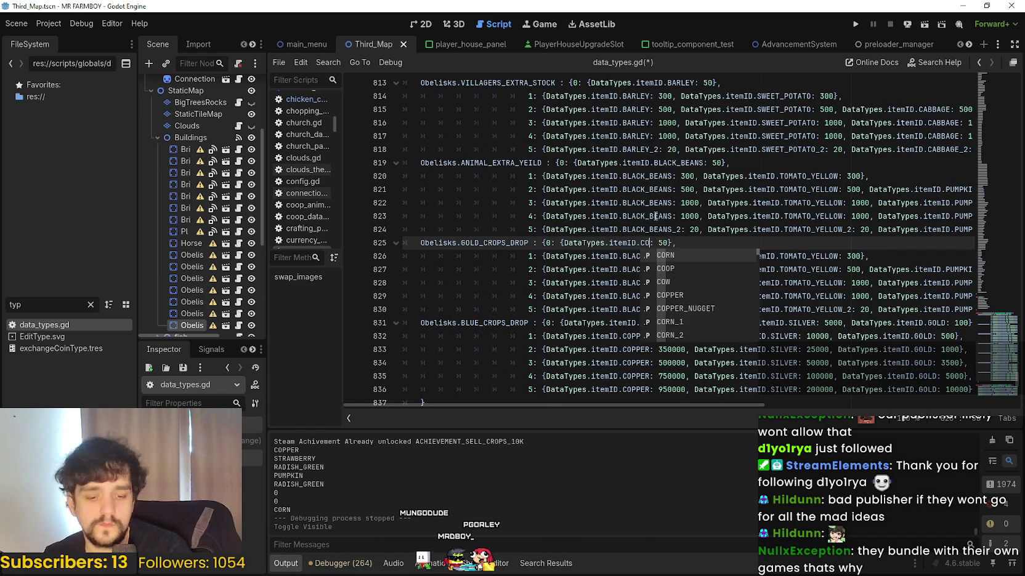
{"action": "left_click", "coordinate": [614, 202]}
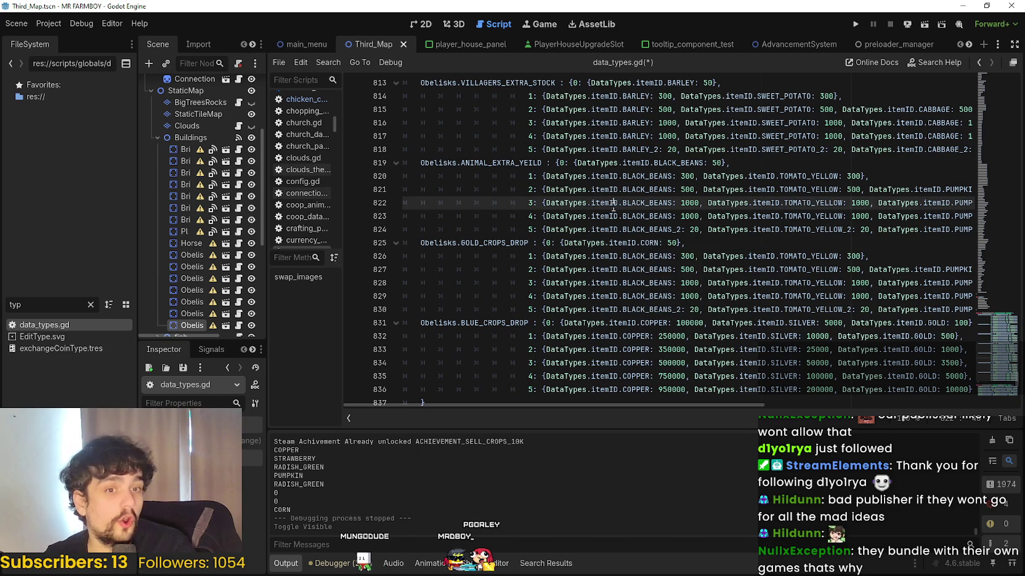
{"action": "double_click", "coordinate": [651, 243]}
{"action": "key", "text": "ctrl+c"}
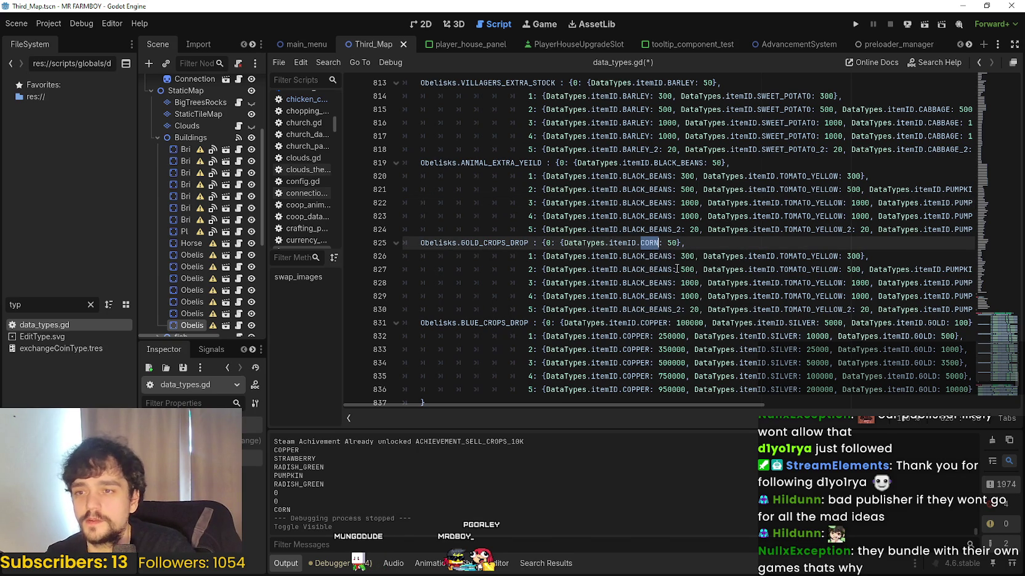
{"action": "double_click", "coordinate": [660, 256]}
{"action": "key", "text": "ctrl+v"}
{"action": "double_click", "coordinate": [647, 271]}
{"action": "key", "text": "ctrl+v"}
{"action": "double_click", "coordinate": [650, 283]}
{"action": "key", "text": "ctrl+v"}
{"action": "double_click", "coordinate": [646, 296]}
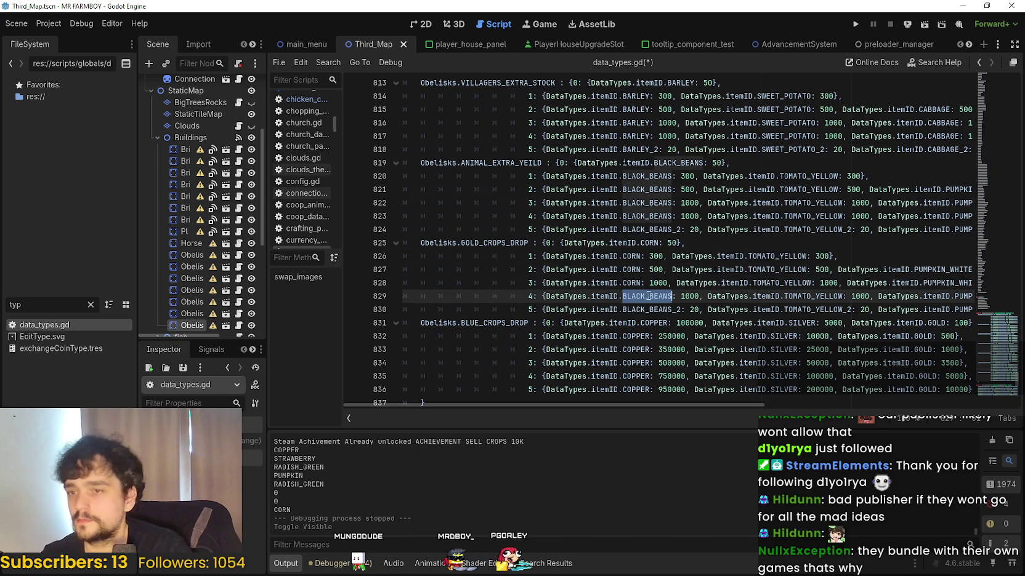
{"action": "key", "text": "ctrl+v"}
{"action": "left_click_drag", "start_coordinate": [672, 310], "coordinate": [622, 310]}
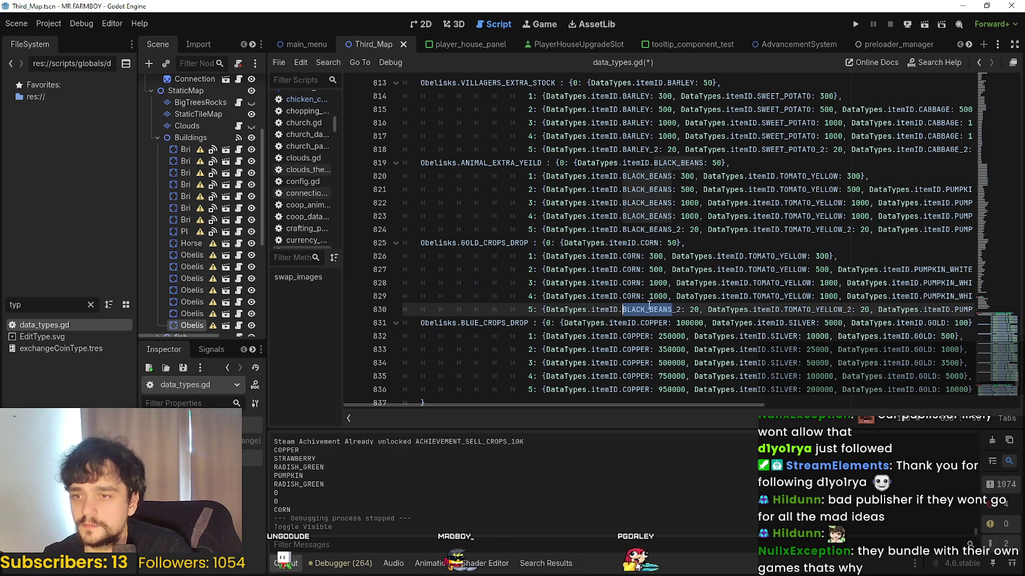
{"action": "key", "text": "ctrl+v"}
- Replace TOMATO_YELLOW with TOMATO_RED in all five GOLD_CROPS_DROP tiers
{"action": "left_click", "coordinate": [776, 258]}
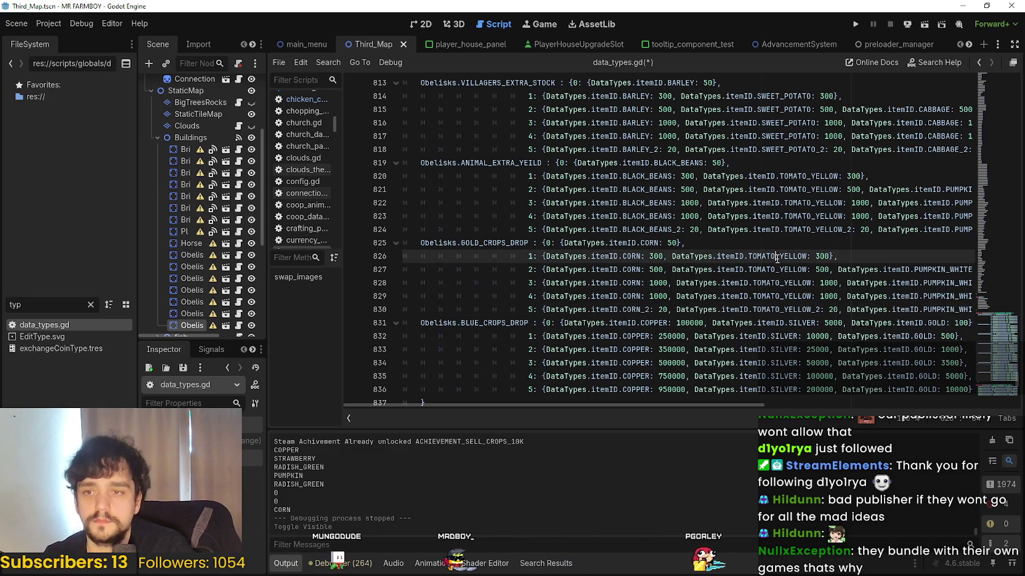
{"action": "double_click", "coordinate": [777, 257]}
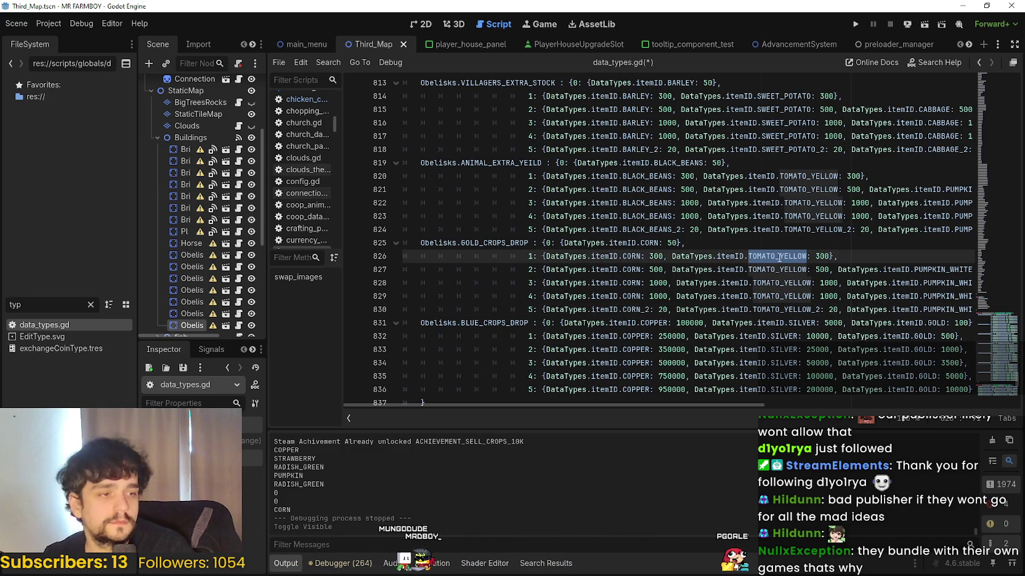
{"action": "type", "text": "TOMATO"}
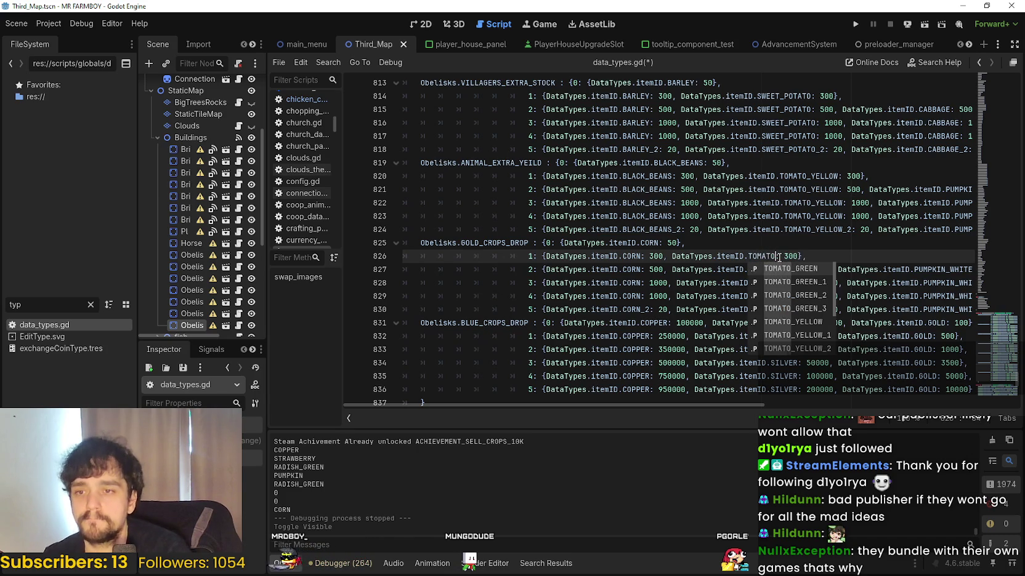
{"action": "type", "text": "_RED"}
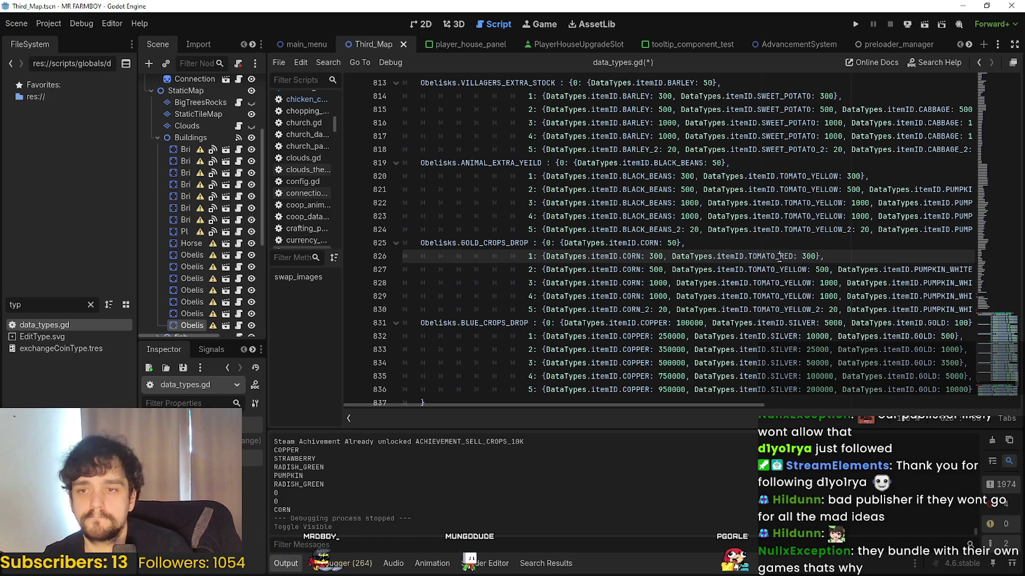
{"action": "double_click", "coordinate": [780, 256]}
{"action": "key", "text": "ctrl+c"}
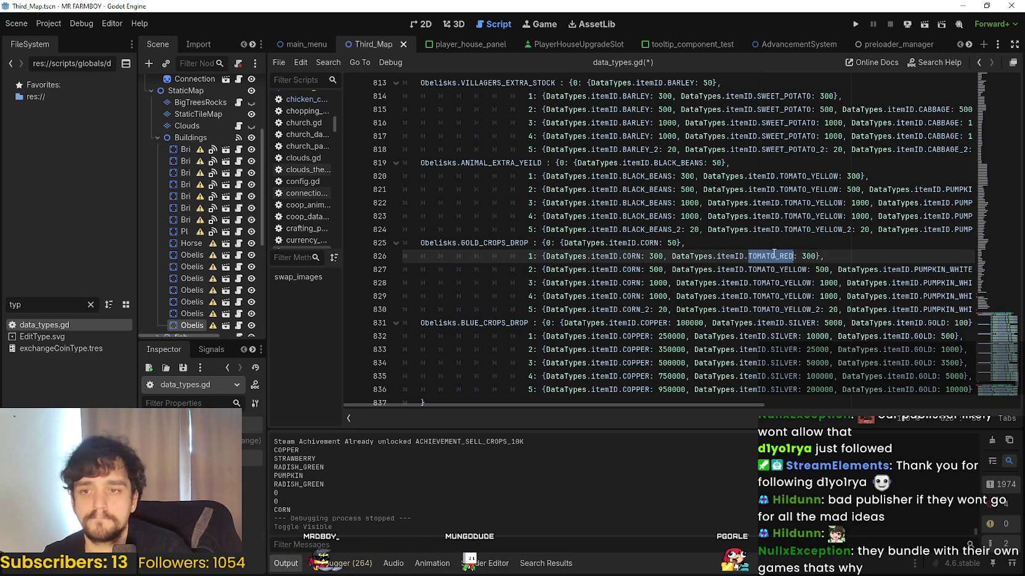
{"action": "double_click", "coordinate": [786, 269]}
{"action": "key", "text": "ctrl+v"}
{"action": "double_click", "coordinate": [782, 284]}
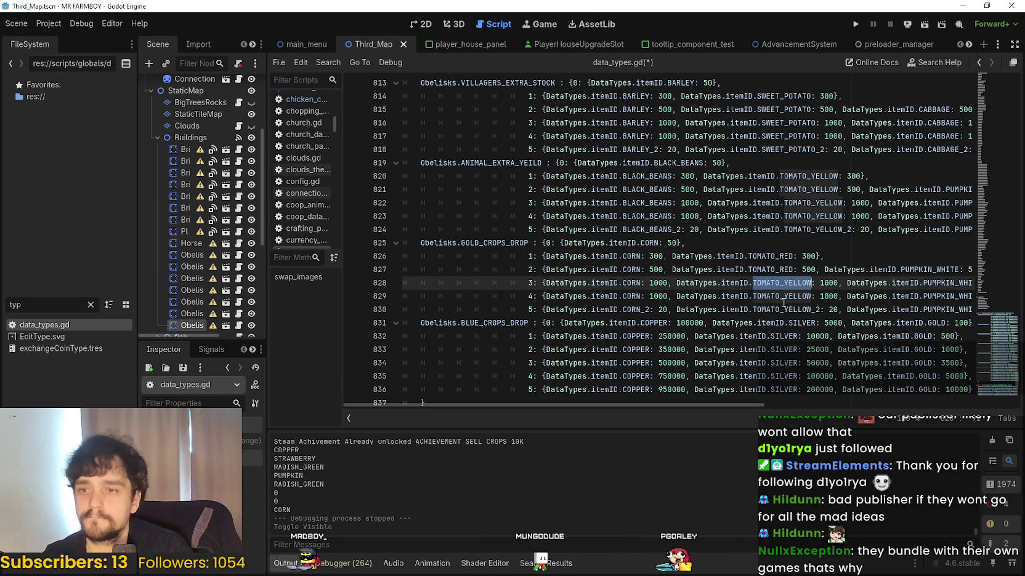
{"action": "key", "text": "ctrl+v"}
{"action": "double_click", "coordinate": [786, 301]}
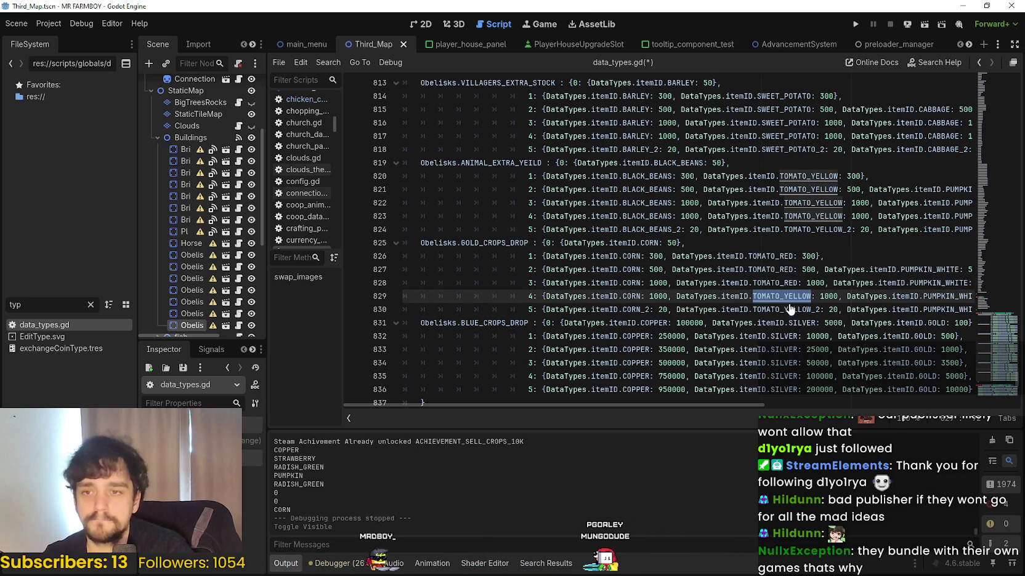
{"action": "key", "text": "ctrl+v"}
{"action": "left_click", "coordinate": [810, 310]}
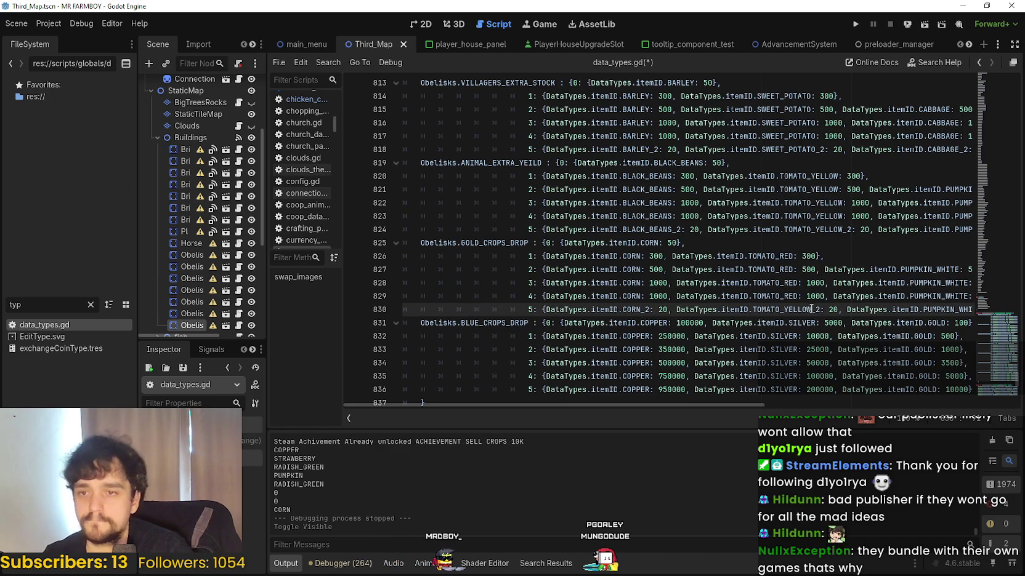
{"action": "double_click", "coordinate": [800, 309]}
{"action": "key", "text": "ctrl+v"}
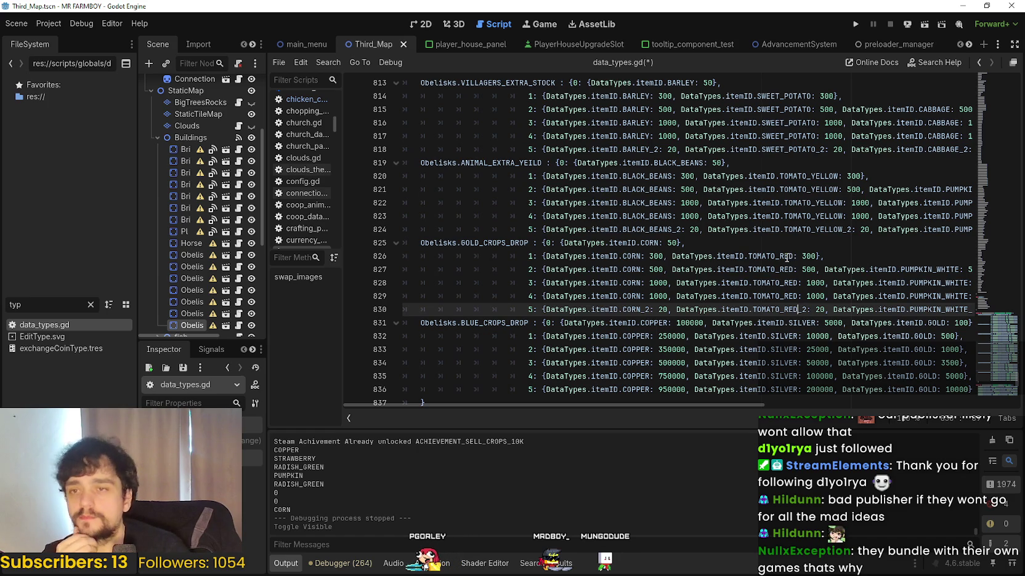
{"action": "mouse_move", "coordinate": [789, 256]}
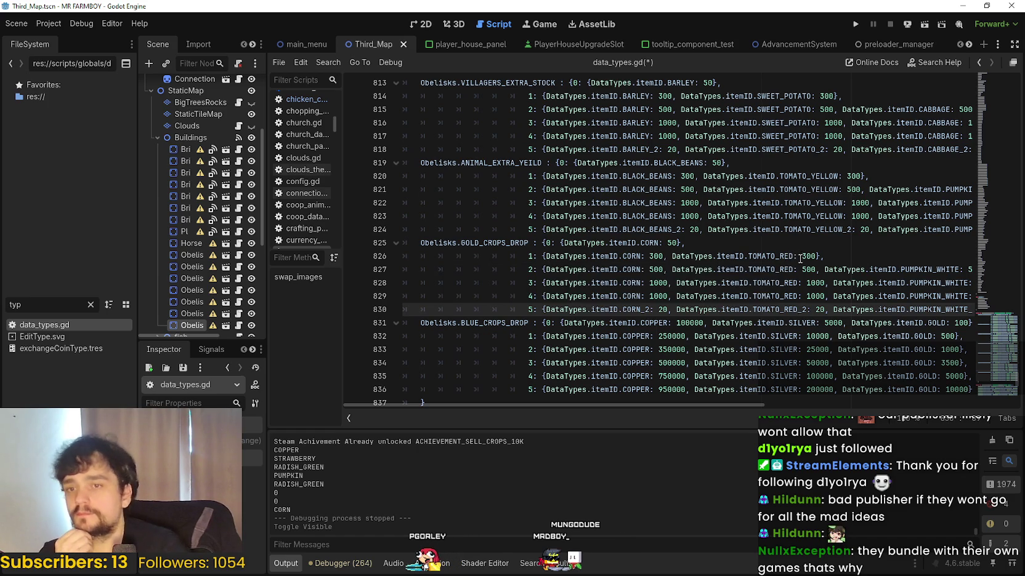
- Replace PUMPKIN_WHITE with GRAPES_GREEN in the second tier using autocomplete
{"action": "double_click", "coordinate": [927, 269]}
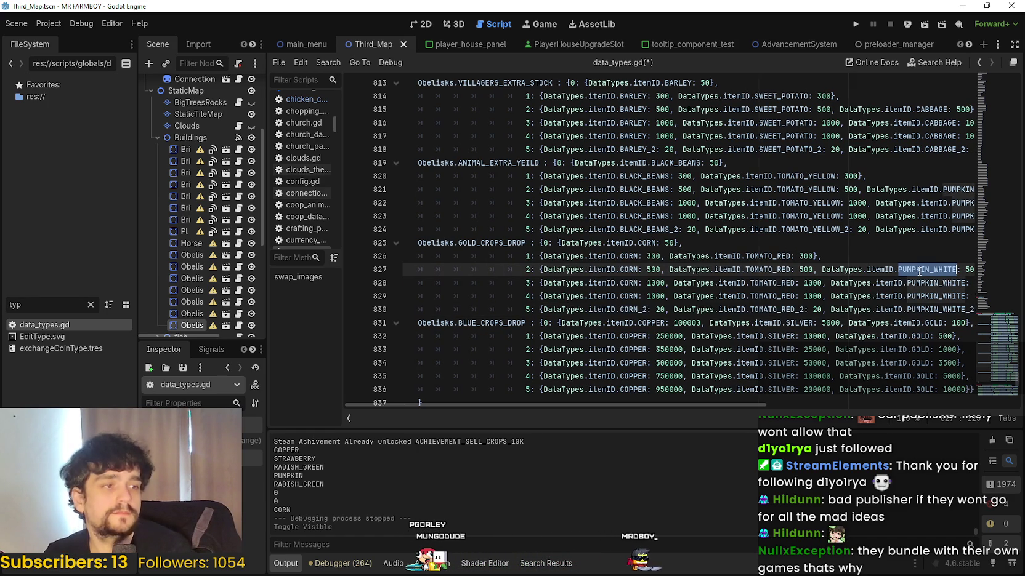
{"action": "type", "text": "GREEN_R"}
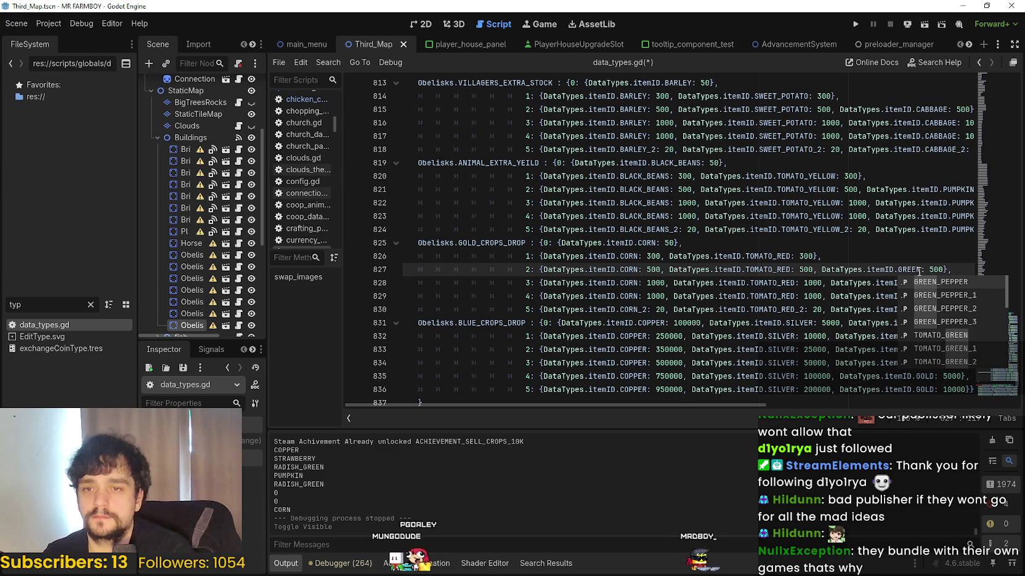
{"action": "key", "text": "BackSpace"}
{"action": "key", "text": "BackSpace"}
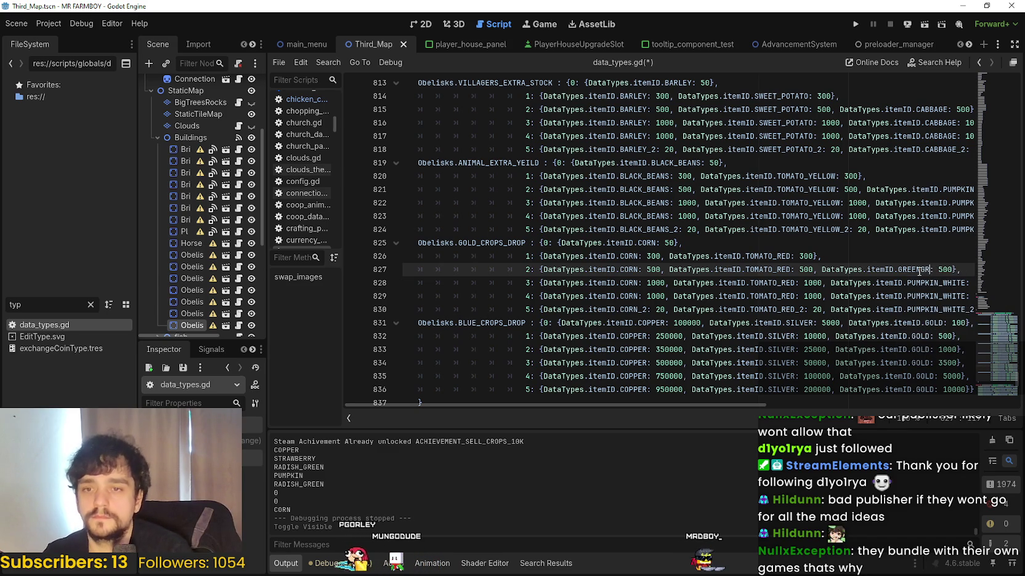
{"action": "type", "text": "RAPE"}
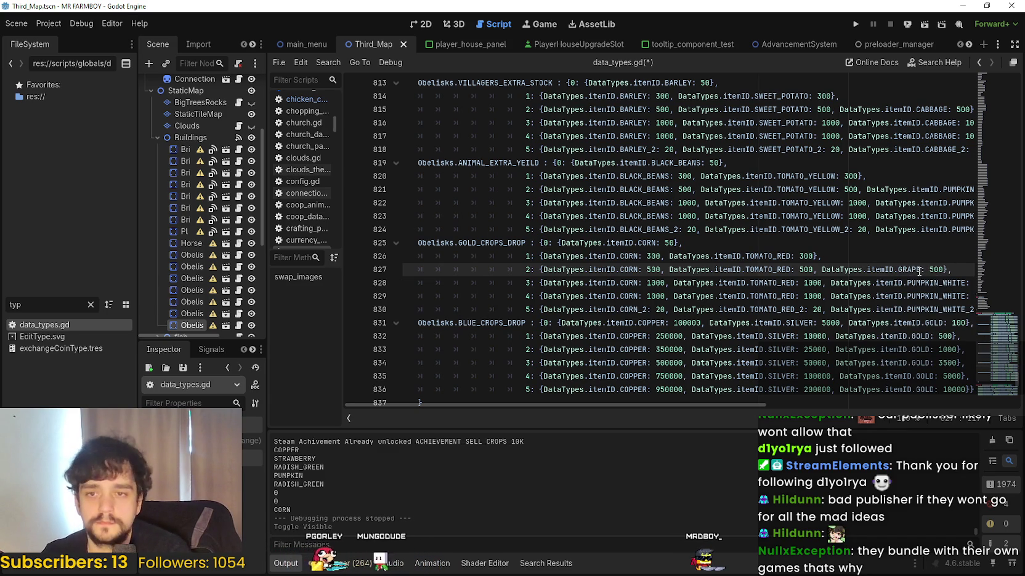
{"action": "type", "text": "S_G"}
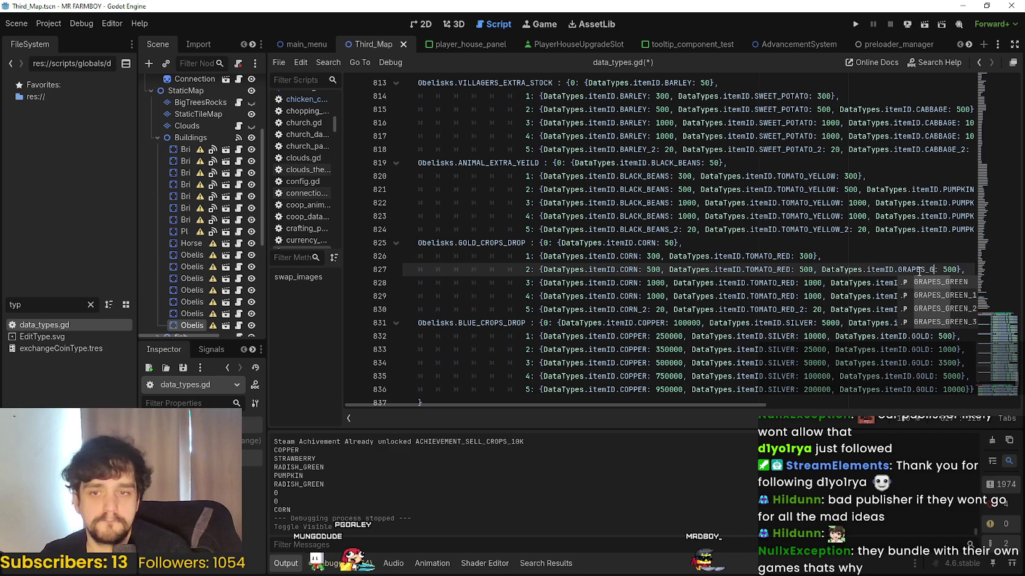
{"action": "key", "text": "Return"}
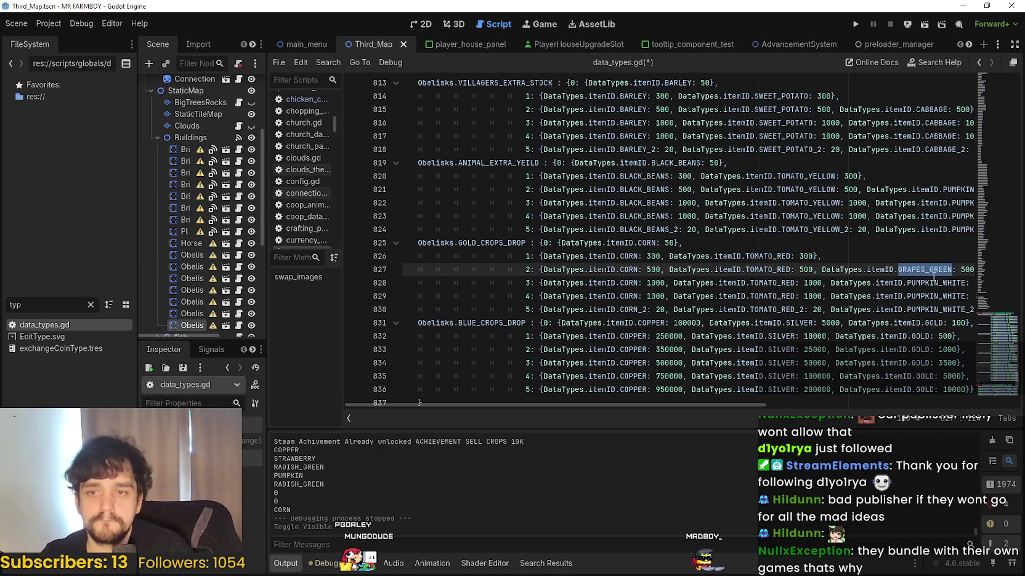
- Paste GRAPES_GREEN over PUMPKIN_WHITE in the third, fourth and fifth tiers
{"action": "double_click", "coordinate": [935, 280]}
{"action": "type", "text": "GRAPES_GREEN"}
{"action": "left_click", "coordinate": [922, 296]}
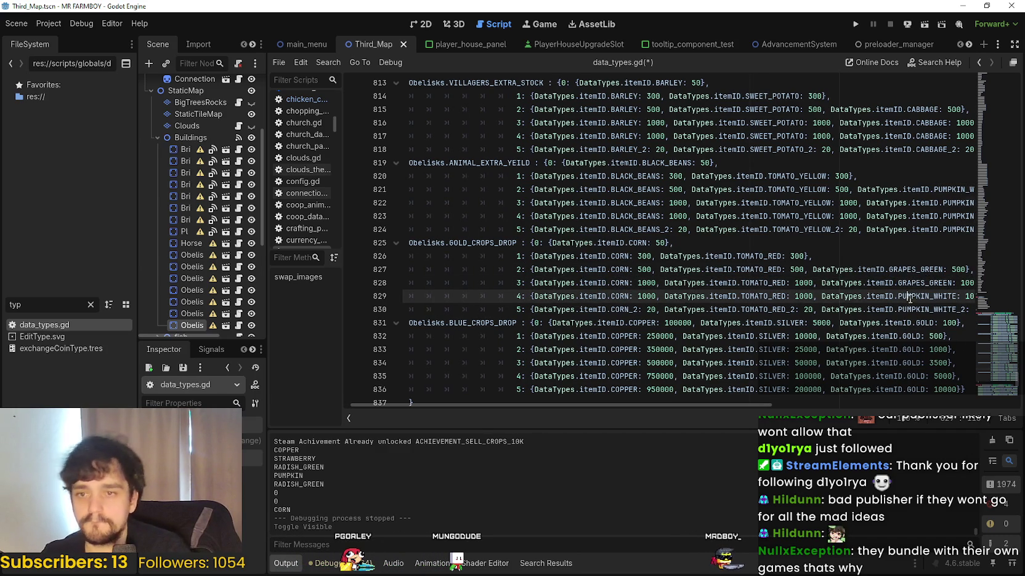
{"action": "scroll", "coordinate": [906, 298], "scroll_direction": "right", "scroll_amount": 1}
{"action": "double_click", "coordinate": [906, 296]}
{"action": "type", "text": "GRAPES_GREEN"}
{"action": "left_click", "coordinate": [943, 308]}
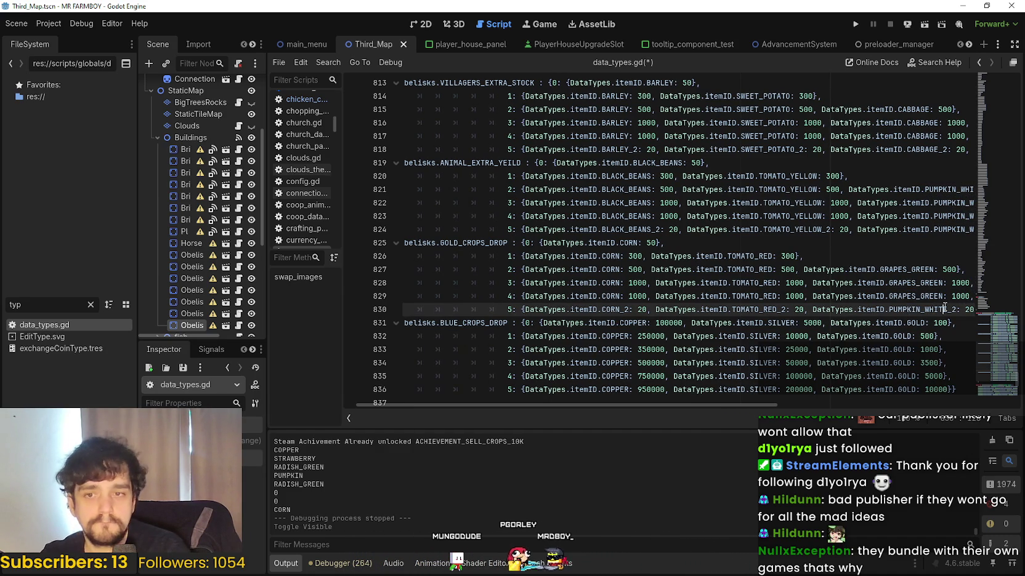
{"action": "double_click", "coordinate": [892, 311]}
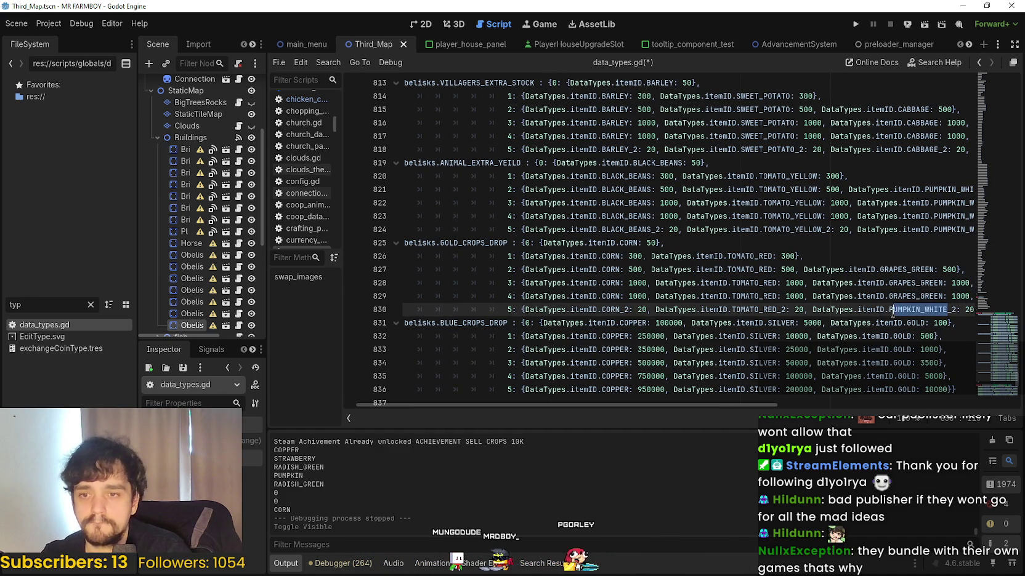
{"action": "double_click", "coordinate": [892, 311]}
{"action": "left_click_drag", "start_coordinate": [901, 296], "coordinate": [981, 294]}
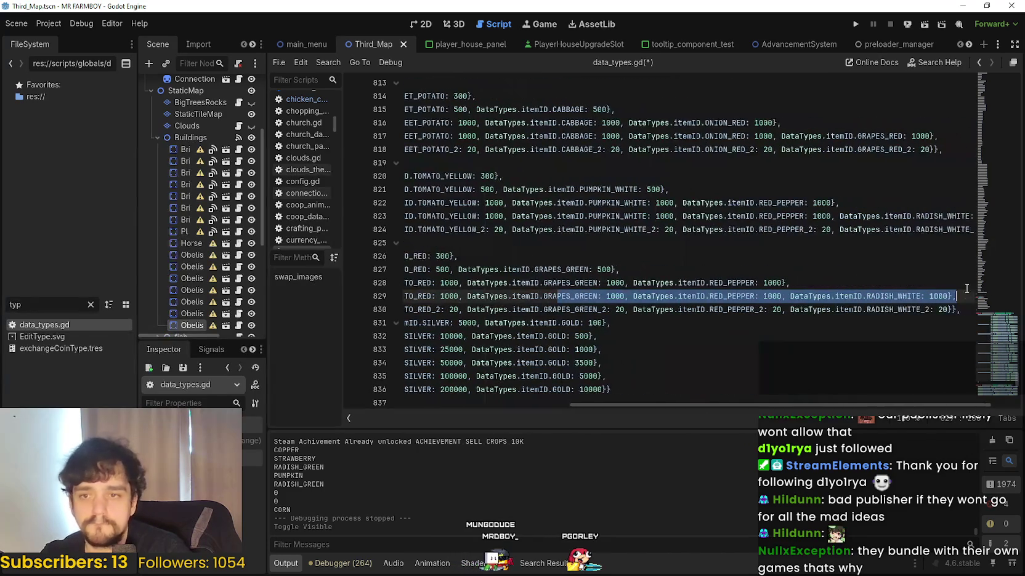
- Replace RED_PEPPER with CABBAGE_RED in the third, fourth and fifth GOLD_CROPS_DROP tiers
{"action": "double_click", "coordinate": [726, 283]}
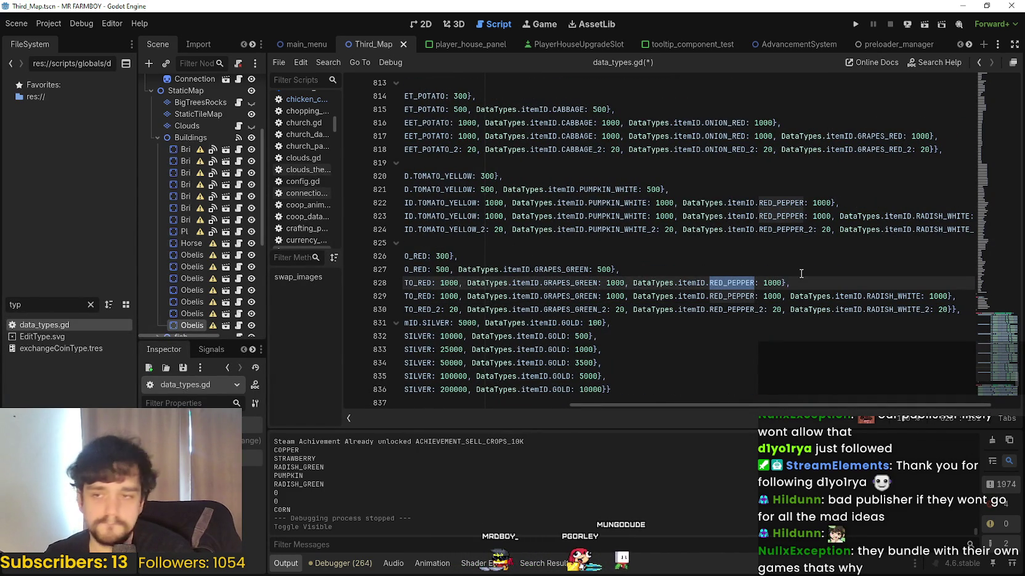
{"action": "type", "text": "CABBAGE"}
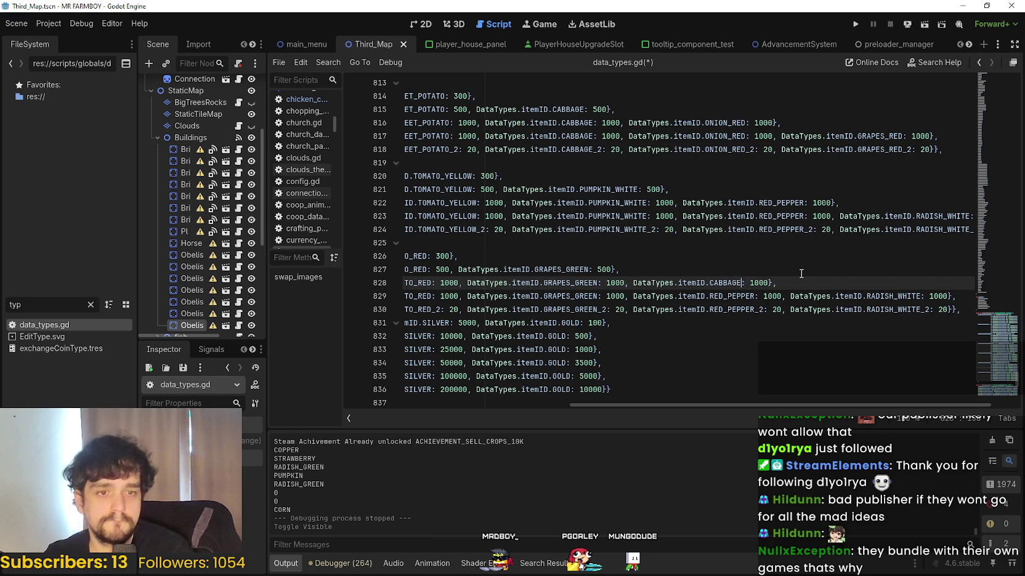
{"action": "type", "text": "_RED"}
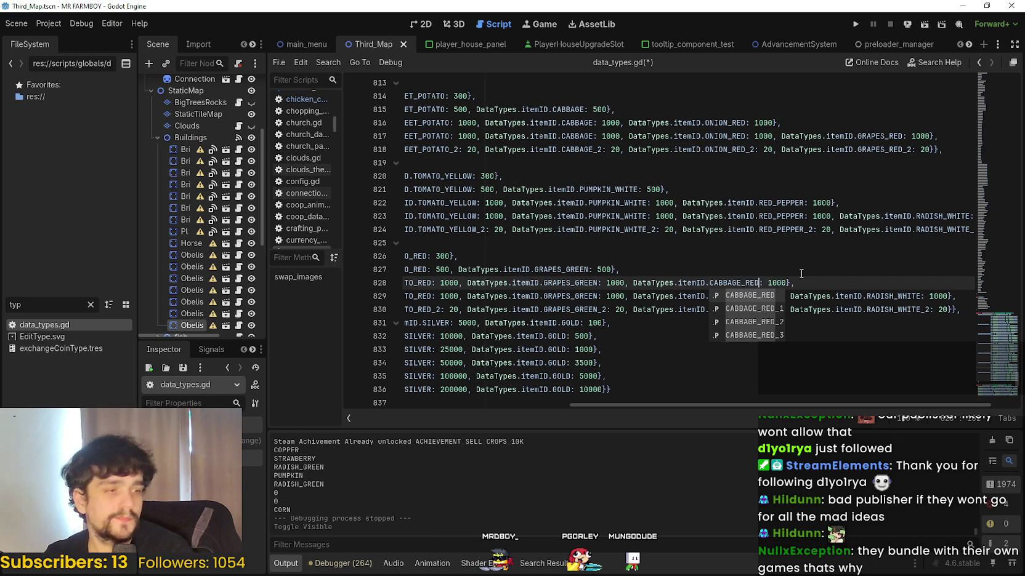
{"action": "type", "text": "D"}
{"action": "key", "text": "Escape"}
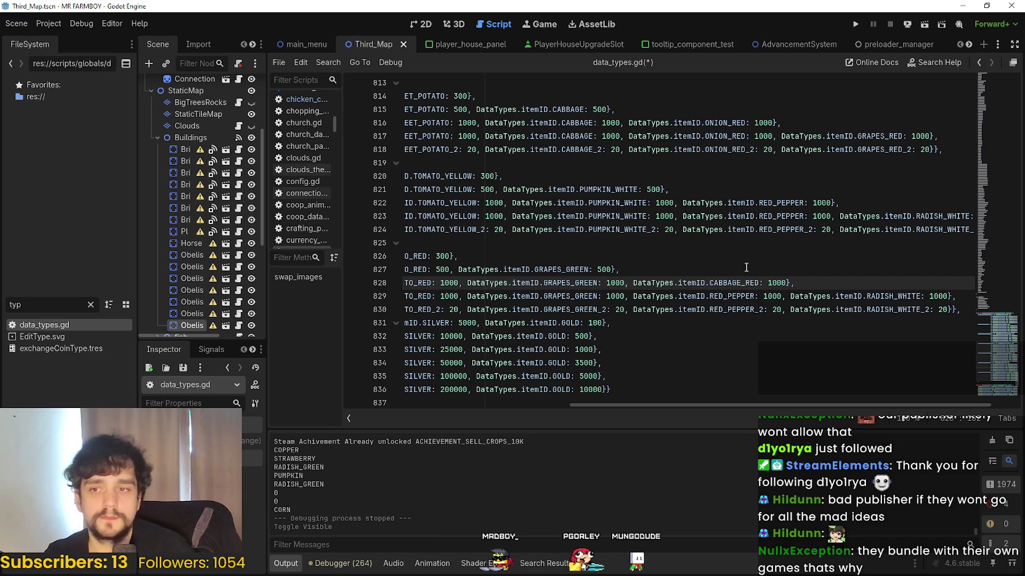
{"action": "double_click", "coordinate": [734, 283]}
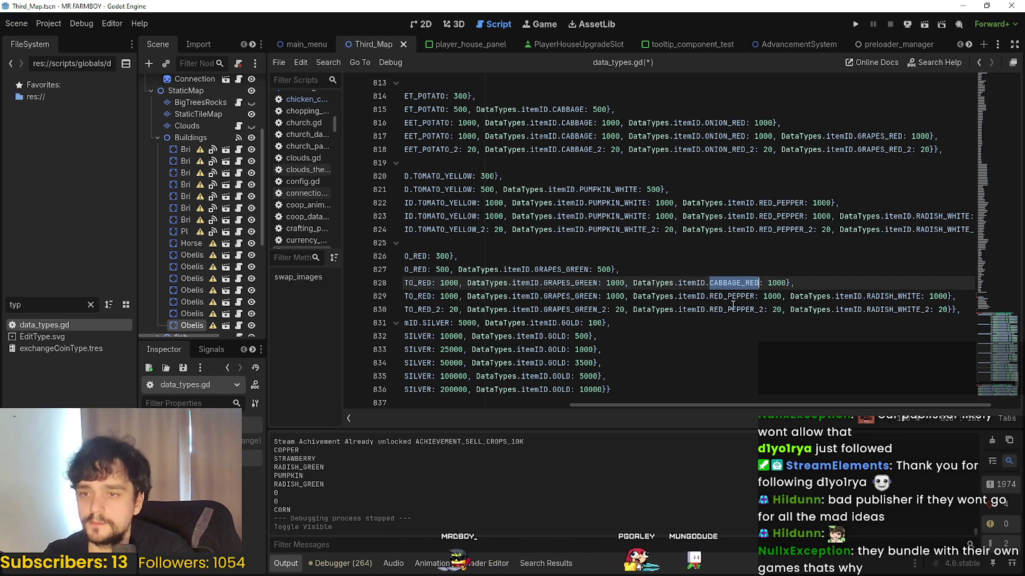
{"action": "key", "text": "ctrl+c"}
{"action": "double_click", "coordinate": [732, 296]}
{"action": "key", "text": "ctrl+v"}
{"action": "left_click", "coordinate": [746, 309]}
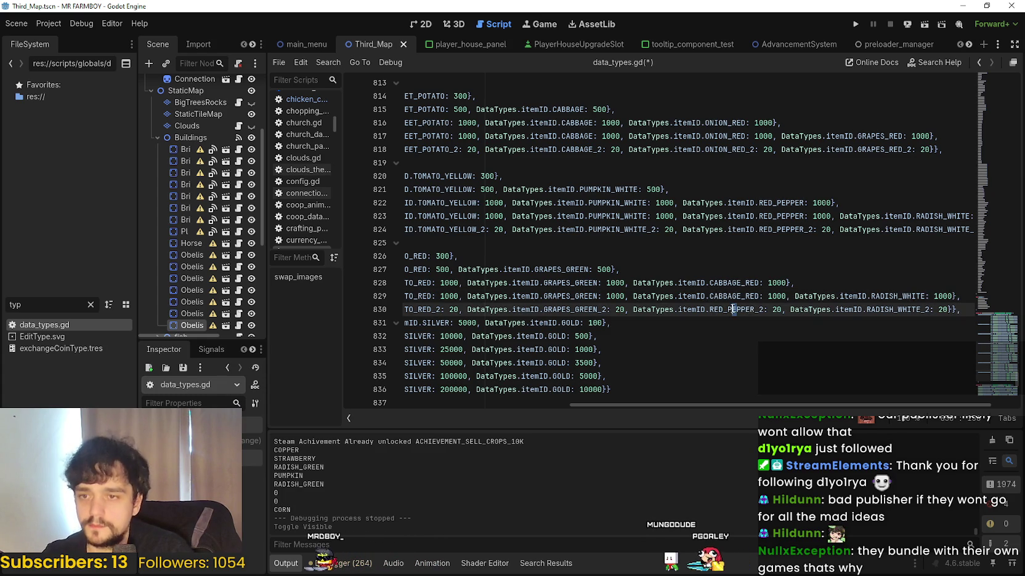
{"action": "left_click_drag", "start_coordinate": [709, 309], "coordinate": [758, 309]}
{"action": "key", "text": "ctrl+v"}
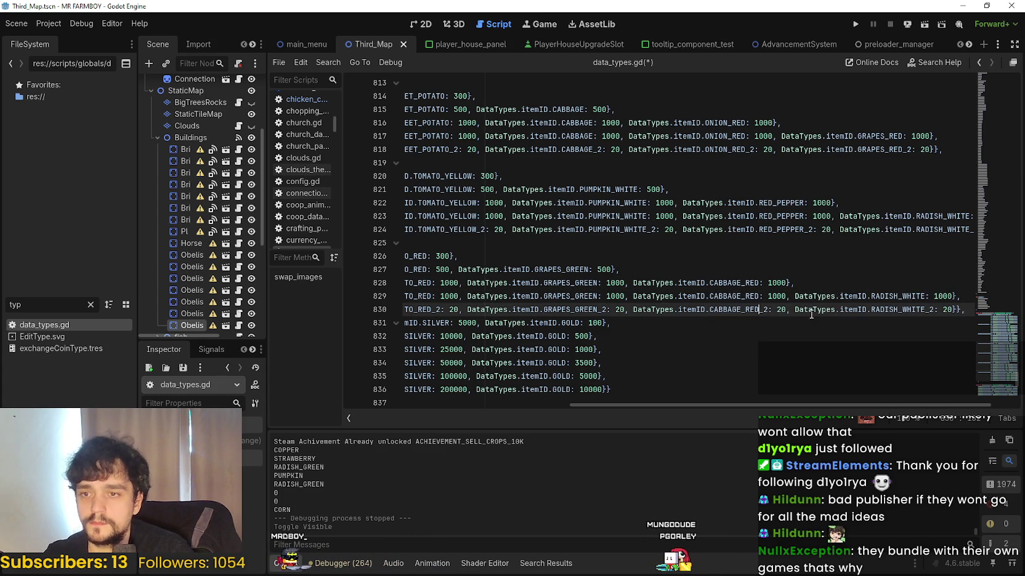
{"action": "double_click", "coordinate": [896, 295]}
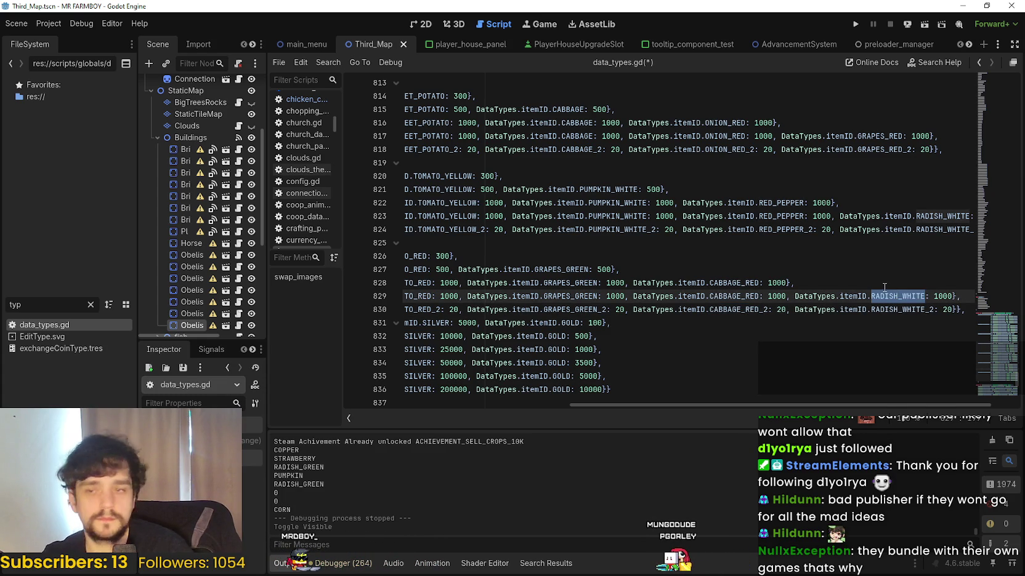
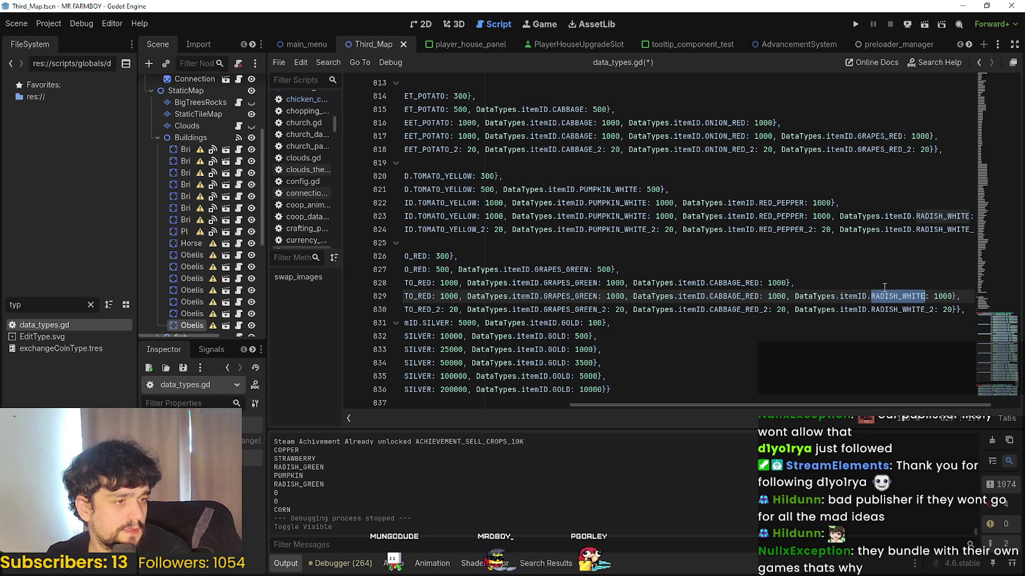
- Enter KIDNEY_BEANS on line 829 and paste it over RADISH_WHITE on line 830
{"action": "type", "text": "KI"}
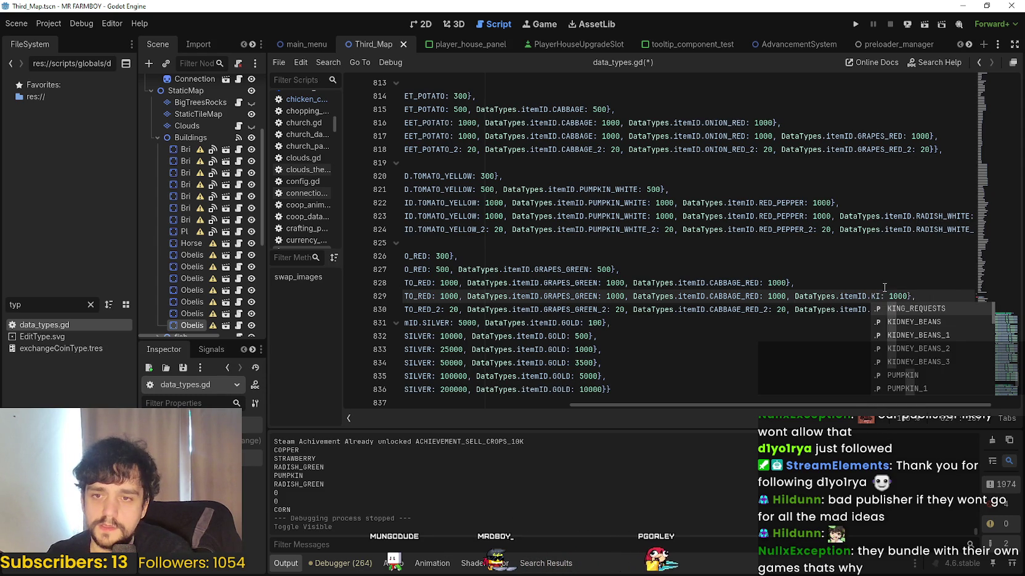
{"action": "key", "text": "Down"}
{"action": "key", "text": "Return"}
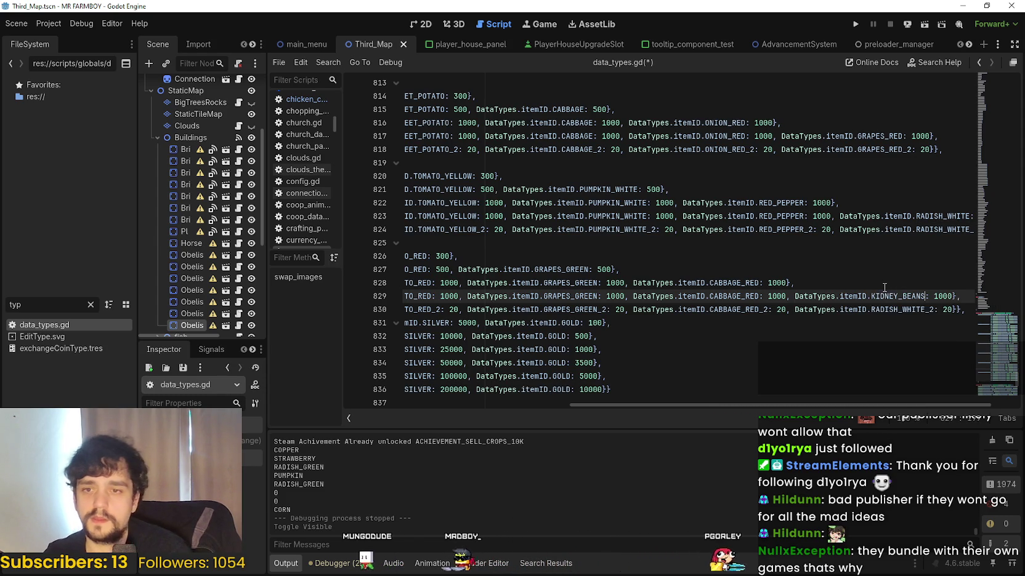
{"action": "double_click", "coordinate": [909, 296]}
{"action": "key", "text": "ctrl+c"}
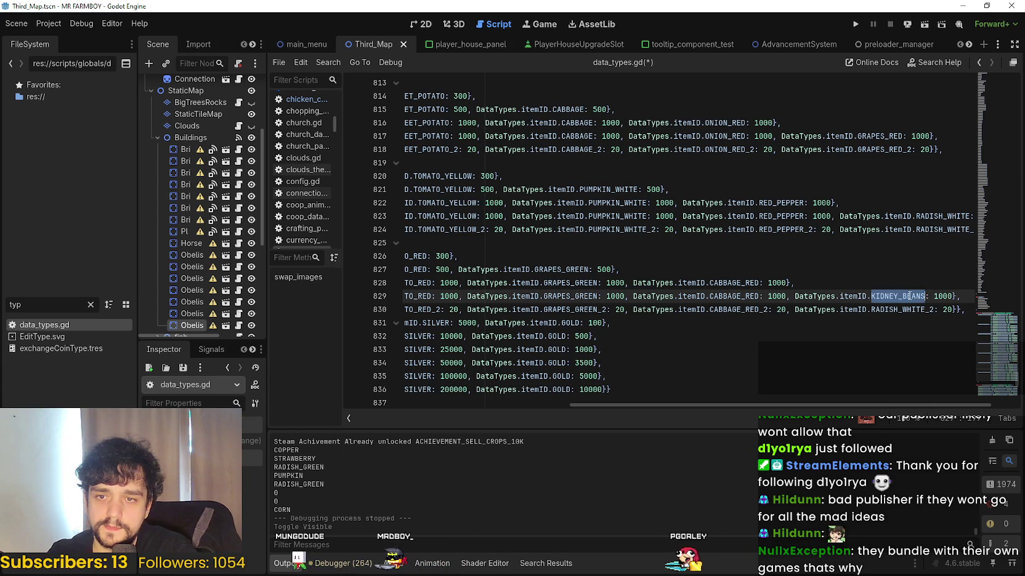
{"action": "left_click_drag", "start_coordinate": [924, 310], "coordinate": [897, 310]}
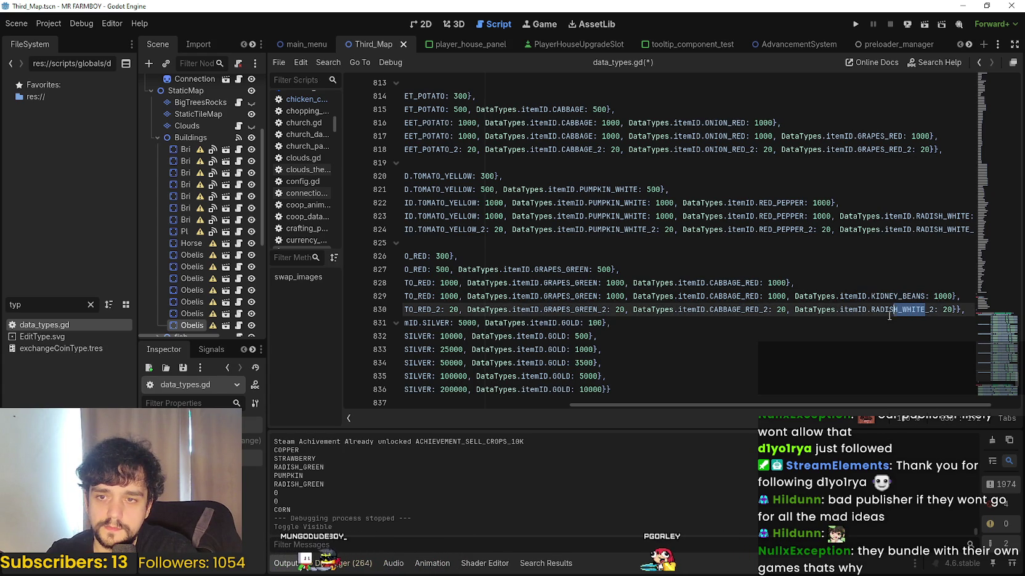
{"action": "key", "text": "ctrl+v"}
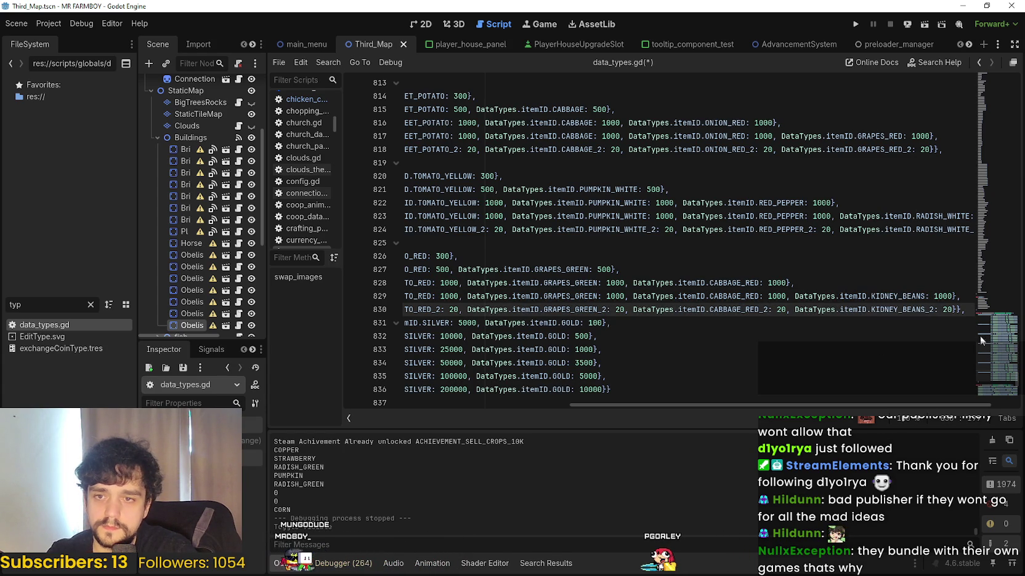
- Select the GOLD_CROPS_DROP tier entries on lines 825–830
{"action": "left_click", "coordinate": [972, 320]}
{"action": "mouse_move", "coordinate": [972, 312]}
{"action": "left_mouse_down"}
{"action": "mouse_move", "coordinate": [468, 283]}
{"action": "mouse_move", "coordinate": [543, 244]}
{"action": "mouse_move", "coordinate": [631, 257]}
{"action": "left_mouse_up"}
{"action": "left_click", "coordinate": [877, 307]}
{"action": "key", "text": "End"}
{"action": "left_click", "coordinate": [467, 283], "text": "shift"}
{"action": "left_click_drag", "start_coordinate": [375, 275], "coordinate": [541, 243]}
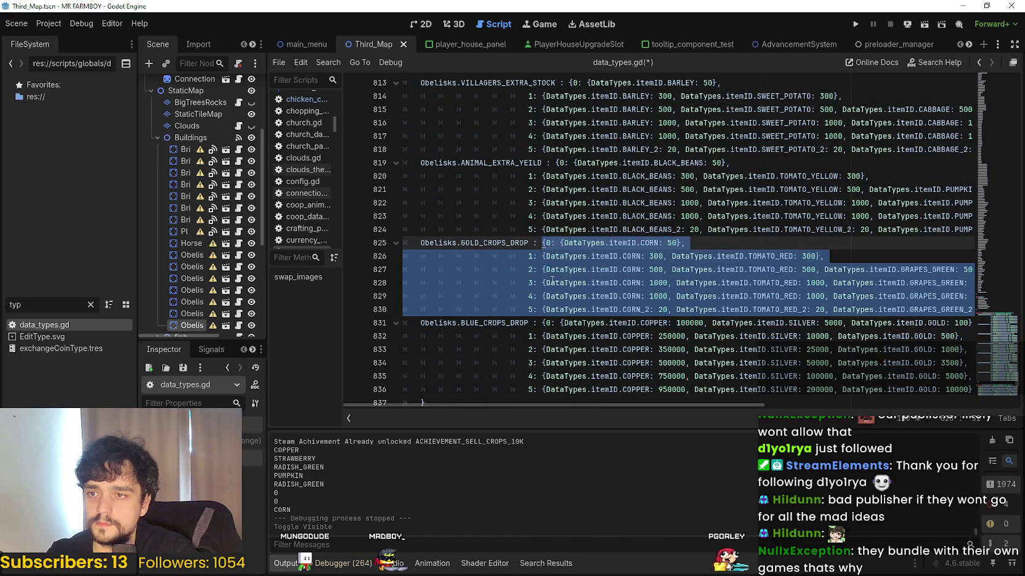
- Copy the GOLD_CROPS_DROP entries and paste them over the BLUE_CROPS_DROP block
{"action": "right_click", "coordinate": [547, 269]}
{"action": "left_click", "coordinate": [677, 349]}
{"action": "scroll", "coordinate": [942, 336], "scroll_direction": "down", "scroll_amount": 4}
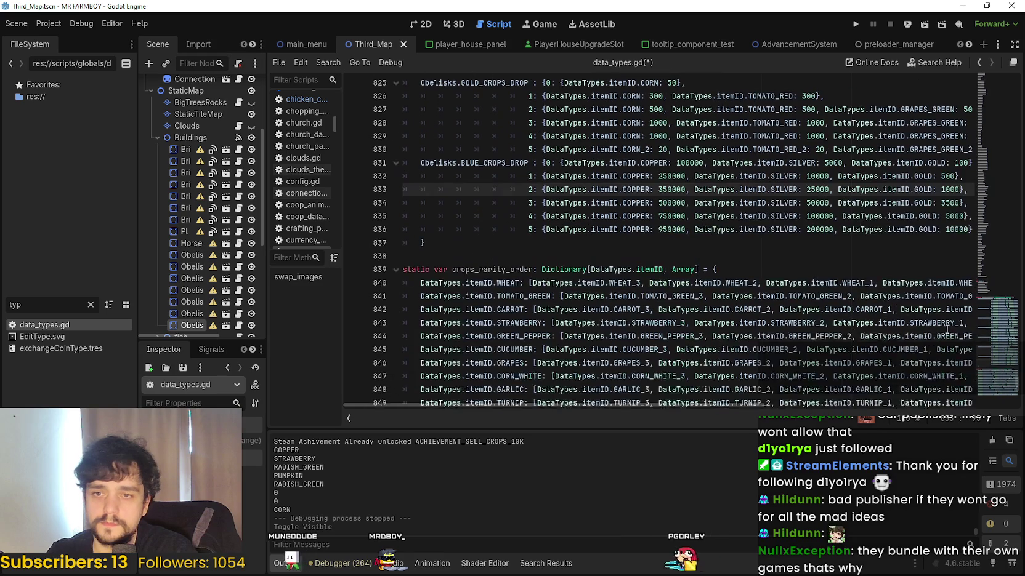
{"action": "mouse_move", "coordinate": [958, 230]}
{"action": "left_mouse_down"}
{"action": "mouse_move", "coordinate": [535, 178]}
{"action": "mouse_move", "coordinate": [522, 163]}
{"action": "left_mouse_up"}
{"action": "right_click", "coordinate": [546, 178]}
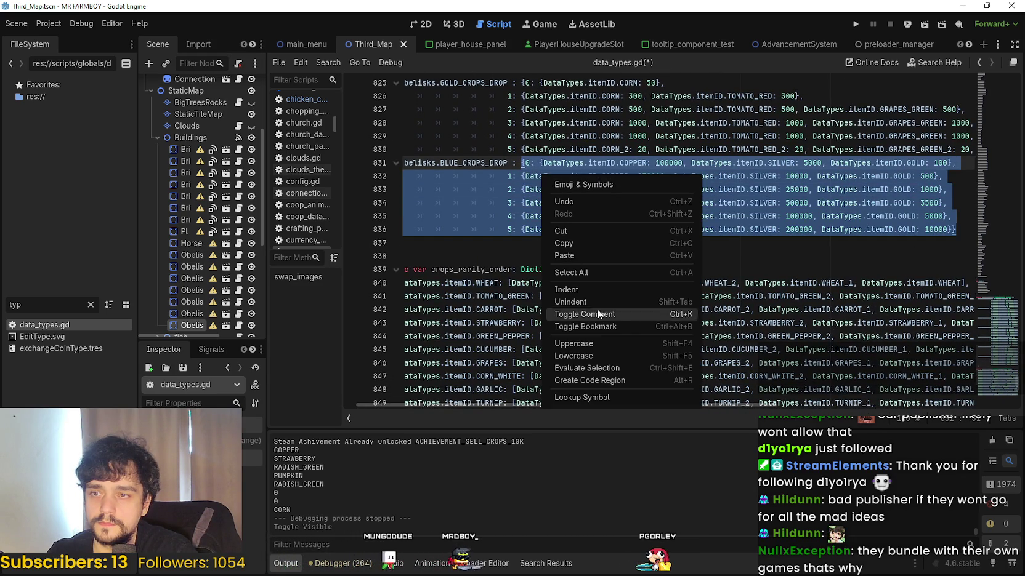
{"action": "left_click", "coordinate": [580, 254]}
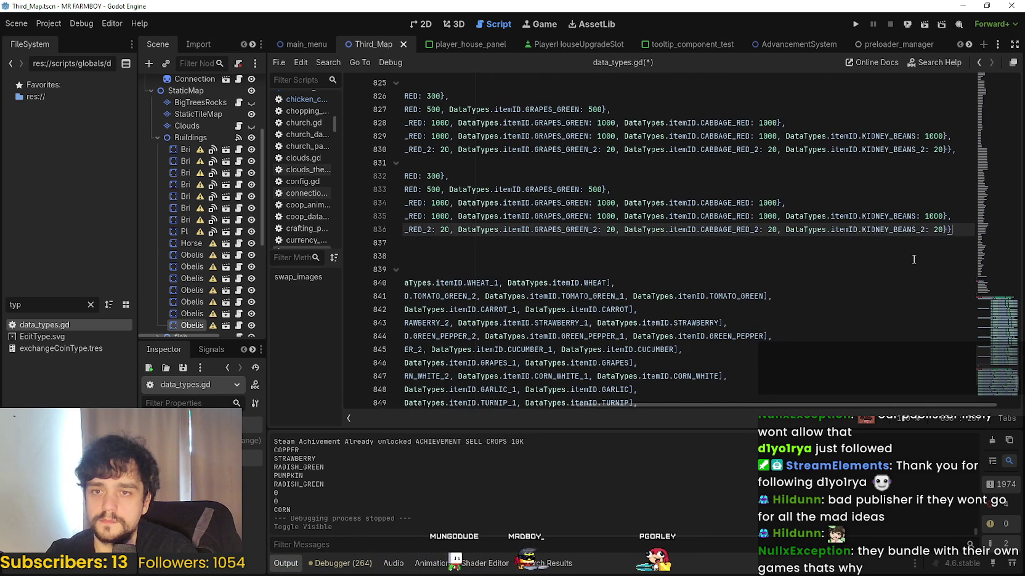
{"action": "key", "text": "shift+Up"}
{"action": "key", "text": "shift+Up"}
{"action": "key", "text": "shift+Up"}
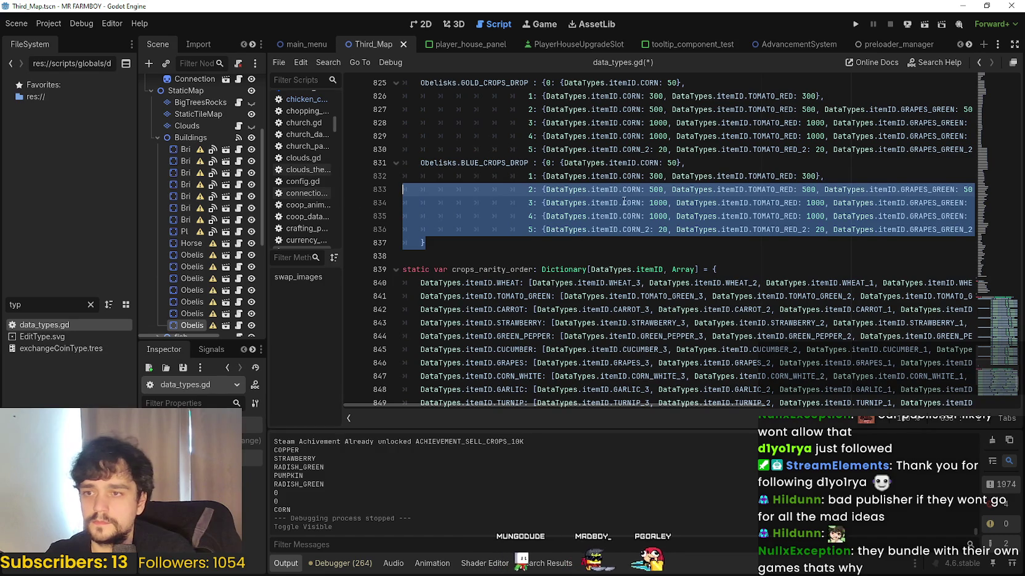
- Change CORN to RADDISH in the first BLUE_CROPS_DROP request on line 831
{"action": "double_click", "coordinate": [649, 163]}
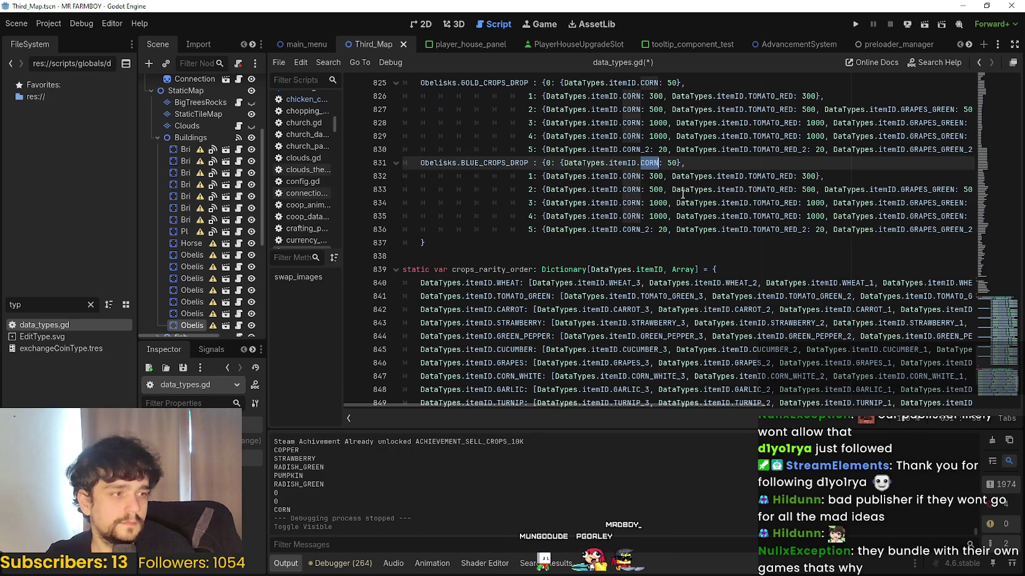
{"action": "type", "text": "RADI"}
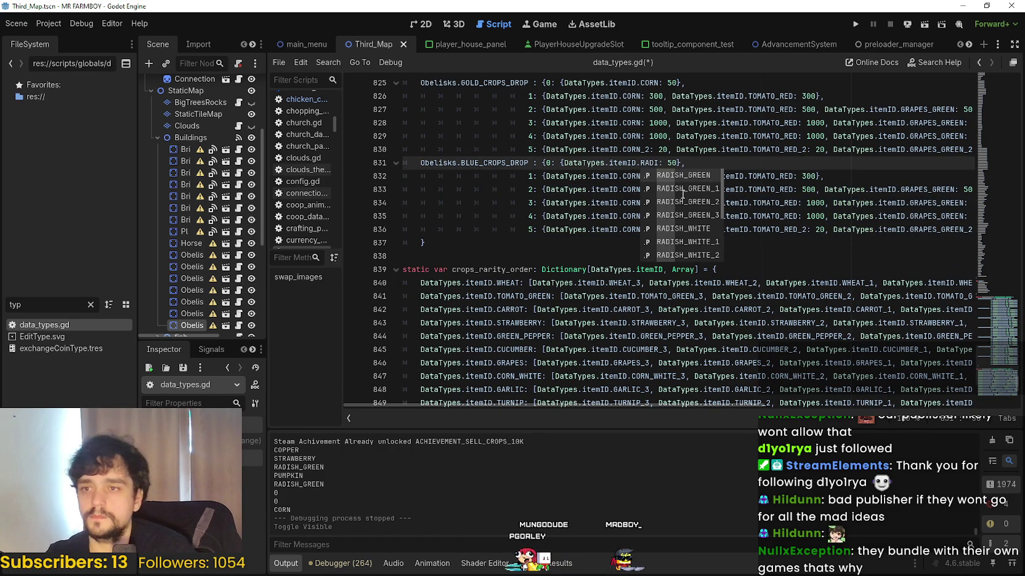
{"action": "type", "text": "SH"}
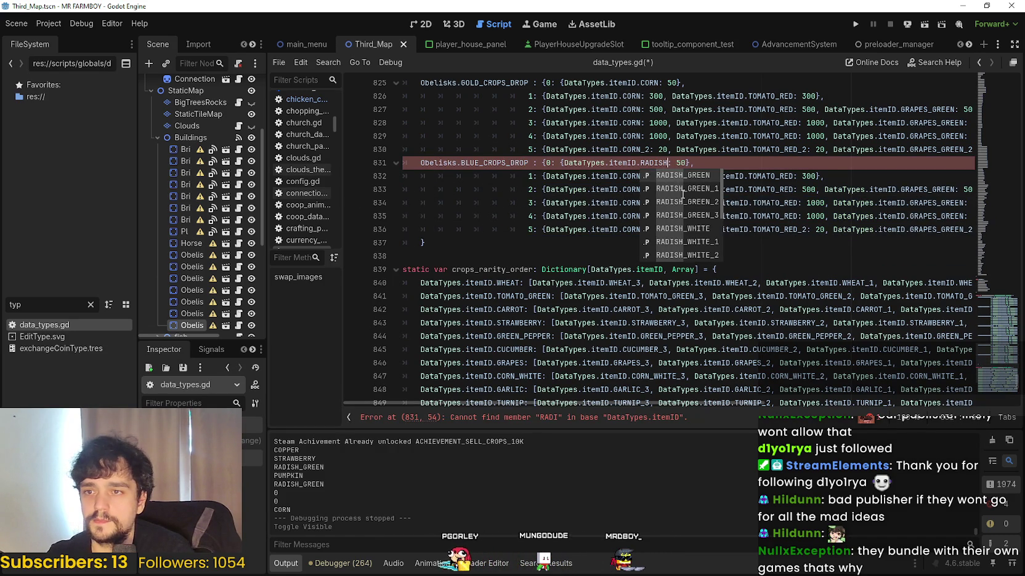
{"action": "key", "text": "BackSpace"}
{"action": "key", "text": "BackSpace"}
{"action": "key", "text": "BackSpace"}
{"action": "type", "text": "DISH"}
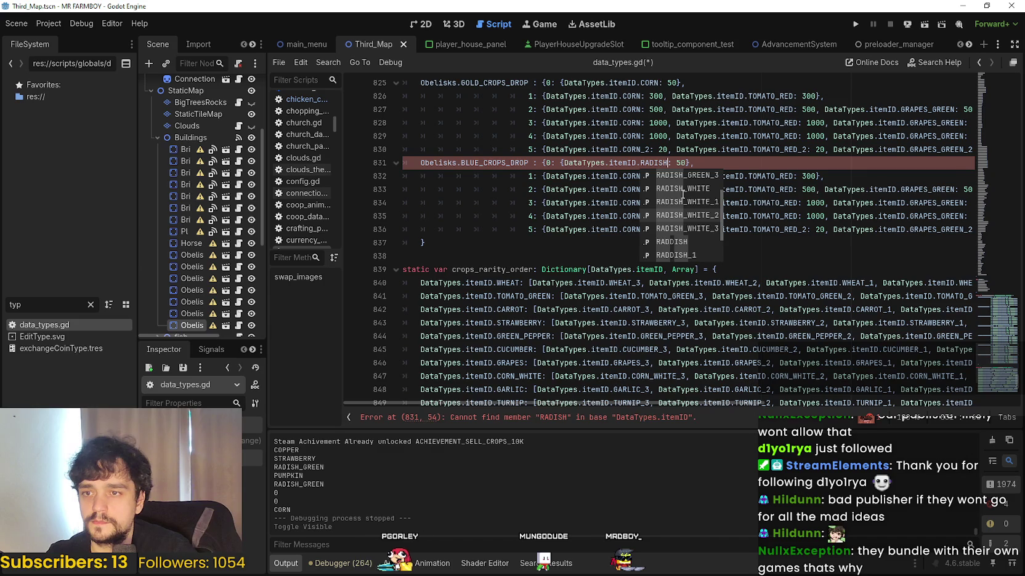
- Replace CORN with RADDISH on lines 832–836, making CORN_2 into RADDISH_2
{"action": "double_click", "coordinate": [656, 163]}
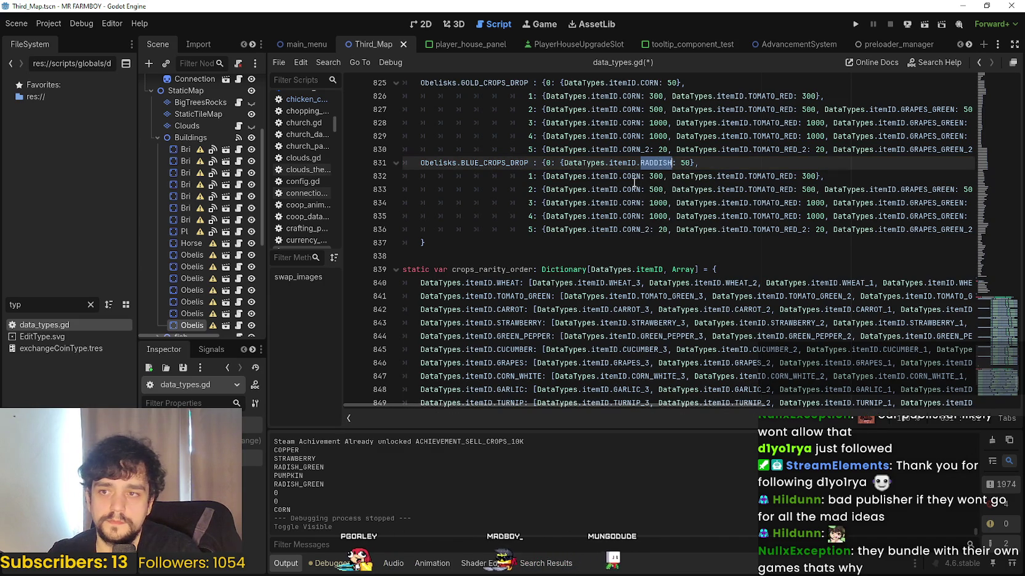
{"action": "double_click", "coordinate": [631, 177]}
{"action": "key", "text": "ctrl+v"}
{"action": "double_click", "coordinate": [632, 190]}
{"action": "key", "text": "ctrl+v"}
{"action": "double_click", "coordinate": [632, 203]}
{"action": "key", "text": "ctrl+v"}
{"action": "double_click", "coordinate": [632, 217]}
{"action": "key", "text": "ctrl+v"}
{"action": "left_click", "coordinate": [636, 229]}
{"action": "key", "text": "ctrl+shift+Left"}
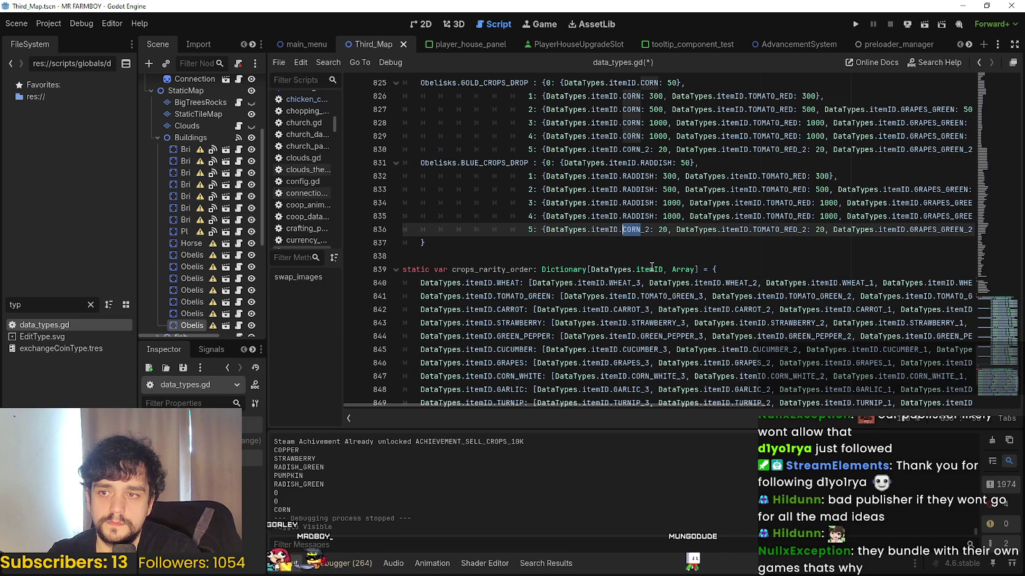
{"action": "key", "text": "ctrl+v"}
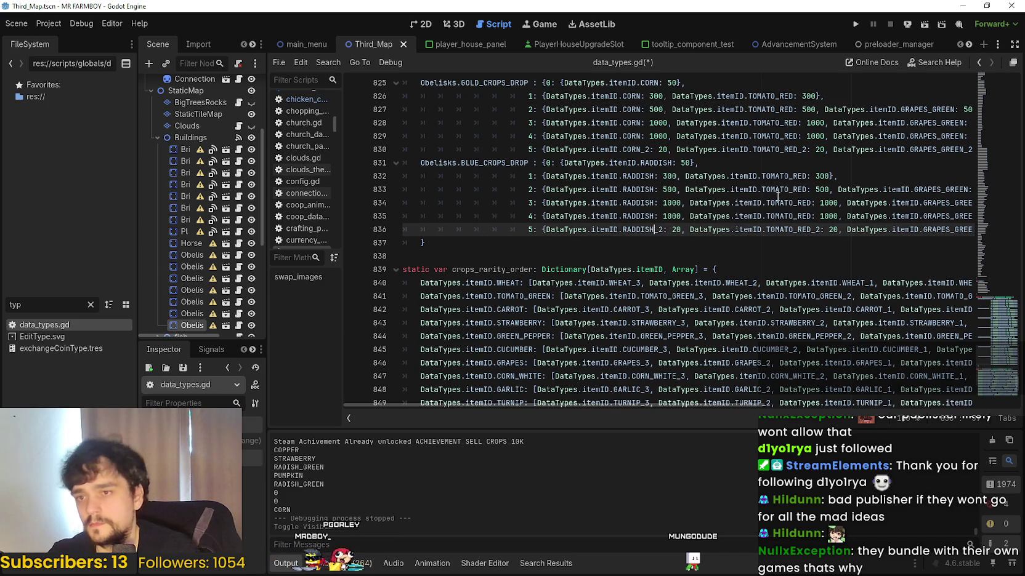
{"action": "double_click", "coordinate": [784, 176]}
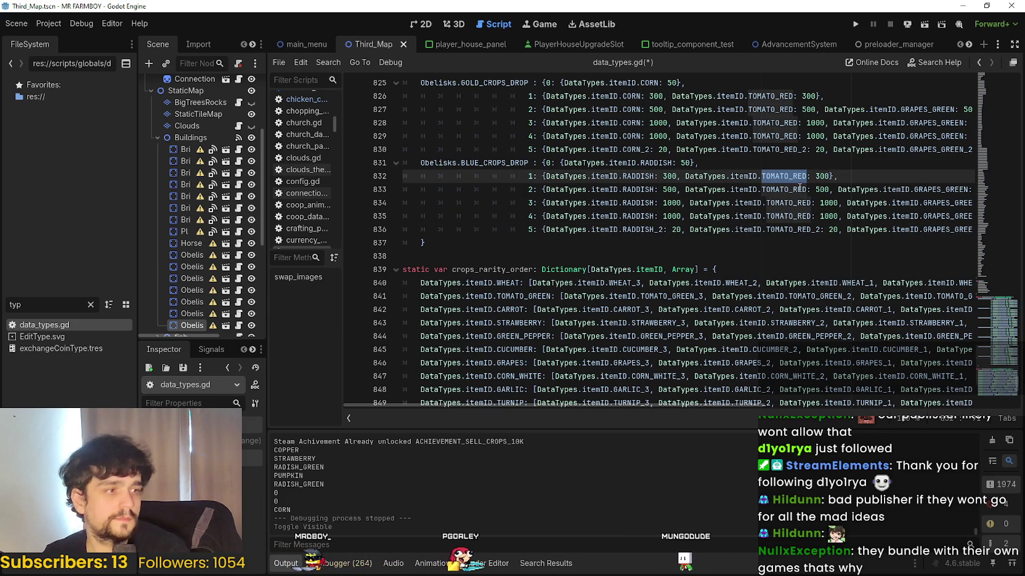
- Replace TOMATO_RED with POTATO across the blue tiers, using POTATO_2 for tier 5
{"action": "type", "text": "POTAO"}
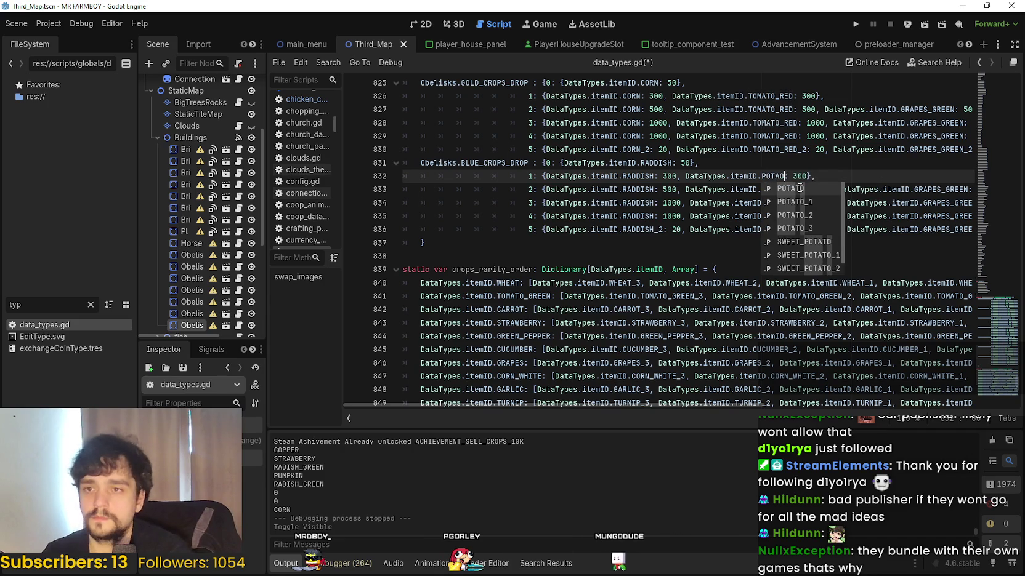
{"action": "key", "text": "Return"}
{"action": "left_click", "coordinate": [799, 189]}
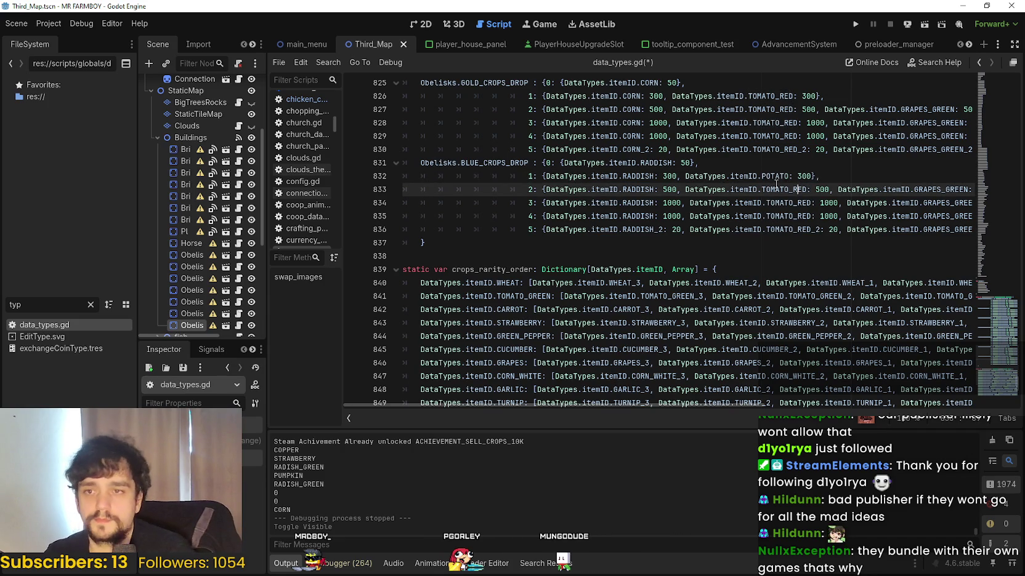
{"action": "double_click", "coordinate": [786, 188]}
{"action": "double_click", "coordinate": [779, 176]}
{"action": "key", "text": "ctrl+c"}
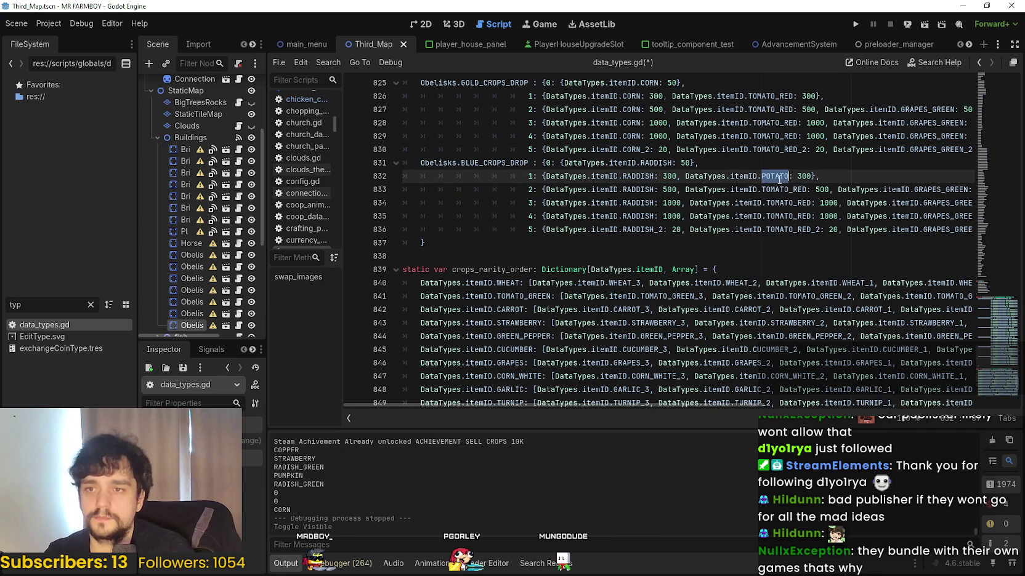
{"action": "double_click", "coordinate": [788, 190]}
{"action": "key", "text": "ctrl+v"}
{"action": "double_click", "coordinate": [788, 203]}
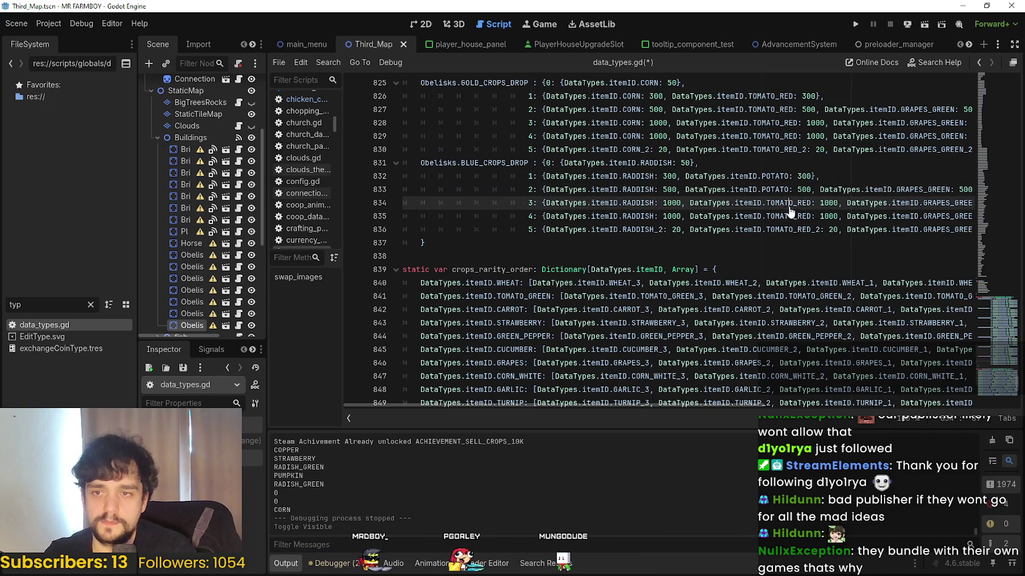
{"action": "key", "text": "ctrl+v"}
{"action": "double_click", "coordinate": [789, 216]}
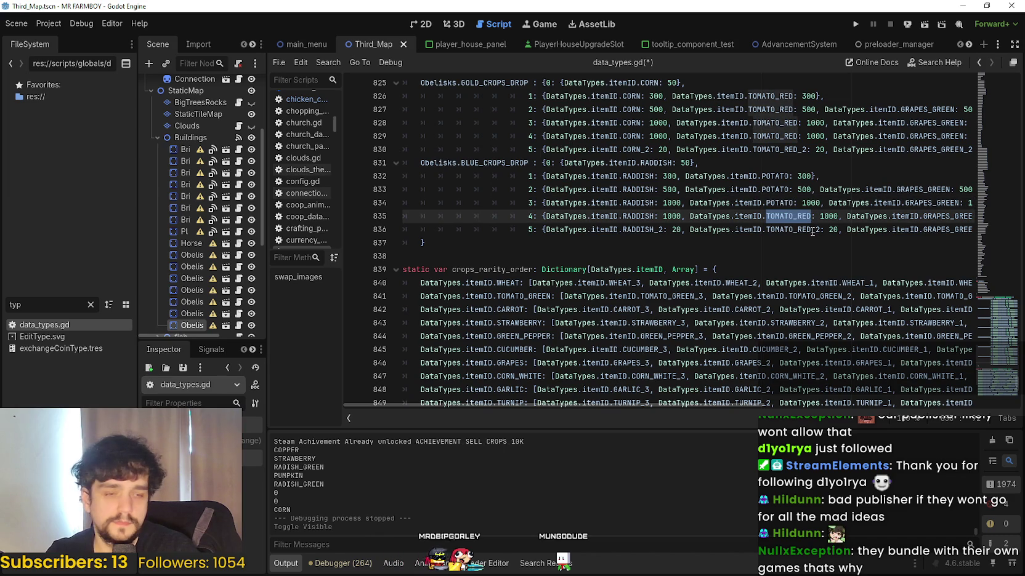
{"action": "key", "text": "ctrl+v"}
{"action": "double_click", "coordinate": [800, 230]}
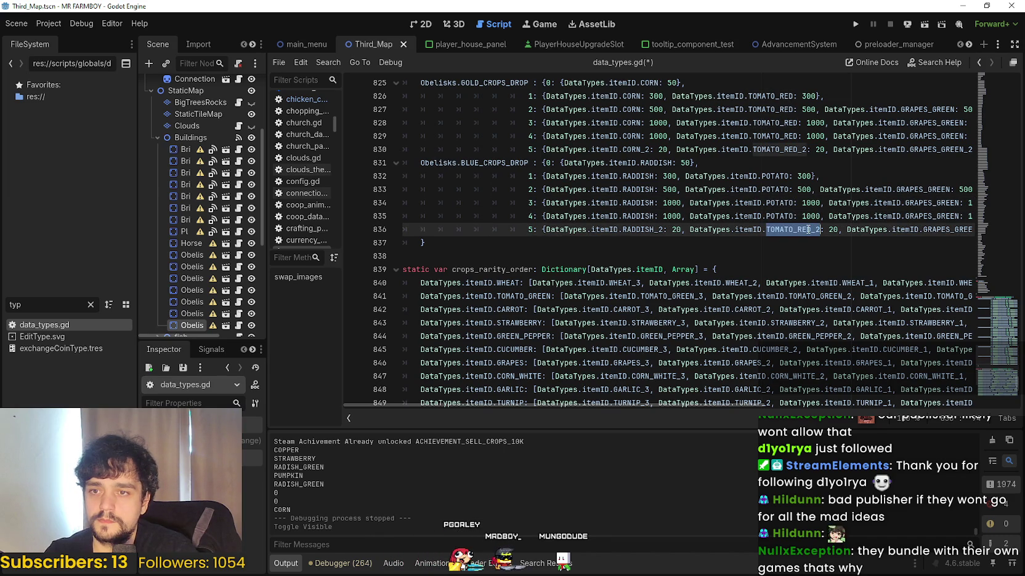
{"action": "left_click", "coordinate": [809, 229]}
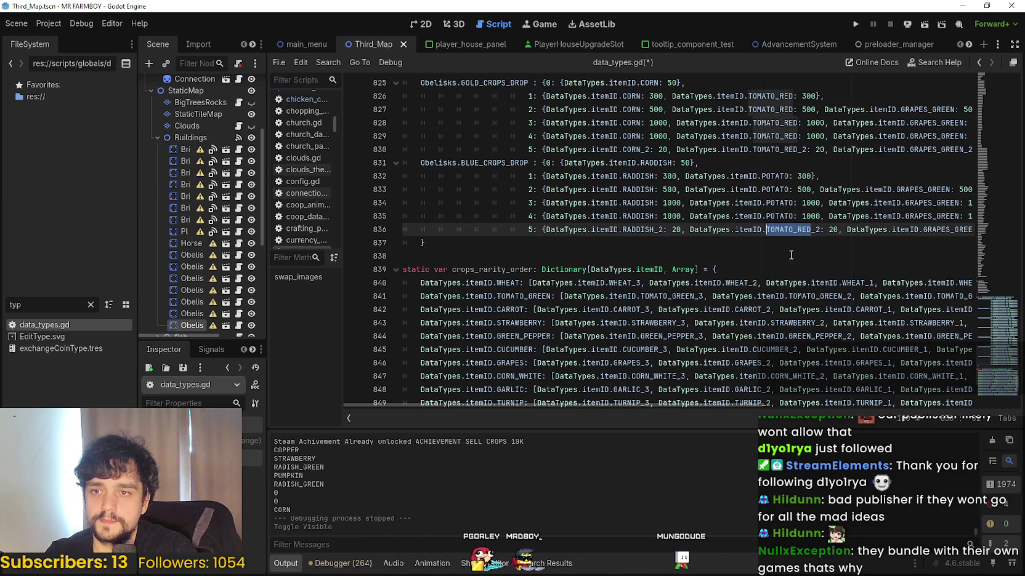
{"action": "key", "text": "ctrl+v"}
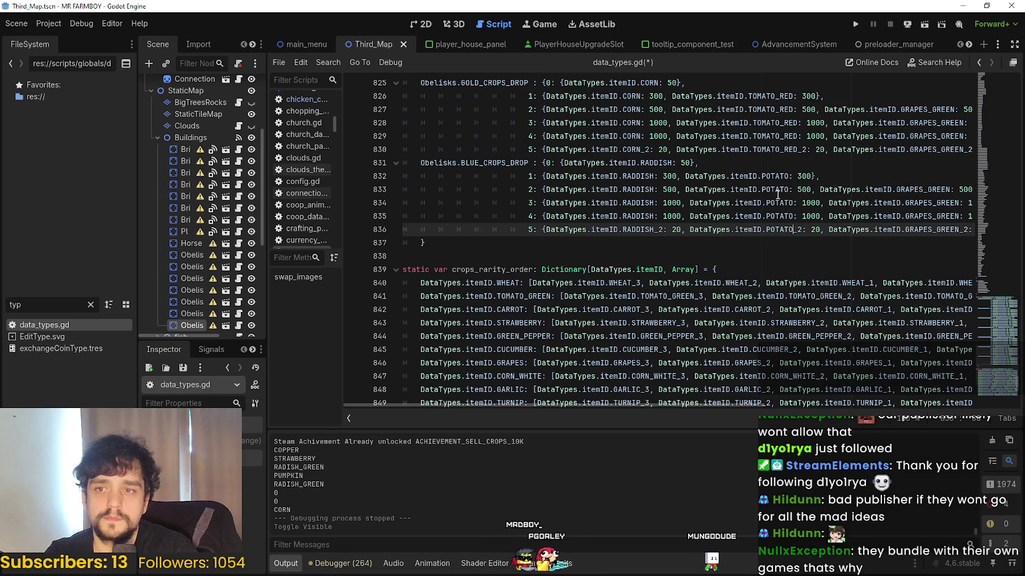
- Replace GRAPES_GREEN with SUNFLOWER in the blue tiers on lines 833–836
{"action": "double_click", "coordinate": [779, 194]}
{"action": "left_click", "coordinate": [922, 192]}
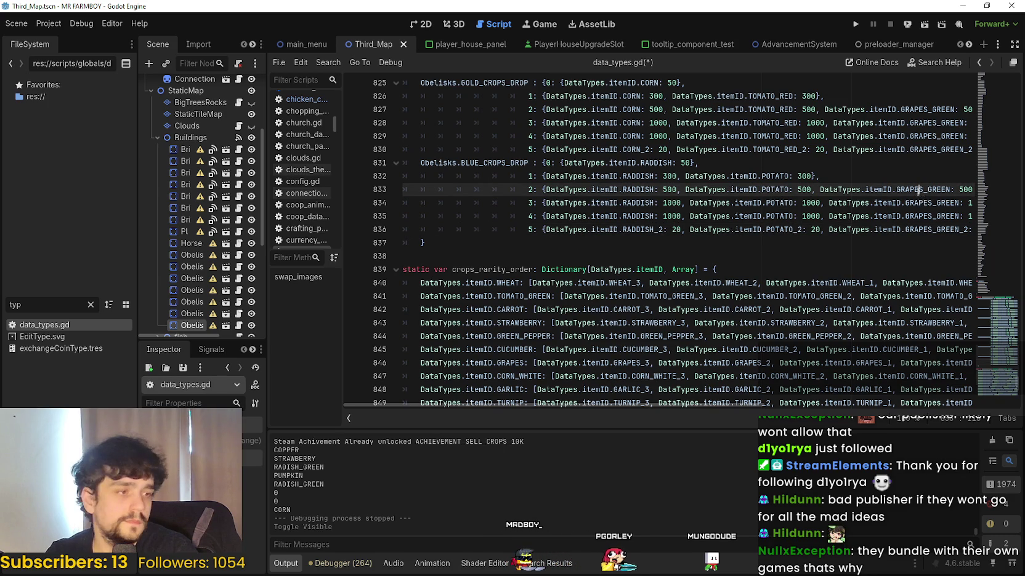
{"action": "double_click", "coordinate": [922, 192]}
{"action": "type", "text": "SUNFLOWER"}
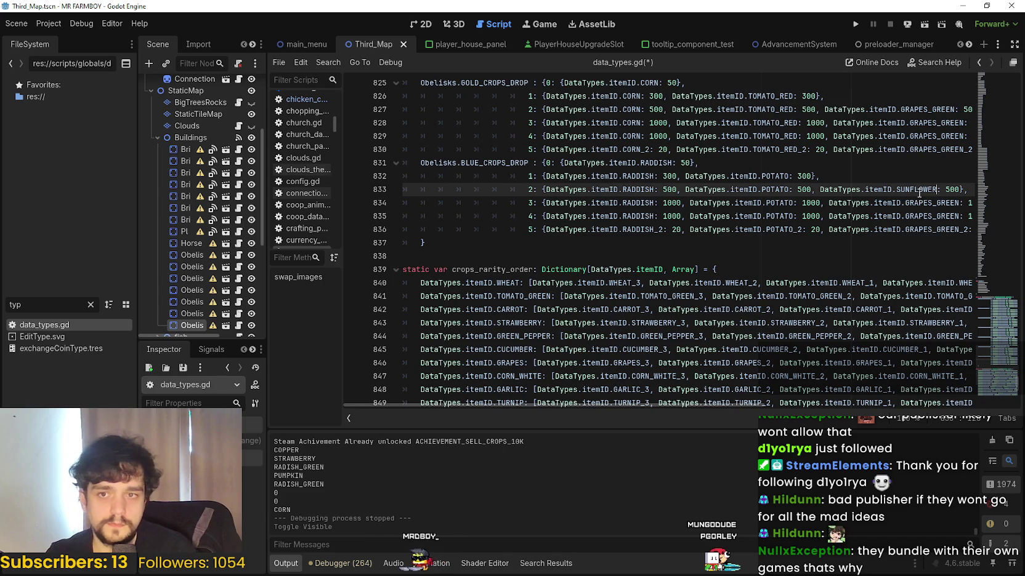
{"action": "left_click", "coordinate": [934, 202]}
{"action": "double_click", "coordinate": [934, 202]}
{"action": "double_click", "coordinate": [907, 190]}
{"action": "key", "text": "ctrl+c"}
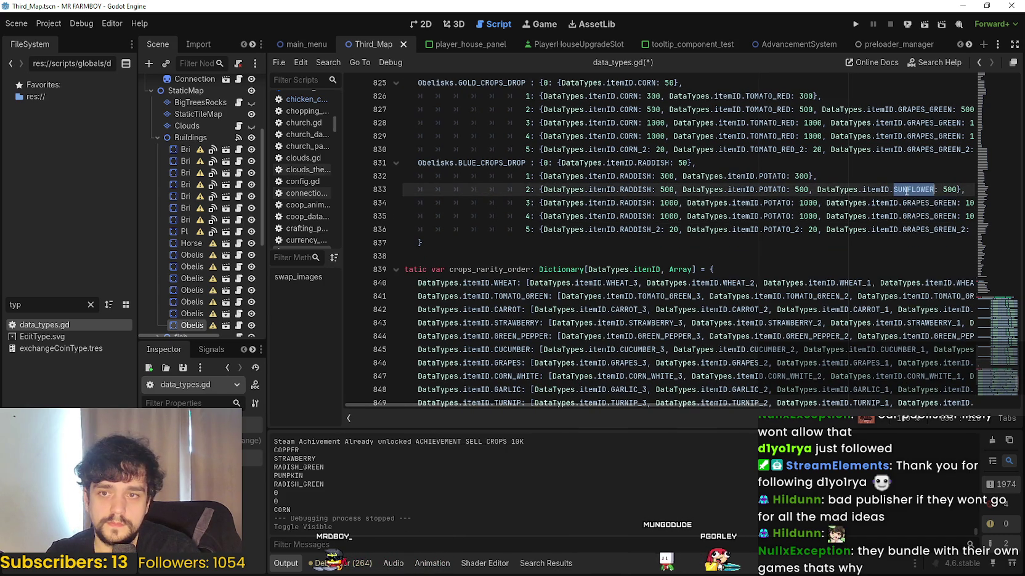
{"action": "double_click", "coordinate": [925, 204]}
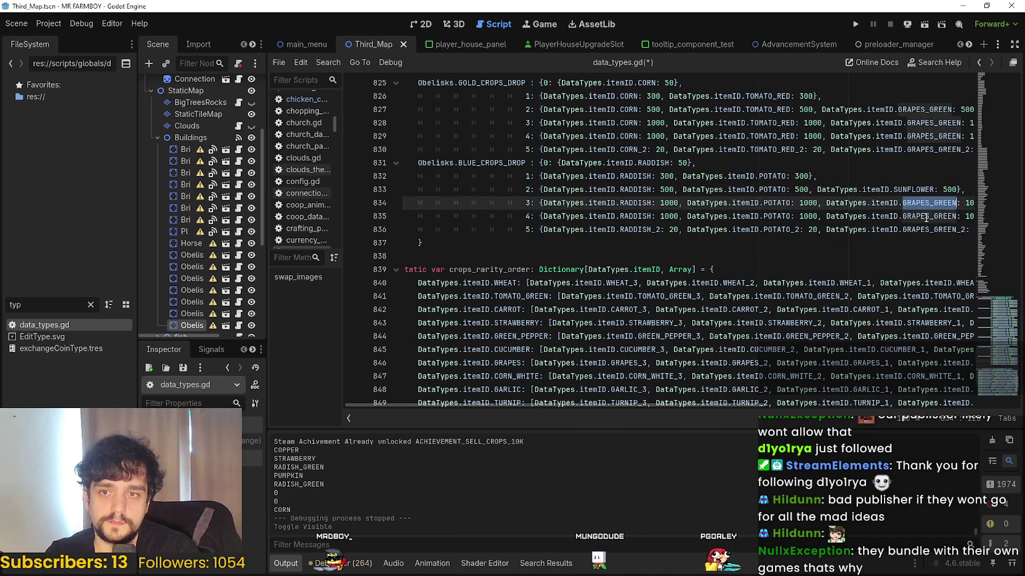
{"action": "key", "text": "ctrl+v"}
{"action": "double_click", "coordinate": [926, 218]}
{"action": "key", "text": "ctrl+v"}
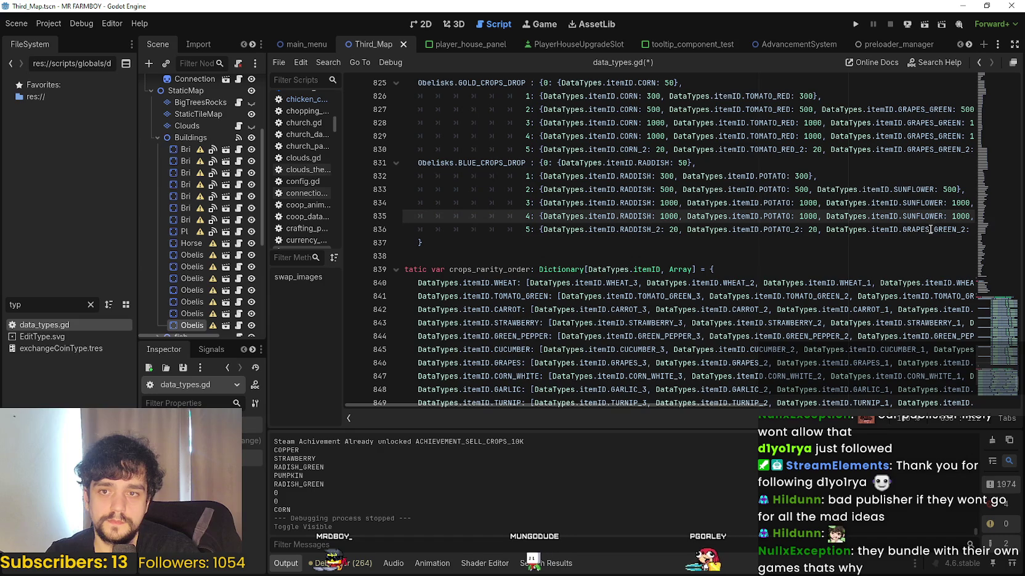
{"action": "left_click_drag", "start_coordinate": [957, 229], "coordinate": [902, 230]}
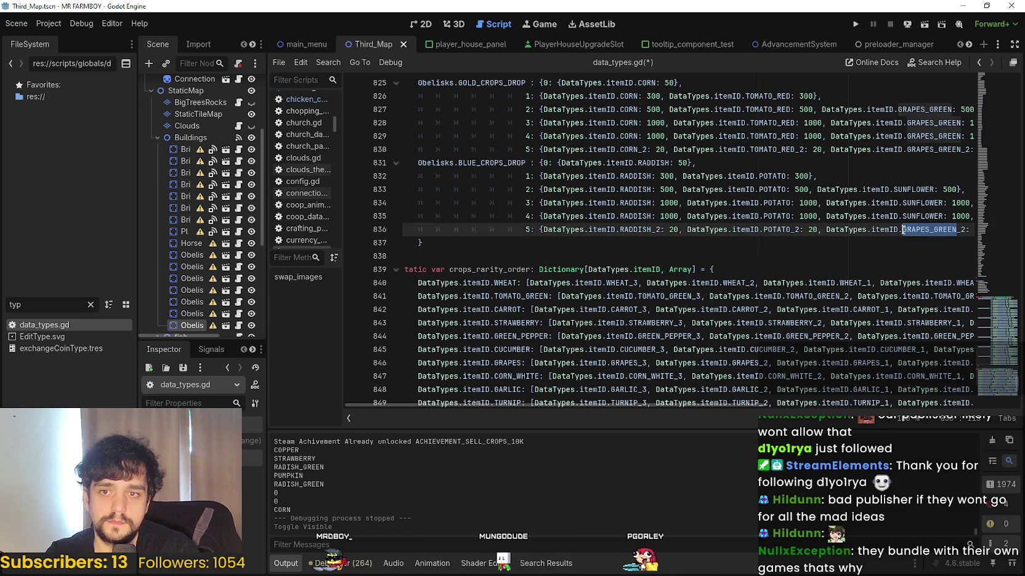
{"action": "key", "text": "ctrl+v"}
{"action": "left_click_drag", "start_coordinate": [697, 407], "coordinate": [841, 403]}
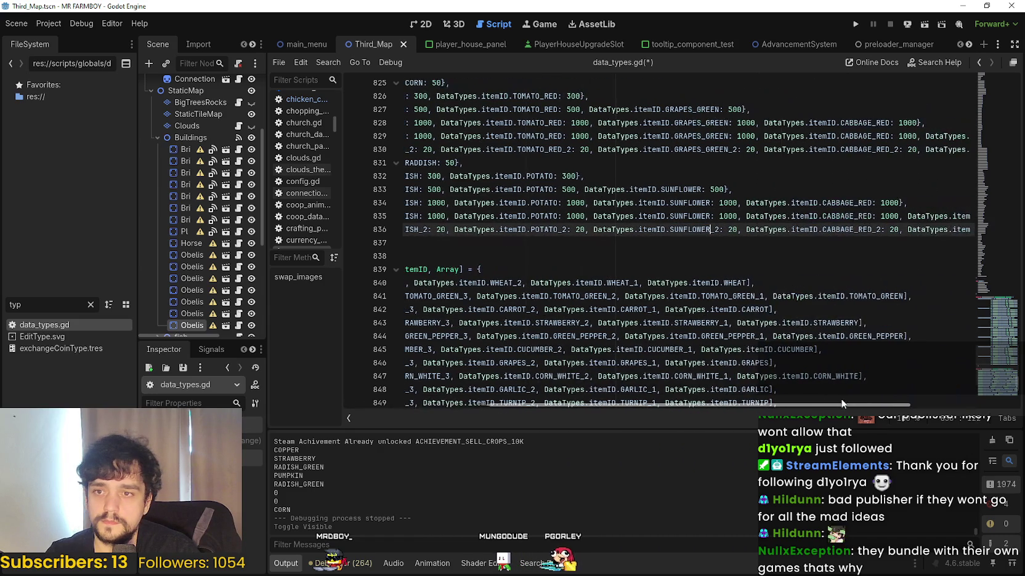
- Replace CABBAGE_RED with WATERMELON in the tier 3, 4 and 5 blue requests
{"action": "double_click", "coordinate": [826, 203]}
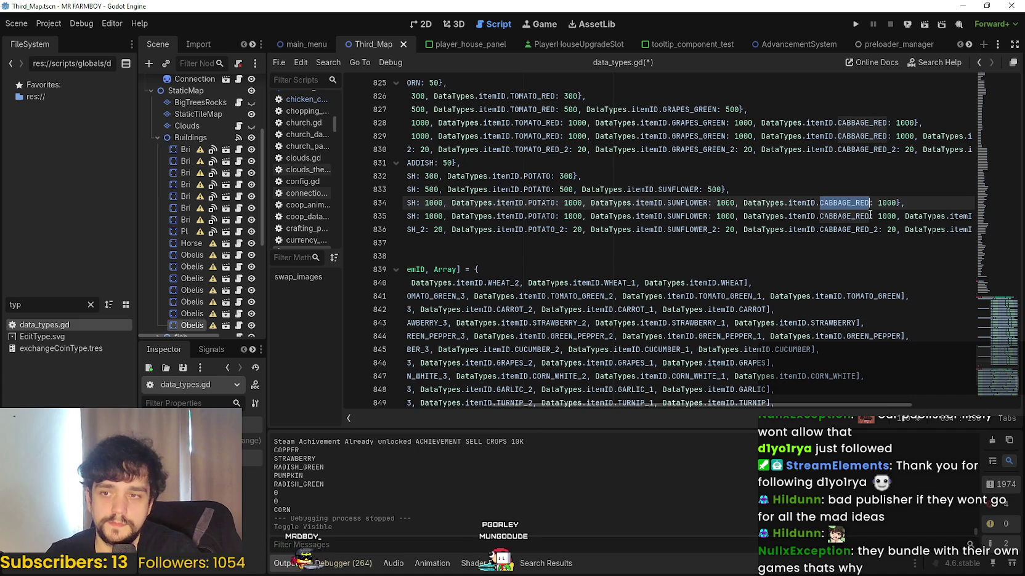
{"action": "mouse_move", "coordinate": [870, 214]}
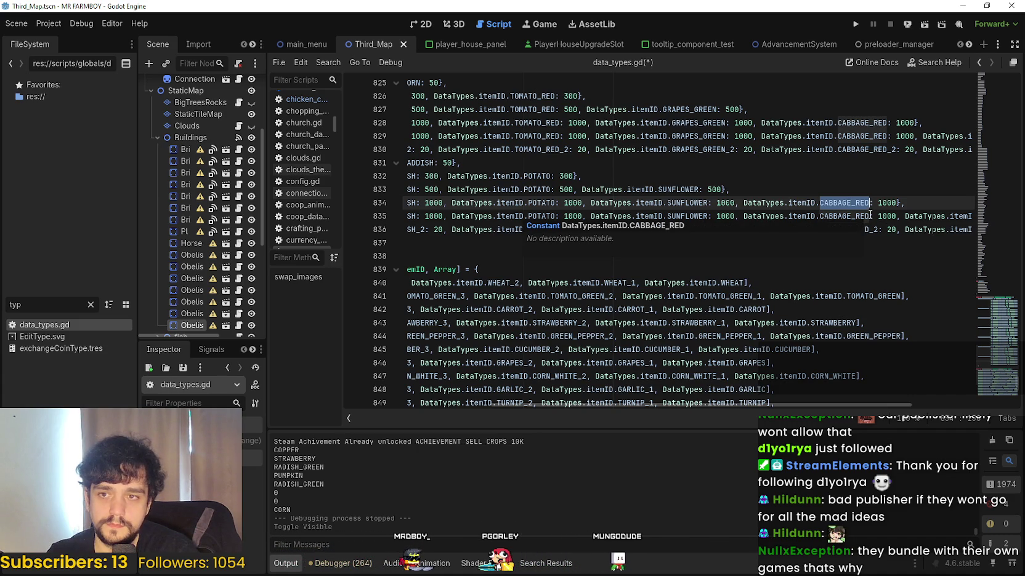
{"action": "type", "text": "WATERM"}
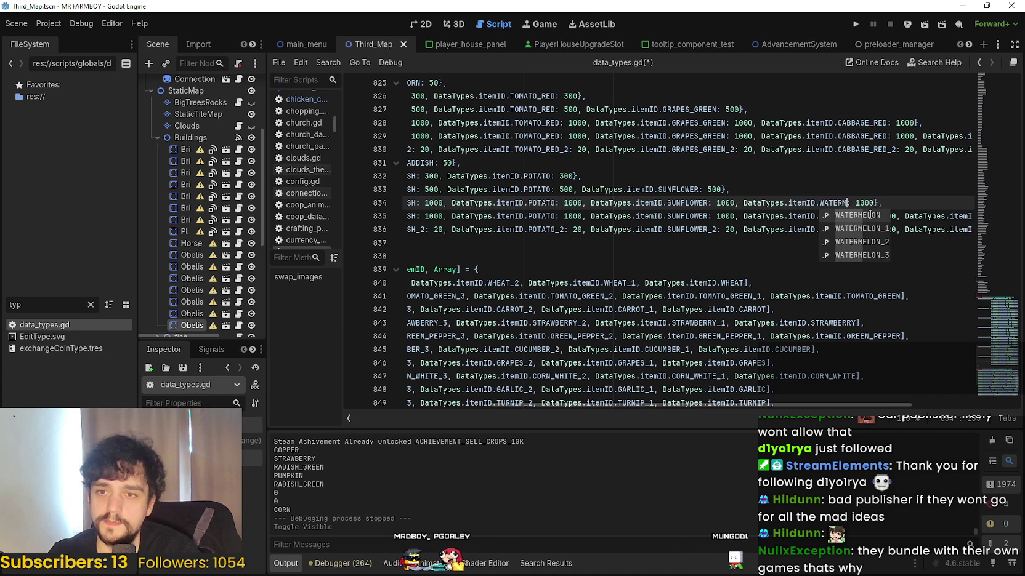
{"action": "key", "text": "Return"}
{"action": "double_click", "coordinate": [859, 203]}
{"action": "key", "text": "ctrl+c"}
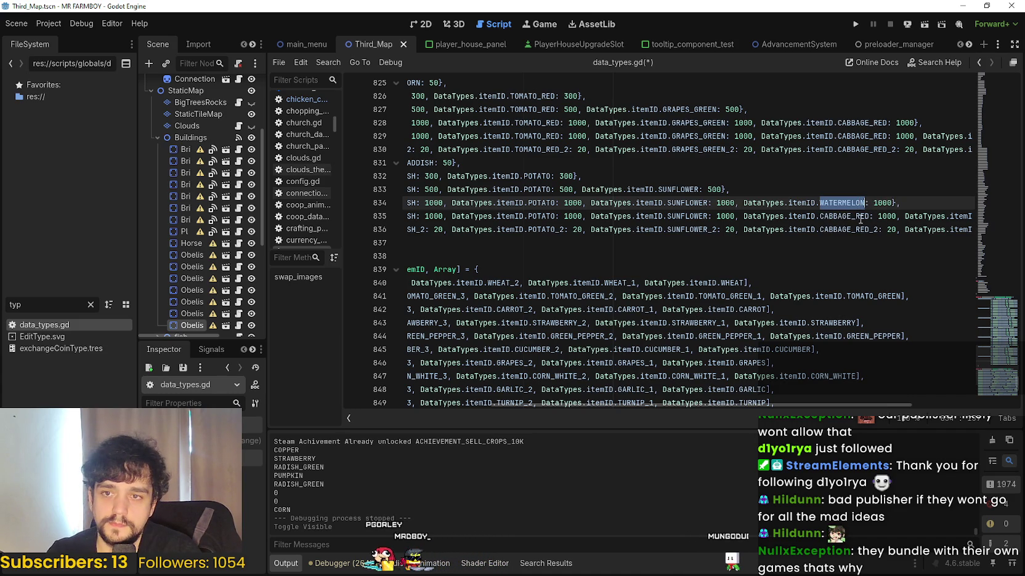
{"action": "left_click_drag", "start_coordinate": [869, 217], "coordinate": [820, 216]}
{"action": "key", "text": "ctrl+v"}
{"action": "double_click", "coordinate": [838, 229]}
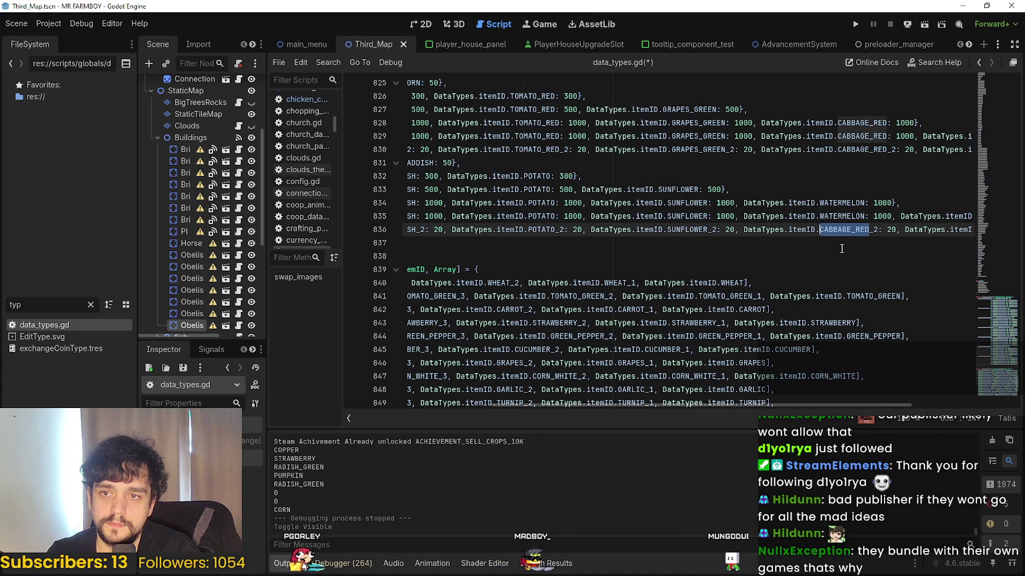
{"action": "key", "text": "ctrl+v"}
- Swap KIDNEY_BEANS for CHILI_PEPPER in tier 4 and CHILI_PEPPER_2 in tier 5
{"action": "left_click_drag", "start_coordinate": [942, 217], "coordinate": [958, 218]}
{"action": "left_click", "coordinate": [911, 216]}
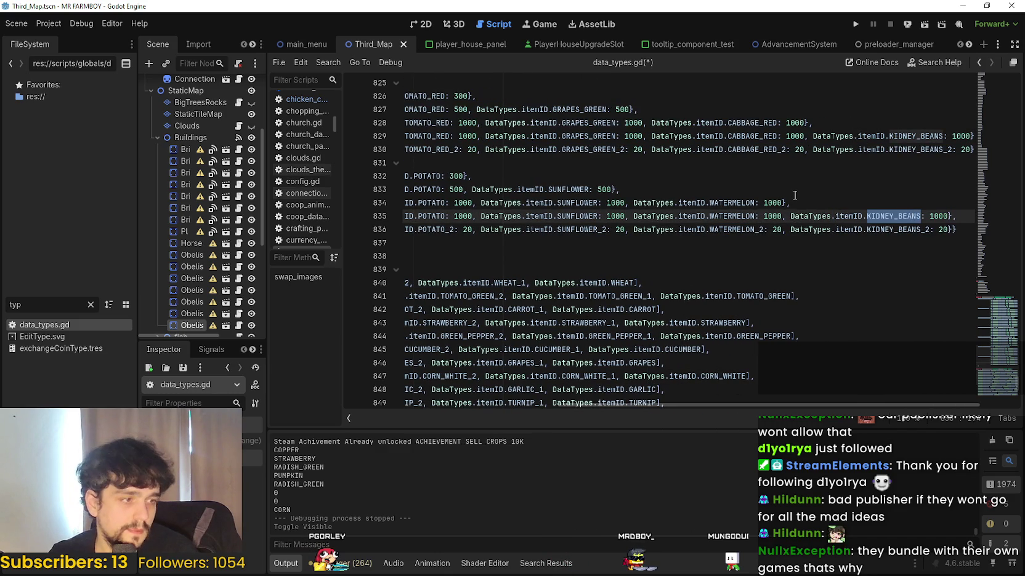
{"action": "type", "text": "CHI"}
{"action": "left_click", "coordinate": [923, 226]}
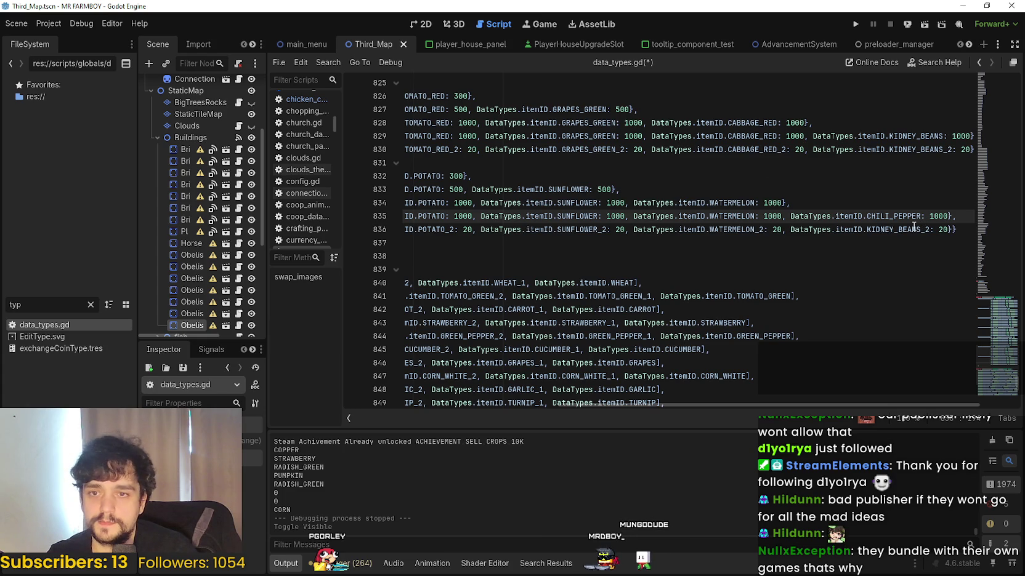
{"action": "double_click", "coordinate": [886, 229]}
{"action": "type", "text": "CHI"}
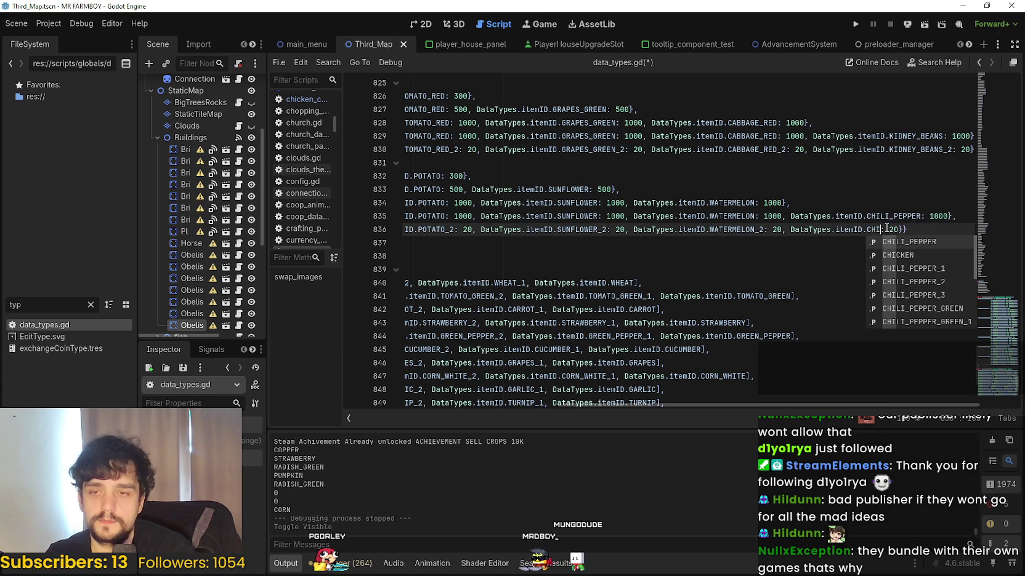
{"action": "key", "text": "Down"}
{"action": "key", "text": "Down"}
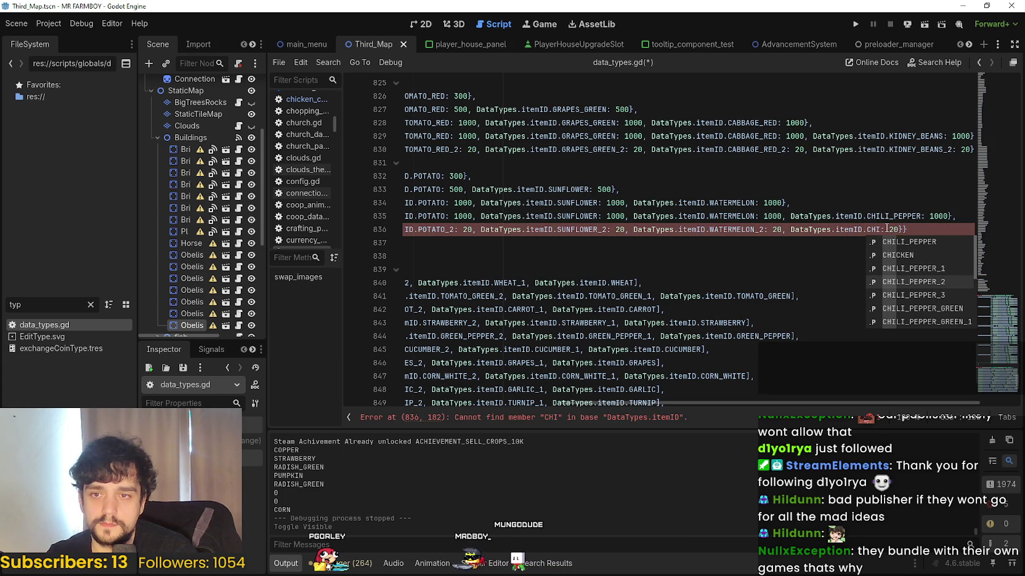
{"action": "key", "text": "Down"}
{"action": "key", "text": "Return"}
- Add the closing brace on line 837 and save data_types.gd
{"action": "left_click", "coordinate": [696, 246]}
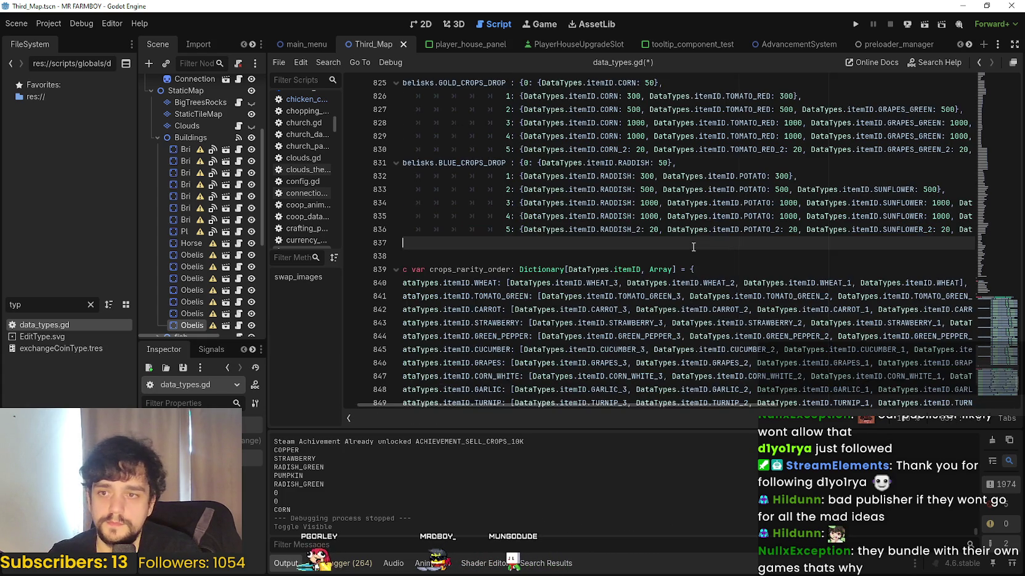
{"action": "type", "text": "}"}
{"action": "key", "text": "ctrl+s"}
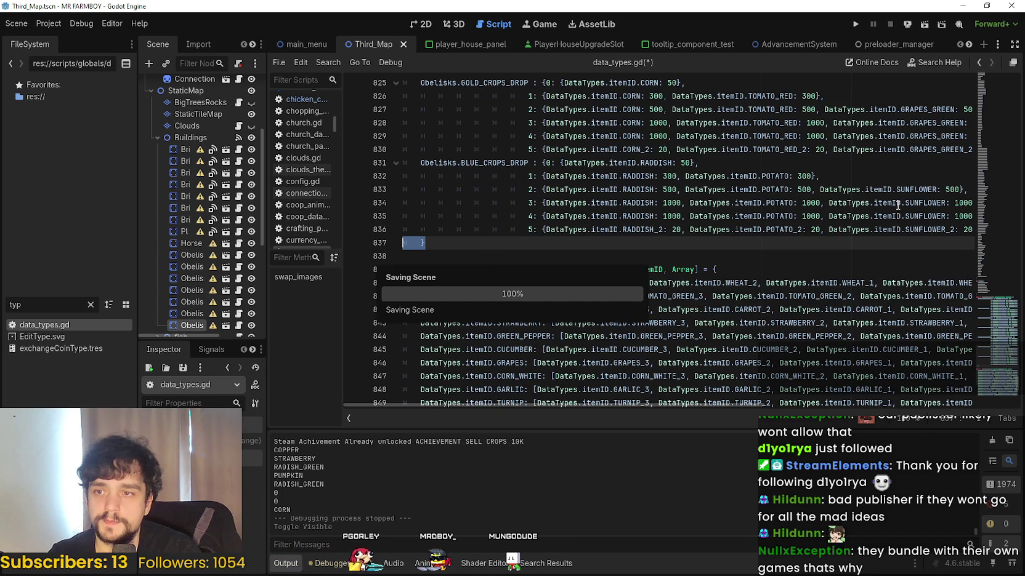
{"action": "scroll", "coordinate": [800, 228], "scroll_direction": "up", "scroll_amount": 10}
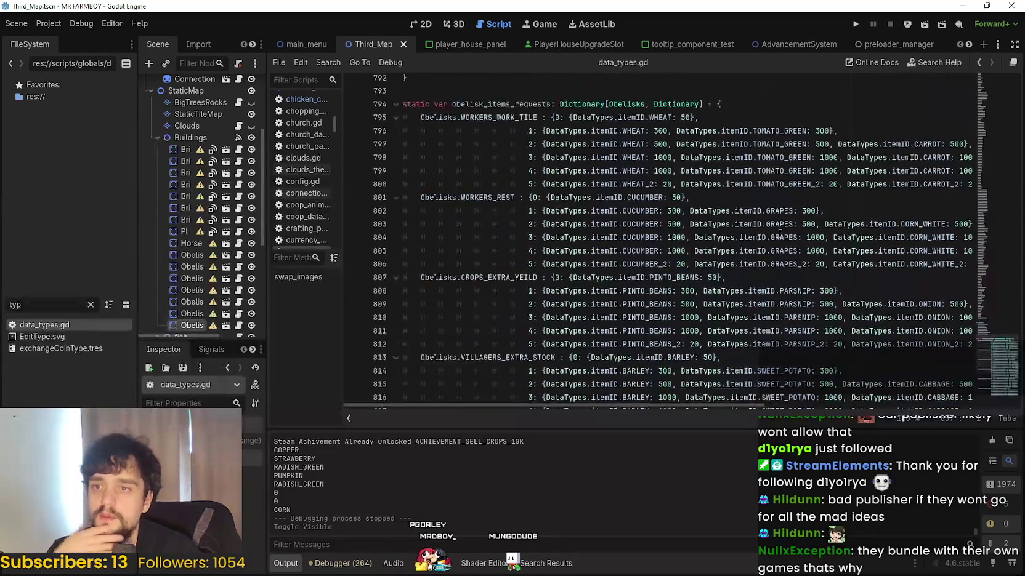
- Change the tier 3 WHEAT and TOMATO_GREEN amounts on line 798 from 1000 to 700
{"action": "scroll", "coordinate": [780, 234], "scroll_direction": "up", "scroll_amount": 2}
{"action": "mouse_move", "coordinate": [654, 216]}
{"action": "left_mouse_down"}
{"action": "mouse_move", "coordinate": [839, 236]}
{"action": "mouse_move", "coordinate": [844, 215]}
{"action": "mouse_move", "coordinate": [795, 204]}
{"action": "mouse_move", "coordinate": [628, 205]}
{"action": "mouse_move", "coordinate": [554, 177]}
{"action": "left_mouse_up"}
{"action": "left_click", "coordinate": [872, 241]}
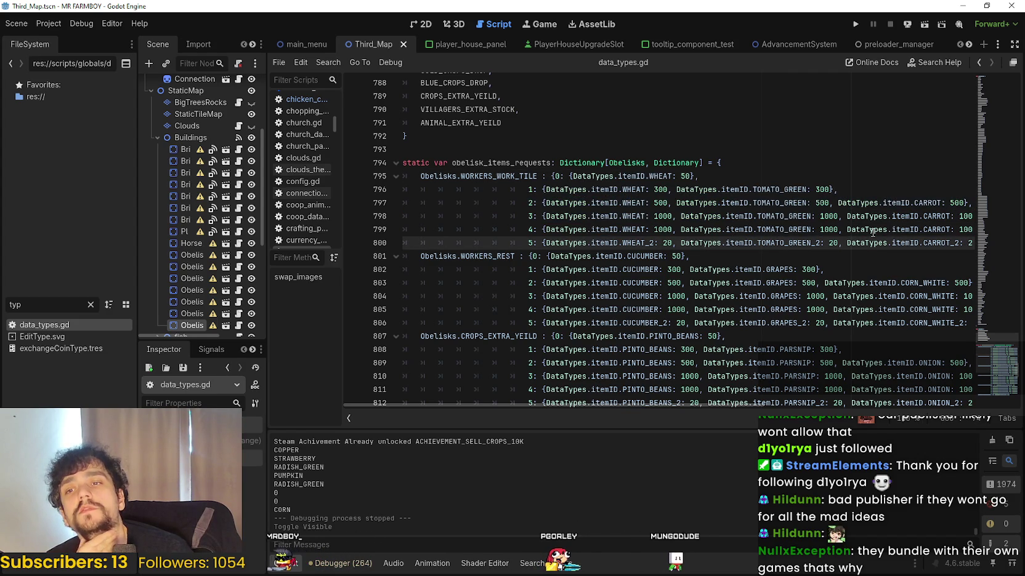
{"action": "double_click", "coordinate": [663, 229]}
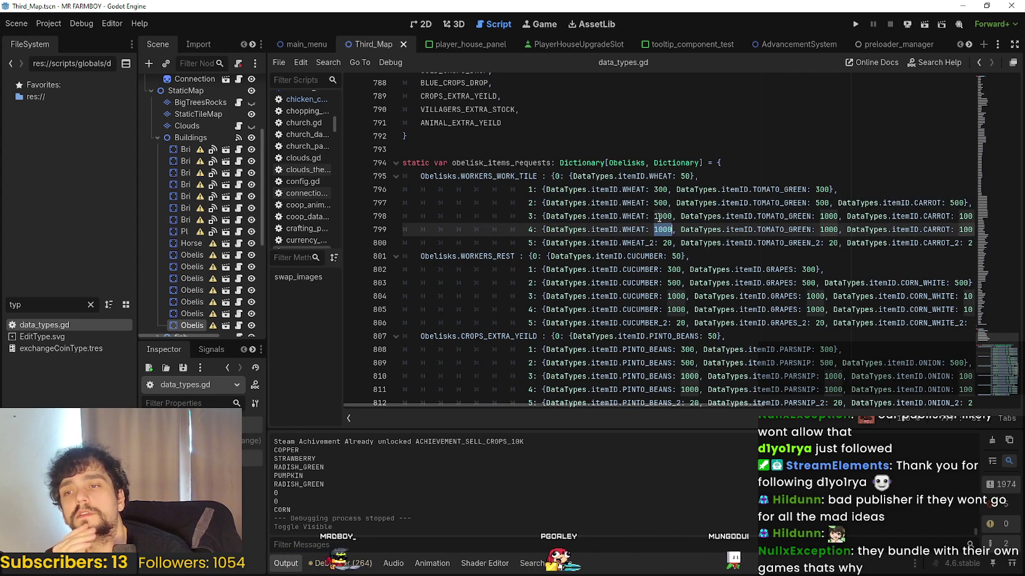
{"action": "double_click", "coordinate": [662, 217]}
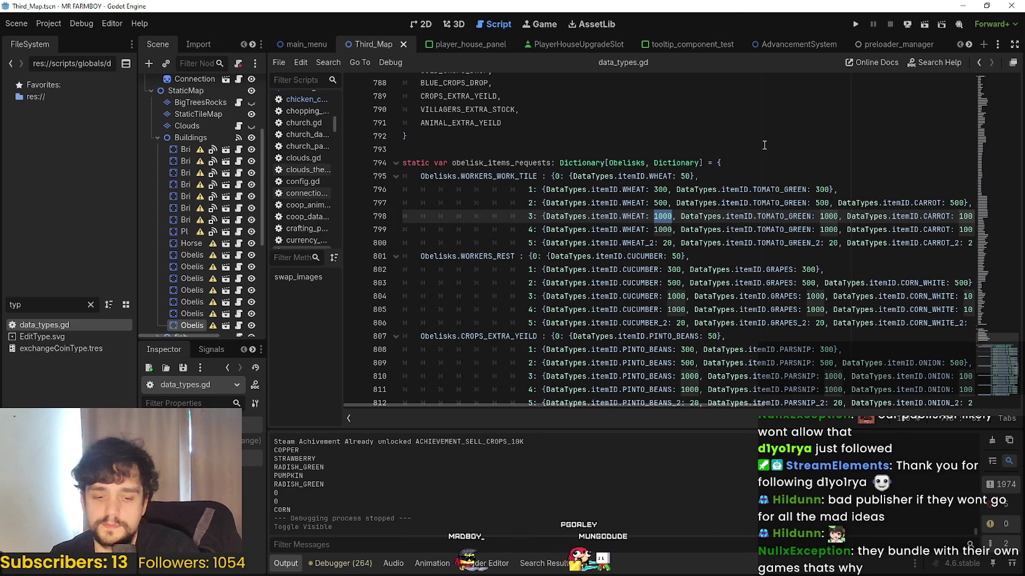
{"action": "type", "text": "700"}
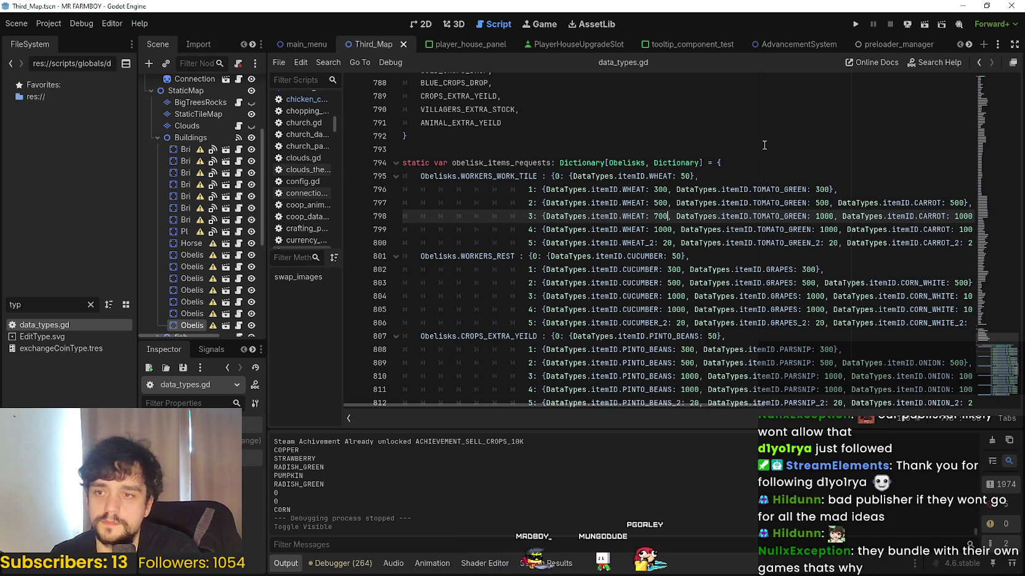
{"action": "double_click", "coordinate": [824, 216]}
{"action": "type", "text": "700"}
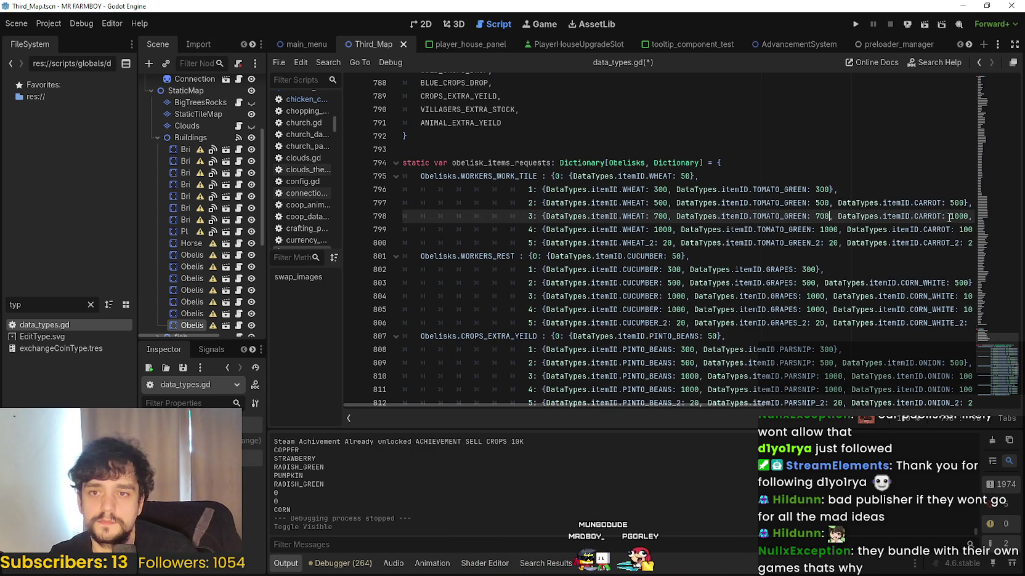
- Set the tier 3 CARROT and STRAWBERRY amounts to 700 and save the script
{"action": "double_click", "coordinate": [952, 218]}
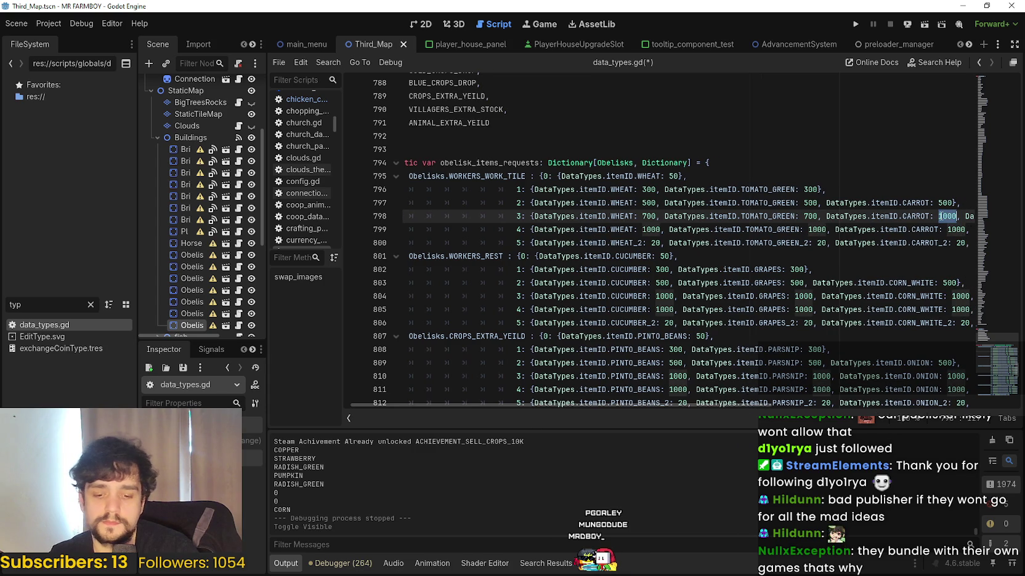
{"action": "type", "text": "700"}
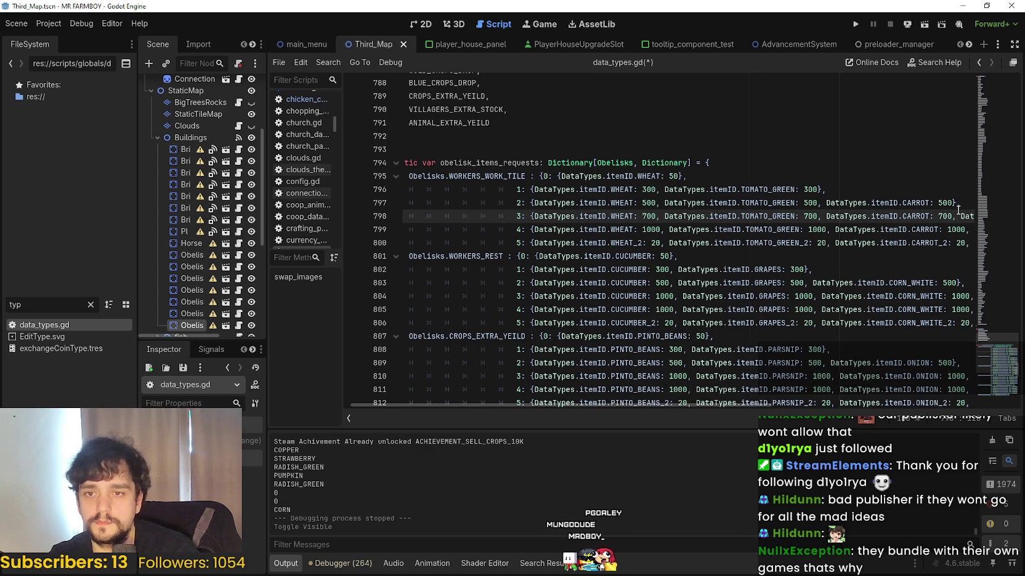
{"action": "left_click_drag", "start_coordinate": [959, 215], "coordinate": [975, 213]}
{"action": "double_click", "coordinate": [937, 217]}
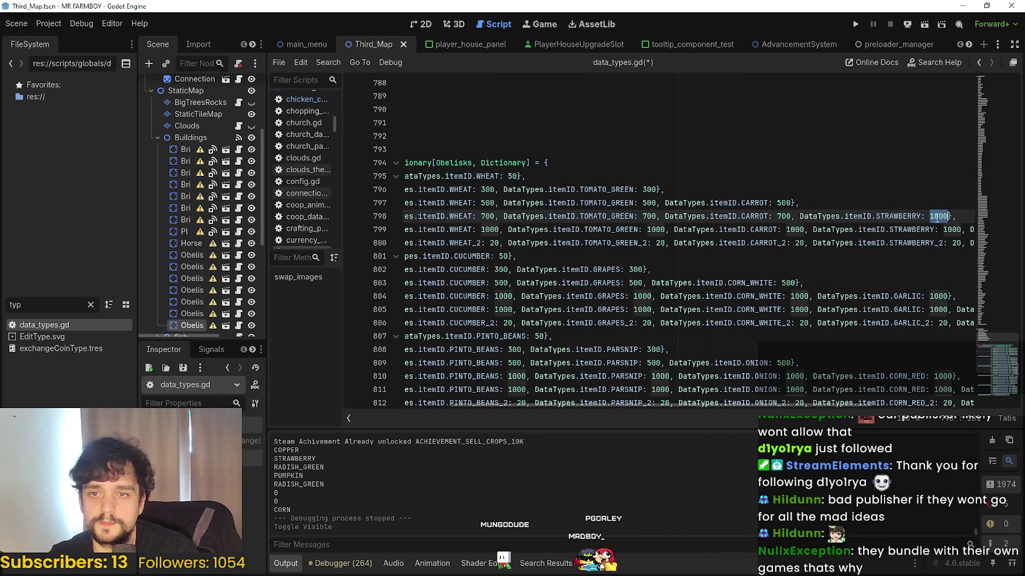
{"action": "type", "text": "8"}
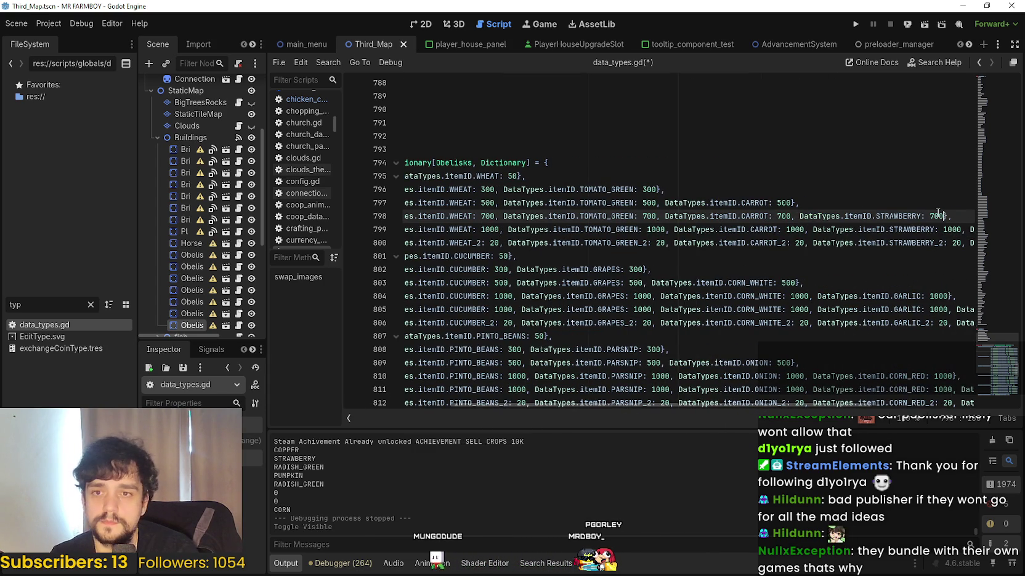
{"action": "left_click", "coordinate": [944, 229]}
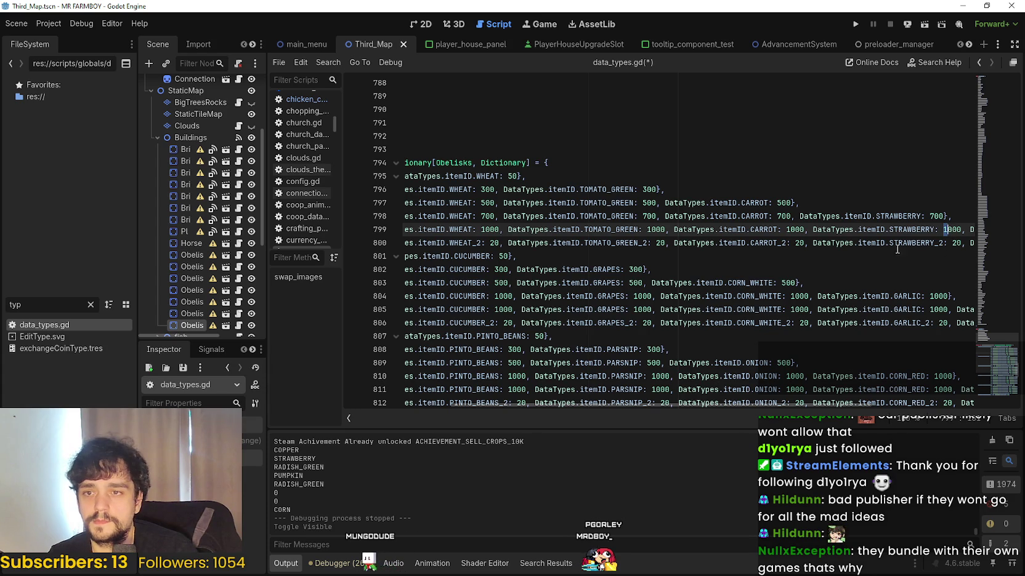
{"action": "mouse_move", "coordinate": [944, 229]}
{"action": "left_mouse_down"}
{"action": "mouse_move", "coordinate": [970, 241]}
{"action": "mouse_move", "coordinate": [492, 229]}
{"action": "mouse_move", "coordinate": [321, 208]}
{"action": "left_mouse_up"}
{"action": "left_click", "coordinate": [969, 240]}
{"action": "left_click", "coordinate": [623, 243]}
{"action": "key", "text": "ctrl+s"}
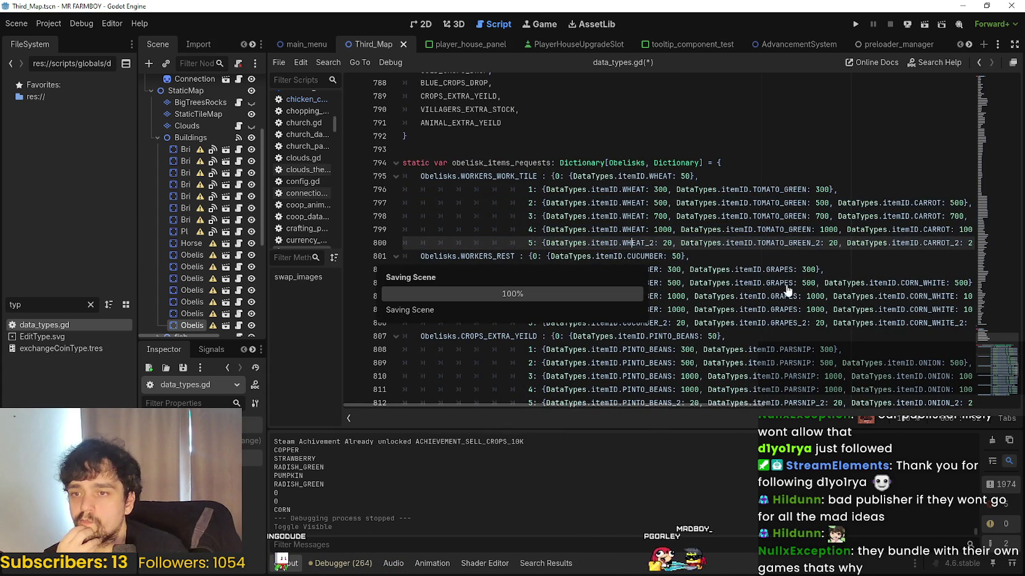
- Add a * operator after the tier 1 CUCUMBER amount 300 on line 802
{"action": "double_click", "coordinate": [676, 256]}
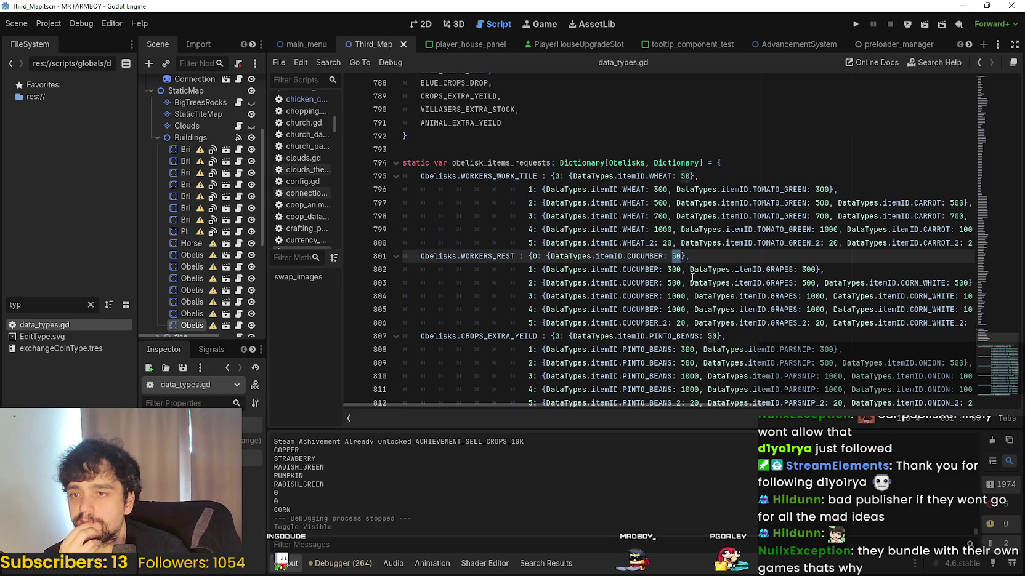
{"action": "double_click", "coordinate": [673, 270]}
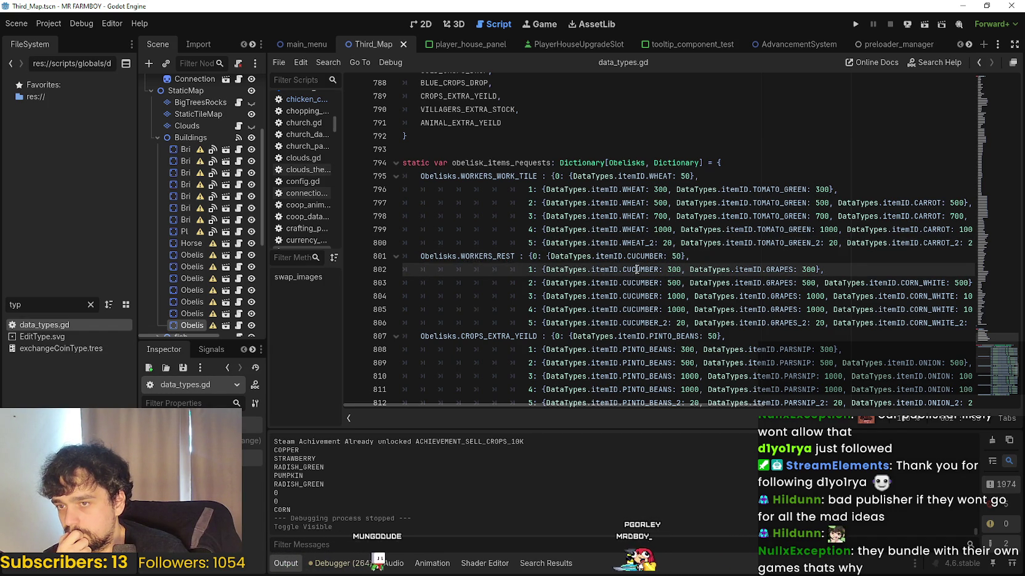
{"action": "double_click", "coordinate": [637, 269]}
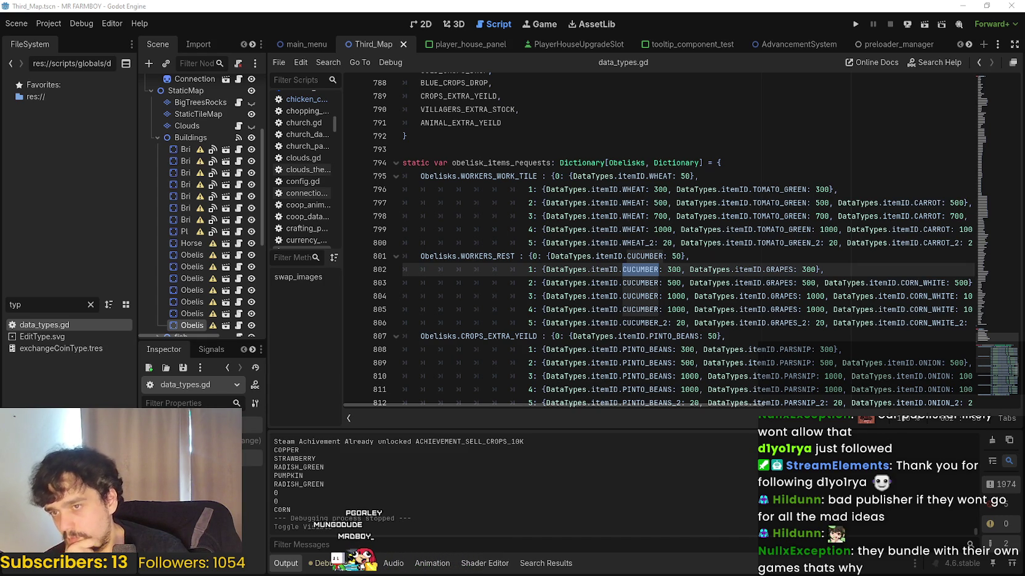
{"action": "left_click", "coordinate": [681, 269]}
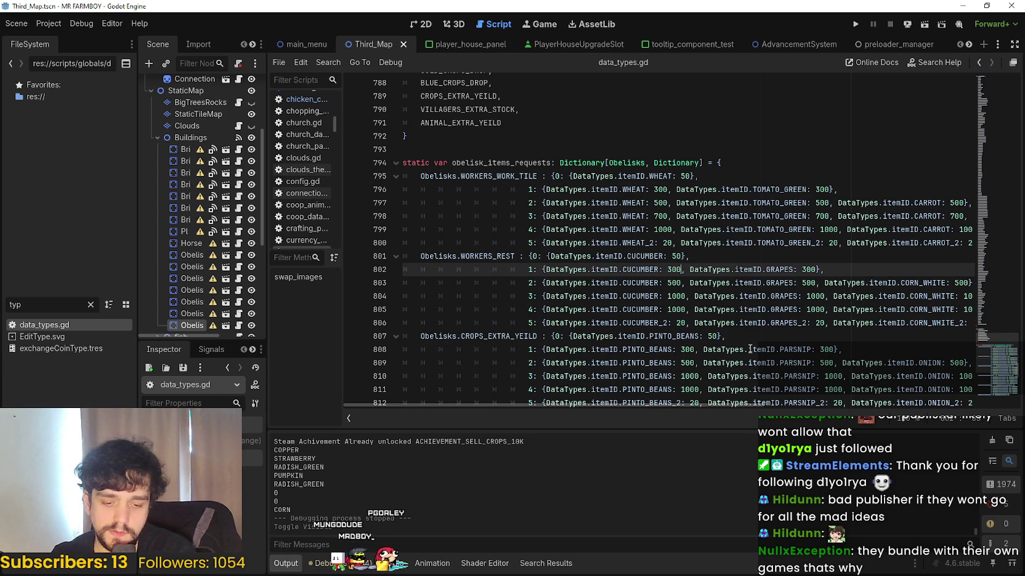
{"action": "type", "text": "*"}
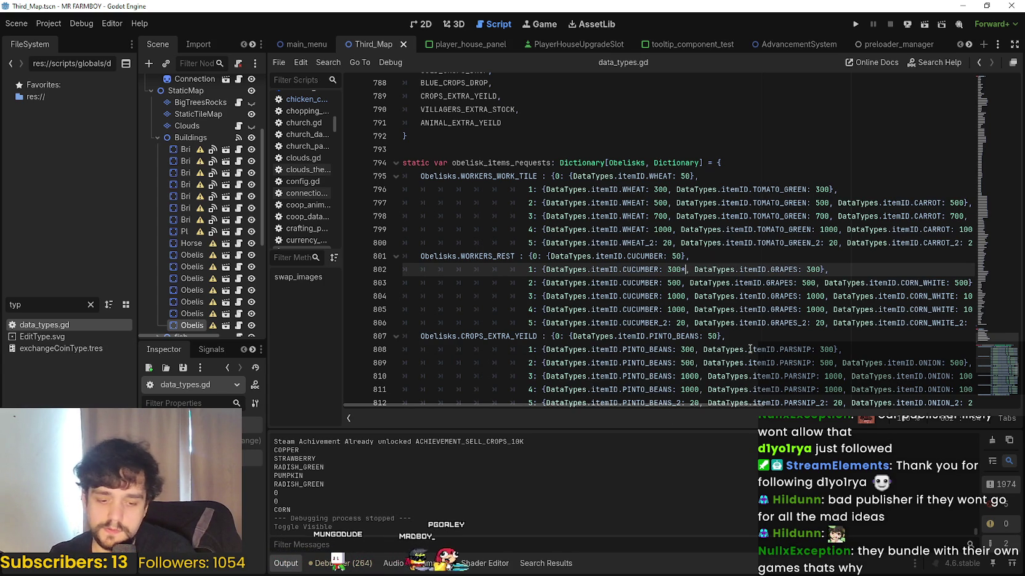
{"action": "scroll", "coordinate": [750, 350], "scroll_direction": "up", "scroll_amount": 1}
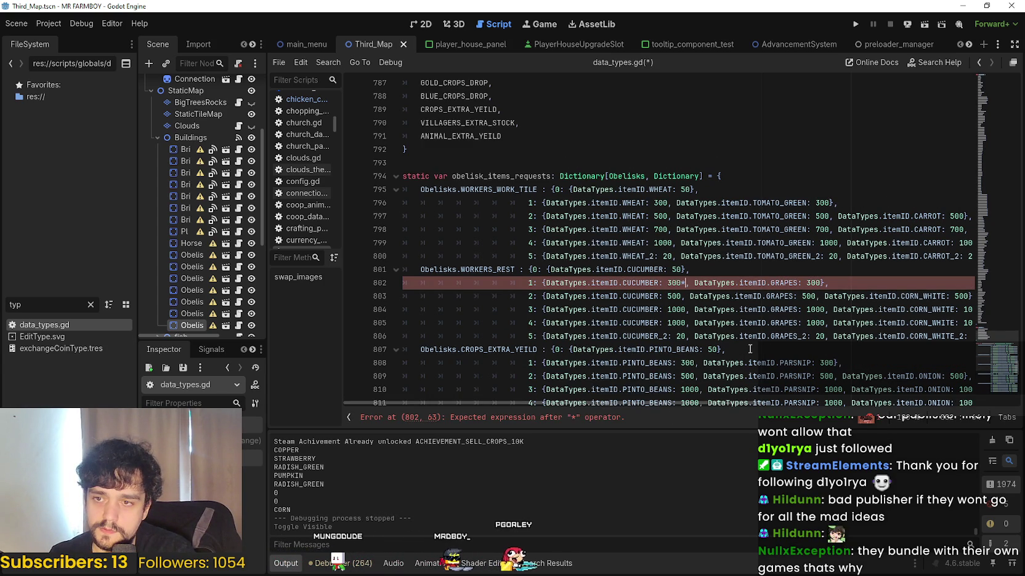
- Try evaluating 300/0.2 on line 802 with Evaluate Selection, then undo it
{"action": "key", "text": "BackSpace"}
{"action": "type", "text": "/0"}
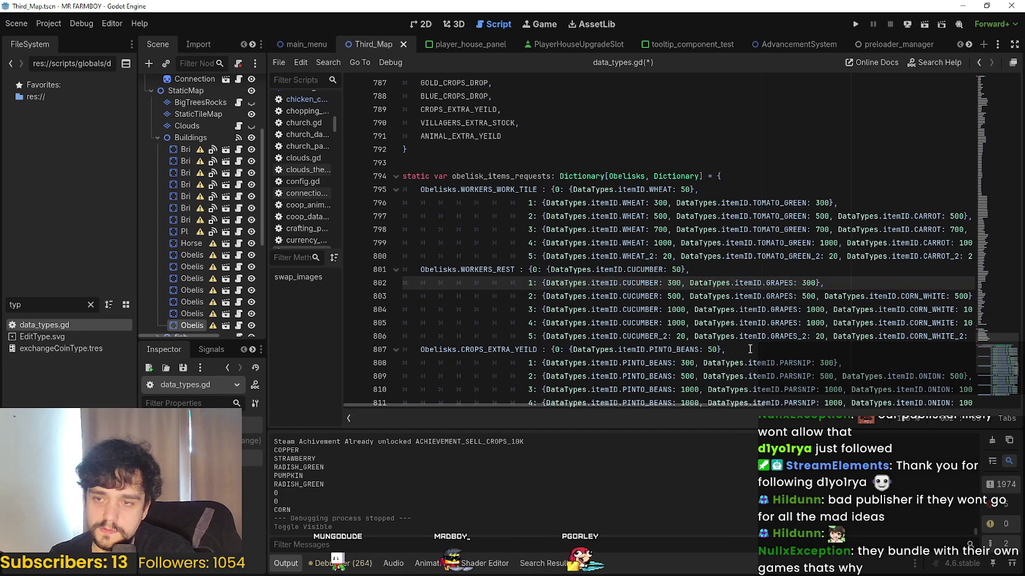
{"action": "type", "text": ".2"}
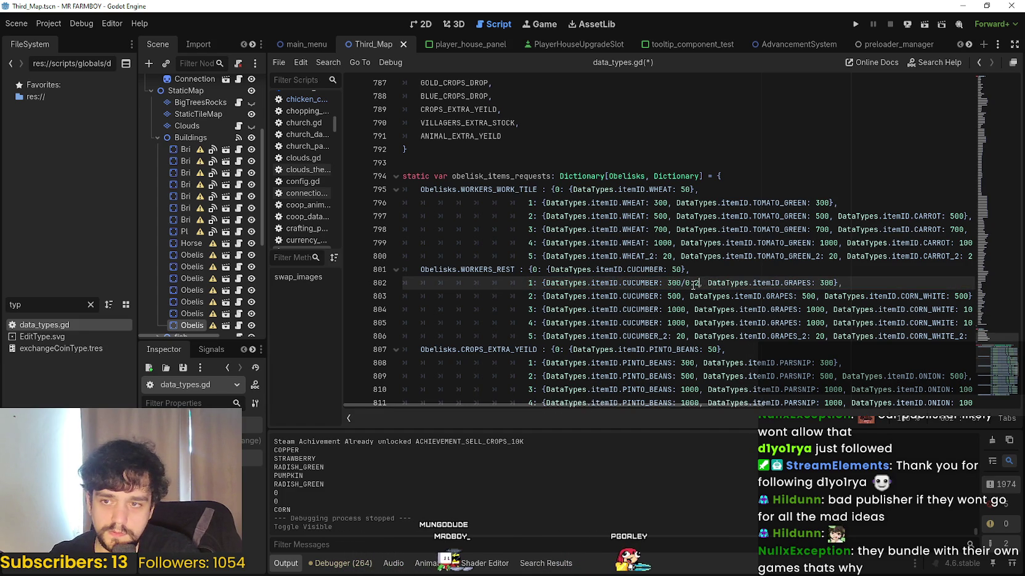
{"action": "left_click_drag", "start_coordinate": [667, 282], "coordinate": [703, 282]}
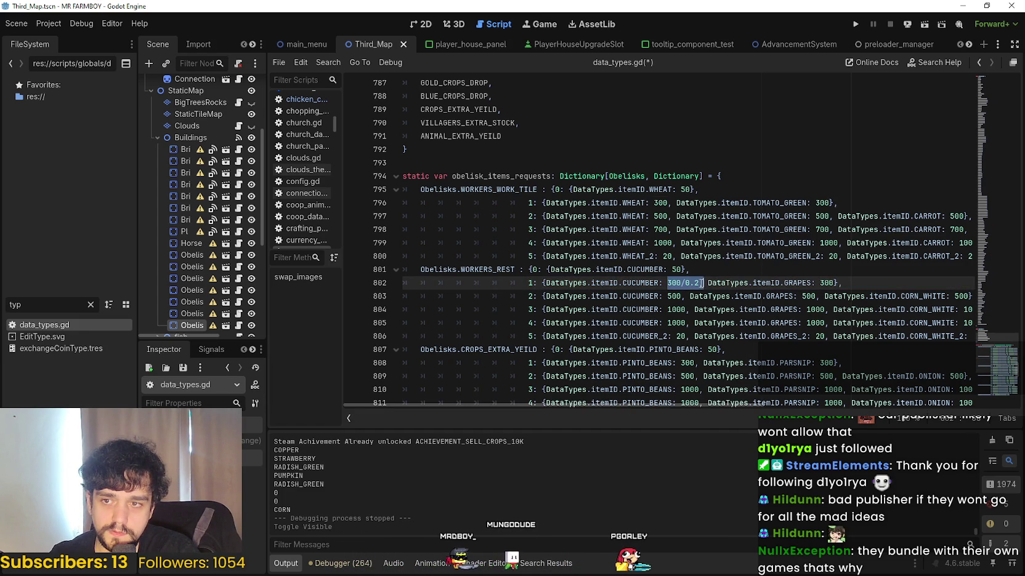
{"action": "right_click", "coordinate": [693, 283]}
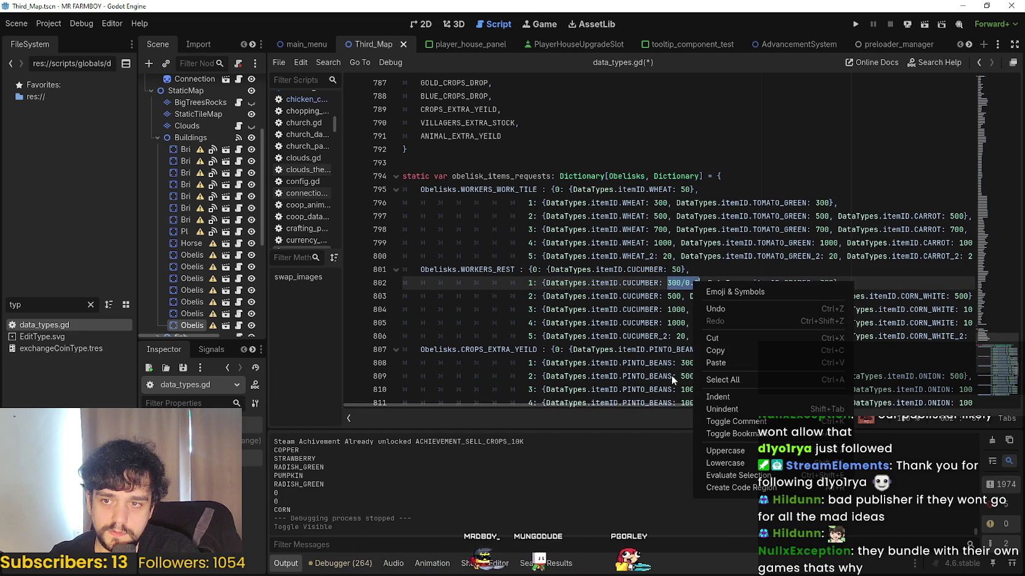
{"action": "left_click", "coordinate": [753, 472]}
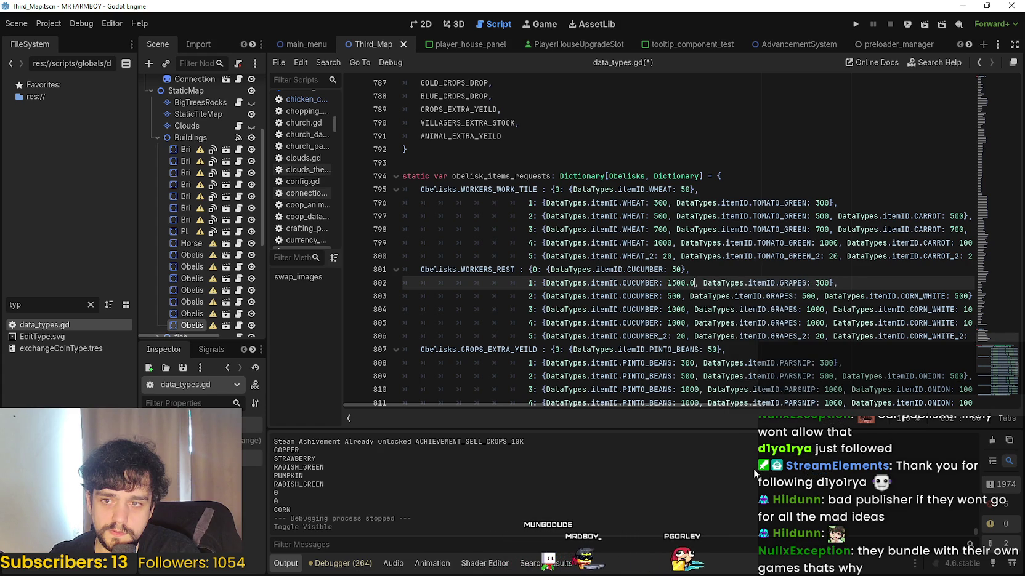
{"action": "key", "text": "ctrl+z"}
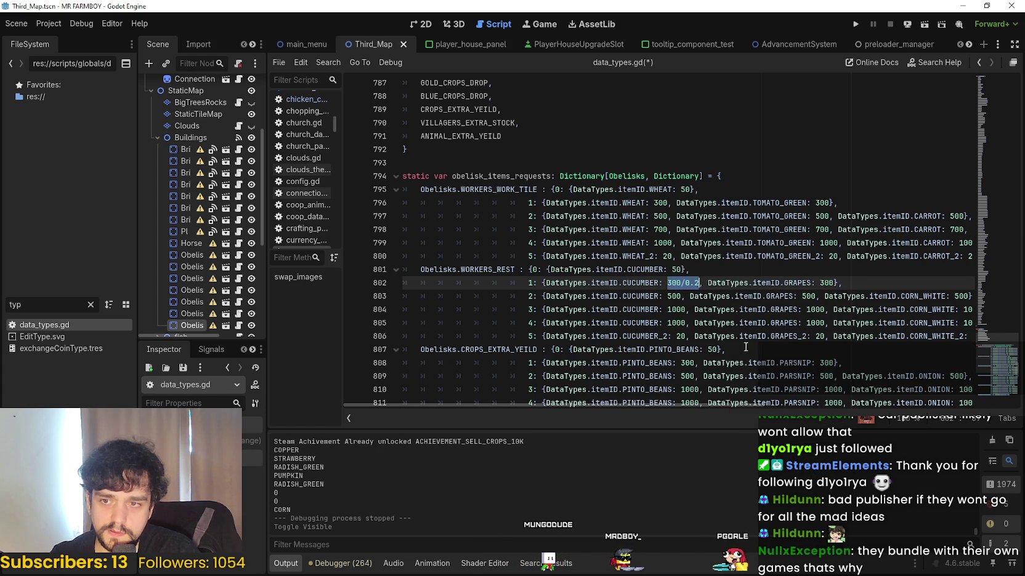
- Set the tier 1 CUCUMBER and GRAPES amounts on line 802 to 240
{"action": "left_click", "coordinate": [690, 308]}
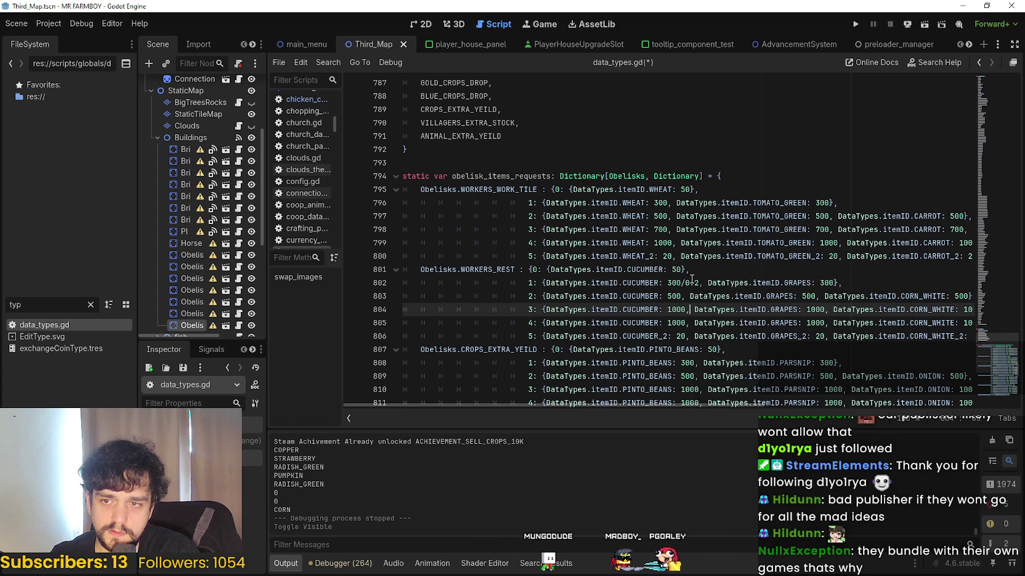
{"action": "left_click", "coordinate": [697, 283]}
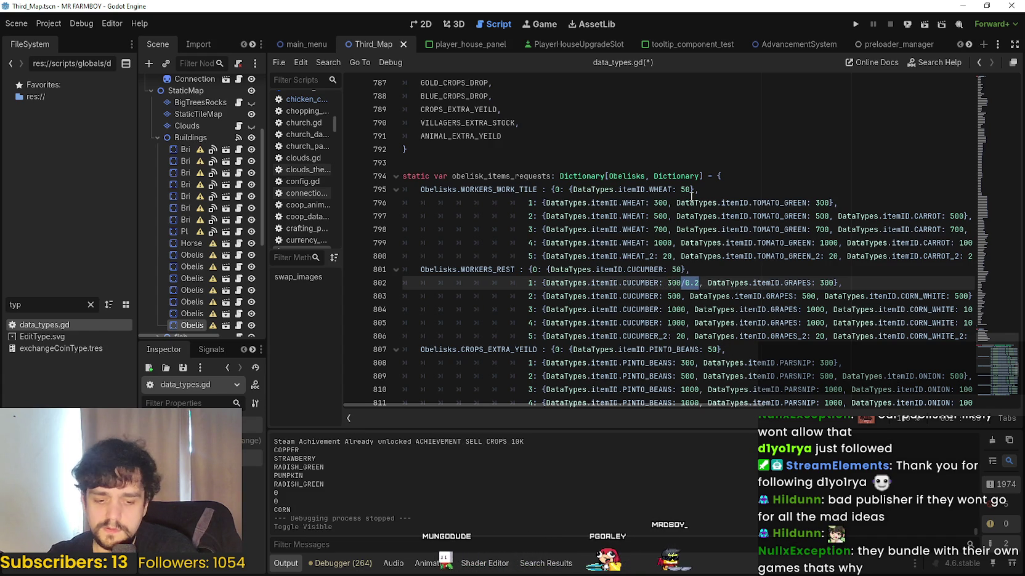
{"action": "type", "text": "*0."}
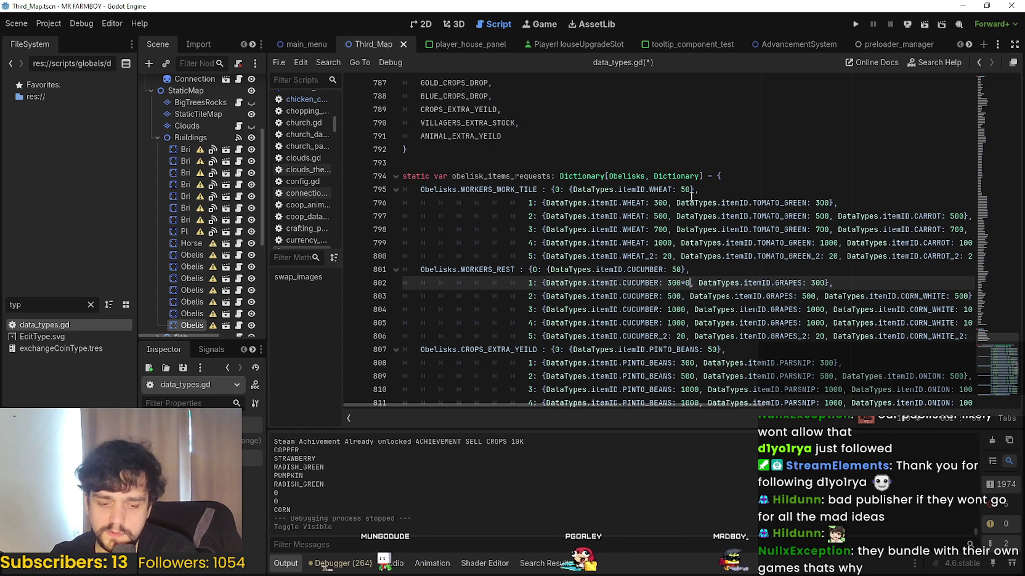
{"action": "type", "text": "8"}
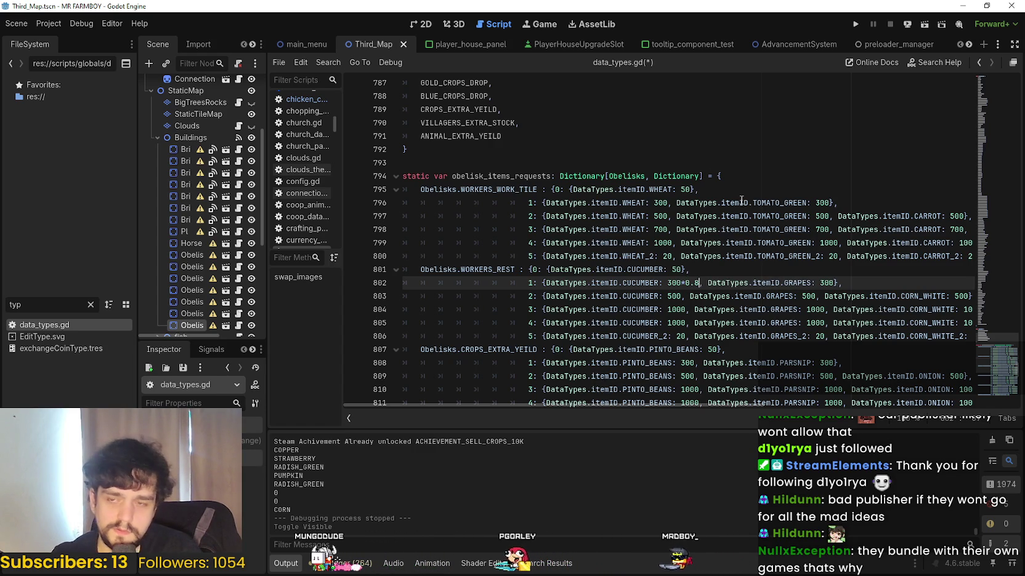
{"action": "left_click_drag", "start_coordinate": [698, 283], "coordinate": [668, 284]}
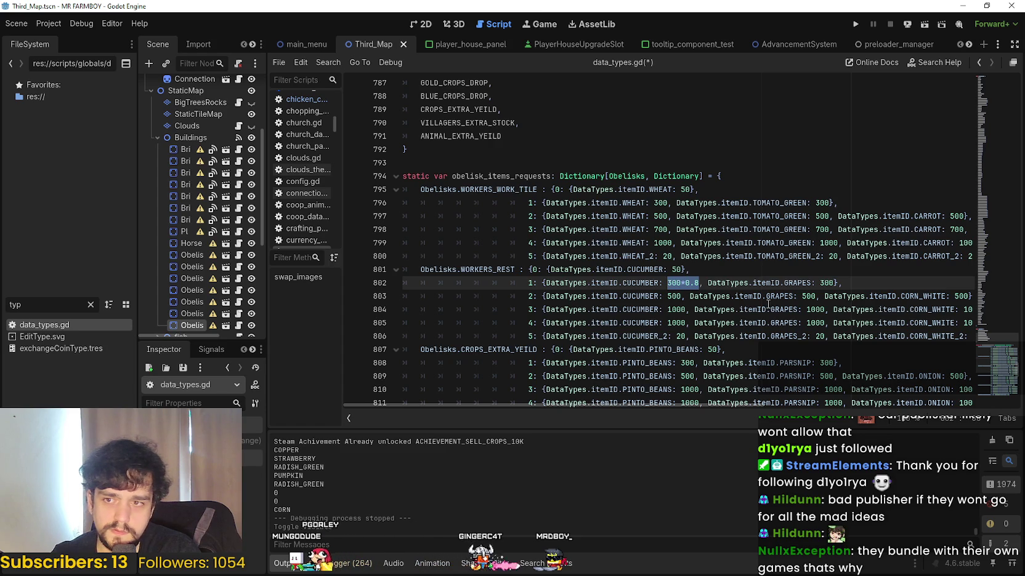
{"action": "type", "text": "240.0"}
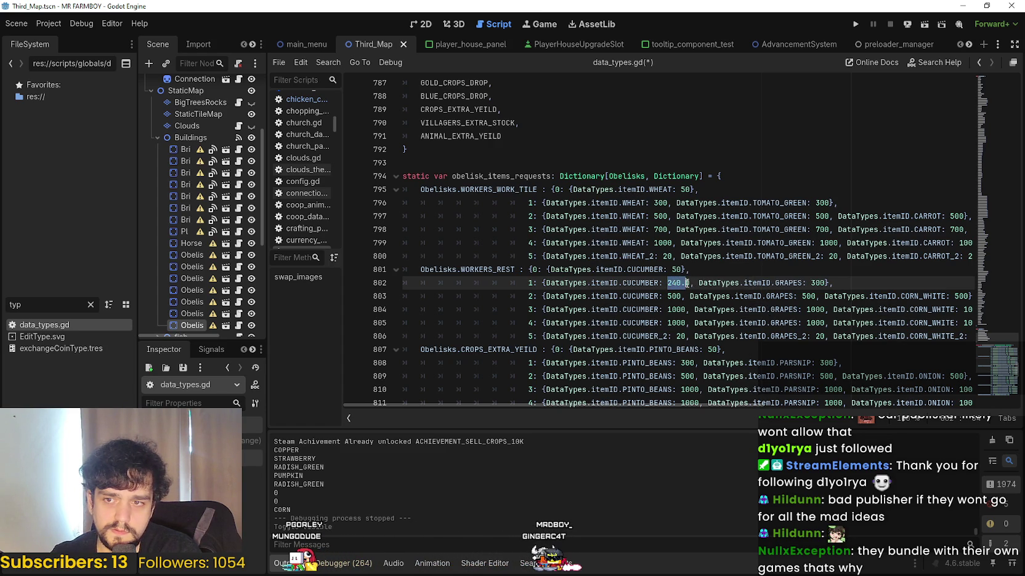
{"action": "key", "text": "BackSpace"}
{"action": "key", "text": "BackSpace"}
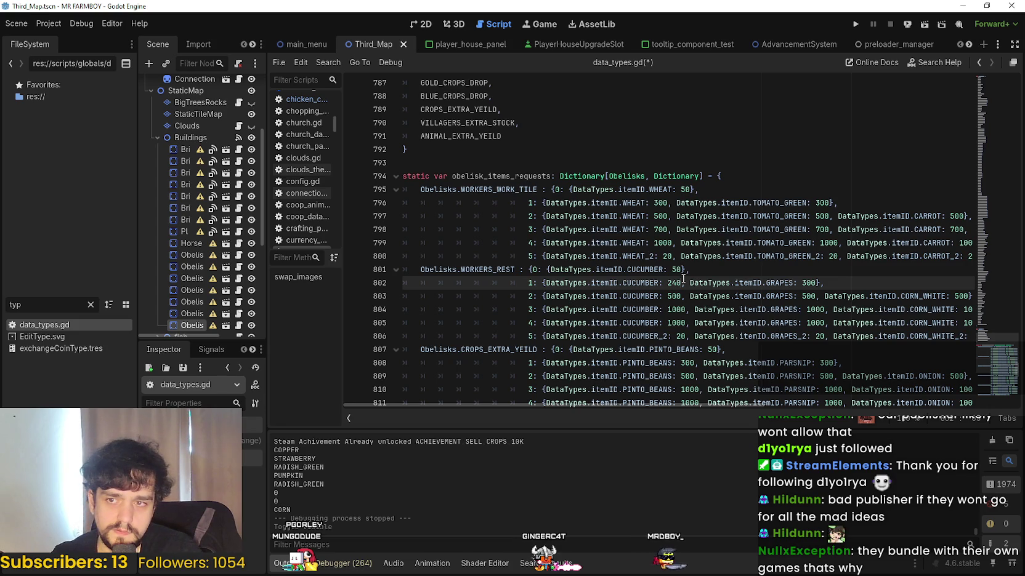
{"action": "key", "text": "ctrl+c"}
{"action": "double_click", "coordinate": [808, 283]}
{"action": "key", "text": "ctrl+v"}
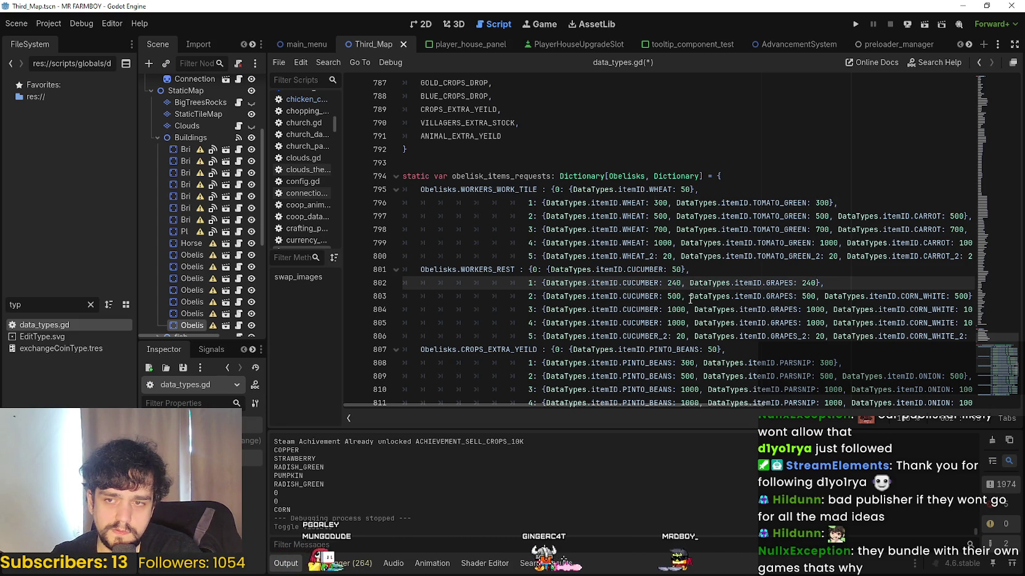
- Change the tier 2 CUCUMBER amount on line 803 from 500 to 400
{"action": "left_click", "coordinate": [681, 297]}
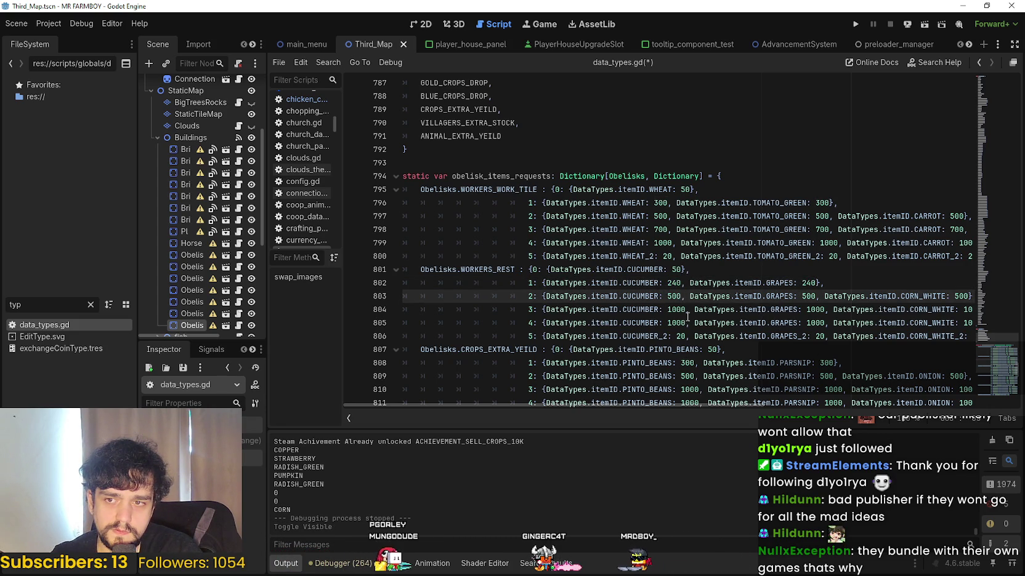
{"action": "type", "text": "*0."}
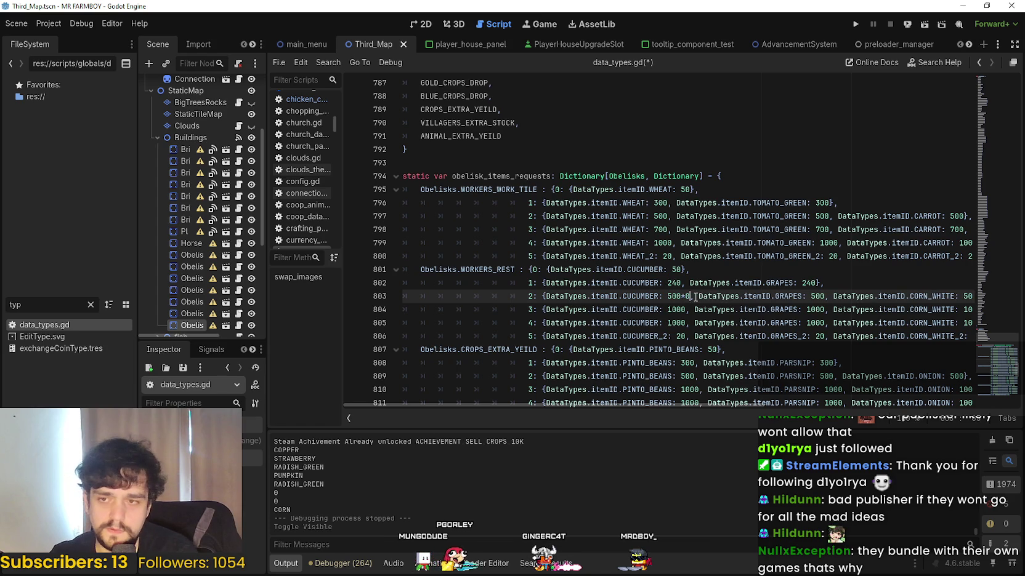
{"action": "type", "text": "8"}
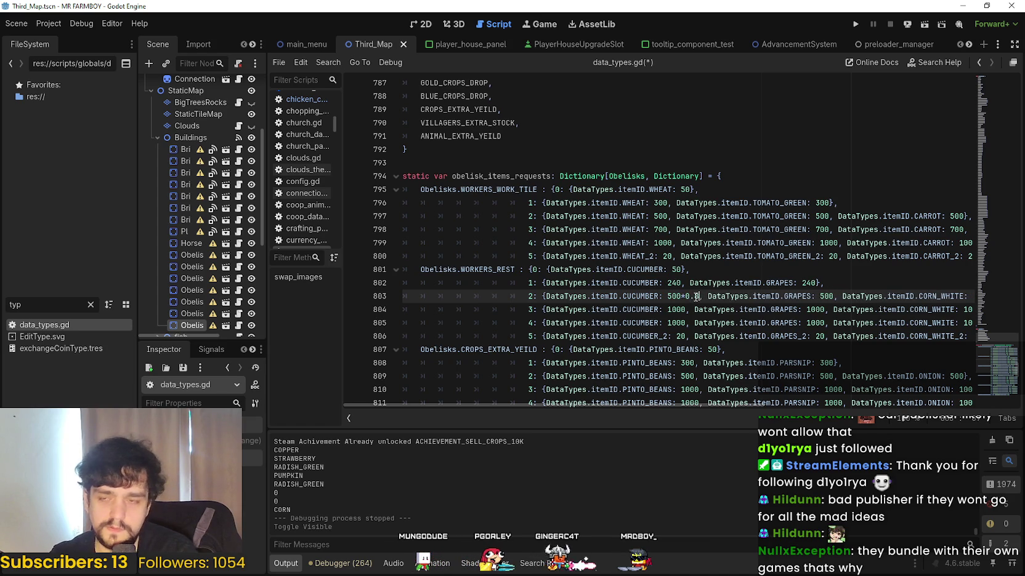
{"action": "double_click", "coordinate": [672, 285]}
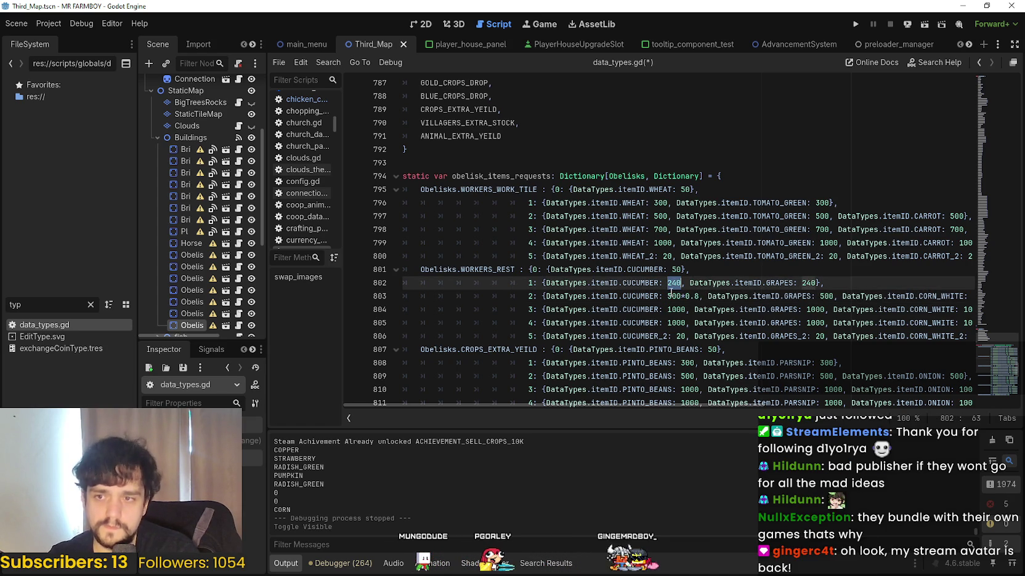
{"action": "double_click", "coordinate": [674, 296]}
{"action": "left_click_drag", "start_coordinate": [668, 297], "coordinate": [699, 296]}
{"action": "type", "text": "400"}
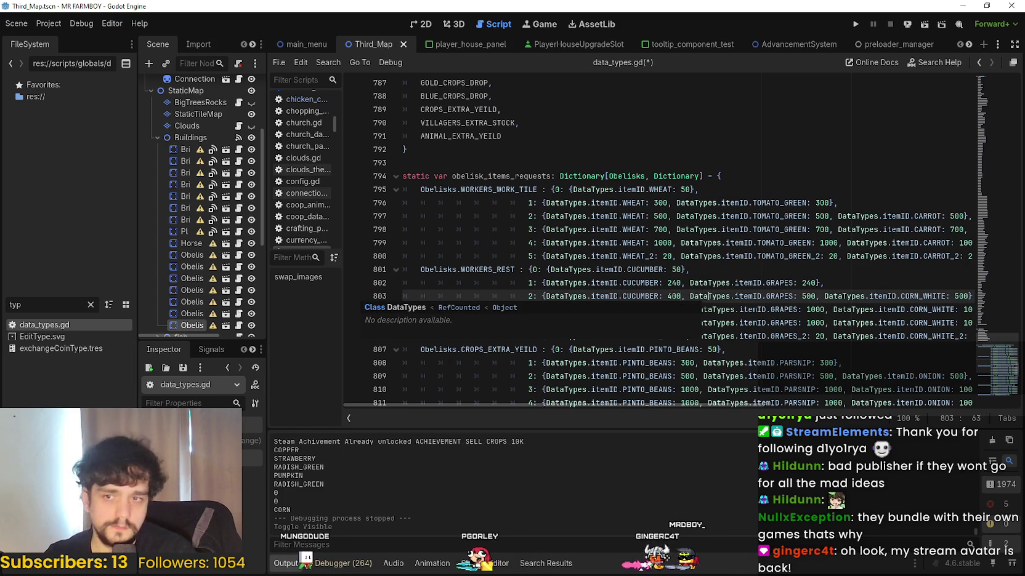
{"action": "triple_click", "coordinate": [671, 297]}
{"action": "double_click", "coordinate": [671, 297]}
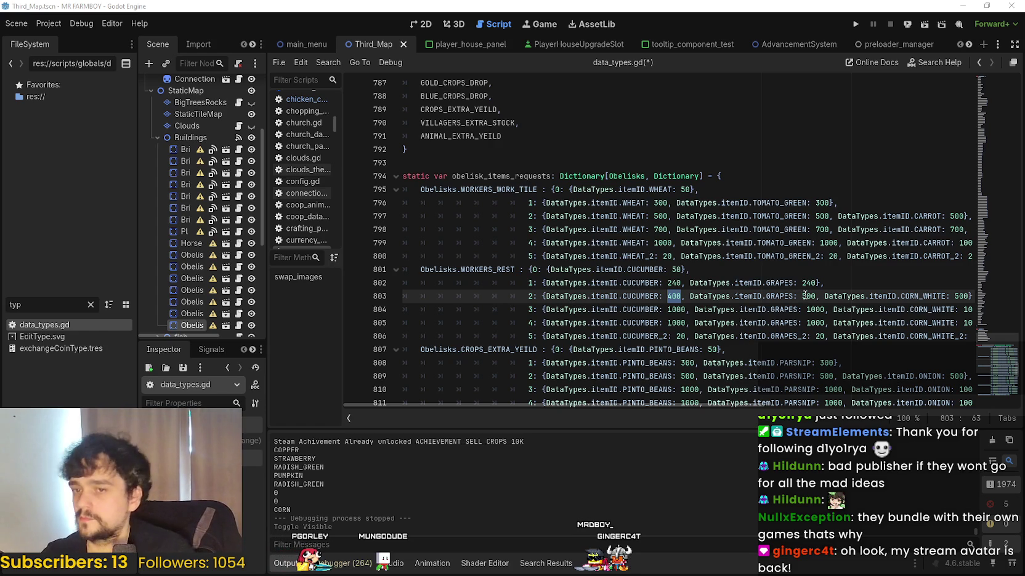
- Set tier 2 GRAPES and CORN_WHITE to 400, then begin 700*0 for tier 3 cucumber
{"action": "double_click", "coordinate": [808, 296]}
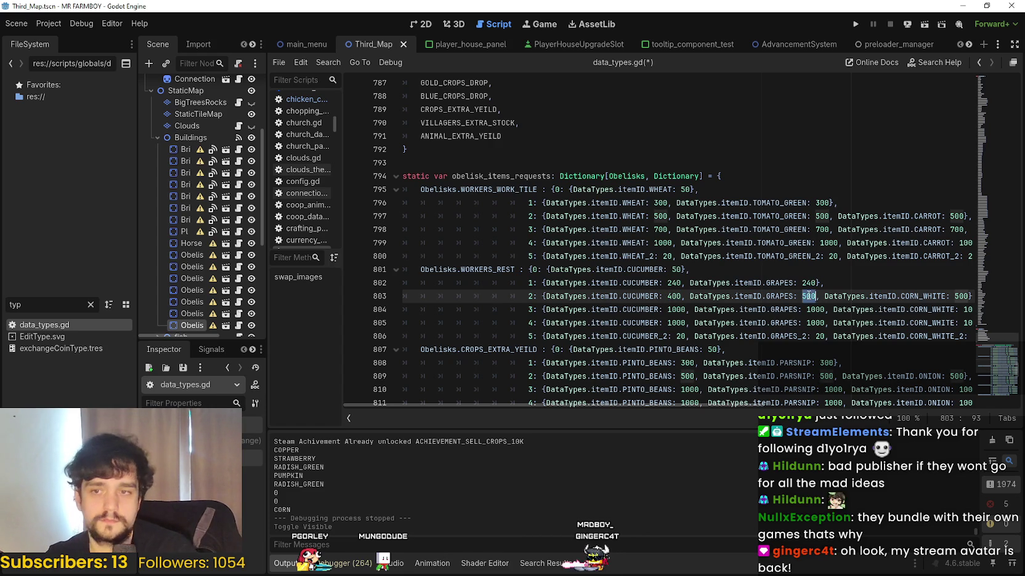
{"action": "type", "text": "400"}
{"action": "double_click", "coordinate": [947, 296]}
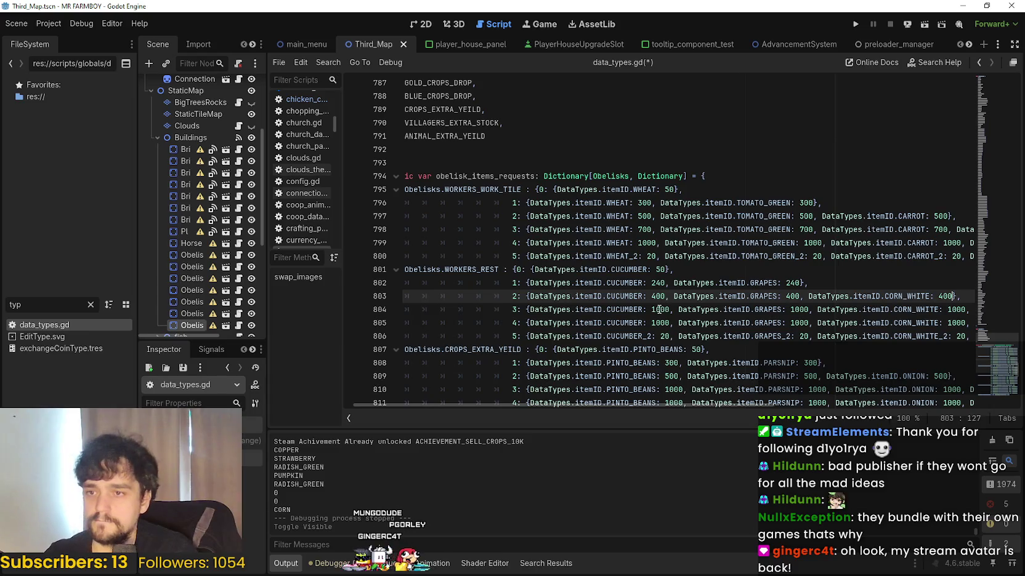
{"action": "type", "text": "400"}
{"action": "double_click", "coordinate": [661, 309]}
{"action": "type", "text": "700"}
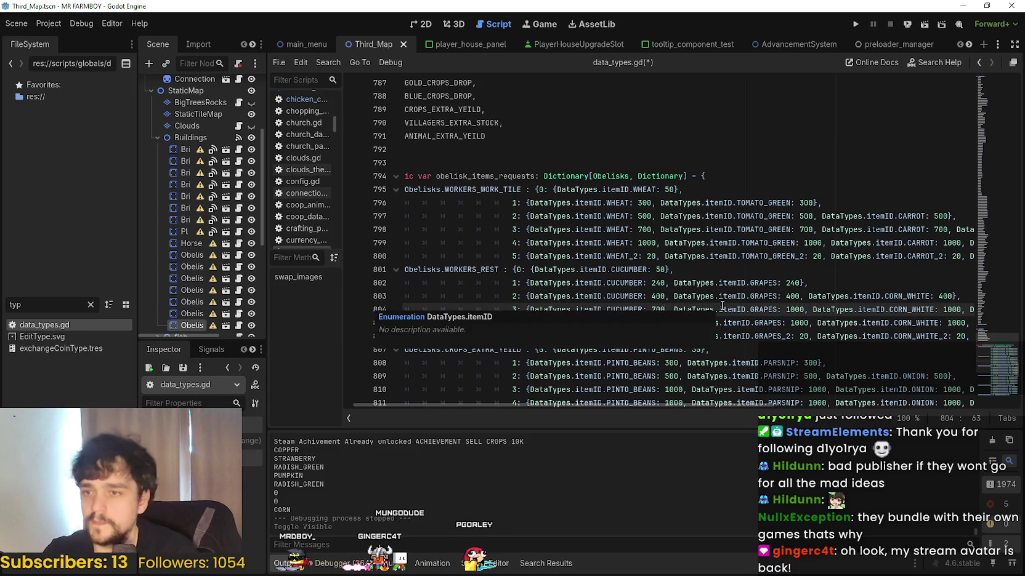
{"action": "type", "text": "*0,"}
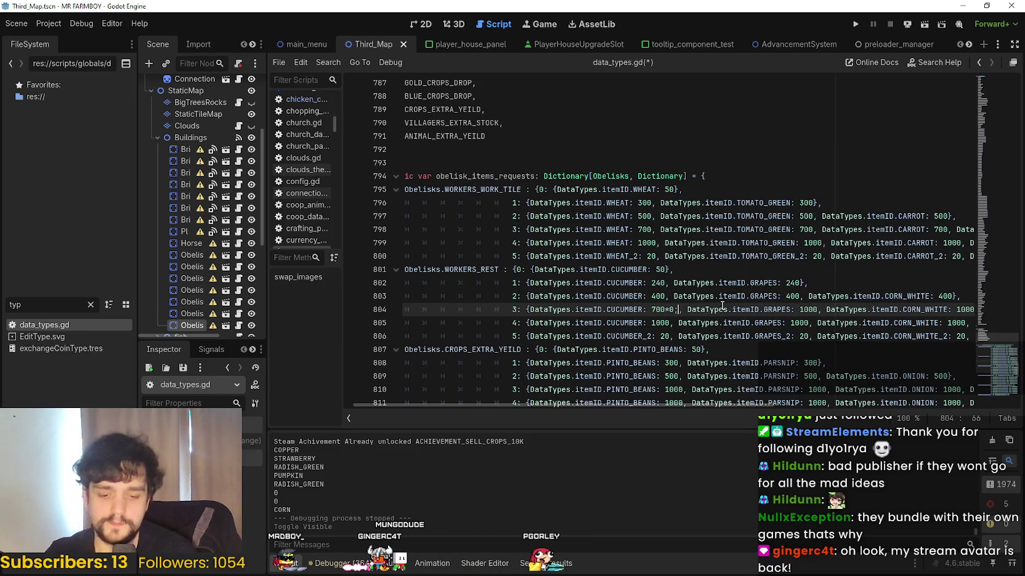
- Fix the tier 3 cucumber entry on line 804 so it reads 560 (700*0.8)
{"action": "key", "text": "BackSpace"}
{"action": "key", "text": "BackSpace"}
{"action": "type", "text": "0"}
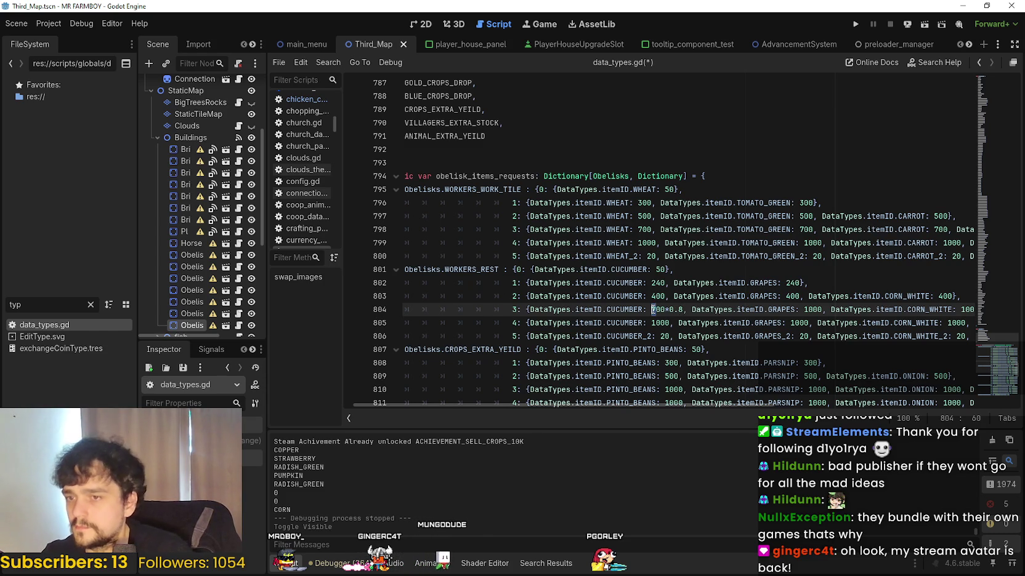
{"action": "left_click_drag", "start_coordinate": [650, 309], "coordinate": [683, 309]}
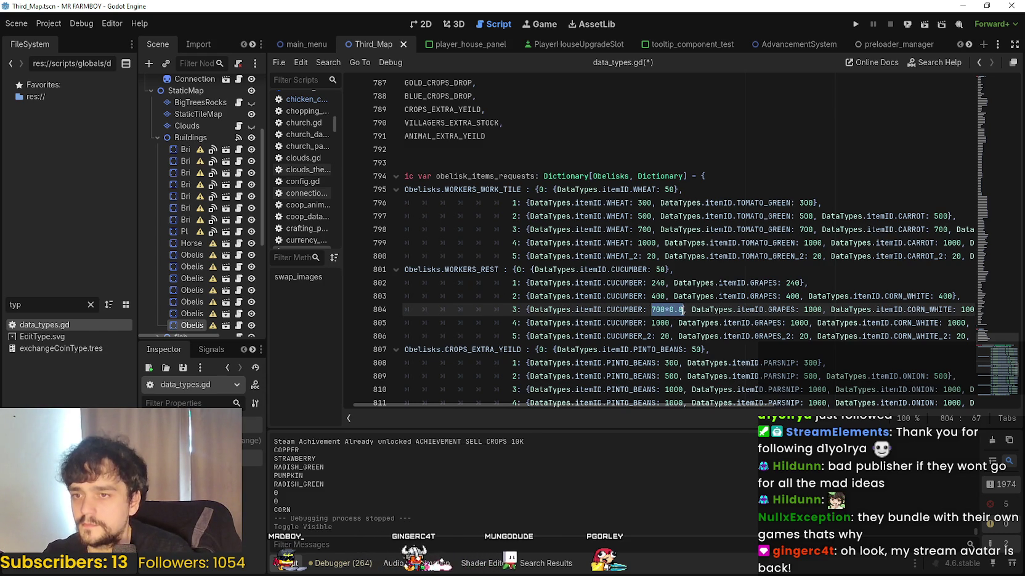
{"action": "type", "text": "560.0"}
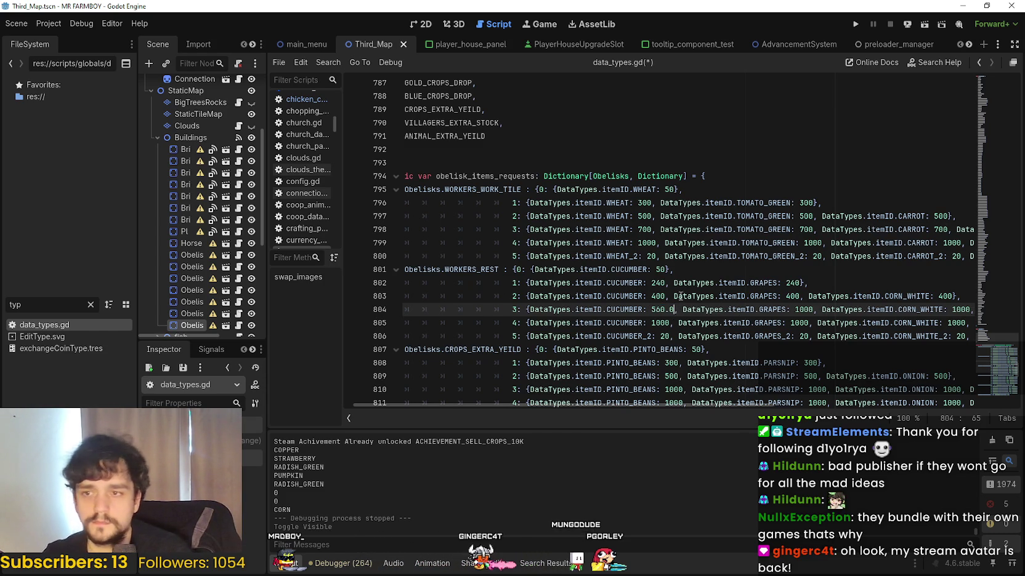
{"action": "key", "text": "BackSpace"}
{"action": "key", "text": "BackSpace"}
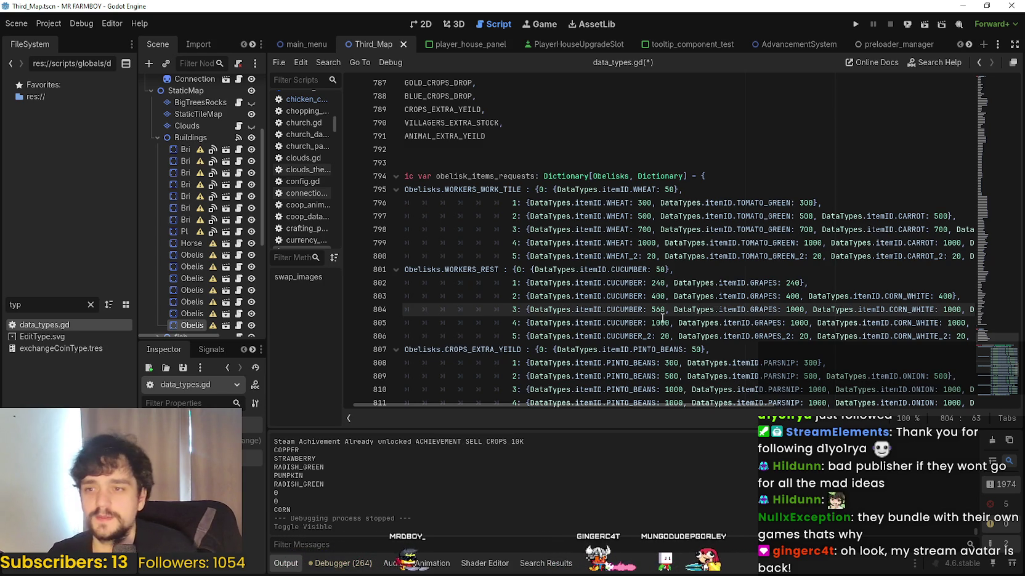
- Copy 560 over the 1000 quantities of tier 3 GRAPES, CORN_WHITE and GARLIC
{"action": "double_click", "coordinate": [659, 309]}
{"action": "key", "text": "ctrl+c"}
{"action": "double_click", "coordinate": [794, 310]}
{"action": "key", "text": "ctrl+v"}
{"action": "left_click", "coordinate": [960, 310]}
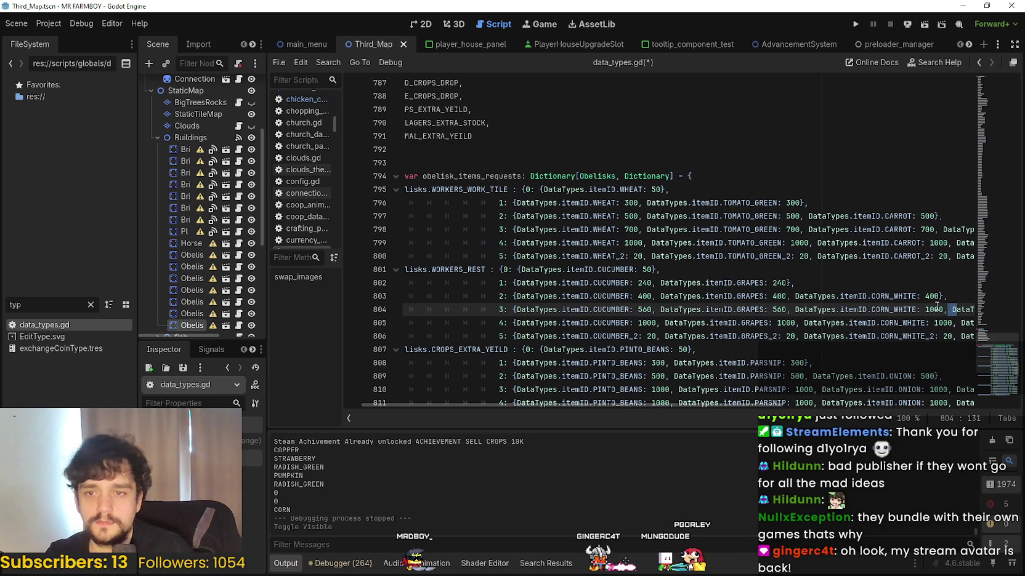
{"action": "double_click", "coordinate": [932, 310]}
{"action": "key", "text": "ctrl+v"}
{"action": "left_click_drag", "start_coordinate": [955, 312], "coordinate": [978, 315]}
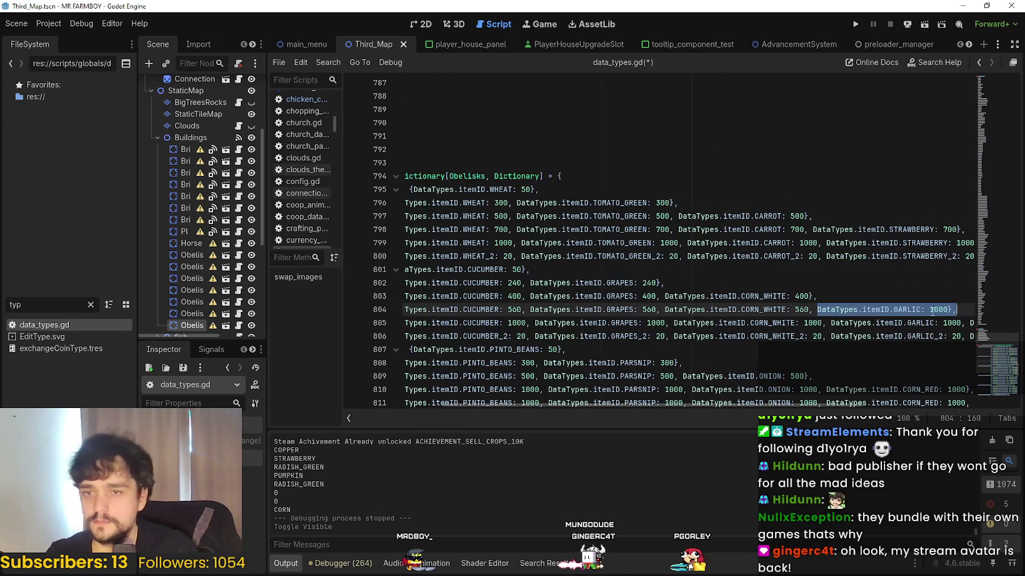
{"action": "double_click", "coordinate": [933, 309]}
{"action": "key", "text": "ctrl+v"}
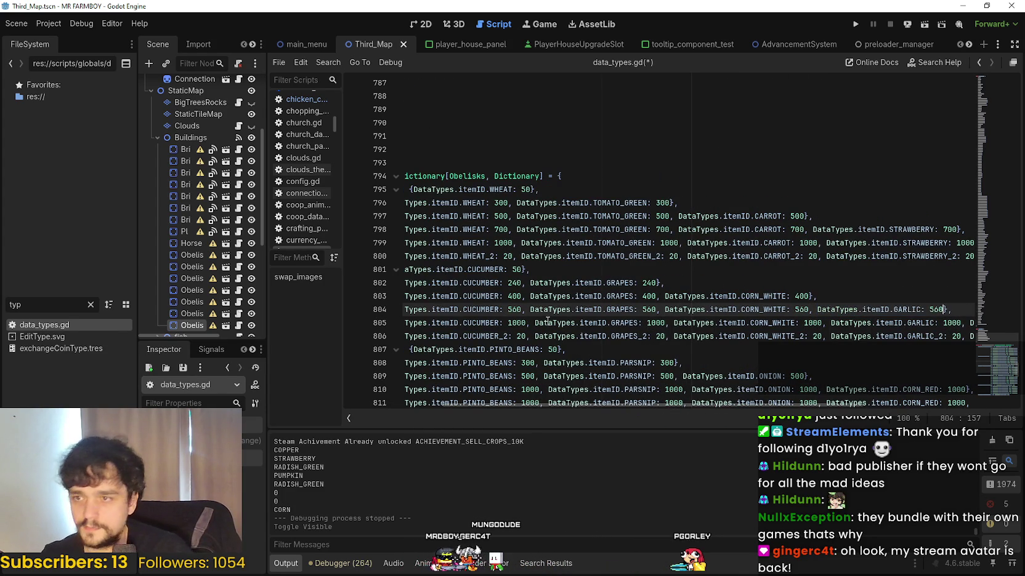
{"action": "left_click", "coordinate": [532, 323]}
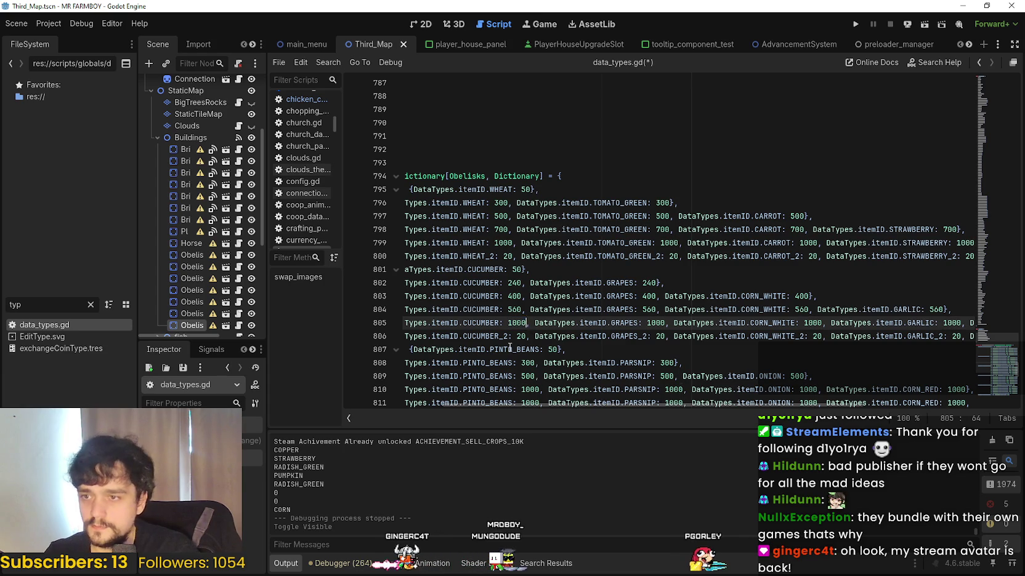
- Turn the tier 4 cucumber quantity into 800 by evaluating 1000*0.8 on line 805
{"action": "type", "text": "*0."}
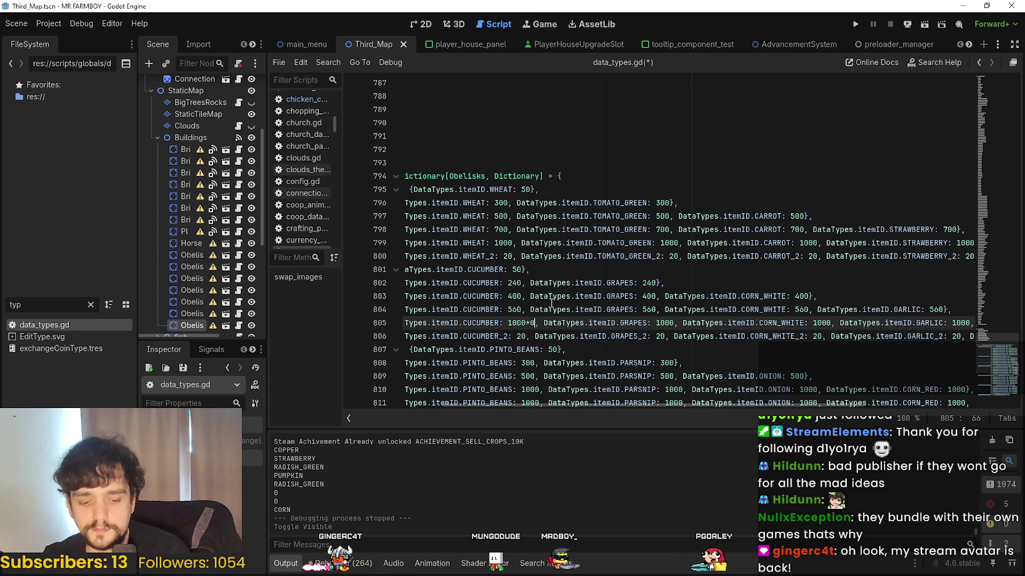
{"action": "type", "text": "8"}
{"action": "left_click", "coordinate": [531, 324]}
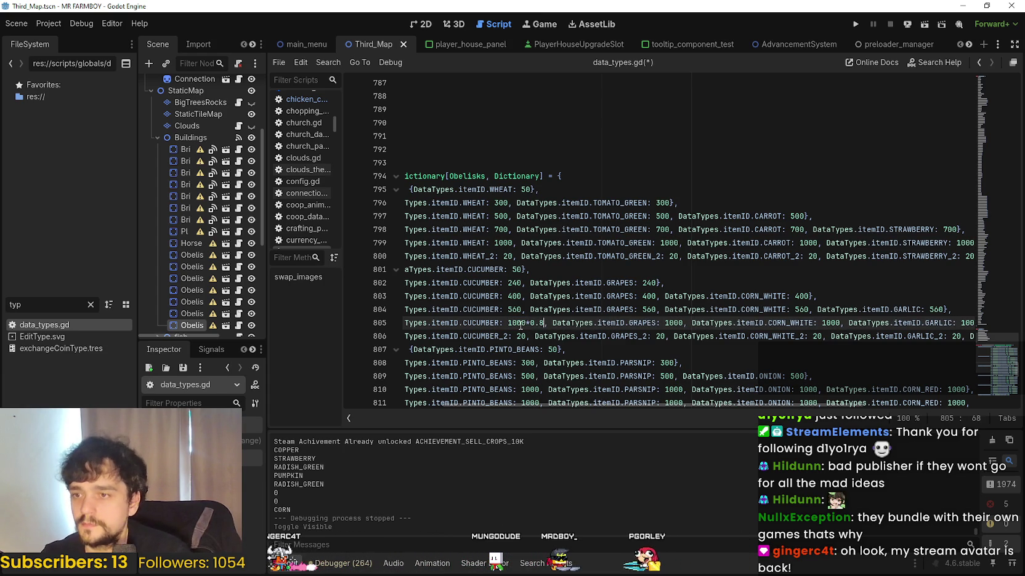
{"action": "left_click_drag", "start_coordinate": [508, 324], "coordinate": [541, 323]}
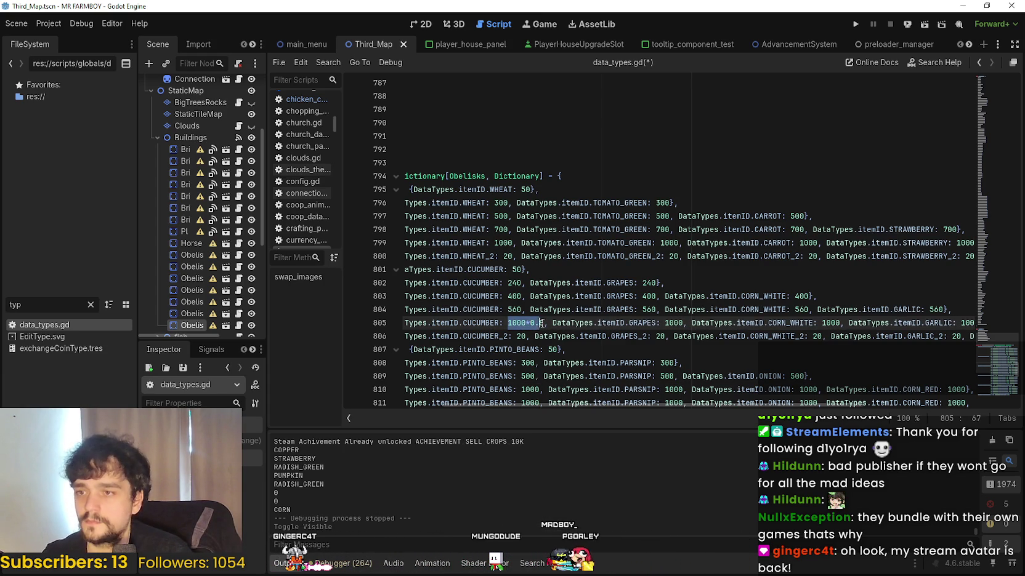
{"action": "key", "text": "ctrl+shift+e"}
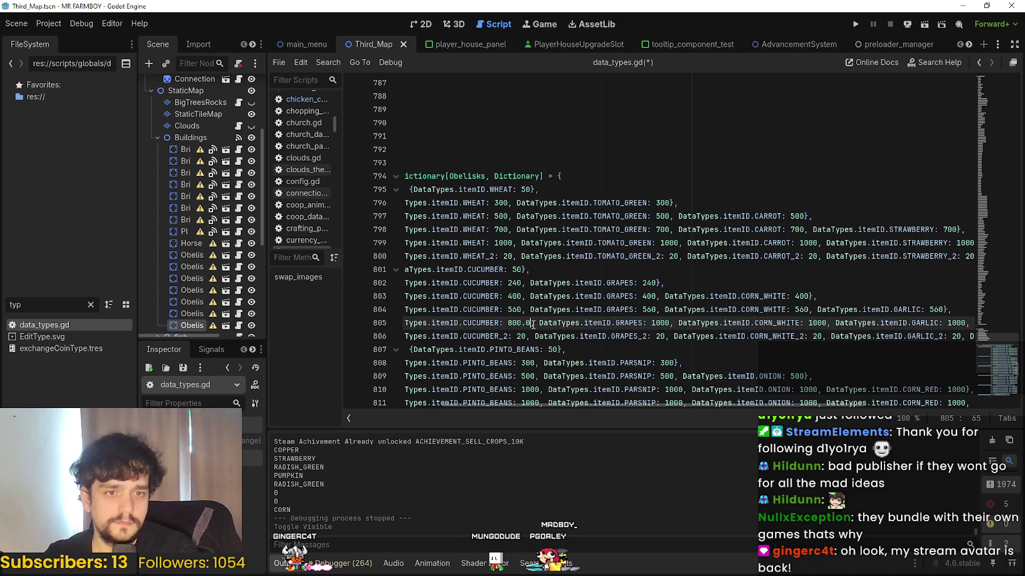
{"action": "key", "text": "BackSpace"}
{"action": "key", "text": "BackSpace"}
- Paste 800 over the tier 4 GRAPES, CORN_WHITE, GARLIC and TURNIP quantities
{"action": "double_click", "coordinate": [515, 323]}
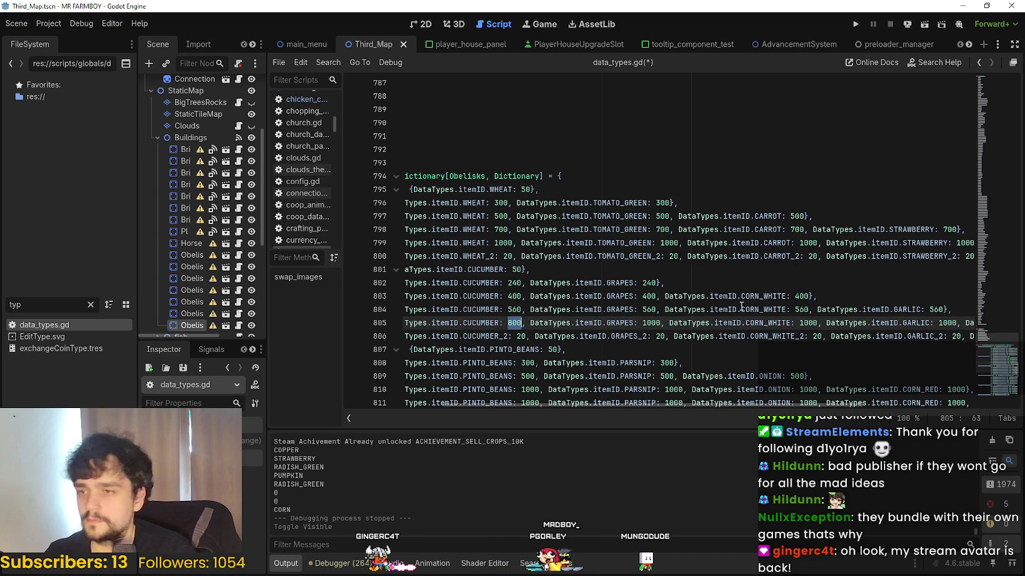
{"action": "double_click", "coordinate": [651, 323]}
{"action": "key", "text": "ctrl+v"}
{"action": "double_click", "coordinate": [803, 323]}
{"action": "key", "text": "ctrl+v"}
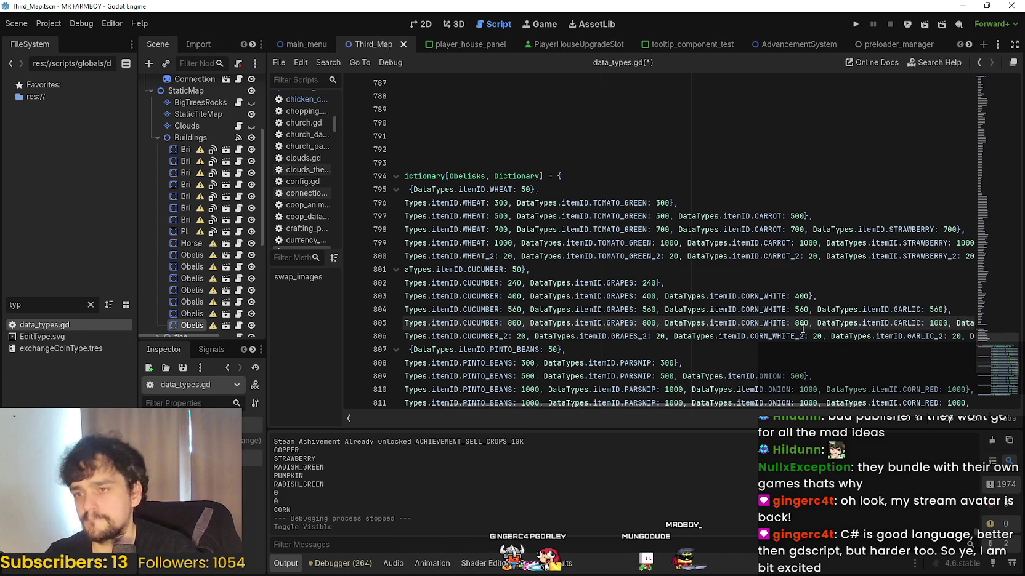
{"action": "double_click", "coordinate": [938, 323]}
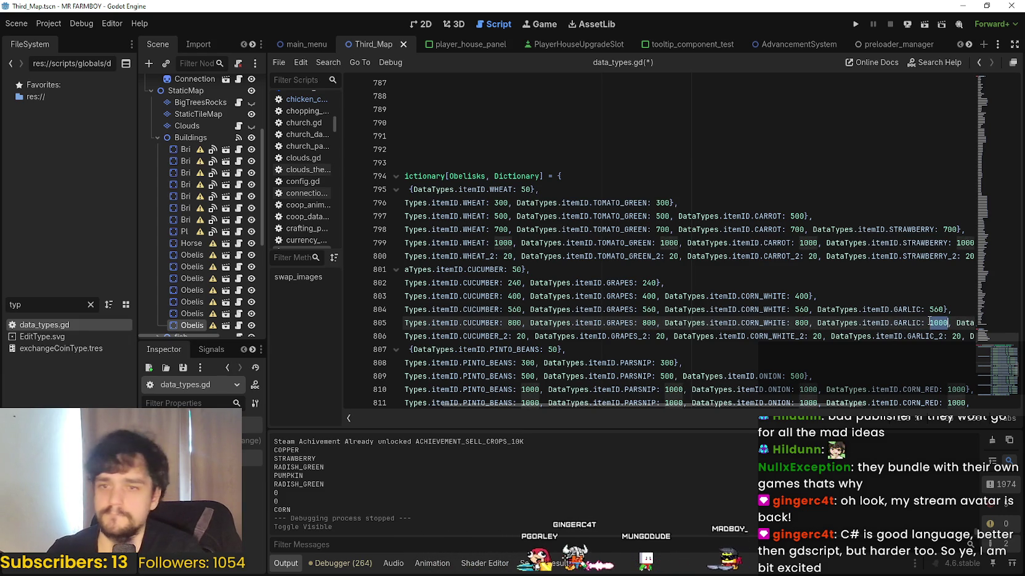
{"action": "key", "text": "ctrl+v"}
{"action": "scroll", "coordinate": [877, 343], "scroll_direction": "right", "scroll_amount": 5}
{"action": "scroll", "coordinate": [902, 323], "scroll_direction": "right", "scroll_amount": 1}
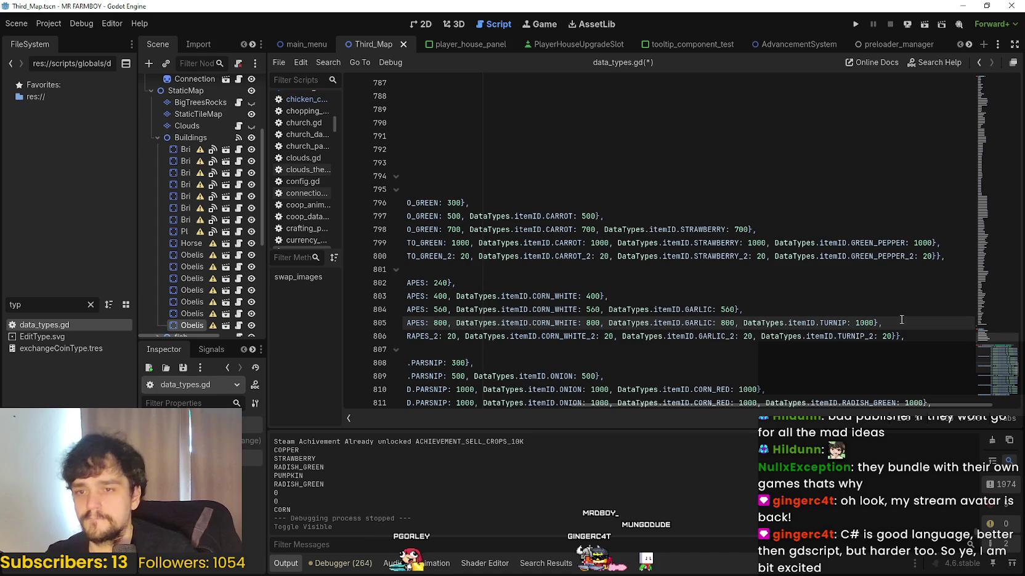
{"action": "double_click", "coordinate": [864, 323]}
{"action": "key", "text": "ctrl+v"}
{"action": "left_click_drag", "start_coordinate": [857, 405], "coordinate": [746, 435]}
{"action": "scroll", "coordinate": [555, 293], "scroll_direction": "left", "scroll_amount": 5}
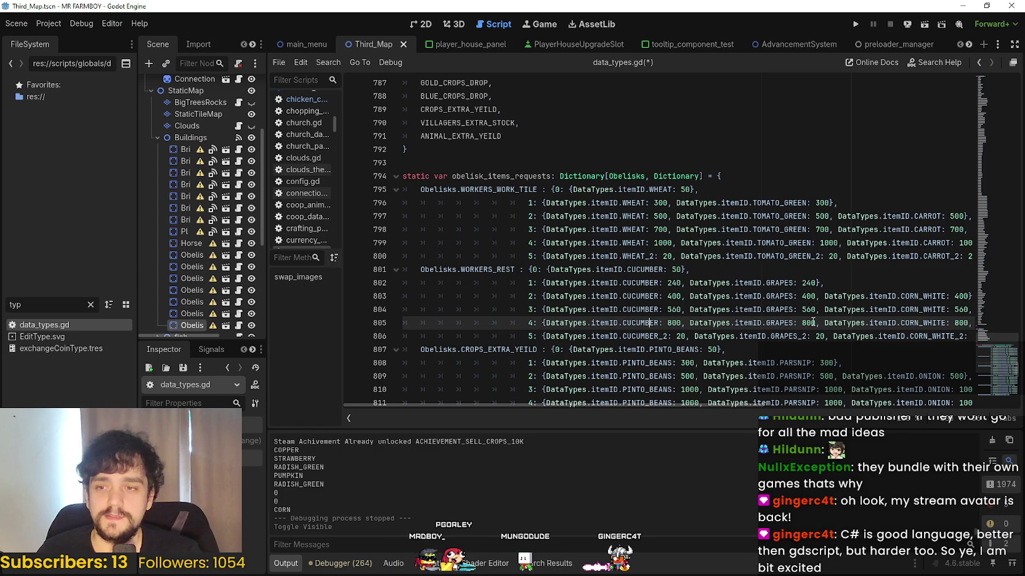
{"action": "scroll", "coordinate": [813, 323], "scroll_direction": "down", "scroll_amount": 2}
{"action": "double_click", "coordinate": [710, 269]}
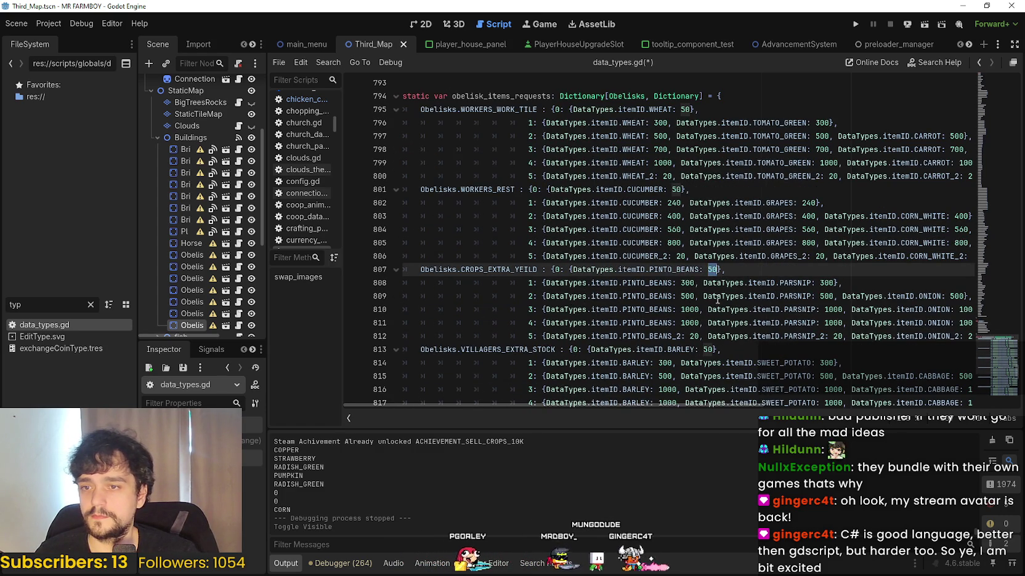
{"action": "key", "text": "Down"}
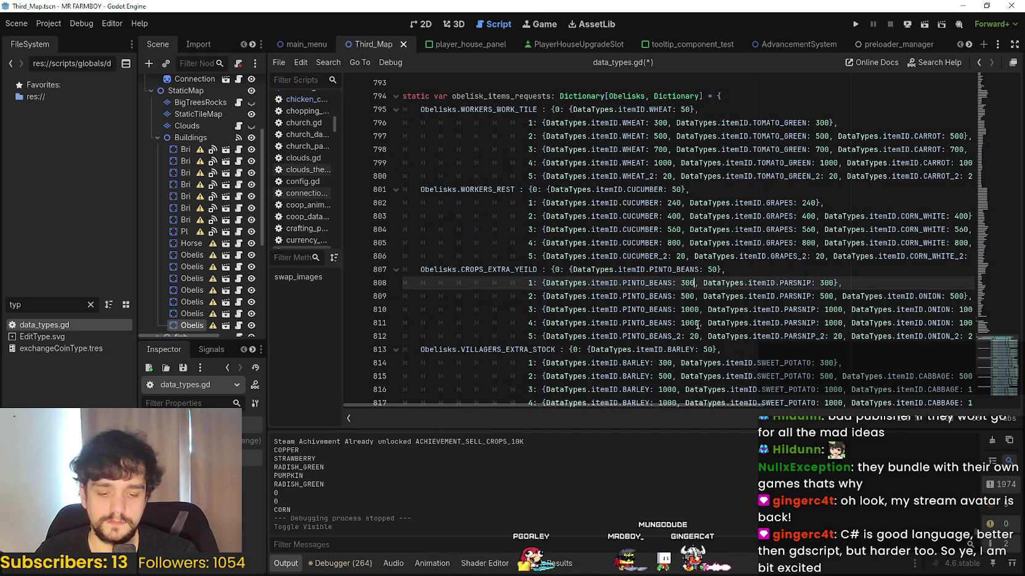
{"action": "scroll", "coordinate": [690, 306], "scroll_direction": "down", "scroll_amount": 10}
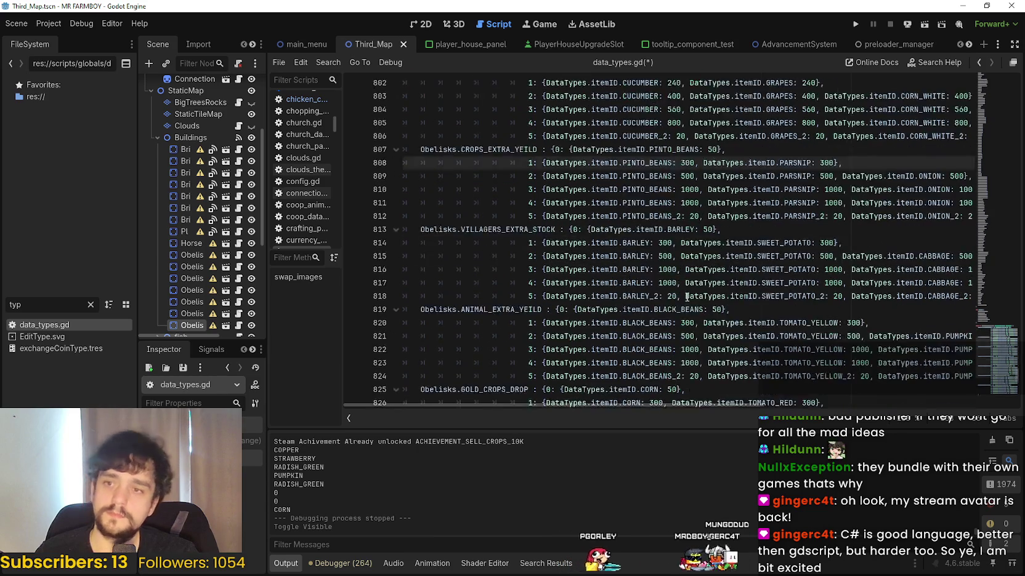
{"action": "scroll", "coordinate": [704, 277], "scroll_direction": "up", "scroll_amount": 12}
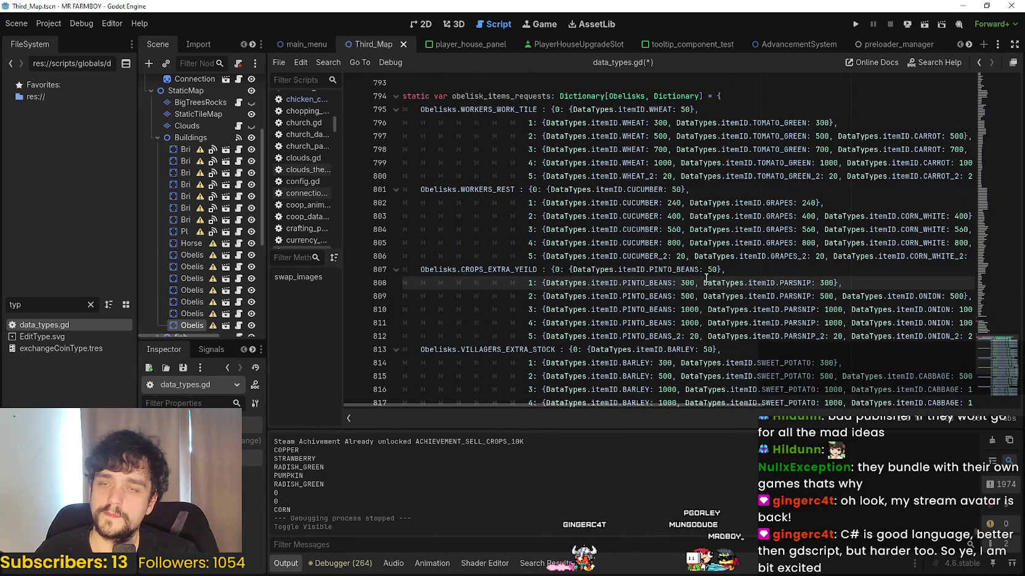
{"action": "left_click", "coordinate": [697, 279]}
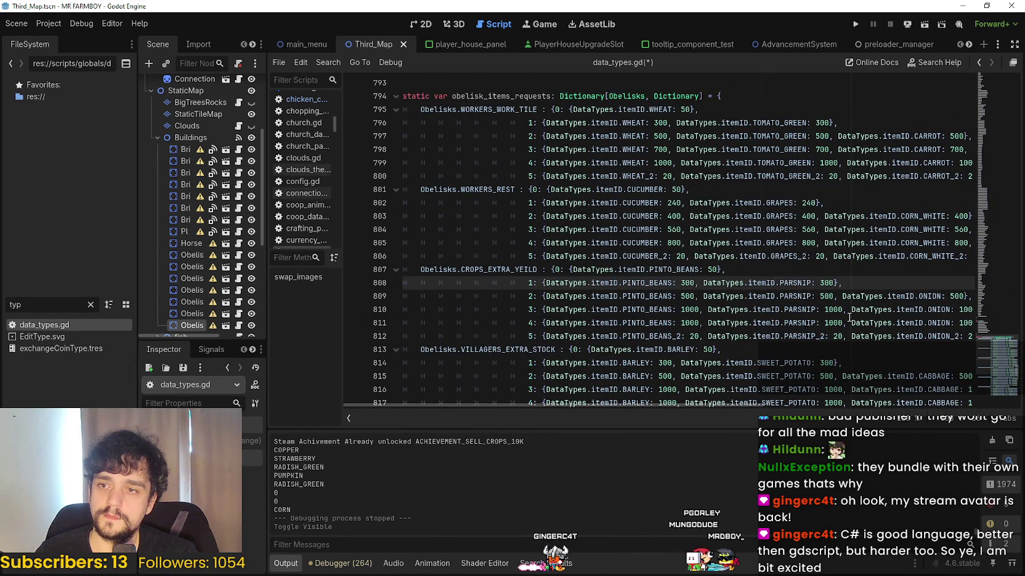
{"action": "scroll", "coordinate": [757, 254], "scroll_direction": "down", "scroll_amount": 2}
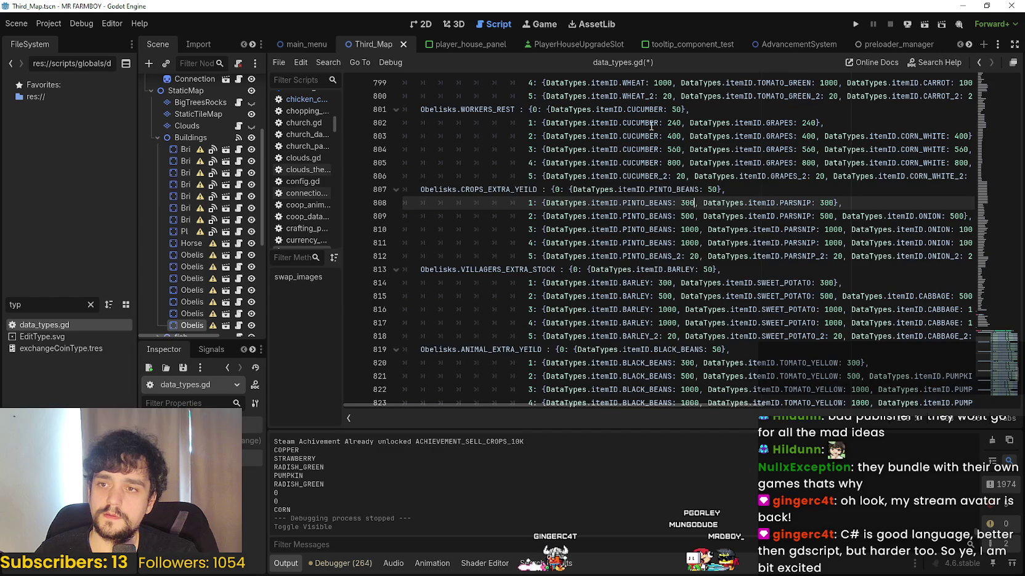
{"action": "scroll", "coordinate": [718, 271], "scroll_direction": "up", "scroll_amount": 1}
{"action": "scroll", "coordinate": [676, 250], "scroll_direction": "down", "scroll_amount": 2}
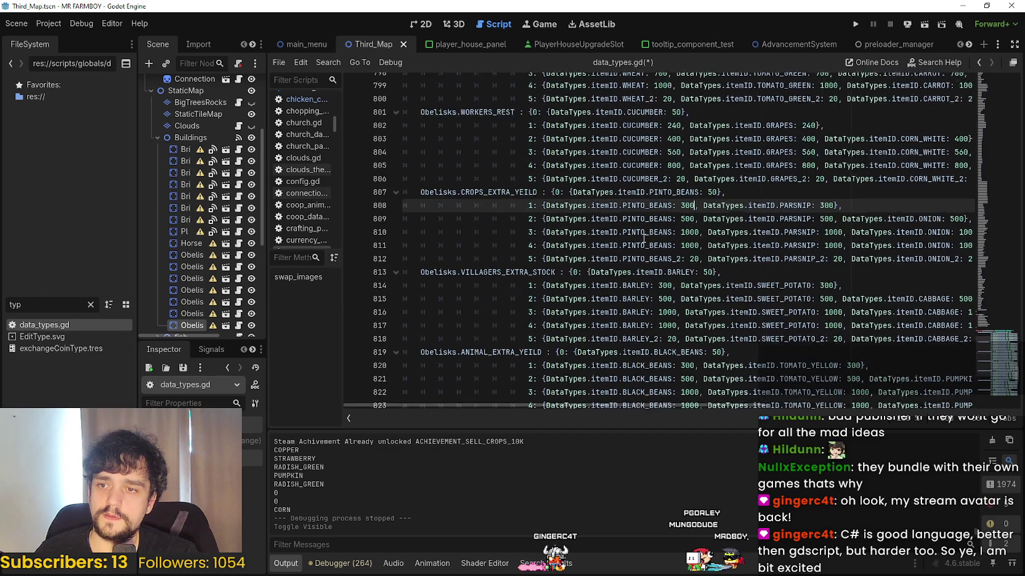
{"action": "mouse_move", "coordinate": [626, 188]}
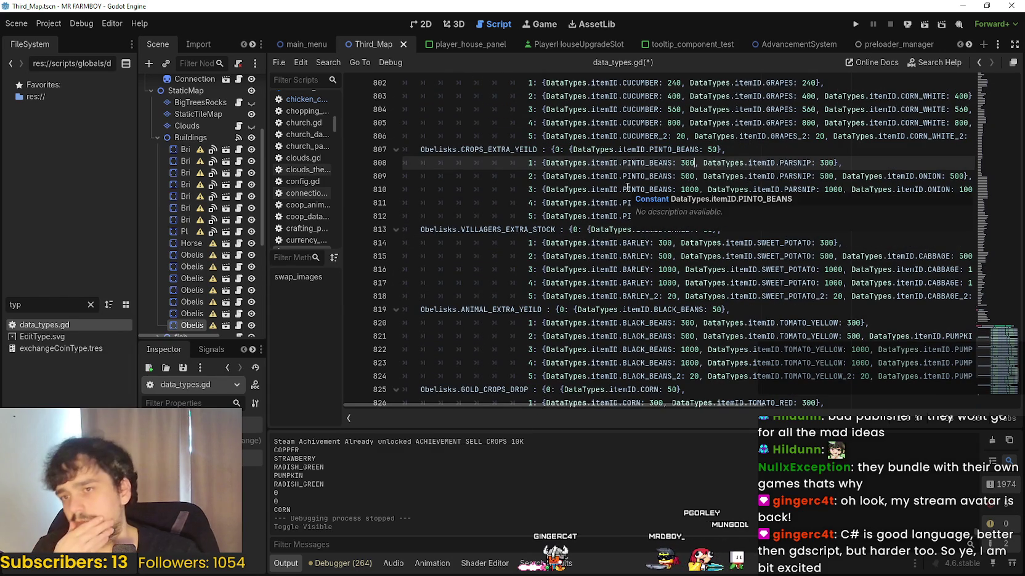
{"action": "scroll", "coordinate": [739, 174], "scroll_direction": "down", "scroll_amount": 2}
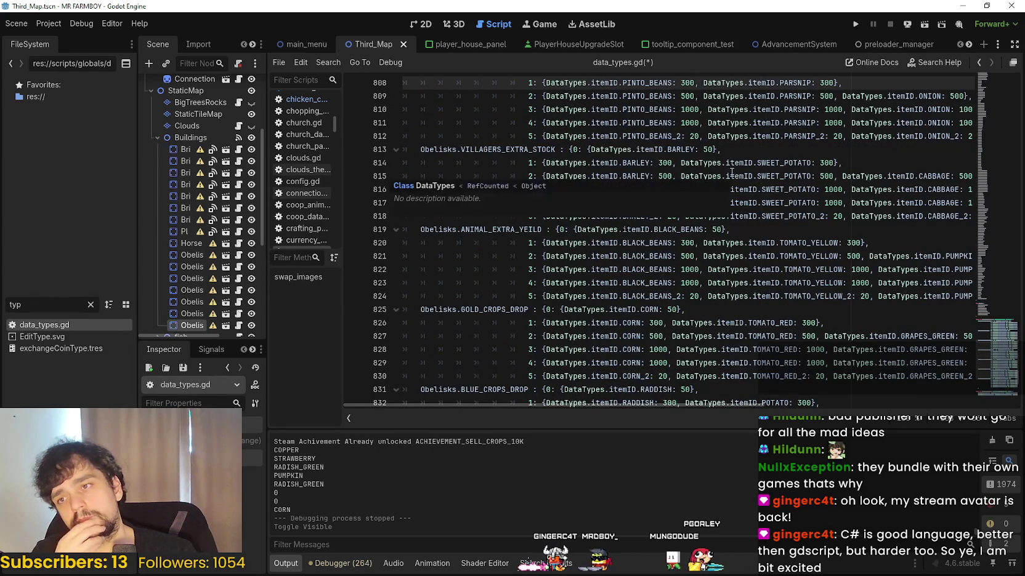
{"action": "scroll", "coordinate": [730, 174], "scroll_direction": "down", "scroll_amount": 1}
{"action": "scroll", "coordinate": [682, 145], "scroll_direction": "down", "scroll_amount": 2}
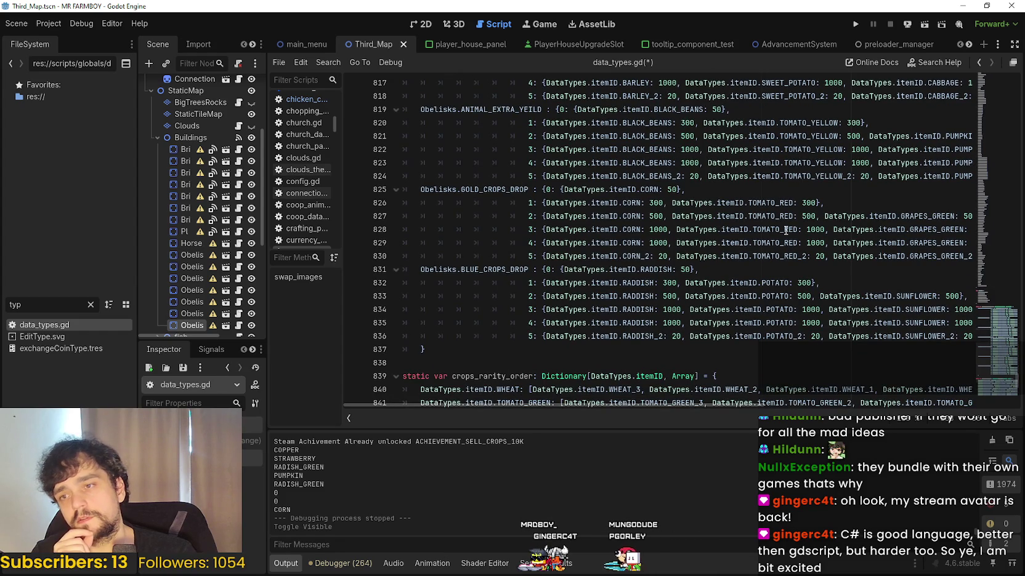
{"action": "scroll", "coordinate": [743, 269], "scroll_direction": "up", "scroll_amount": 6}
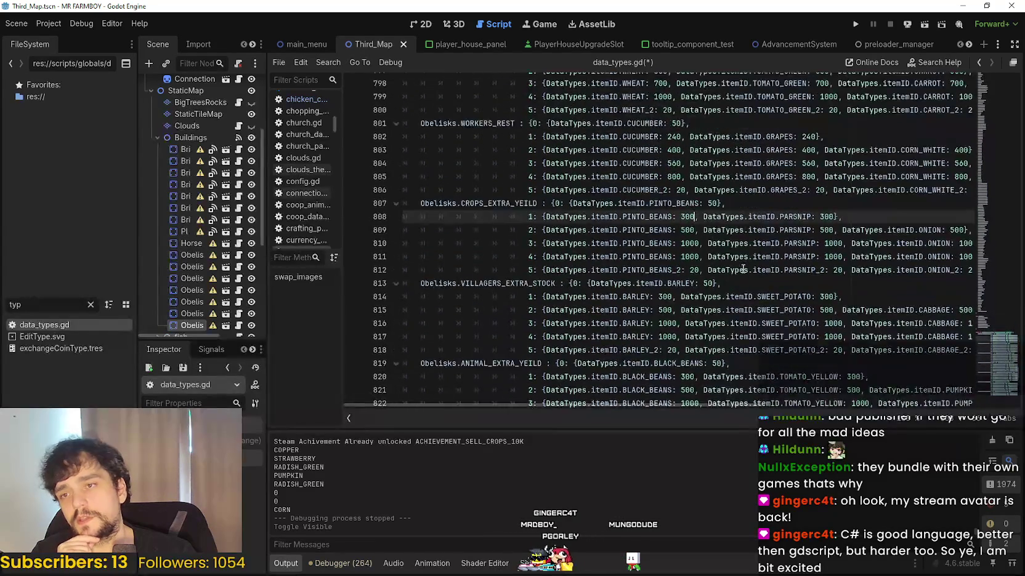
{"action": "scroll", "coordinate": [742, 266], "scroll_direction": "up", "scroll_amount": 2}
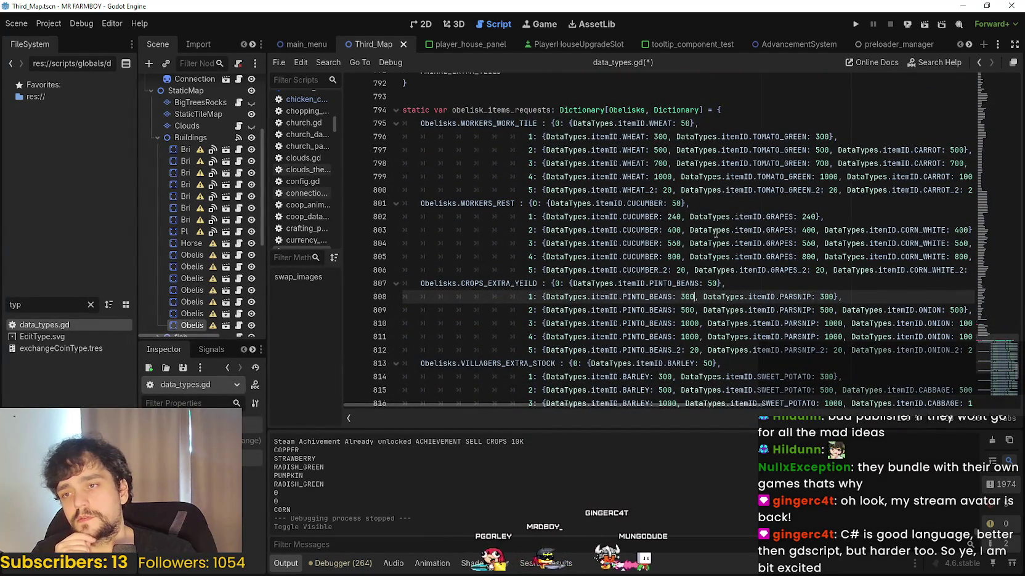
{"action": "mouse_move", "coordinate": [719, 242]}
{"action": "scroll", "coordinate": [665, 199], "scroll_direction": "down", "scroll_amount": 3}
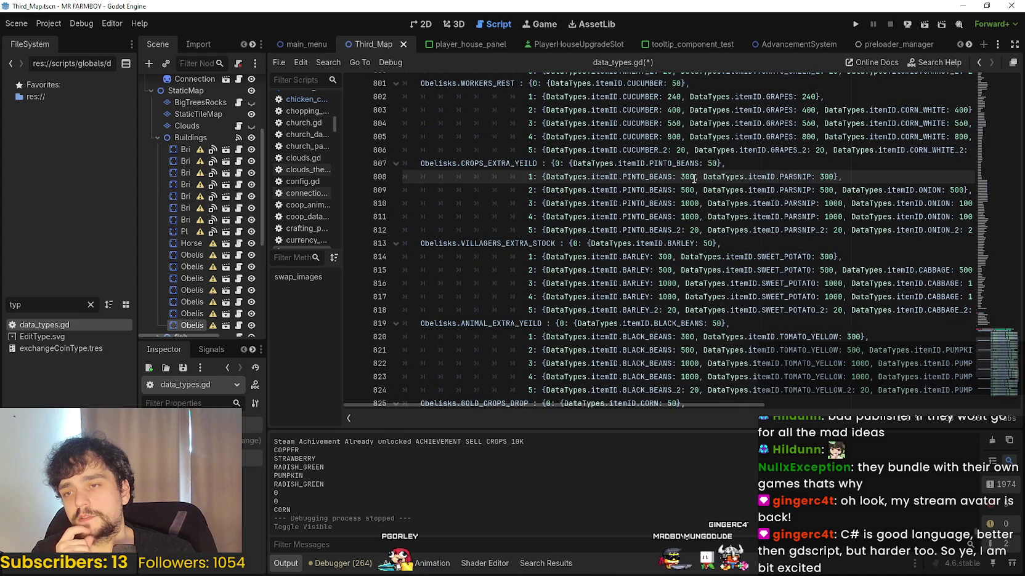
{"action": "scroll", "coordinate": [692, 180], "scroll_direction": "down", "scroll_amount": 3}
{"action": "scroll", "coordinate": [684, 191], "scroll_direction": "down", "scroll_amount": 2}
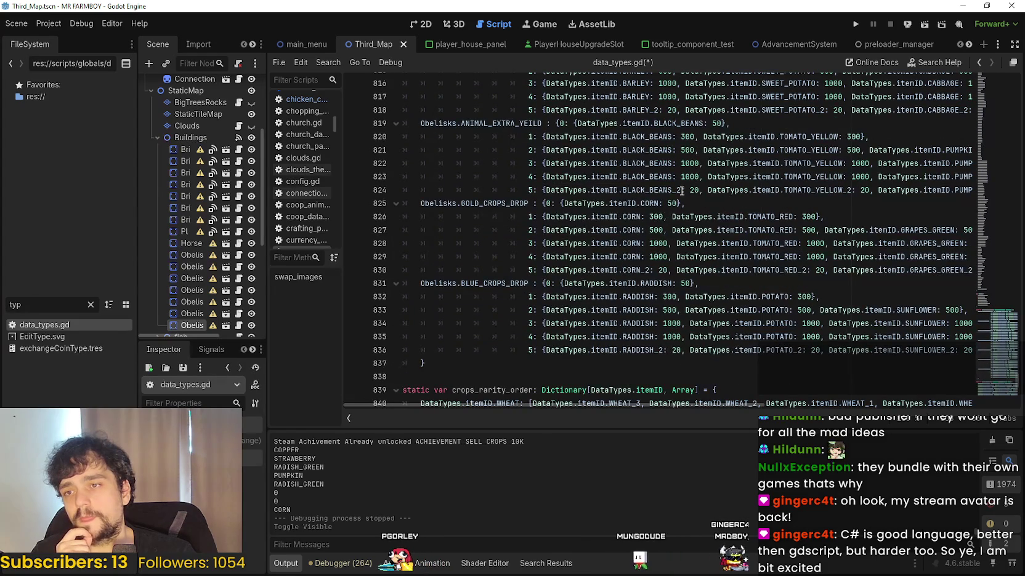
{"action": "scroll", "coordinate": [677, 209], "scroll_direction": "down", "scroll_amount": 2}
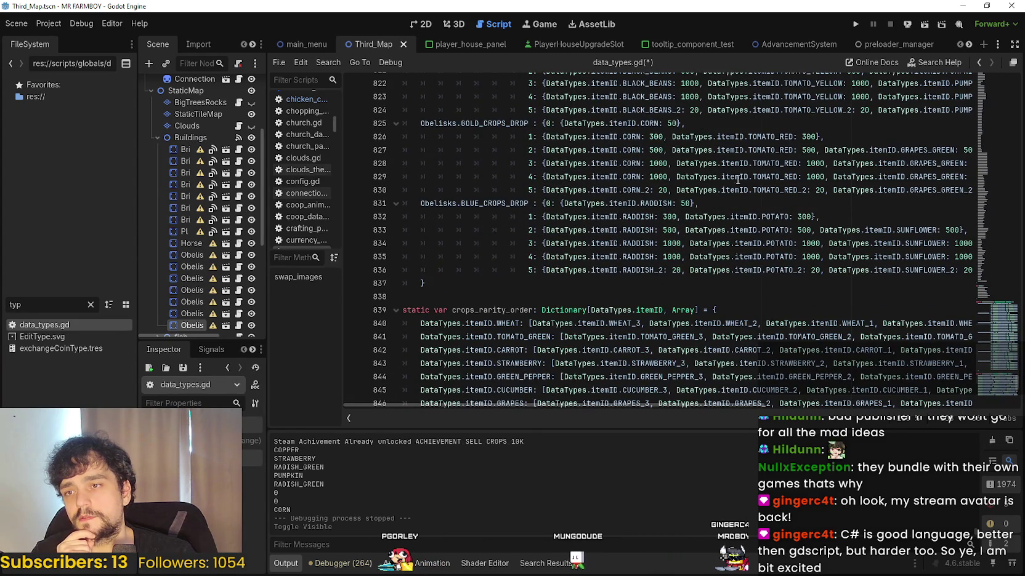
{"action": "scroll", "coordinate": [698, 264], "scroll_direction": "up", "scroll_amount": 10}
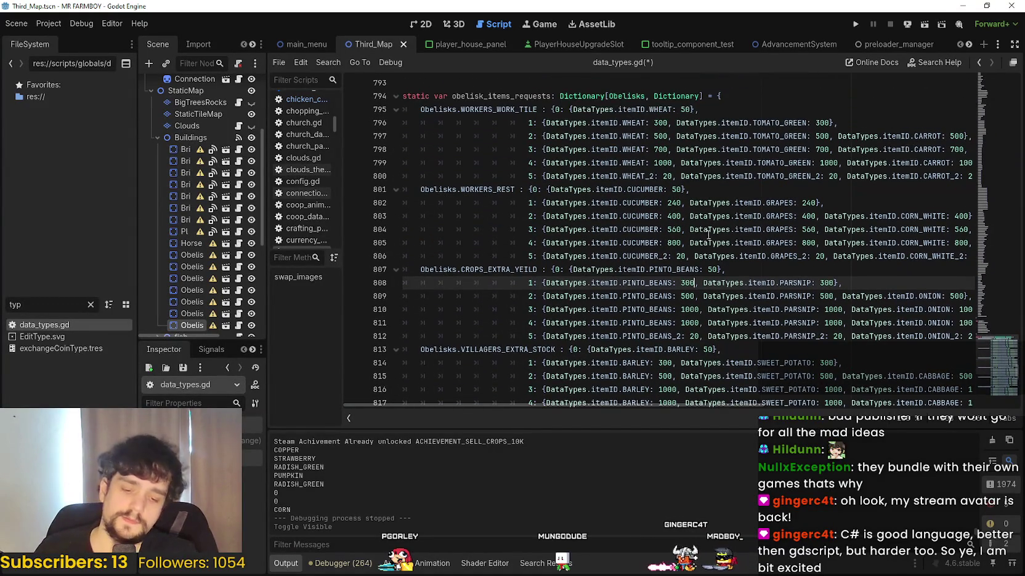
{"action": "type", "text": "*0"}
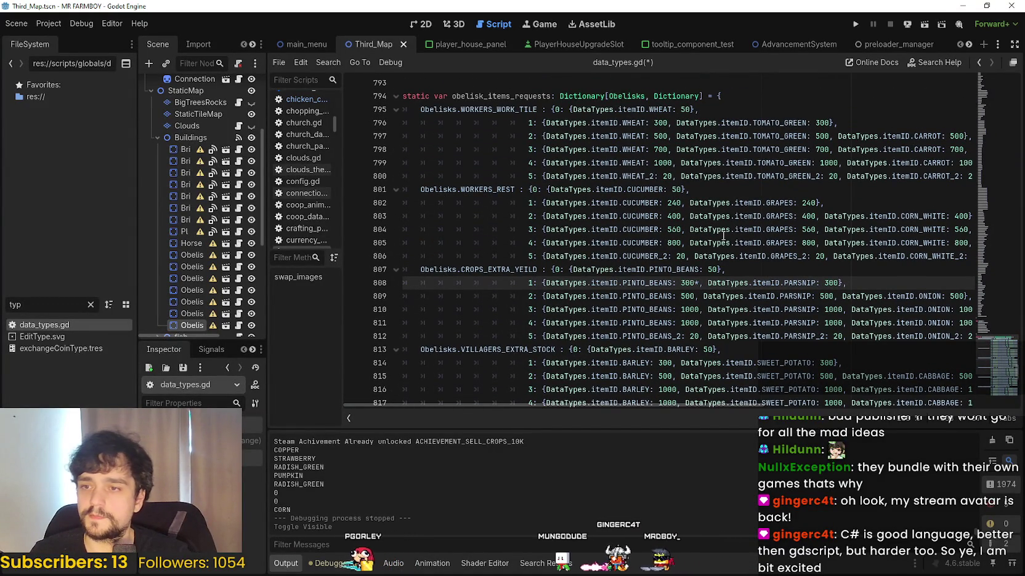
- Write 300*0.6 for tier-1 PINTO_BEANS, replace it with 180.0, then undo back
{"action": "type", "text": "6"}
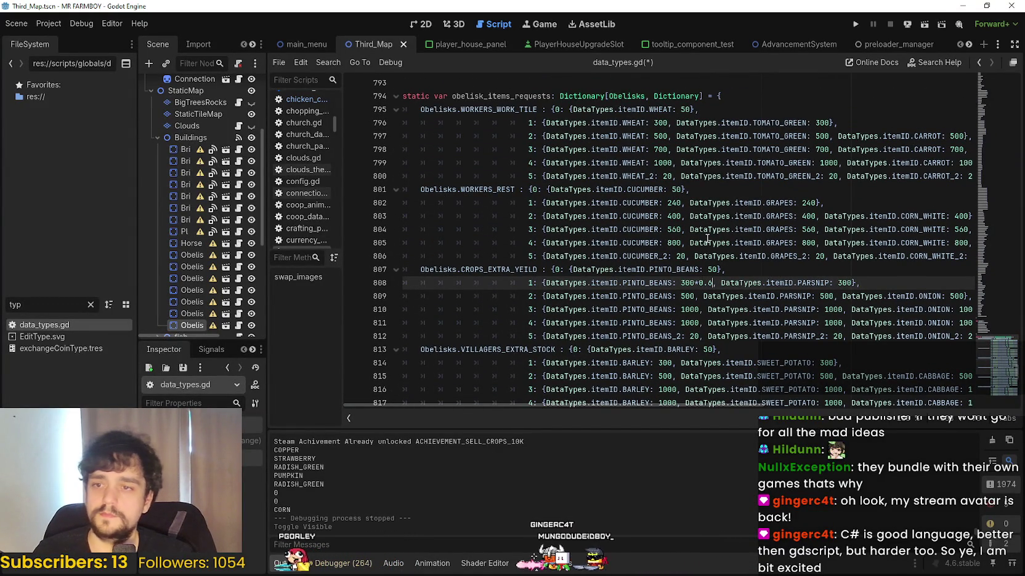
{"action": "left_click", "coordinate": [687, 283]}
{"action": "left_click_drag", "start_coordinate": [680, 283], "coordinate": [712, 283]}
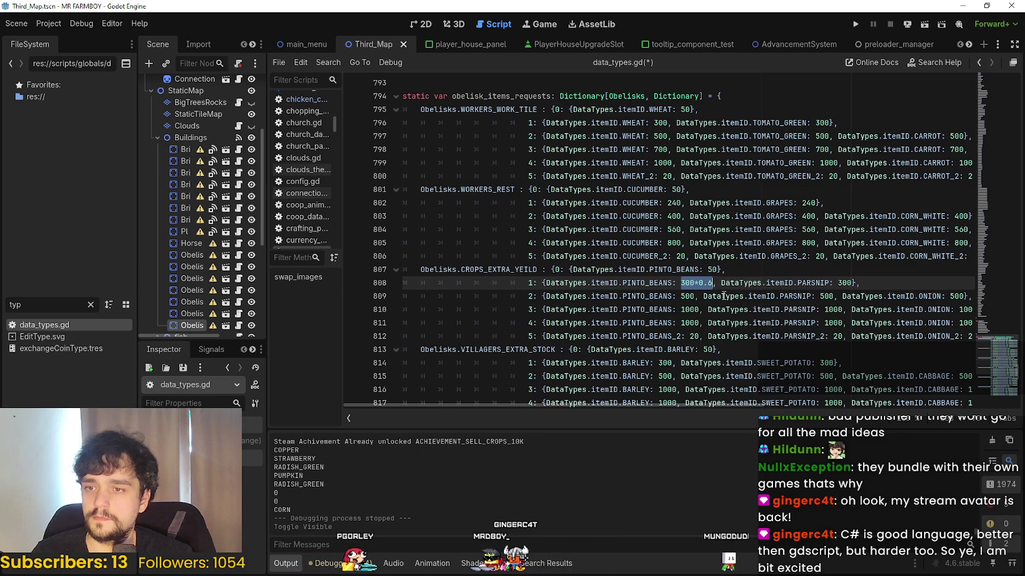
{"action": "type", "text": "180.0"}
{"action": "scroll", "coordinate": [787, 296], "scroll_direction": "down", "scroll_amount": 1}
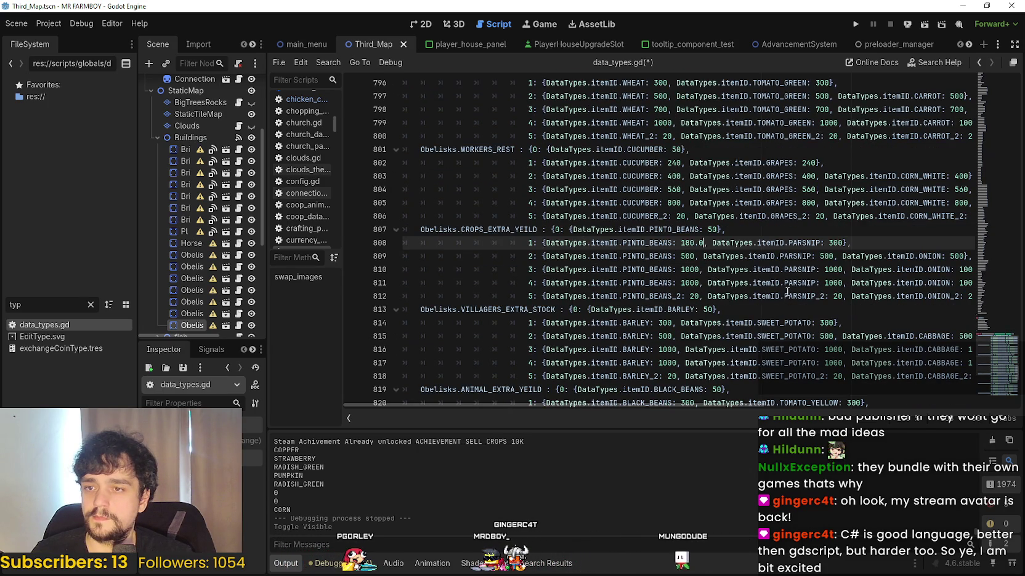
{"action": "key", "text": "ctrl+z"}
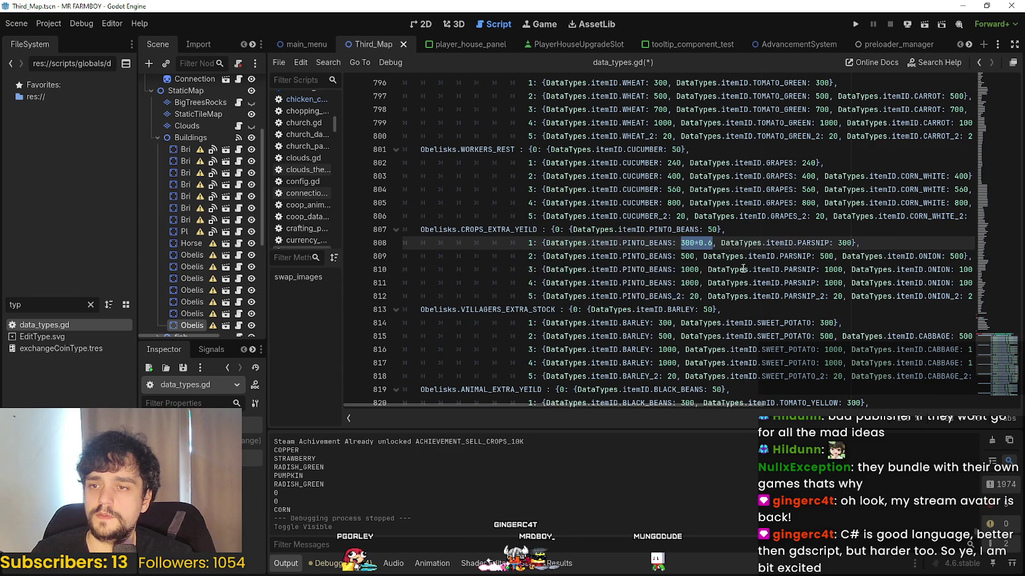
- Set PINTO_BEANS to 180 on line 808 and select PARSNIP's 300 for replacement
{"action": "scroll", "coordinate": [805, 292], "scroll_direction": "down", "scroll_amount": 4}
{"action": "scroll", "coordinate": [804, 292], "scroll_direction": "down", "scroll_amount": 2}
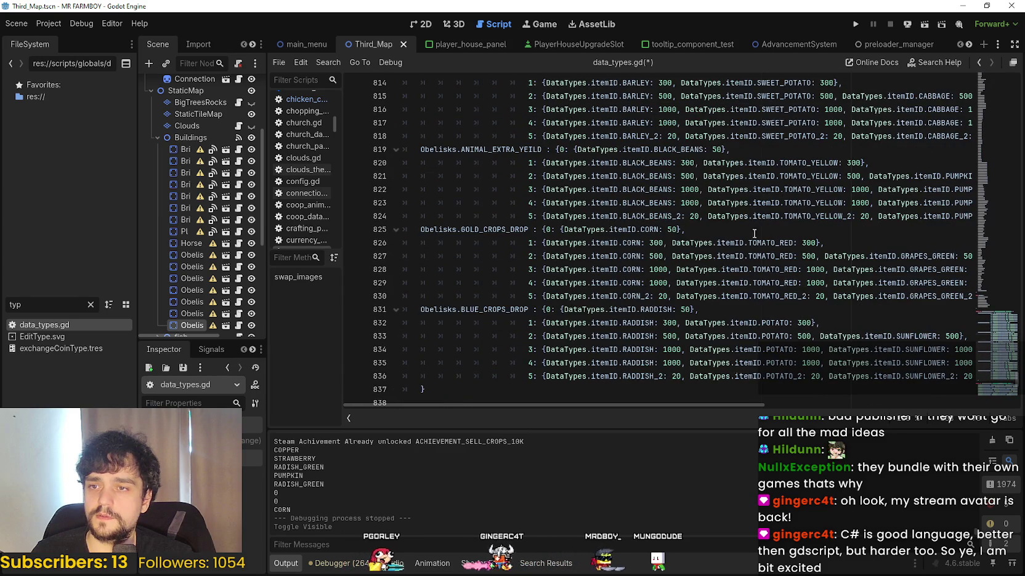
{"action": "scroll", "coordinate": [655, 117], "scroll_direction": "down", "scroll_amount": 2}
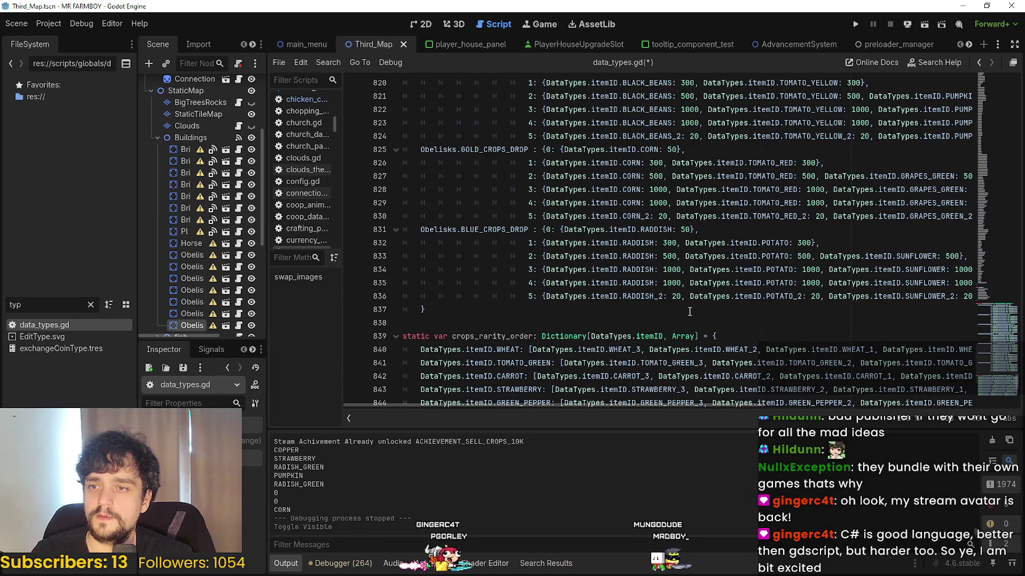
{"action": "scroll", "coordinate": [694, 283], "scroll_direction": "up", "scroll_amount": 4}
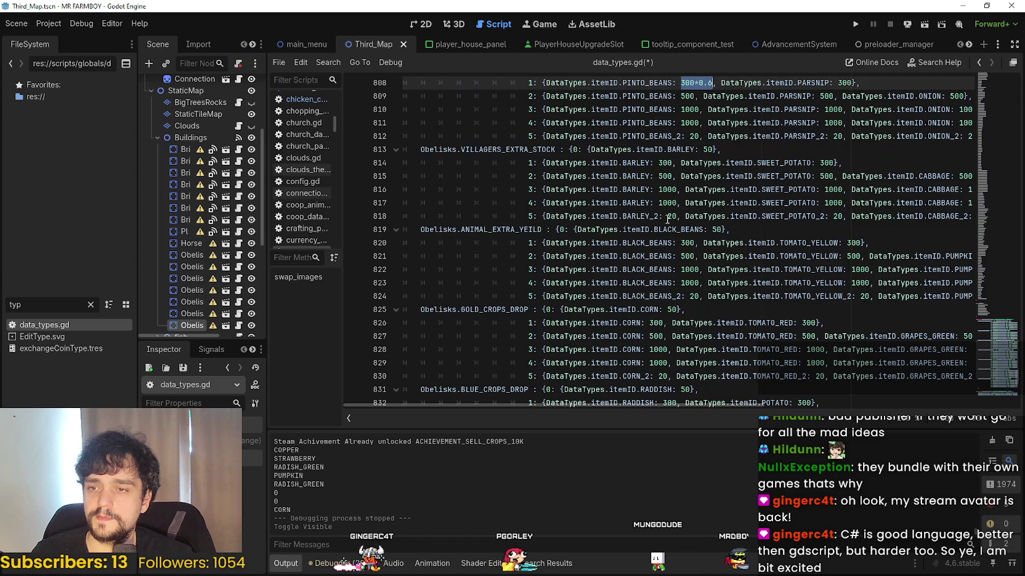
{"action": "scroll", "coordinate": [763, 252], "scroll_direction": "up", "scroll_amount": 4}
{"action": "scroll", "coordinate": [763, 252], "scroll_direction": "down", "scroll_amount": 3}
{"action": "scroll", "coordinate": [761, 250], "scroll_direction": "up", "scroll_amount": 3}
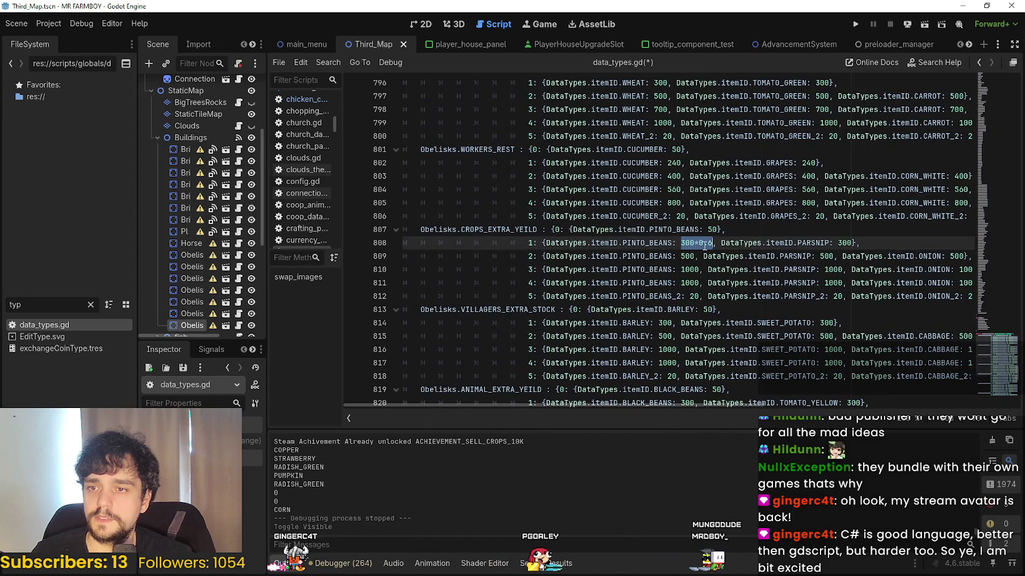
{"action": "type", "text": "180.0"}
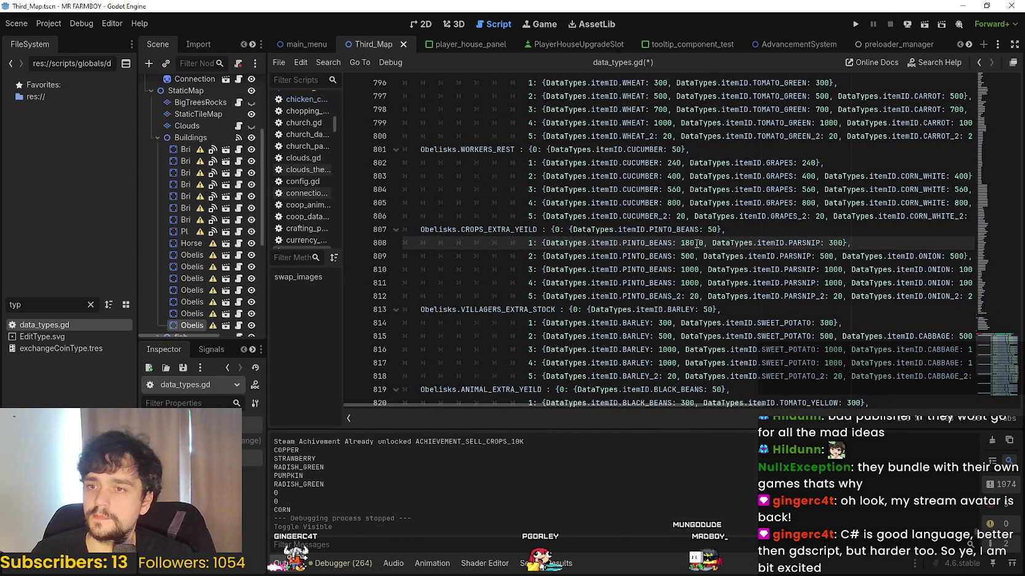
{"action": "key", "text": "BackSpace"}
{"action": "key", "text": "BackSpace"}
{"action": "left_click", "coordinate": [835, 243]}
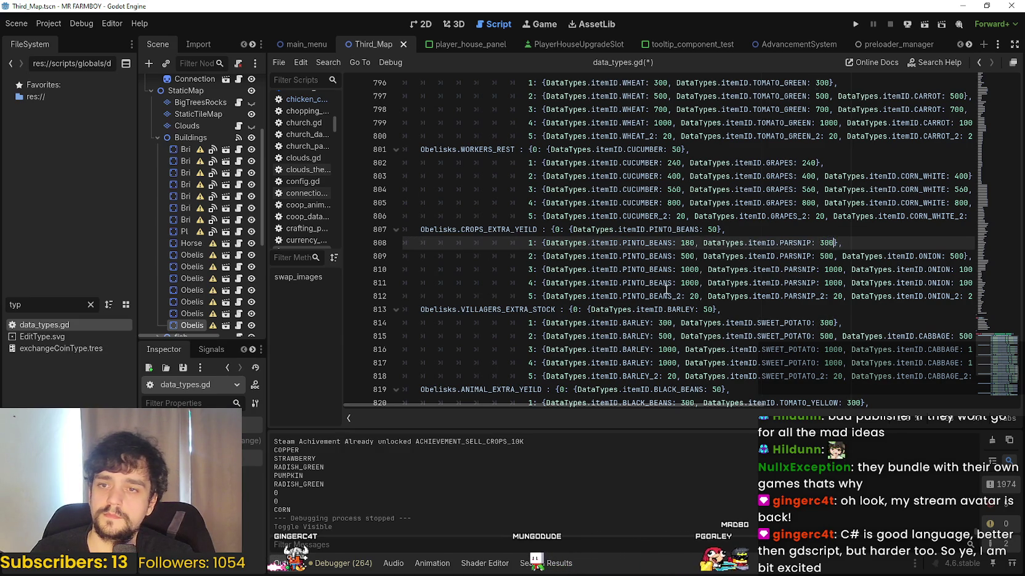
{"action": "left_click", "coordinate": [687, 243]}
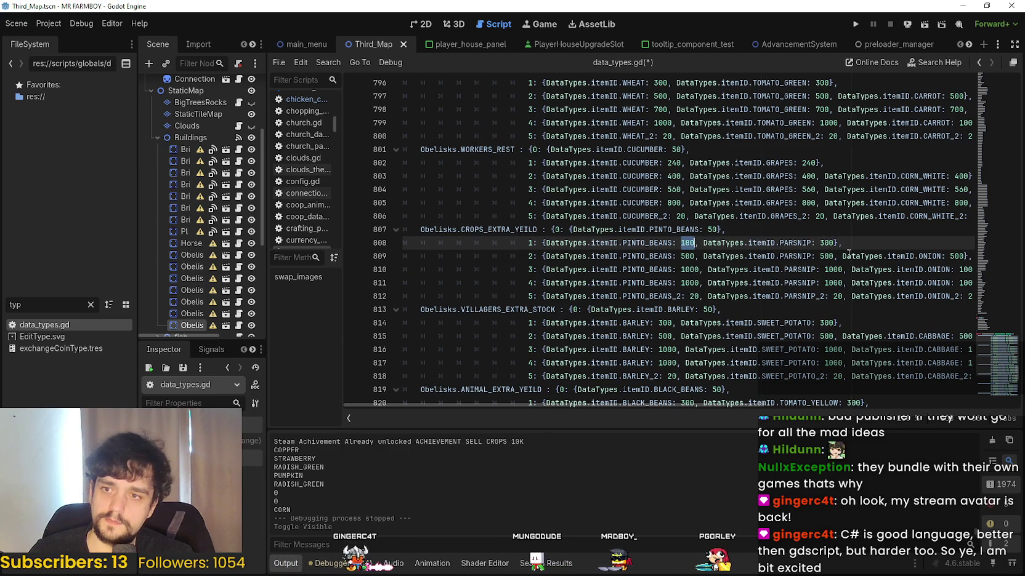
{"action": "double_click", "coordinate": [826, 243]}
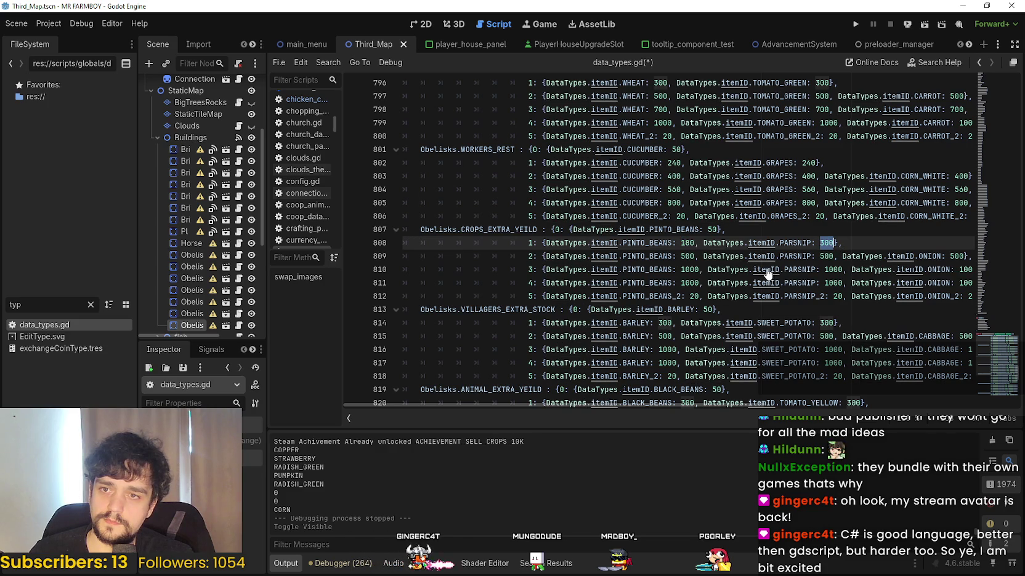
- Paste 180 over tier-1 PARSNIP and change tier-2 PINTO_BEANS from 500 to 300
{"action": "key", "text": "ctrl+v"}
{"action": "double_click", "coordinate": [688, 256]}
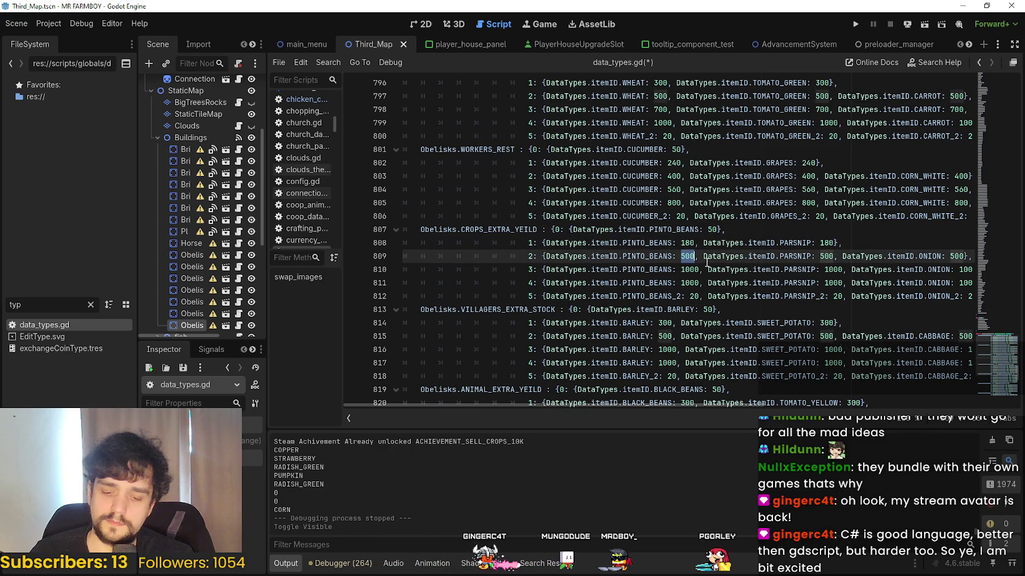
{"action": "left_click", "coordinate": [707, 261]}
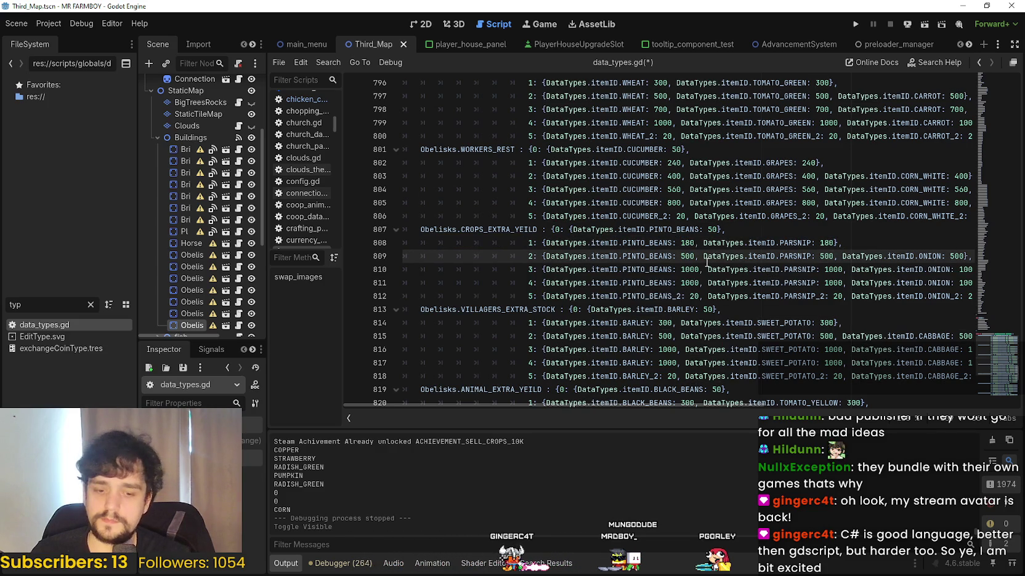
{"action": "type", "text": "*0.6"}
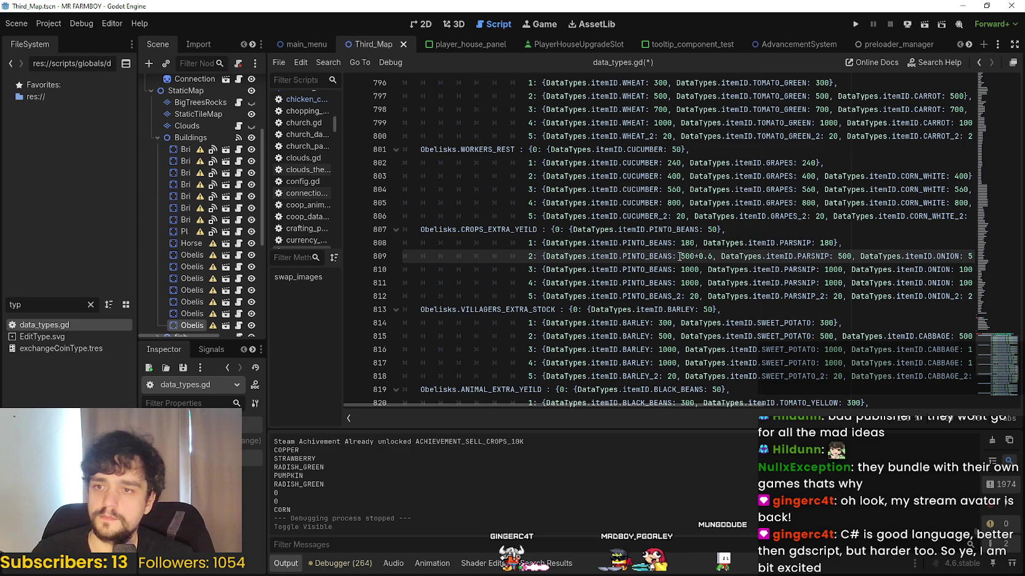
{"action": "left_click_drag", "start_coordinate": [680, 256], "coordinate": [712, 256]}
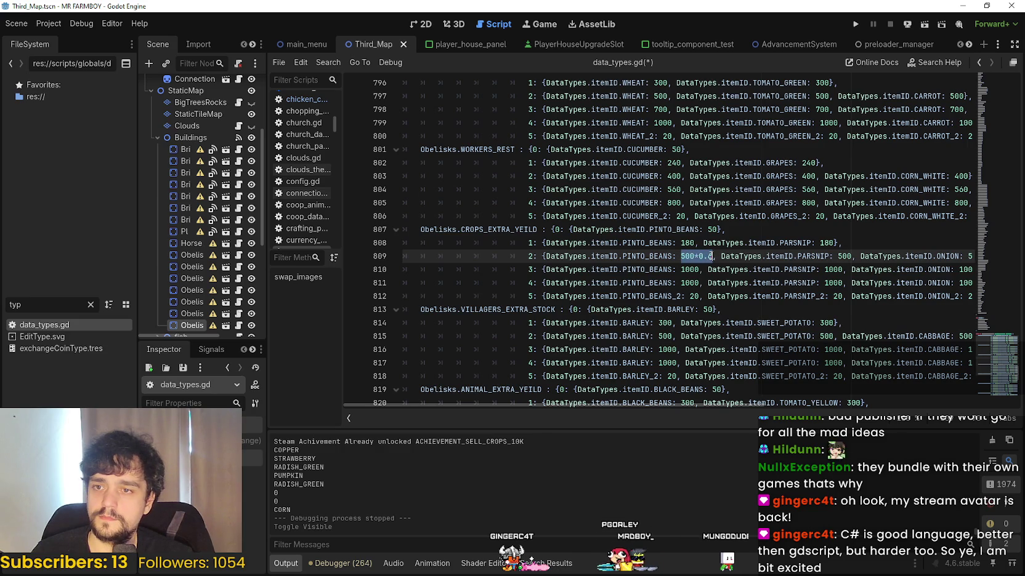
{"action": "type", "text": "300"}
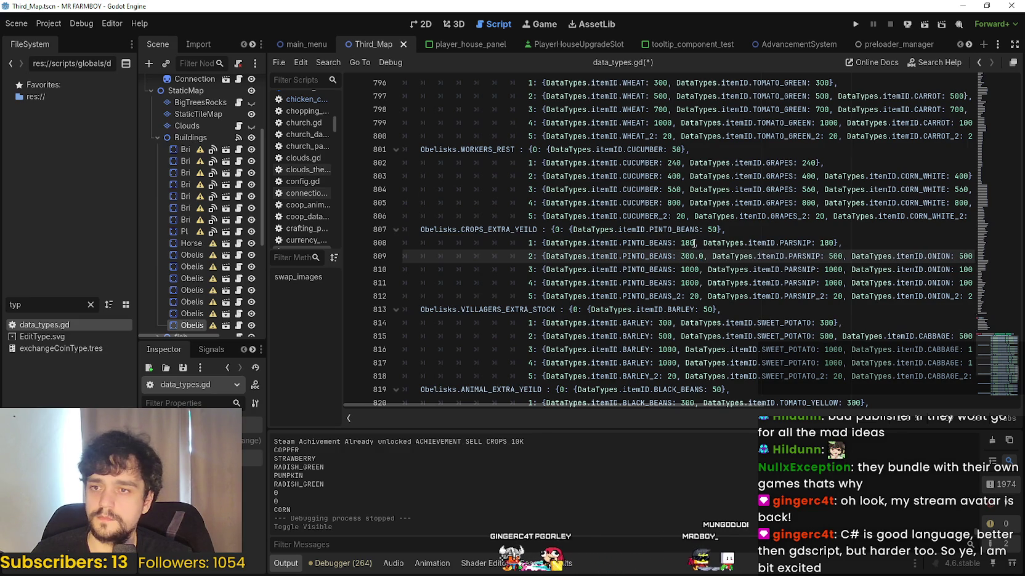
- Pick up 300 and select the tier-2 PARSNIP and ONION 500 values on line 809
{"action": "double_click", "coordinate": [688, 257]}
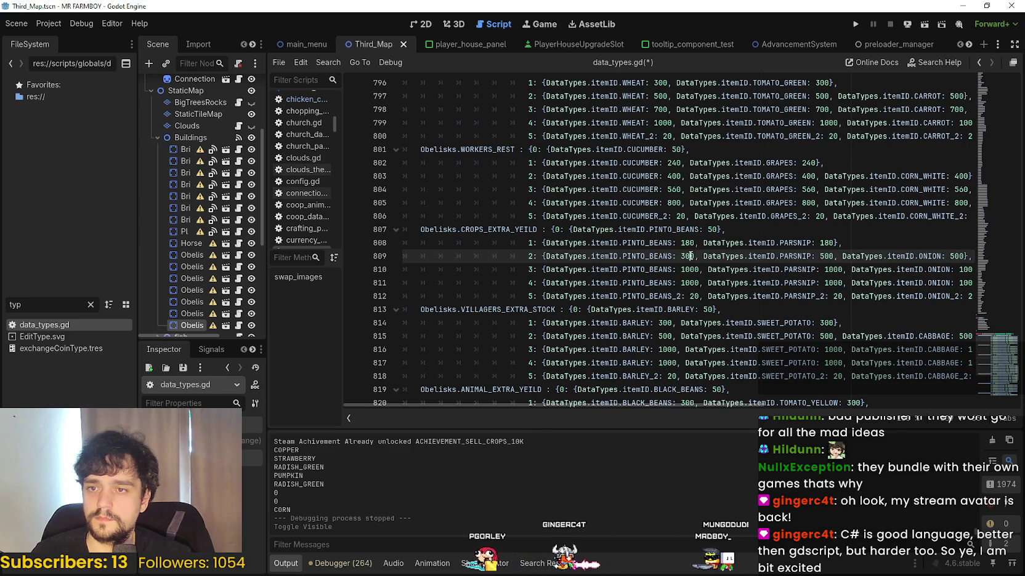
{"action": "double_click", "coordinate": [826, 256]}
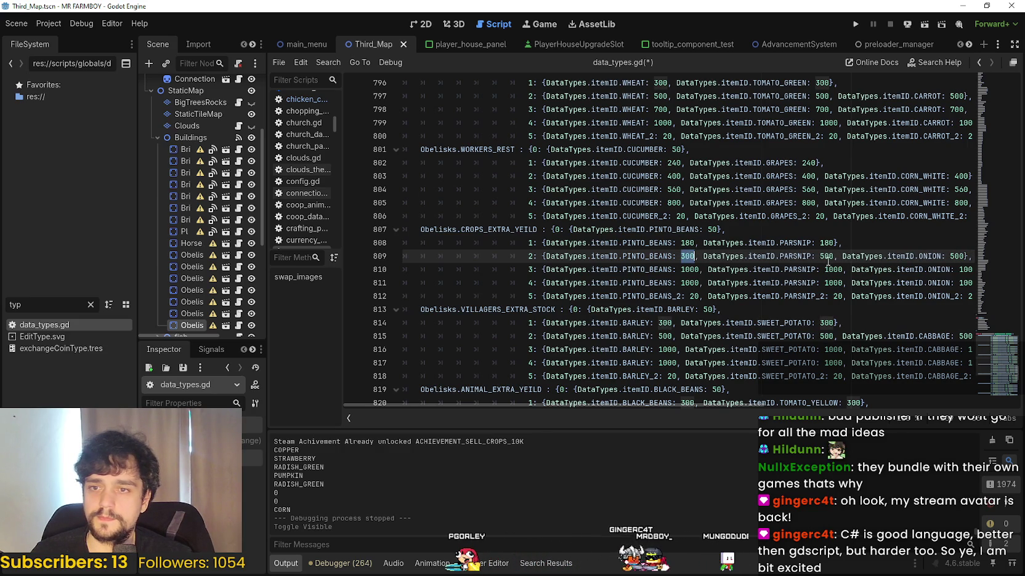
{"action": "double_click", "coordinate": [952, 256]}
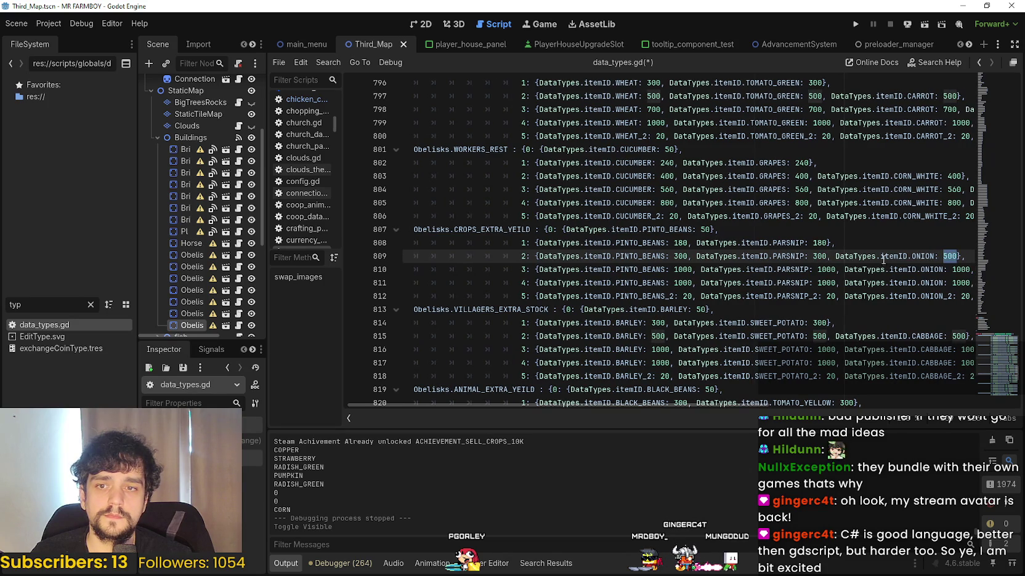
{"action": "double_click", "coordinate": [682, 269]}
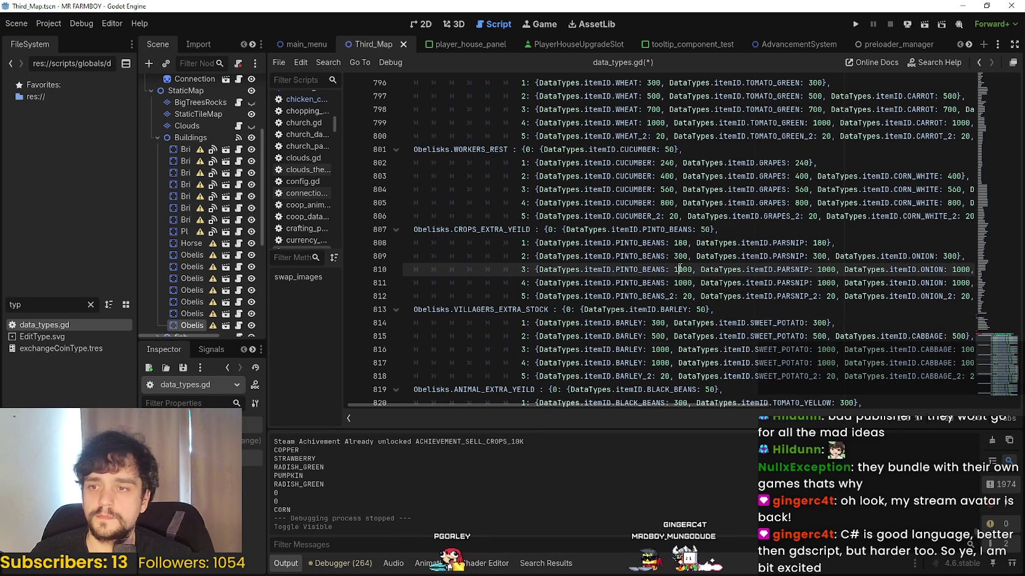
- Set the tier-3 PINTO_BEANS quantity to 420 (700*0.6) on line 810
{"action": "type", "text": "700*0"}
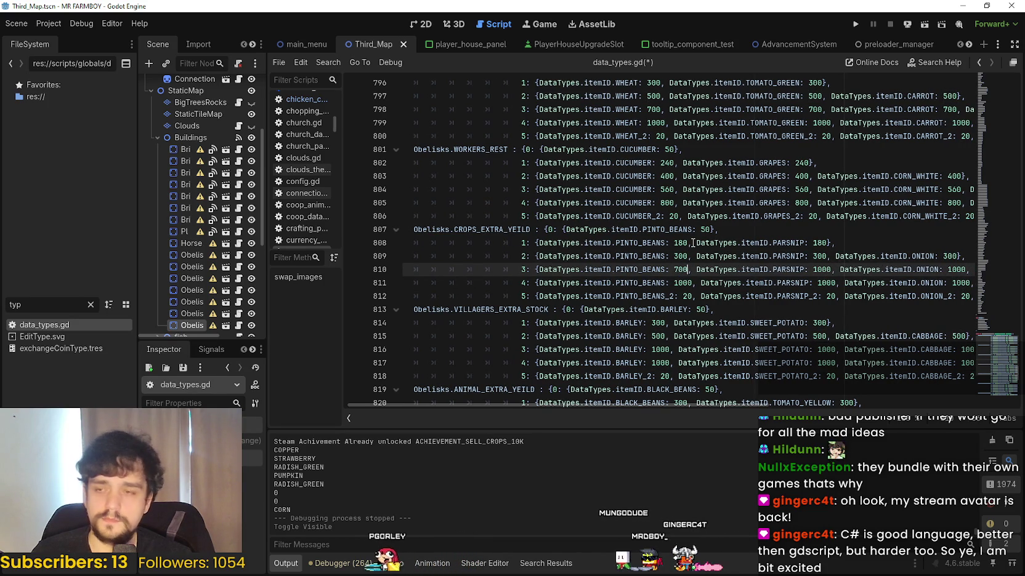
{"action": "type", "text": ".6"}
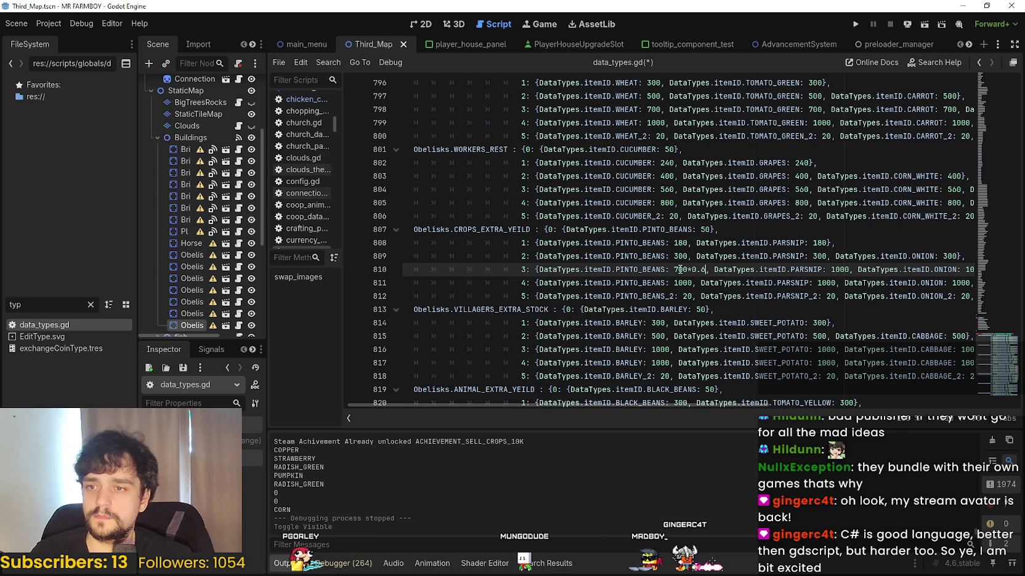
{"action": "key", "text": "shift+Home"}
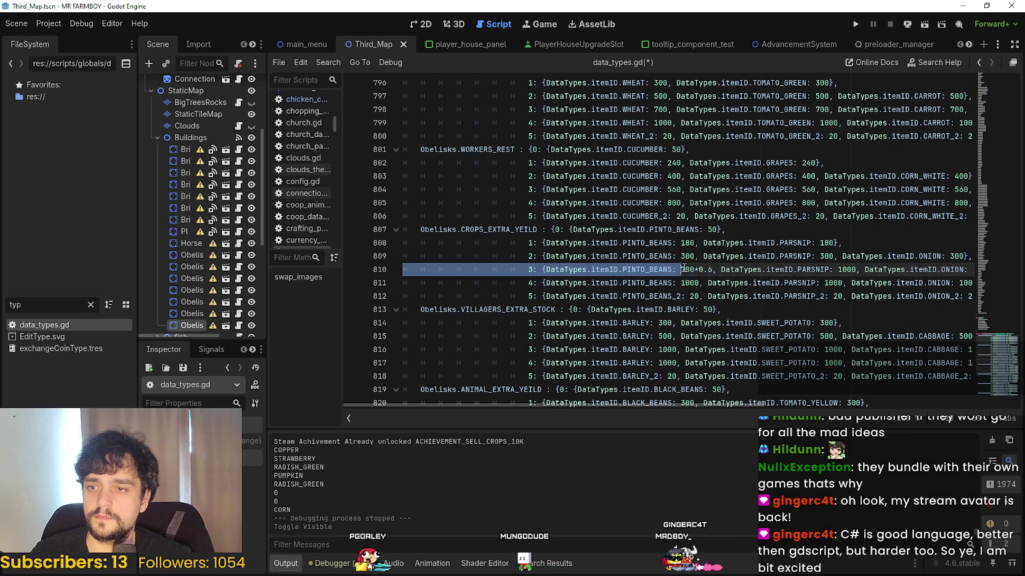
{"action": "double_click", "coordinate": [681, 269]}
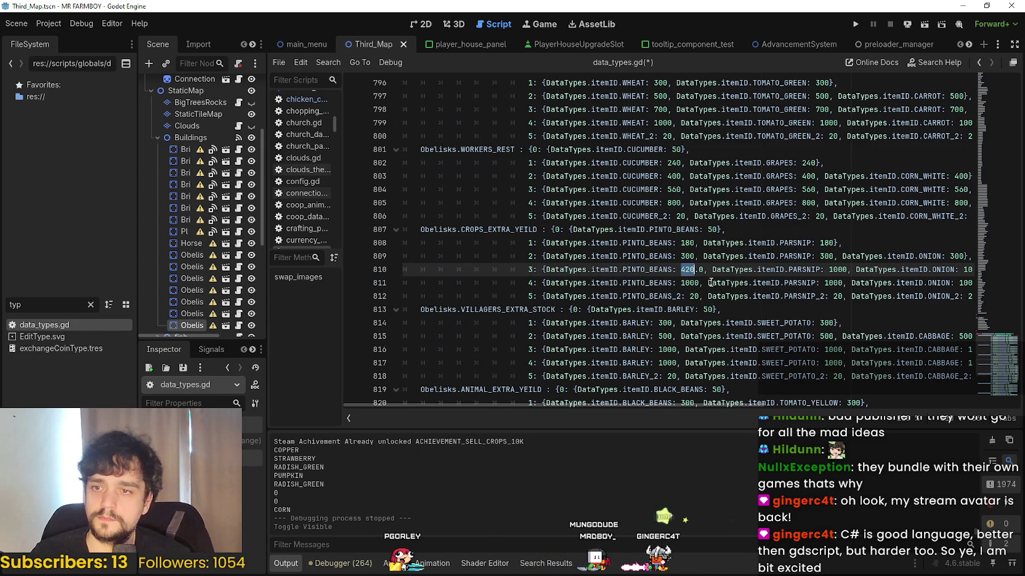
{"action": "key", "text": "BackSpace"}
{"action": "key", "text": "BackSpace"}
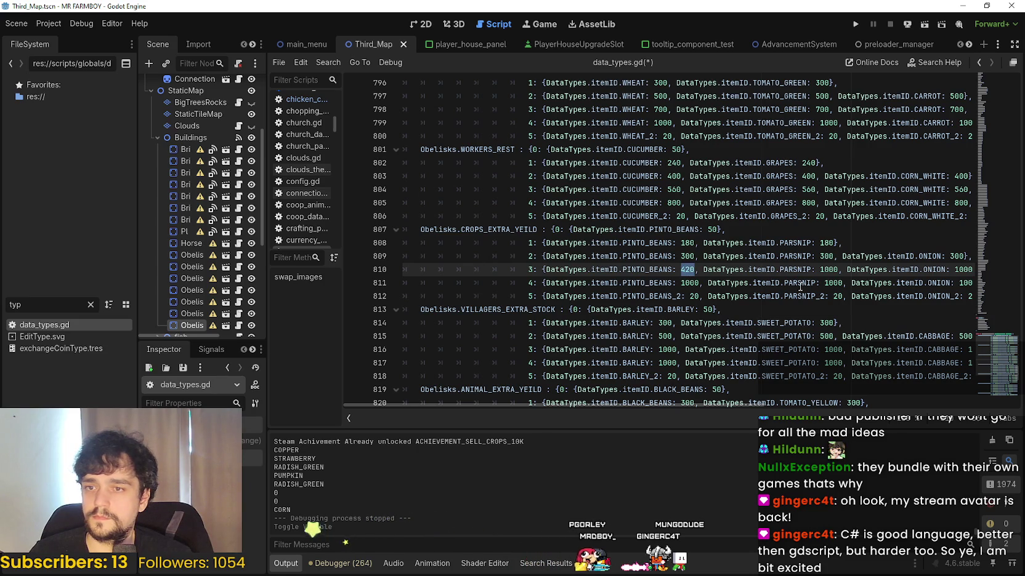
- Paste 420 over the tier-3 PARSNIP, ONION and CORN_RED quantities of 1000
{"action": "double_click", "coordinate": [828, 271]}
{"action": "type", "text": "420"}
{"action": "double_click", "coordinate": [953, 269]}
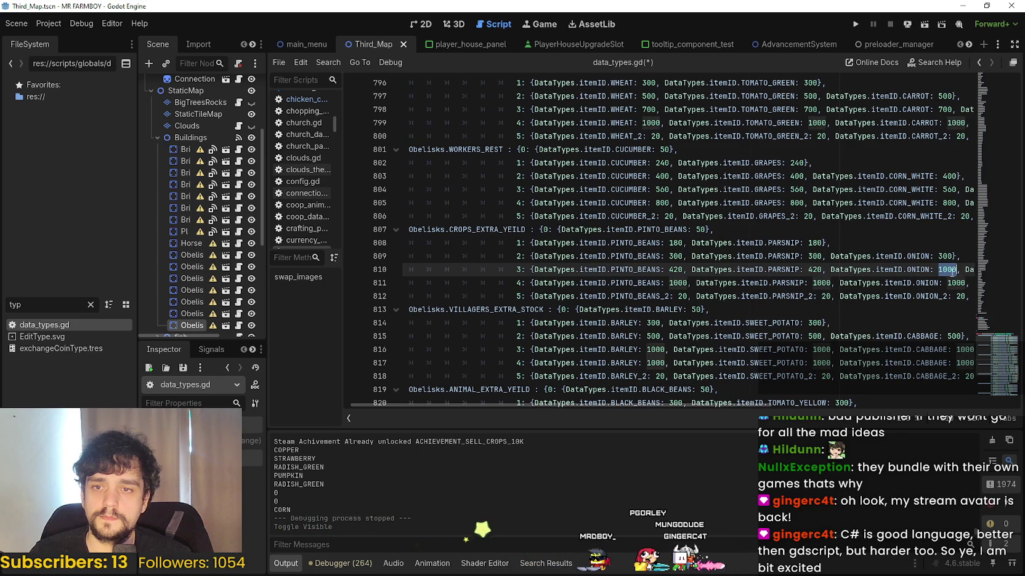
{"action": "key", "text": "ctrl+v"}
{"action": "scroll", "coordinate": [961, 269], "scroll_direction": "right", "scroll_amount": 3}
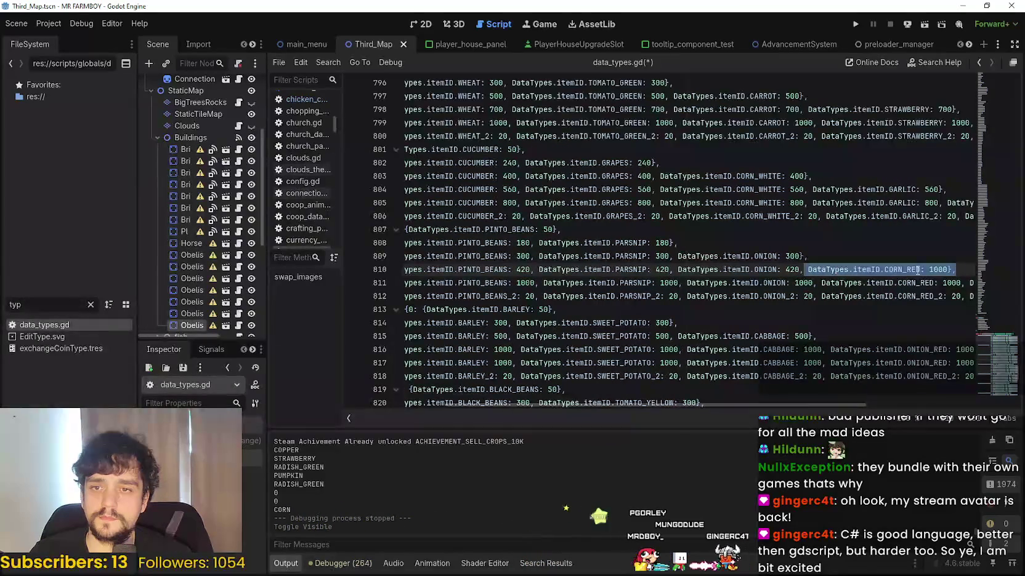
{"action": "double_click", "coordinate": [937, 269]}
{"action": "type", "text": "420"}
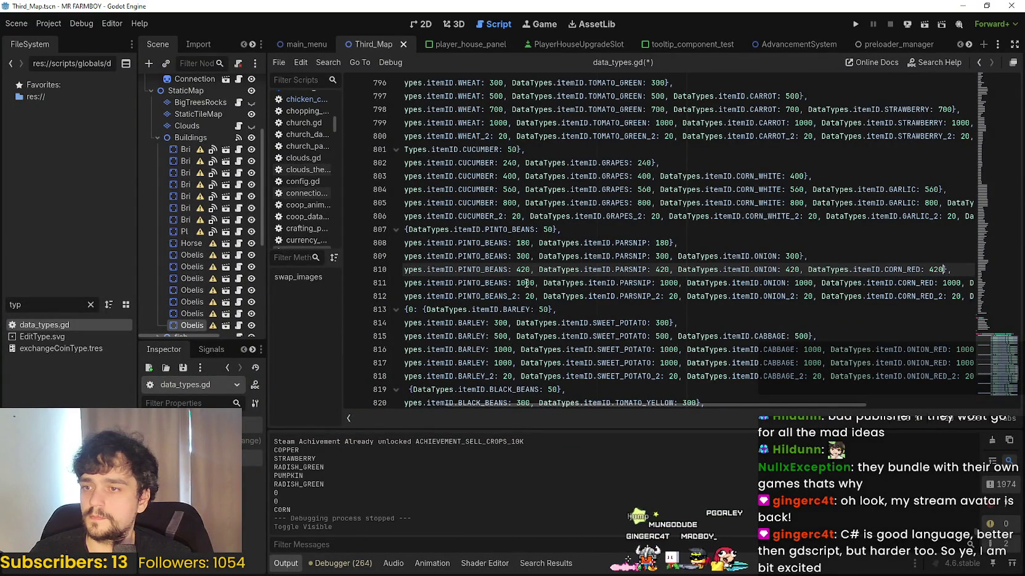
{"action": "left_click_drag", "start_coordinate": [526, 312], "coordinate": [576, 284]}
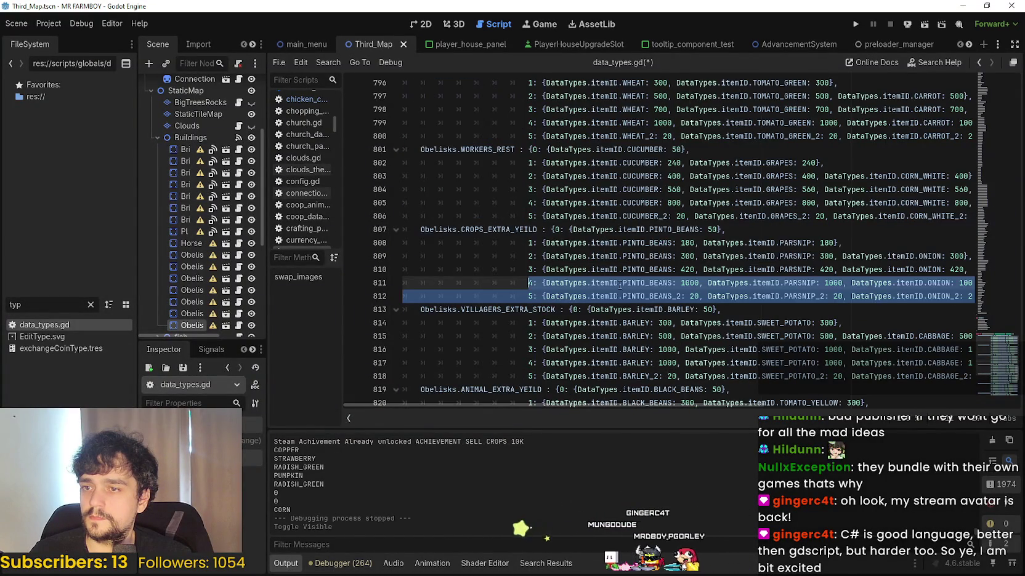
- Enter 700*0.6 for tier-4 PINTO_BEANS on line 811 and evaluate it to 420.0
{"action": "double_click", "coordinate": [688, 282]}
{"action": "type", "text": "7"}
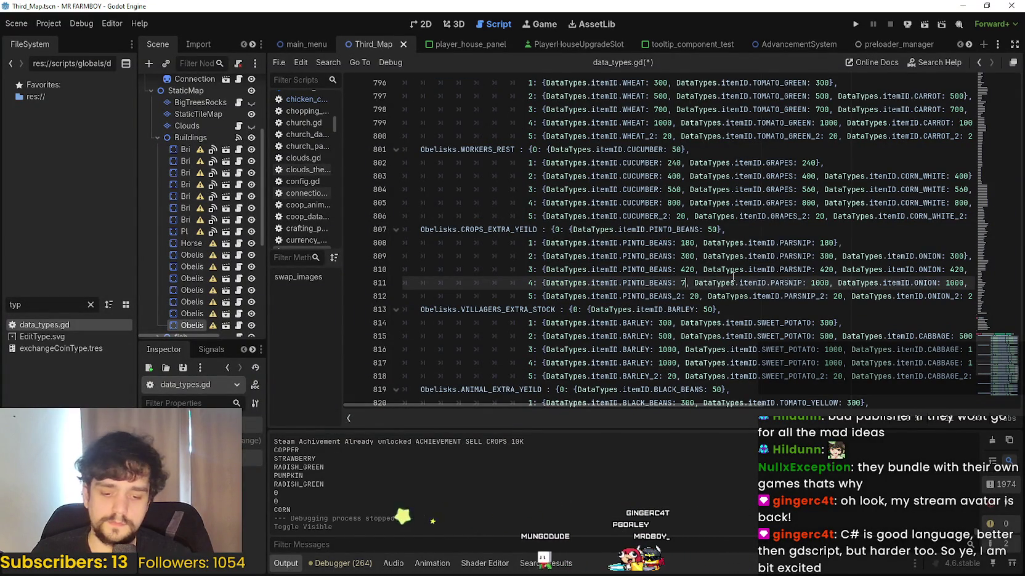
{"action": "type", "text": "00*0."}
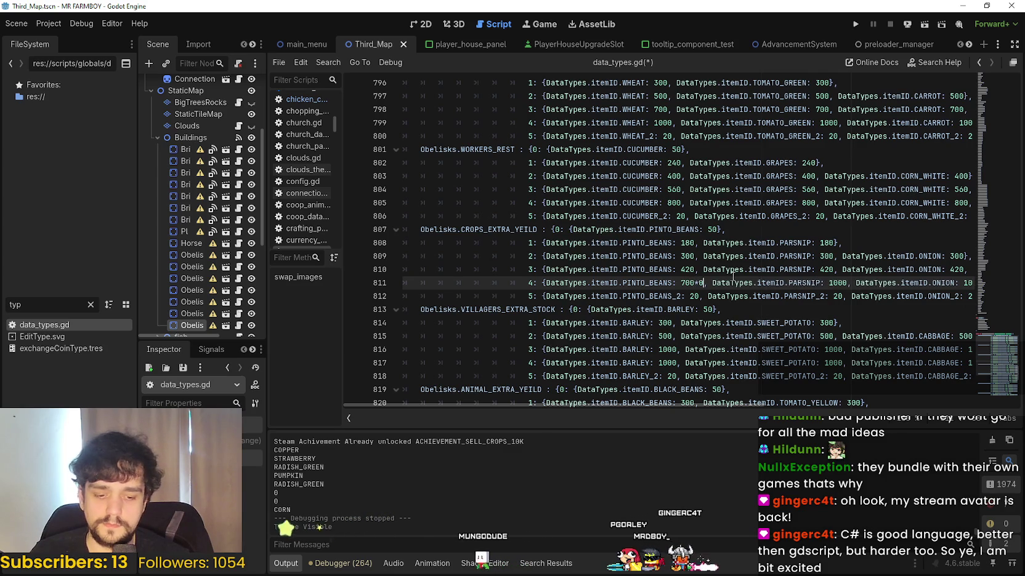
{"action": "type", "text": "6"}
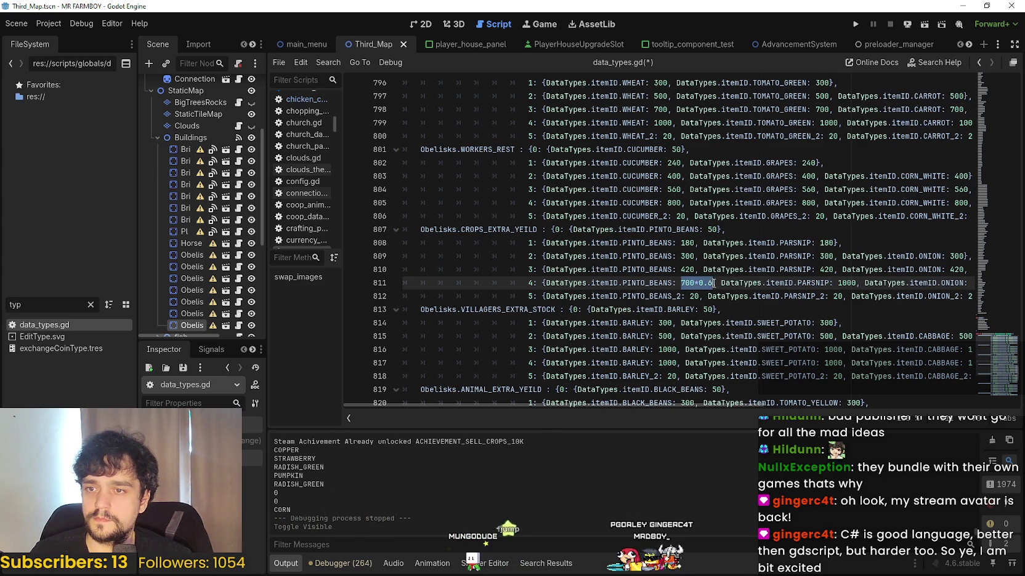
{"action": "key", "text": "ctrl+shift+e"}
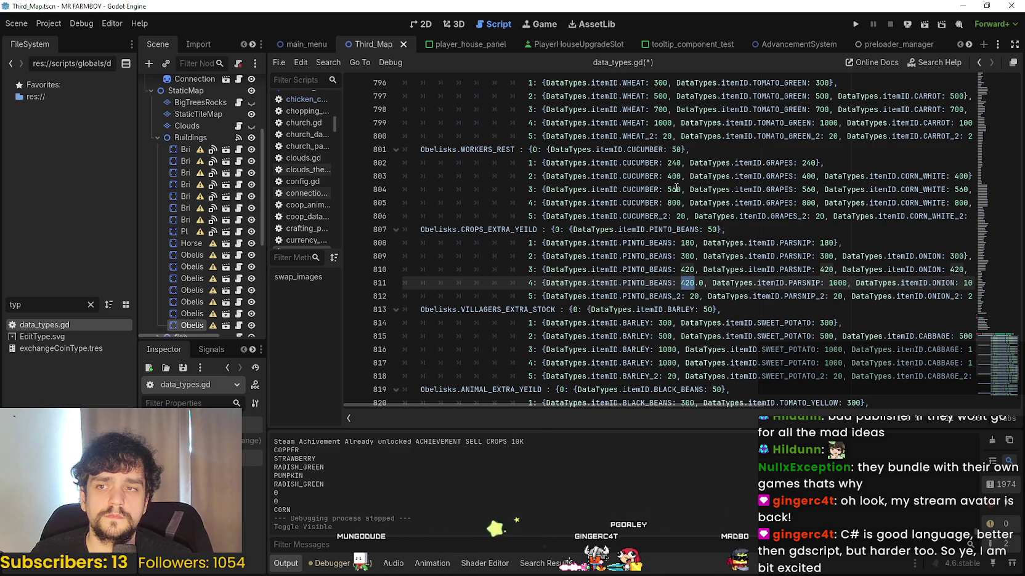
{"action": "scroll", "coordinate": [672, 176], "scroll_direction": "up", "scroll_amount": 1}
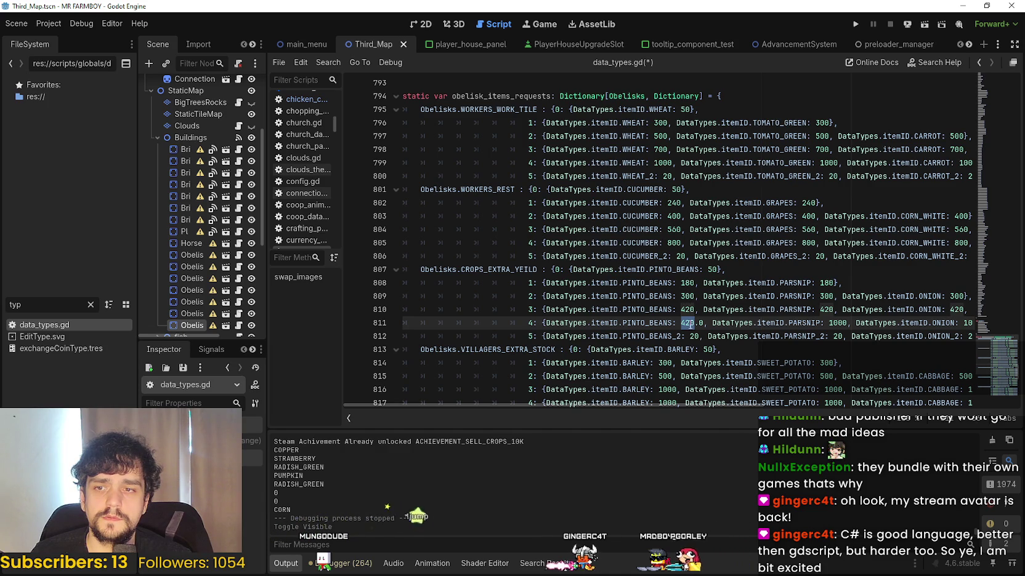
- Rewrite tier-4 PINTO_BEANS as 1000*0.6 evaluated to 600, and set PARSNIP to 600
{"action": "left_click_drag", "start_coordinate": [689, 323], "coordinate": [700, 323]}
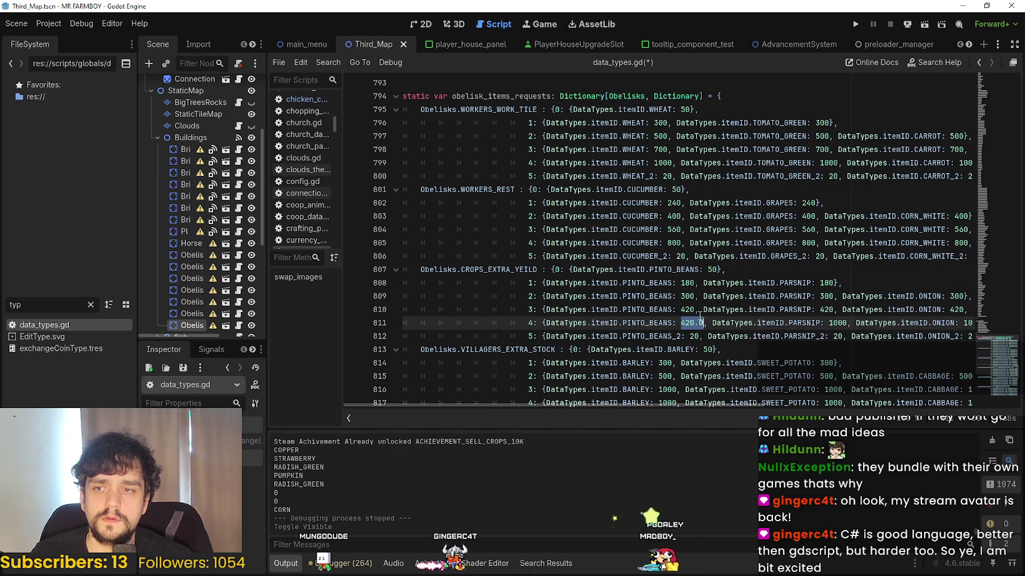
{"action": "type", "text": "1000*0.6"}
{"action": "double_click", "coordinate": [689, 323]}
{"action": "left_click_drag", "start_coordinate": [700, 322], "coordinate": [715, 323]}
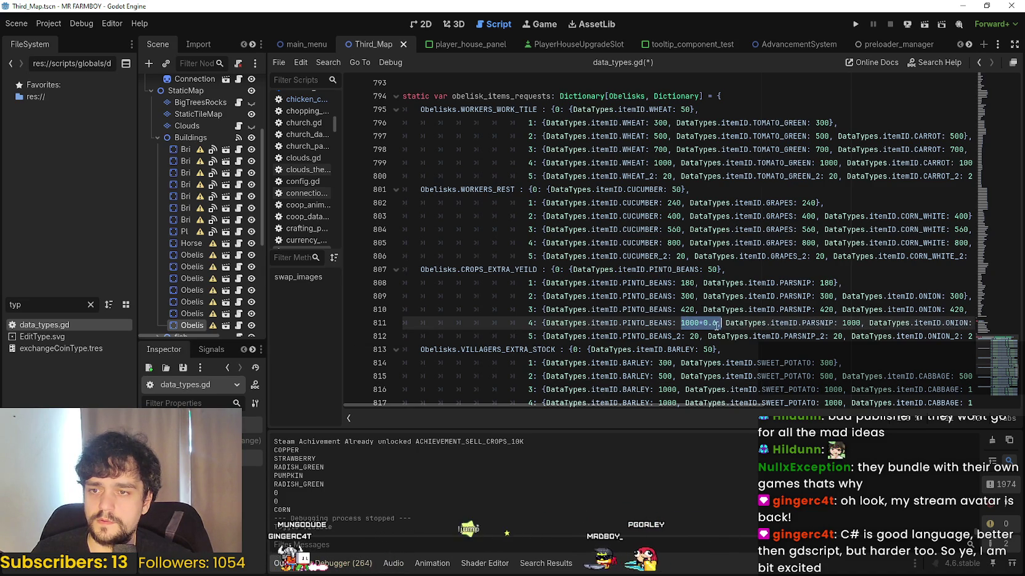
{"action": "key", "text": "ctrl+shift+e"}
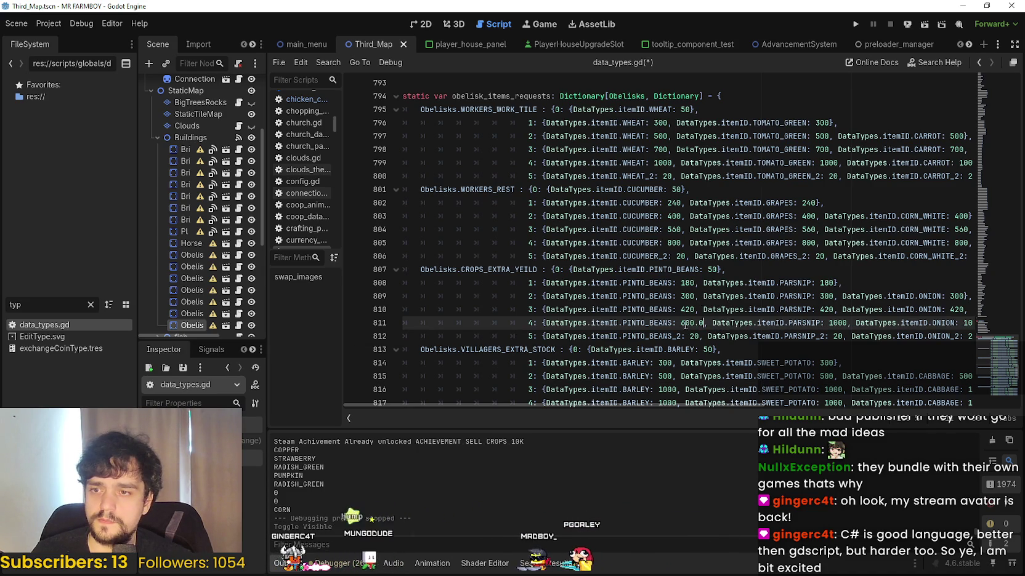
{"action": "left_click", "coordinate": [694, 323]}
{"action": "key", "text": "Delete"}
{"action": "key", "text": "Delete"}
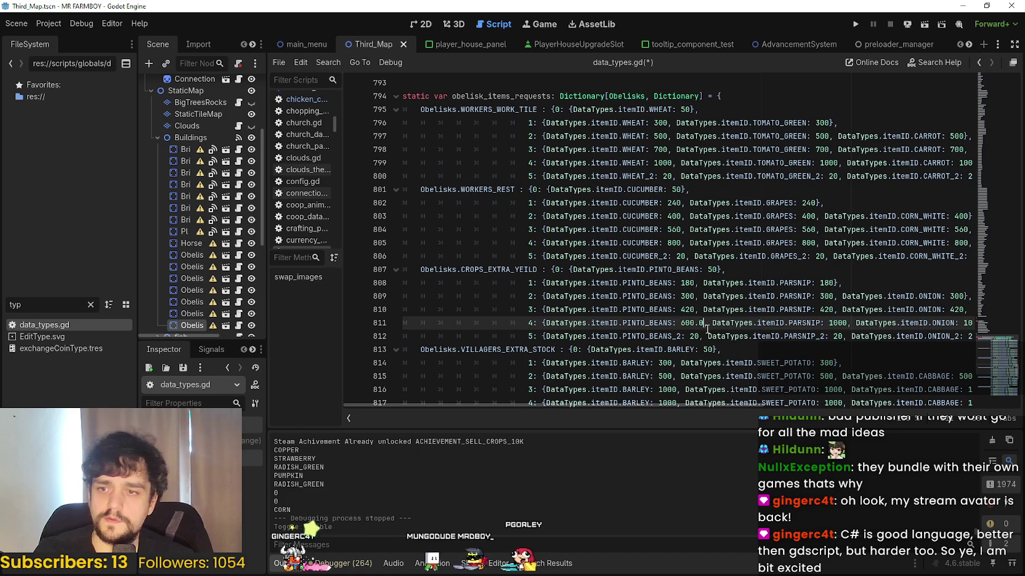
{"action": "double_click", "coordinate": [688, 323]}
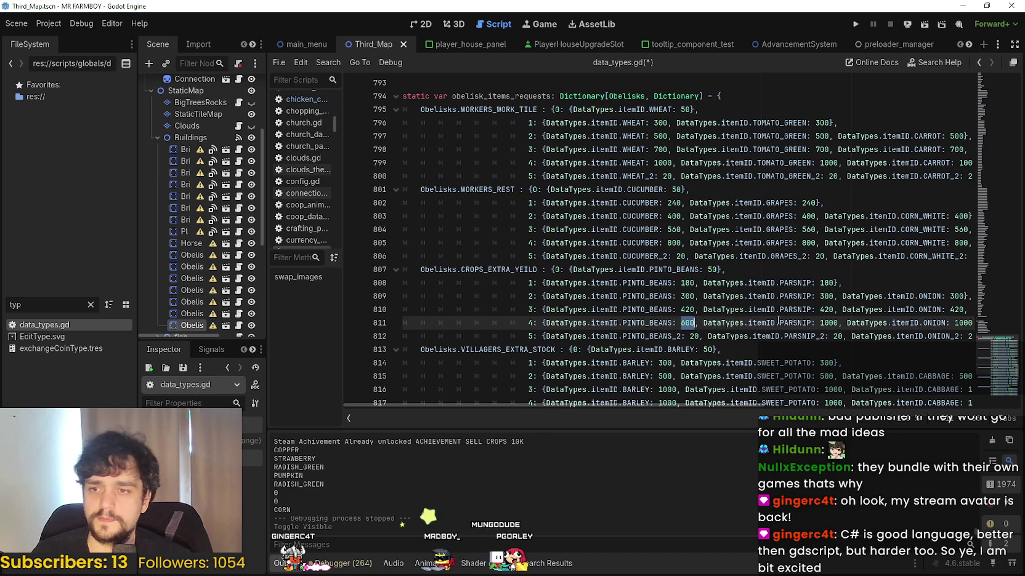
{"action": "double_click", "coordinate": [827, 323]}
{"action": "type", "text": "600"}
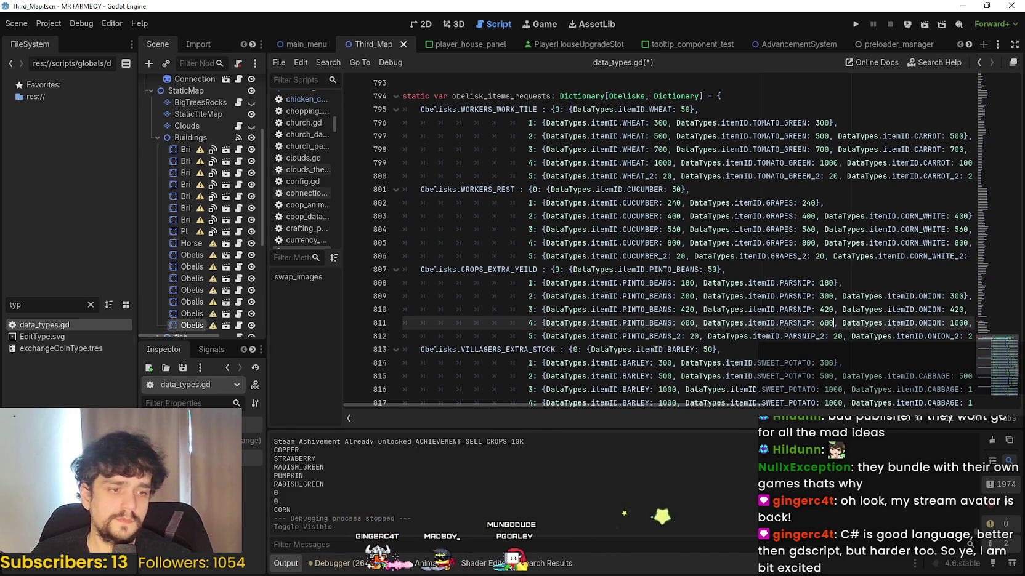
{"action": "key", "text": "alt+Tab"}
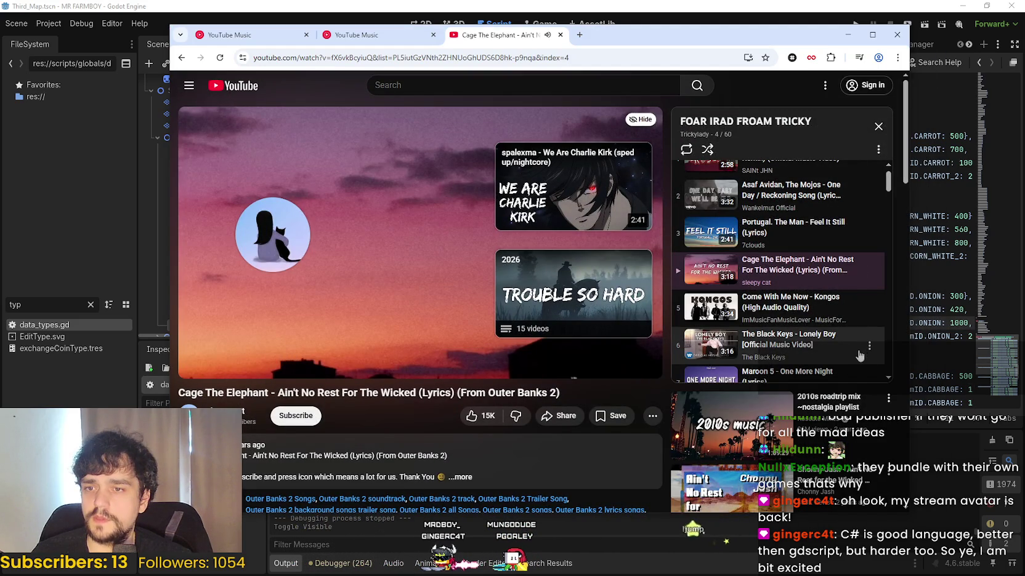
- Scroll the YouTube playlist page, then minimize the browser to return to Godot
{"action": "scroll", "coordinate": [853, 351], "scroll_direction": "up", "scroll_amount": 1}
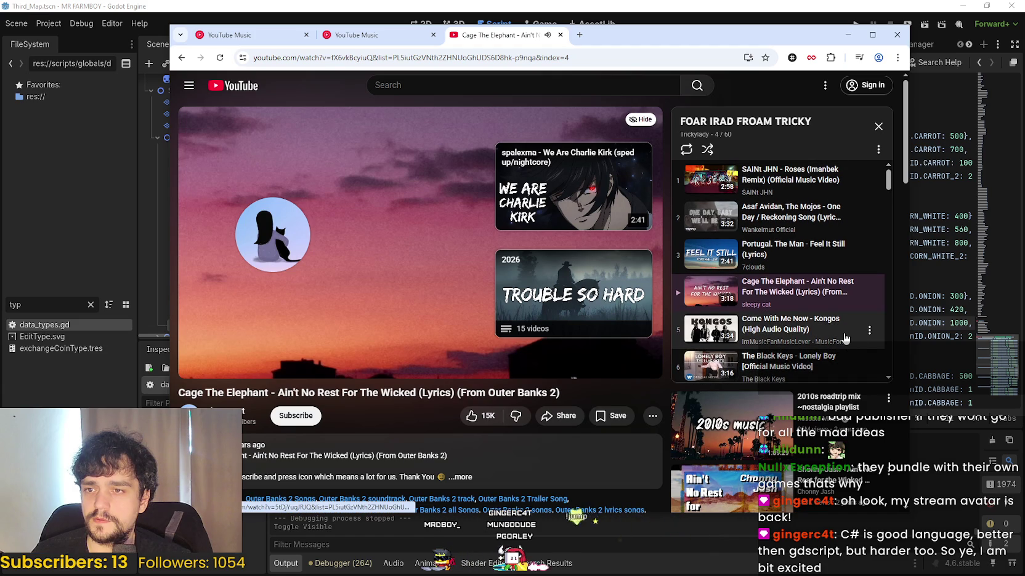
{"action": "scroll", "coordinate": [844, 338], "scroll_direction": "down", "scroll_amount": 3}
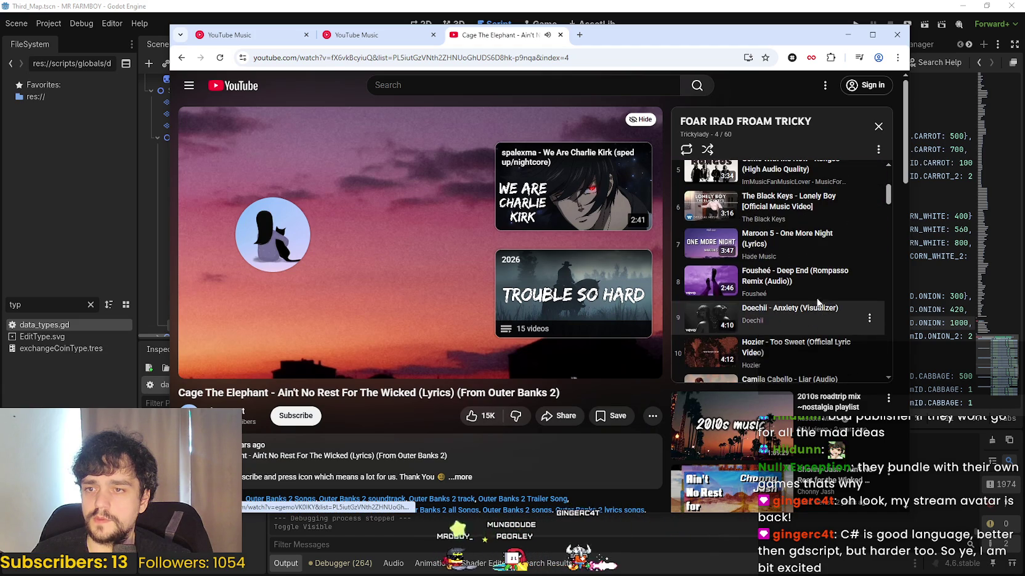
{"action": "scroll", "coordinate": [841, 363], "scroll_direction": "up", "scroll_amount": 3}
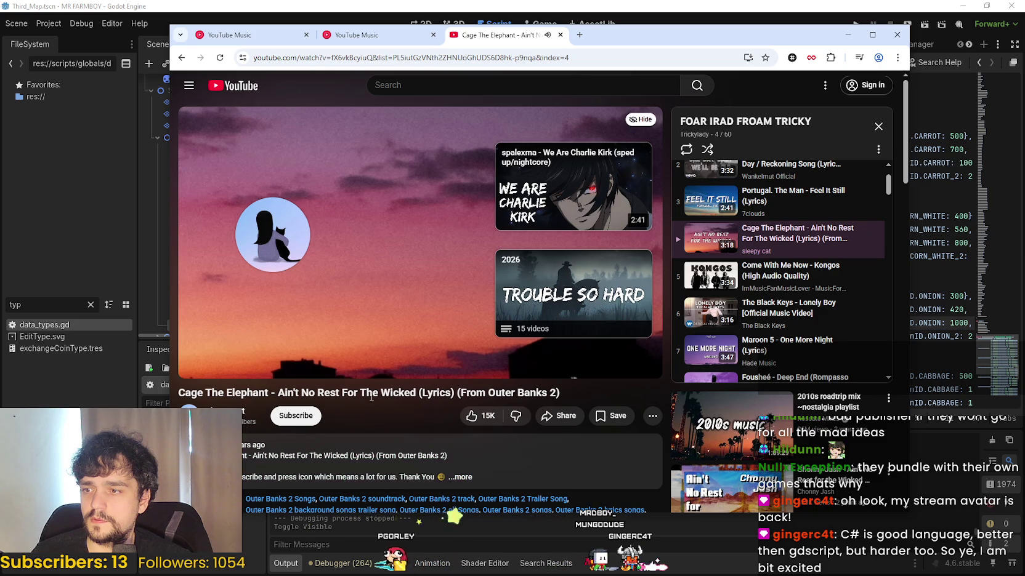
{"action": "scroll", "coordinate": [374, 398], "scroll_direction": "down", "scroll_amount": 1}
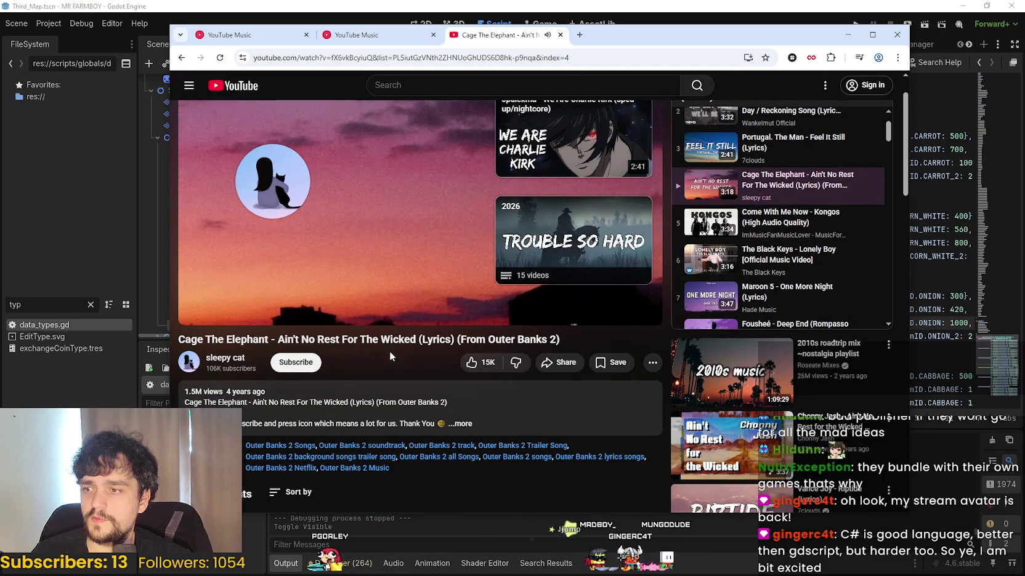
{"action": "left_click", "coordinate": [848, 34]}
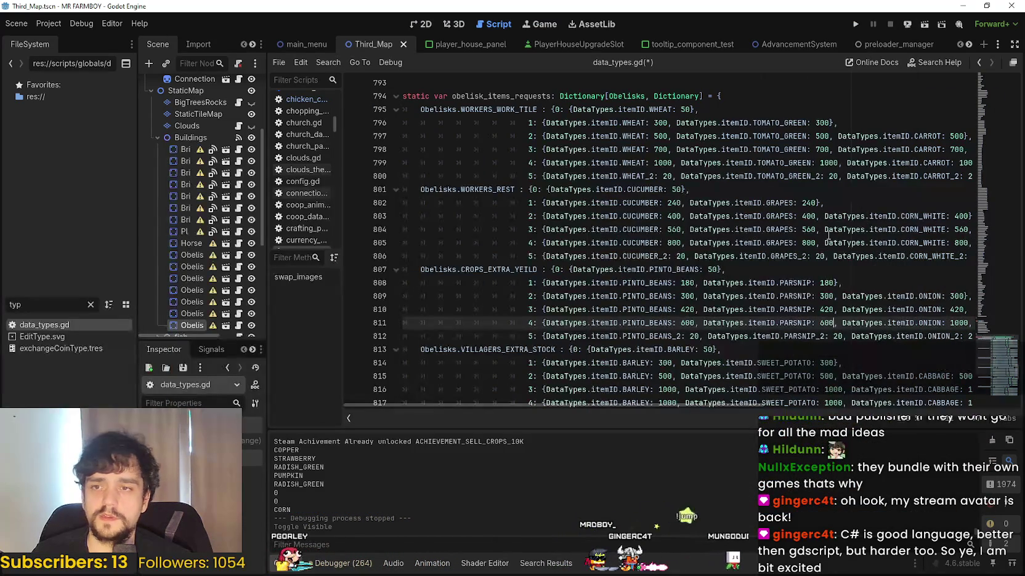
- Replace the tier-4 ONION and CORN_RED quantities of 1000 with 600 on line 811
{"action": "double_click", "coordinate": [952, 323]}
{"action": "type", "text": "600"}
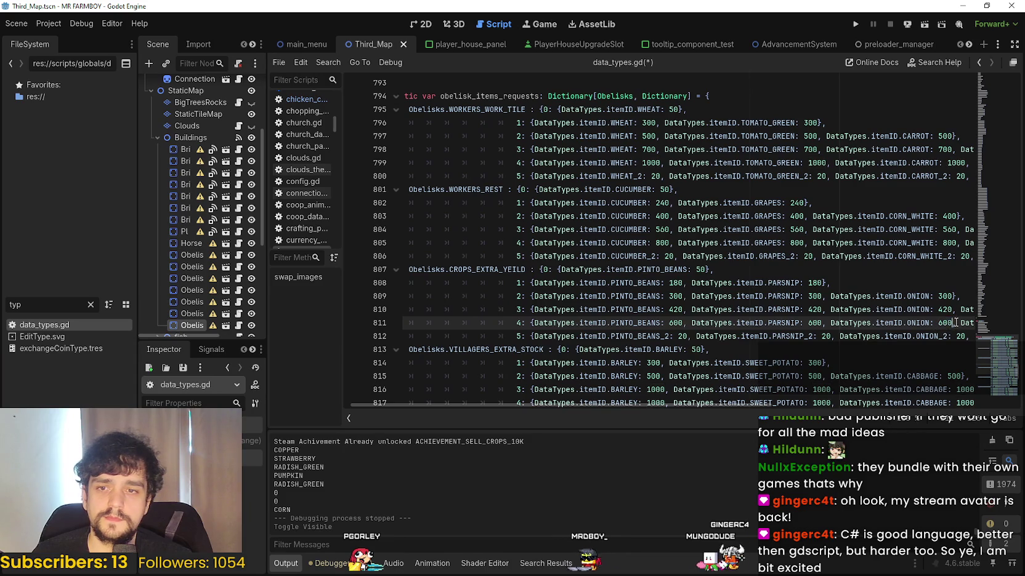
{"action": "scroll", "coordinate": [935, 334], "scroll_direction": "right", "scroll_amount": 5}
{"action": "left_click", "coordinate": [864, 323]}
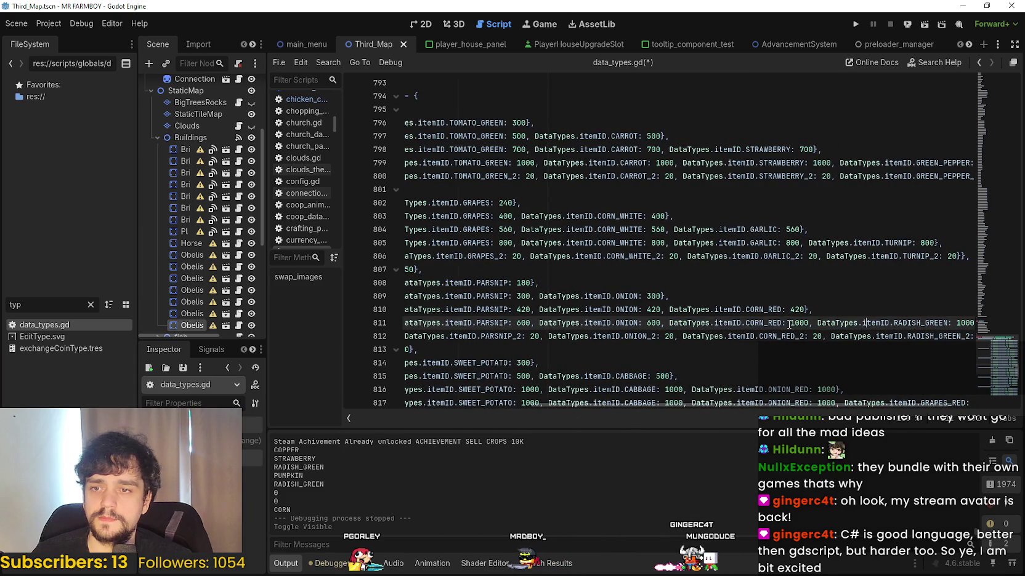
{"action": "double_click", "coordinate": [800, 322]}
{"action": "type", "text": "600"}
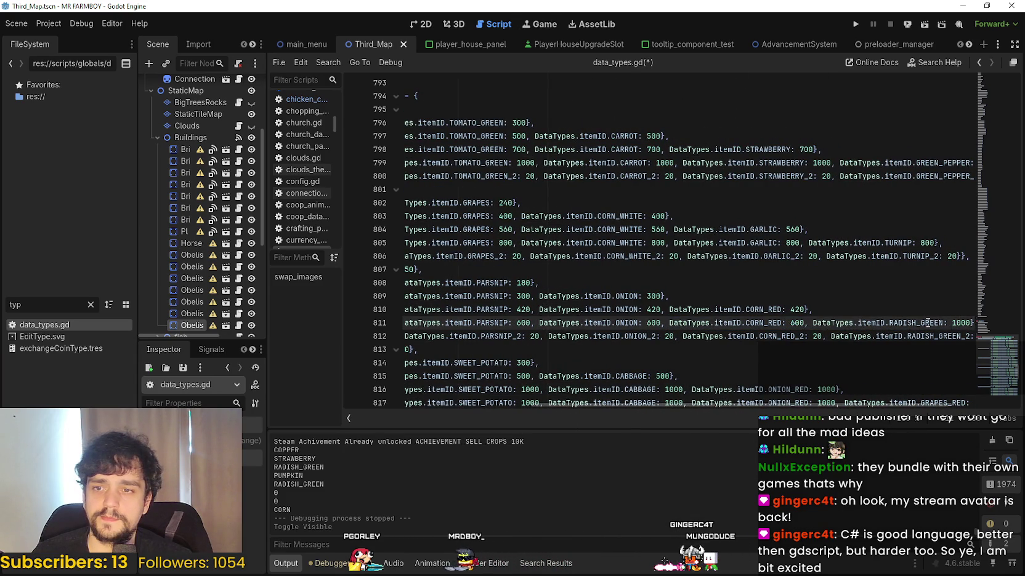
{"action": "left_click_drag", "start_coordinate": [924, 324], "coordinate": [965, 324]}
{"action": "double_click", "coordinate": [944, 323]}
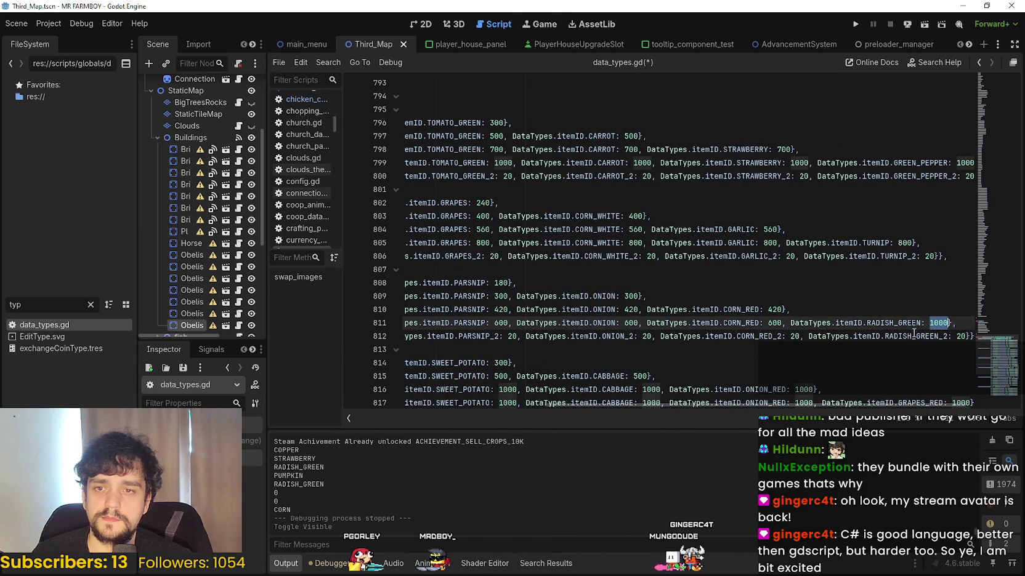
{"action": "triple_click", "coordinate": [656, 327]}
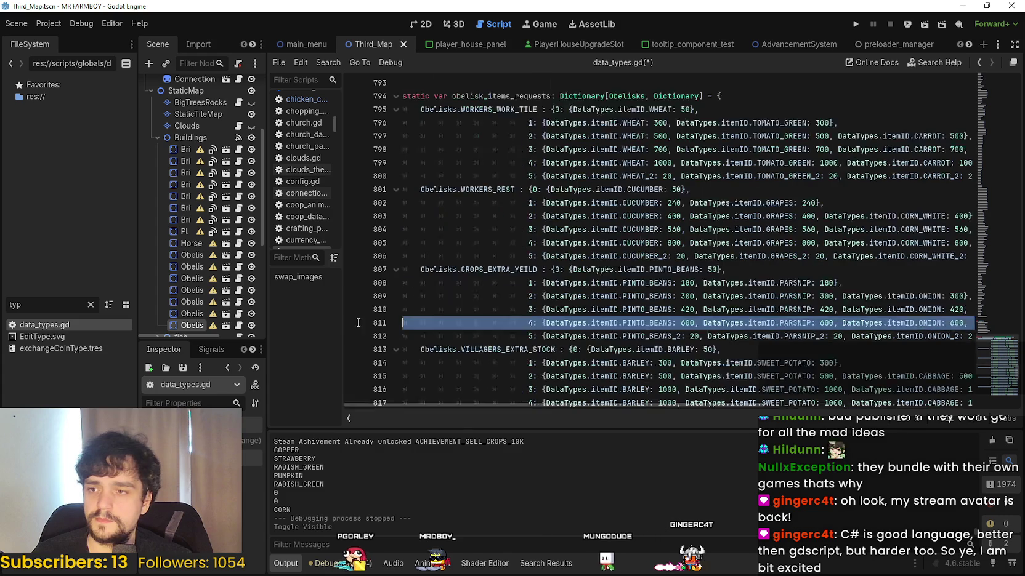
{"action": "left_click", "coordinate": [657, 330]}
- Scroll down to the Villagers Extra Stock block and check its tier-1 BARLEY quantity 300
{"action": "scroll", "coordinate": [656, 331], "scroll_direction": "down", "scroll_amount": 2}
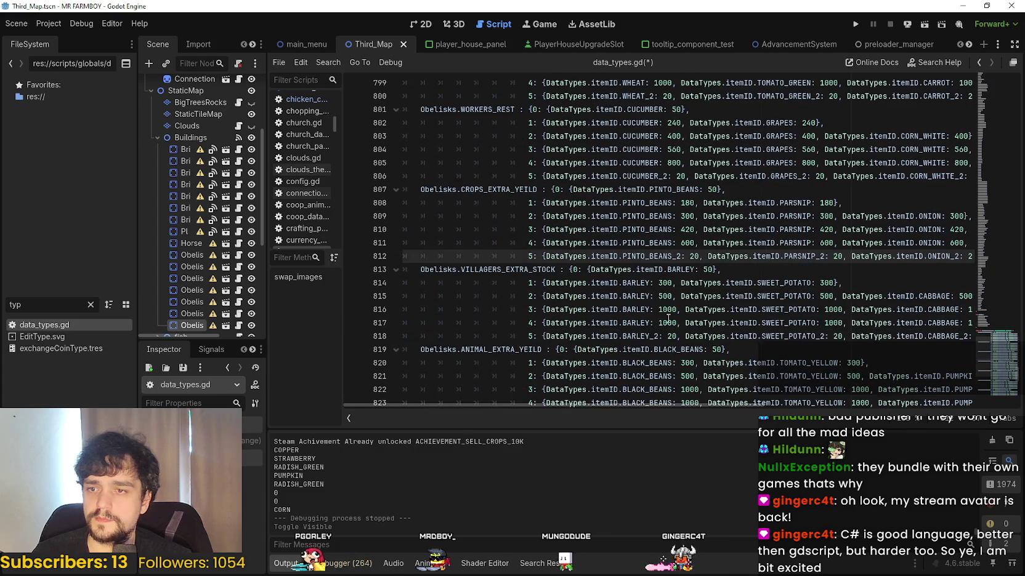
{"action": "double_click", "coordinate": [665, 284]}
{"action": "scroll", "coordinate": [668, 284], "scroll_direction": "up", "scroll_amount": 2}
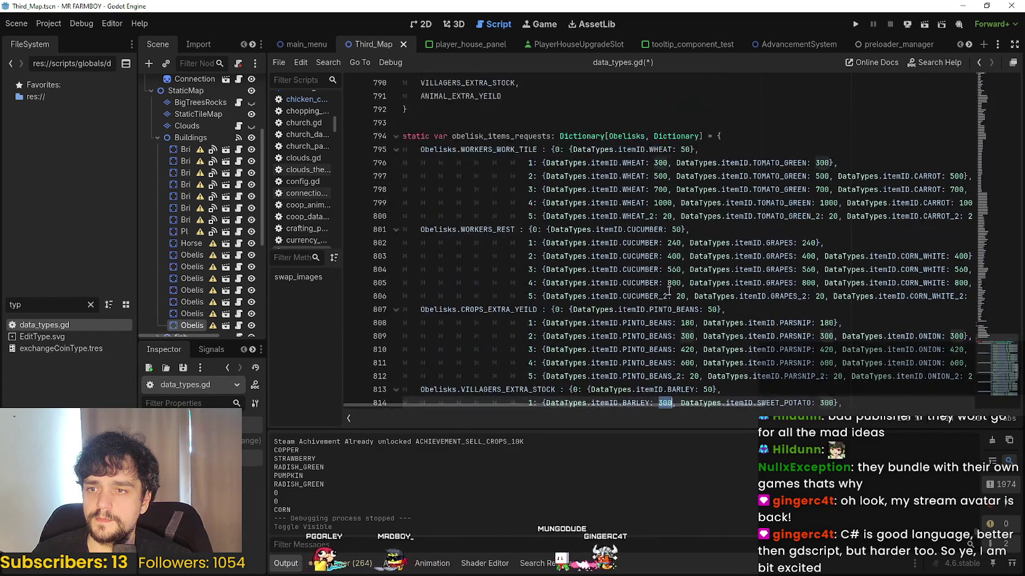
{"action": "scroll", "coordinate": [669, 299], "scroll_direction": "down", "scroll_amount": 4}
{"action": "scroll", "coordinate": [669, 298], "scroll_direction": "down", "scroll_amount": 2}
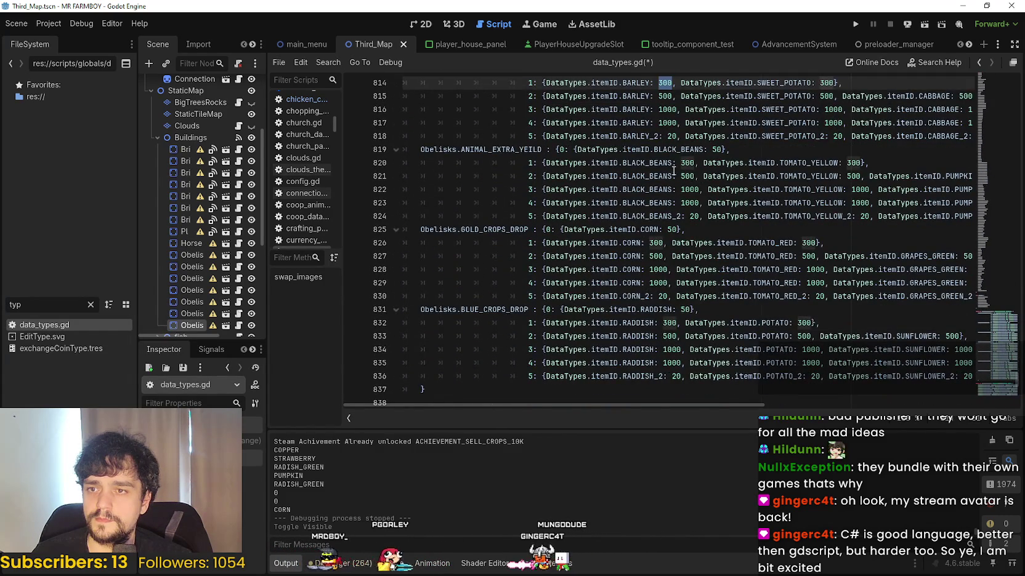
{"action": "scroll", "coordinate": [674, 195], "scroll_direction": "down", "scroll_amount": 2}
{"action": "scroll", "coordinate": [673, 195], "scroll_direction": "up", "scroll_amount": 4}
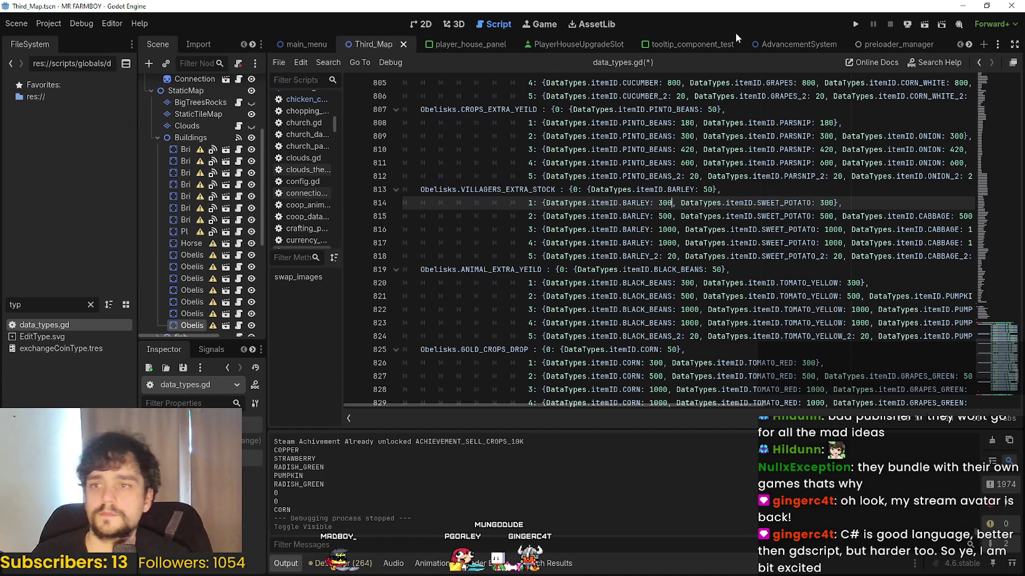
{"action": "scroll", "coordinate": [772, 276], "scroll_direction": "up", "scroll_amount": 1}
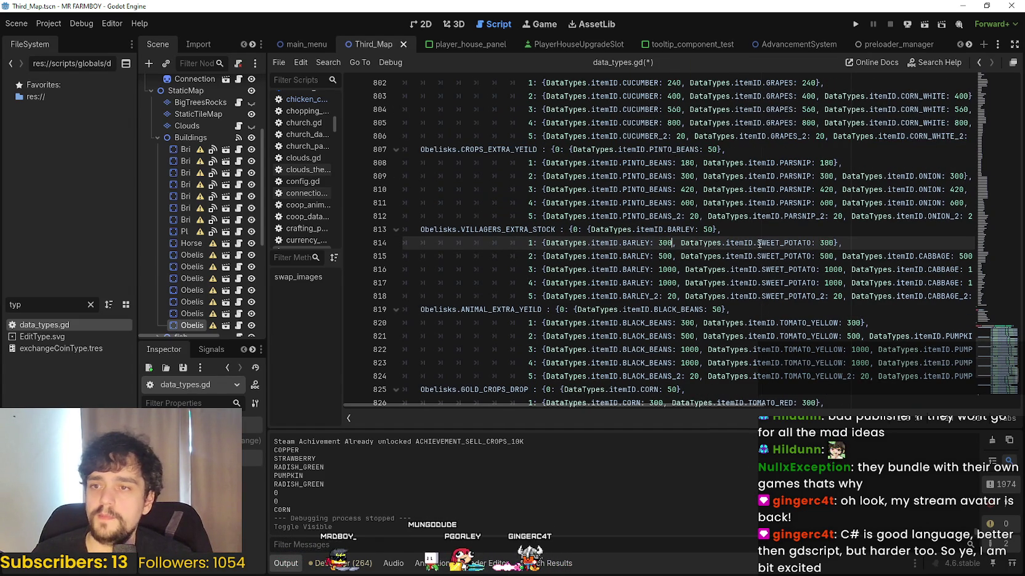
- Set VILLAGERS_EXTRA_STOCK BARLEY to 180 for tier 1 and 300 for tier 2
{"action": "double_click", "coordinate": [689, 164]}
{"action": "key", "text": "ctrl+c"}
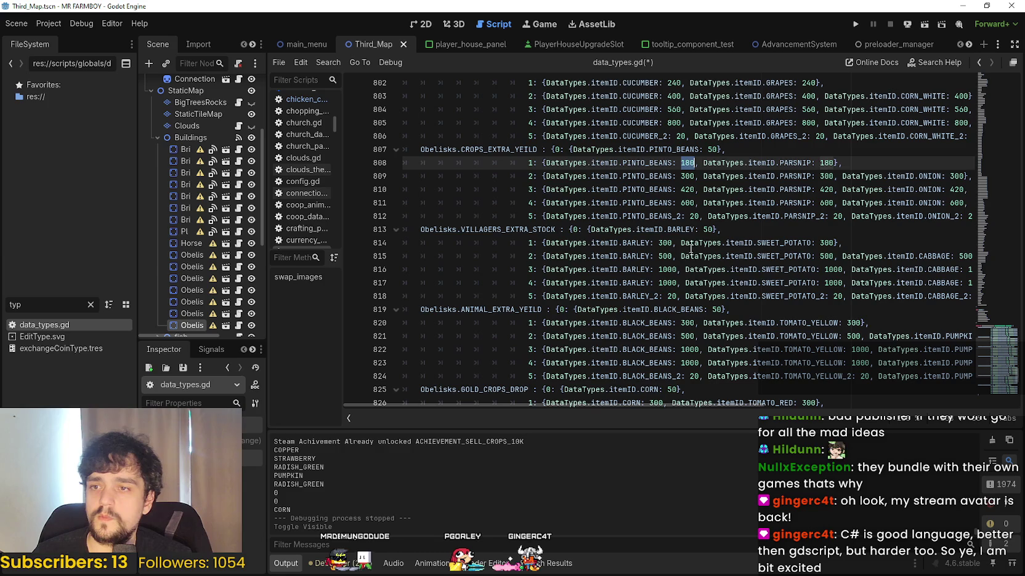
{"action": "double_click", "coordinate": [669, 243]}
{"action": "key", "text": "ctrl+v"}
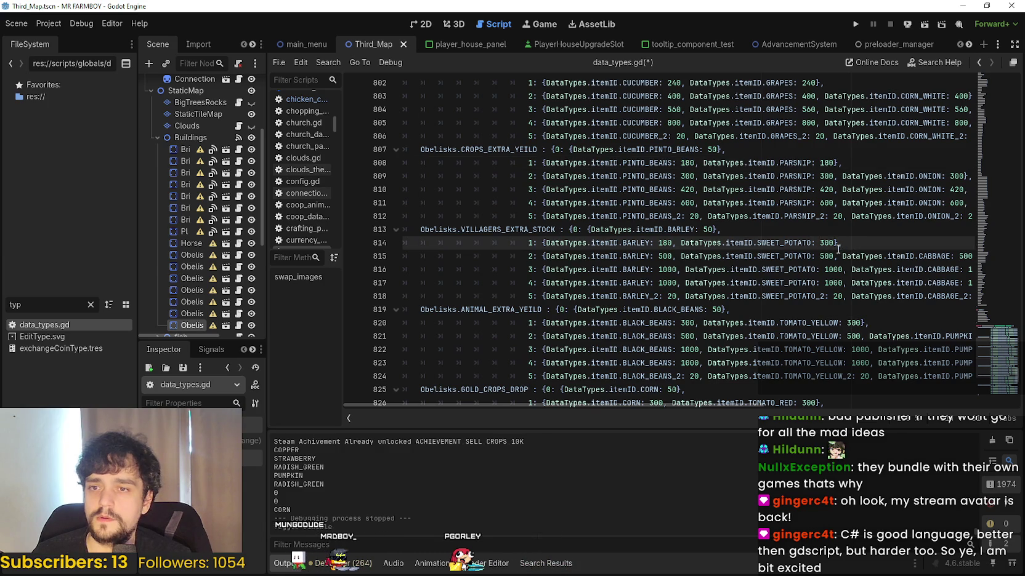
{"action": "left_click", "coordinate": [681, 177]}
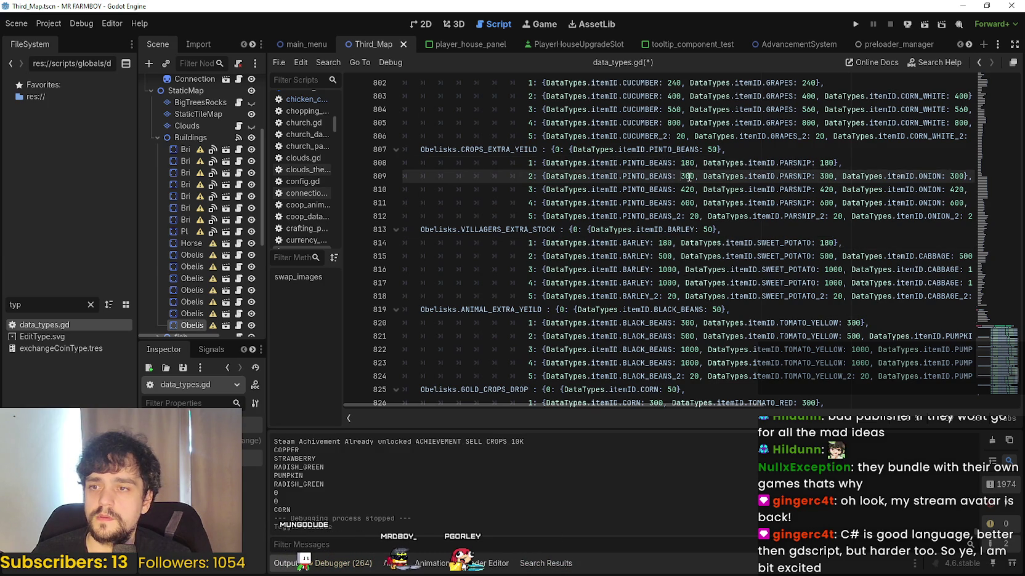
{"action": "double_click", "coordinate": [665, 256]}
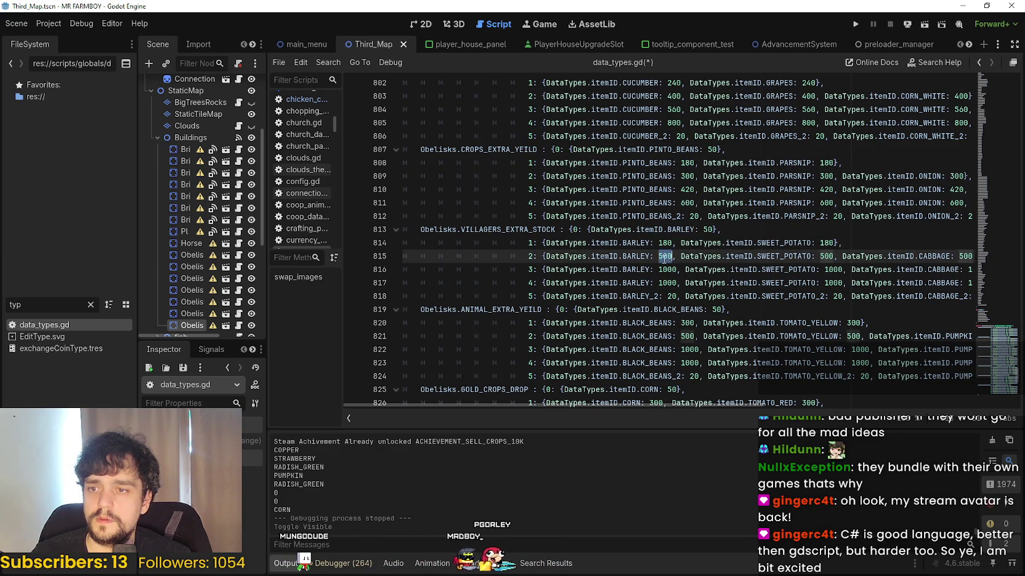
{"action": "type", "text": "300"}
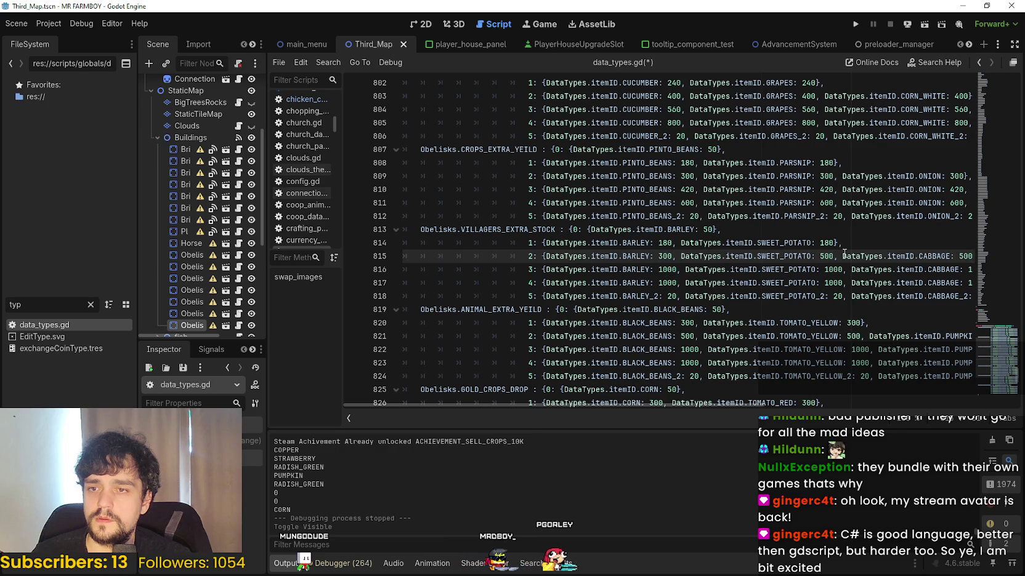
{"action": "left_click", "coordinate": [959, 258]}
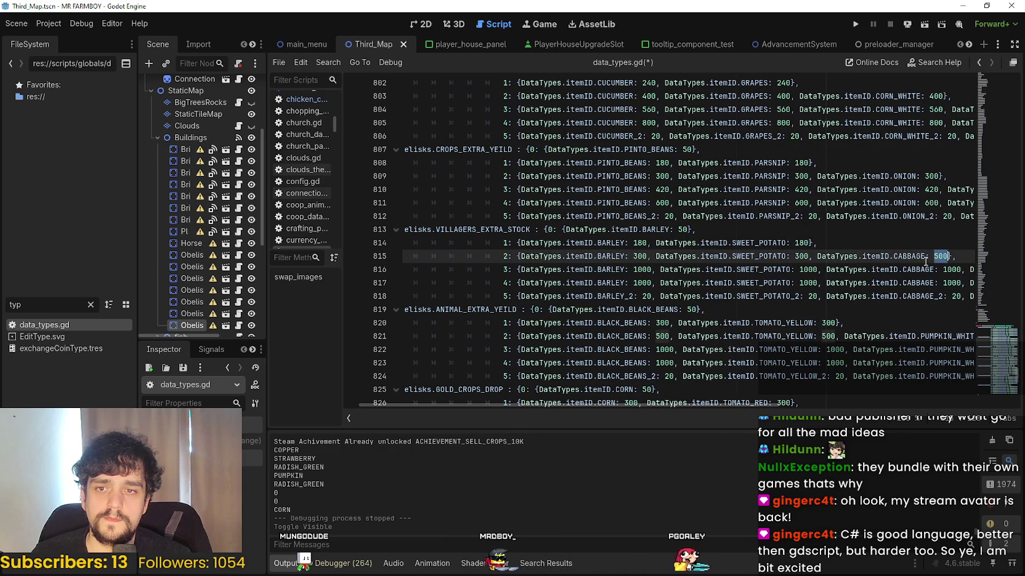
- Change every tier 3 crop amount on line 816 from 1000 to 420
{"action": "double_click", "coordinate": [661, 190]}
{"action": "key", "text": "ctrl+c"}
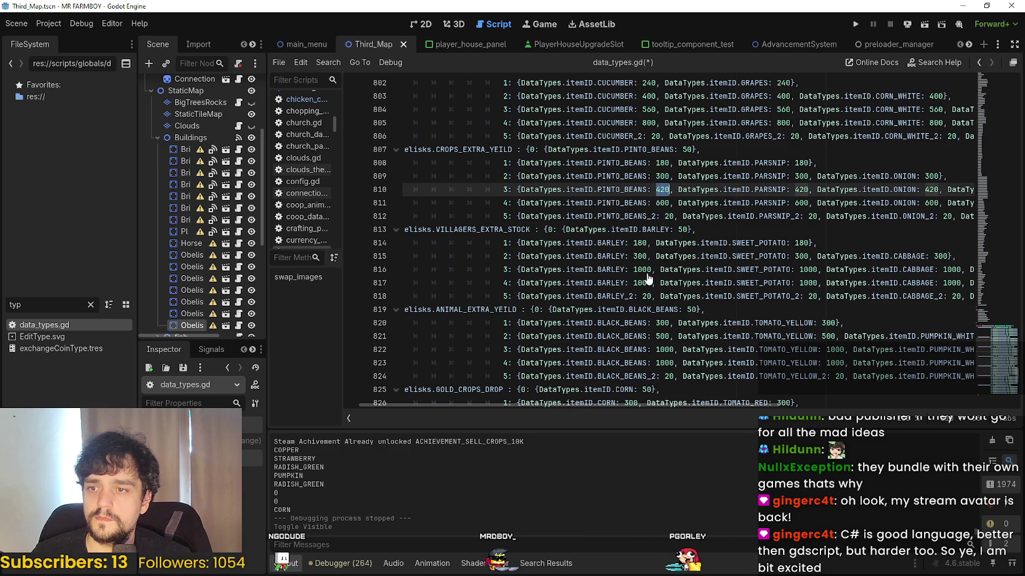
{"action": "double_click", "coordinate": [642, 269]}
{"action": "key", "text": "ctrl+v"}
{"action": "double_click", "coordinate": [804, 270]}
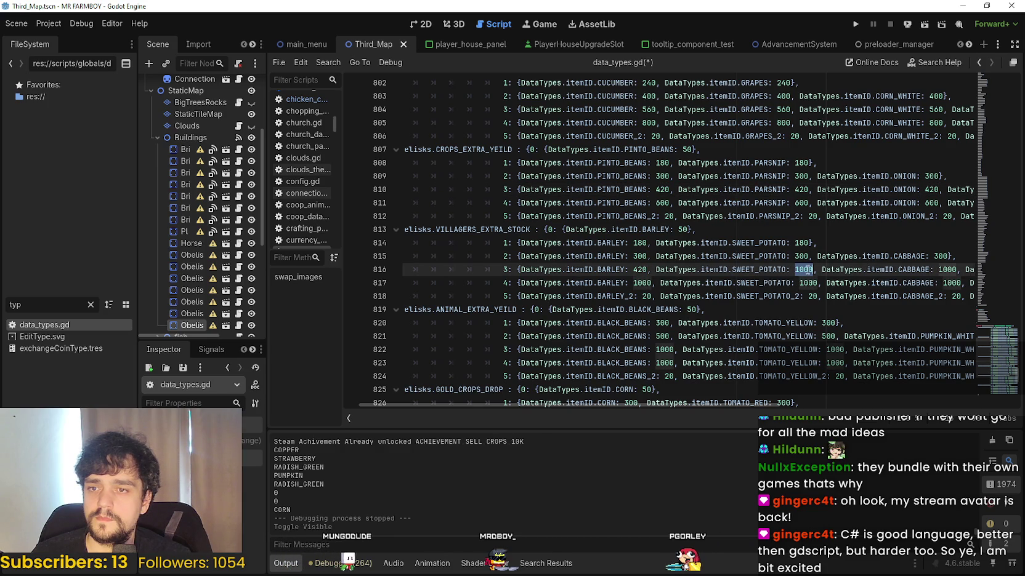
{"action": "key", "text": "ctrl+v"}
{"action": "double_click", "coordinate": [945, 271]}
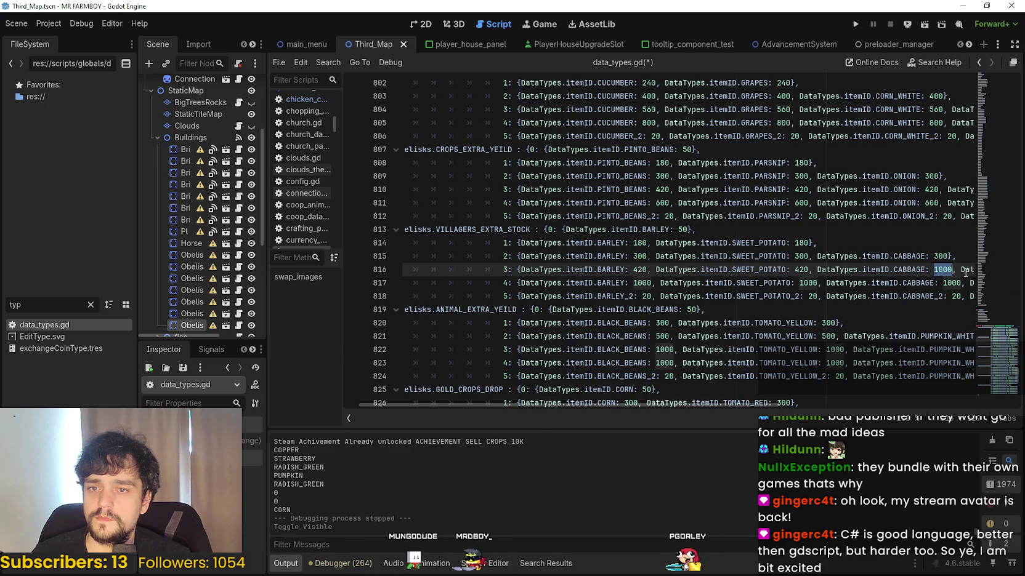
{"action": "key", "text": "ctrl+v"}
{"action": "left_click_drag", "start_coordinate": [960, 269], "coordinate": [973, 270]}
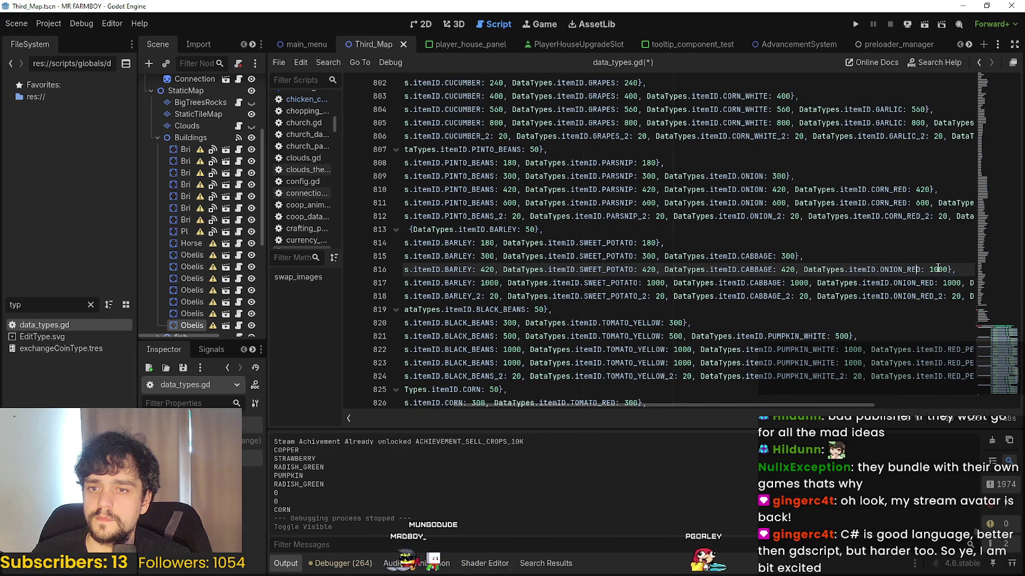
{"action": "double_click", "coordinate": [938, 269]}
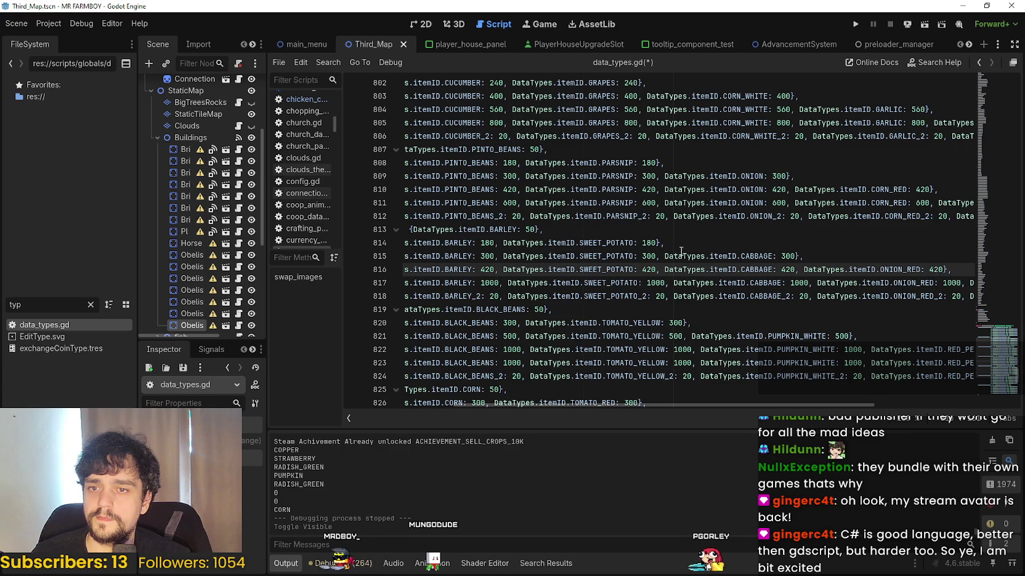
{"action": "type", "text": "420"}
- Change every tier 4 crop amount on line 817 from 1000 to 600
{"action": "double_click", "coordinate": [510, 202]}
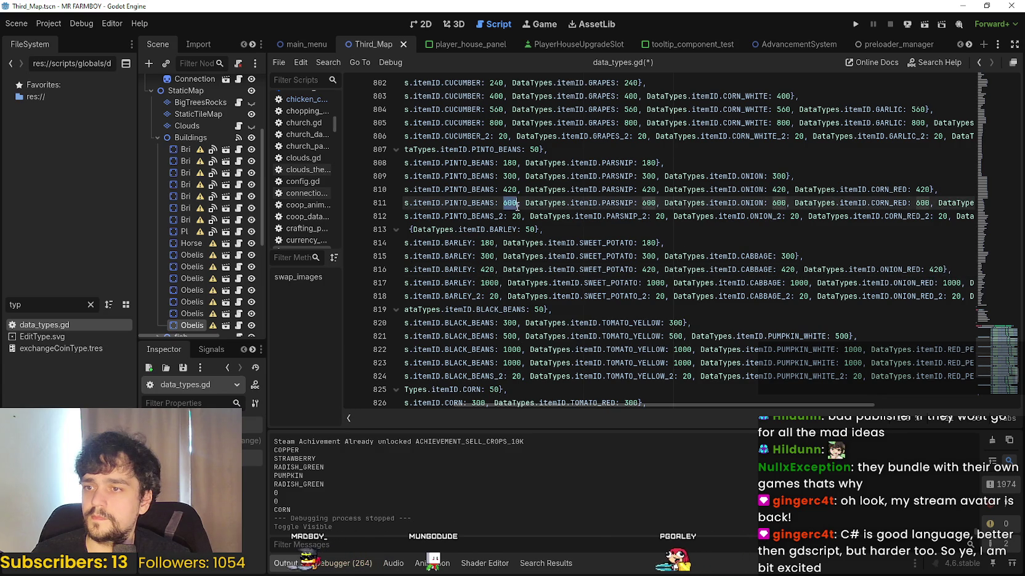
{"action": "double_click", "coordinate": [489, 283]}
{"action": "type", "text": "600"}
{"action": "double_click", "coordinate": [653, 282]}
{"action": "type", "text": "600"}
{"action": "double_click", "coordinate": [791, 283]}
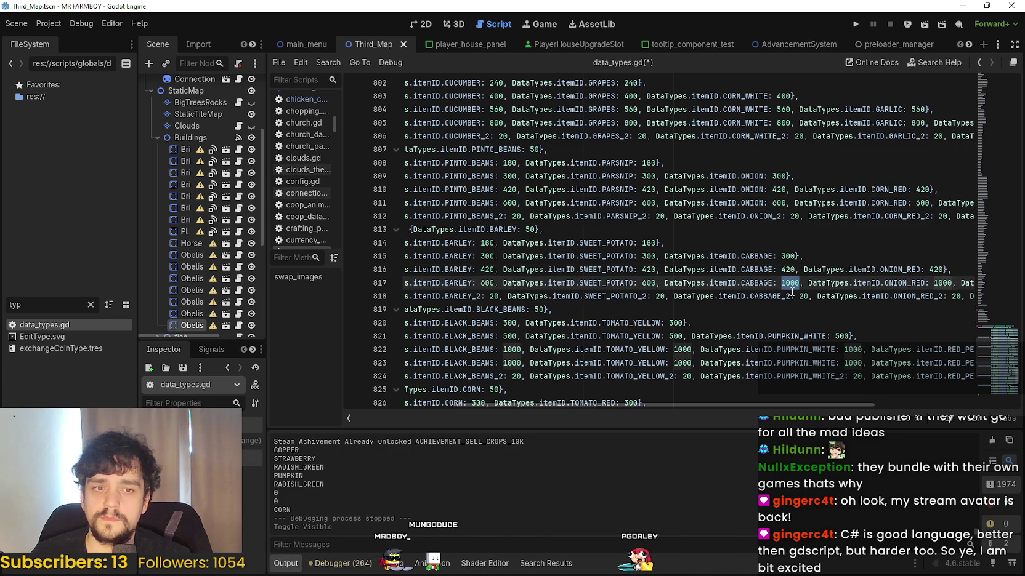
{"action": "type", "text": "600"}
{"action": "double_click", "coordinate": [938, 283]}
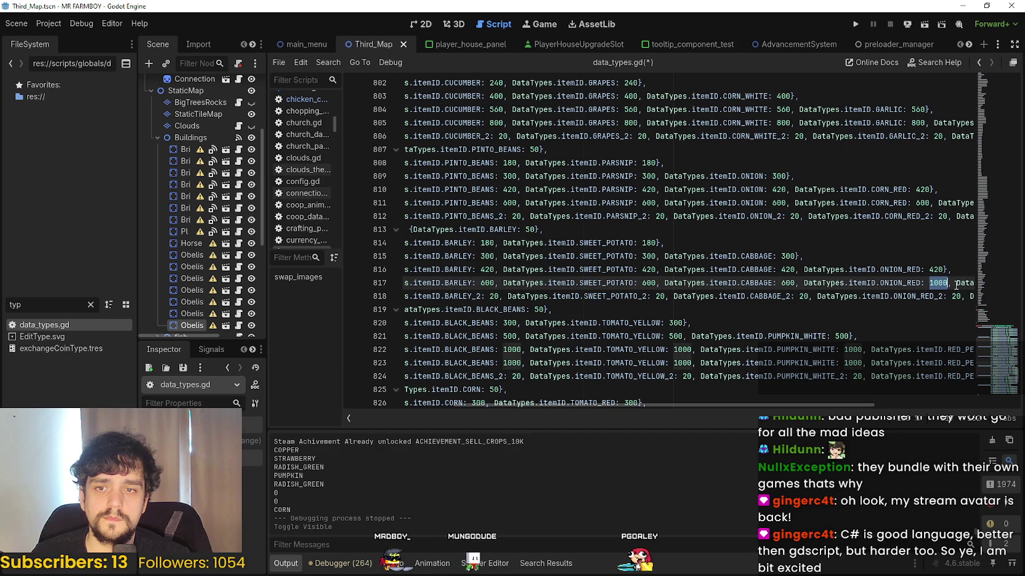
{"action": "type", "text": "600"}
{"action": "left_click_drag", "start_coordinate": [951, 283], "coordinate": [973, 283]}
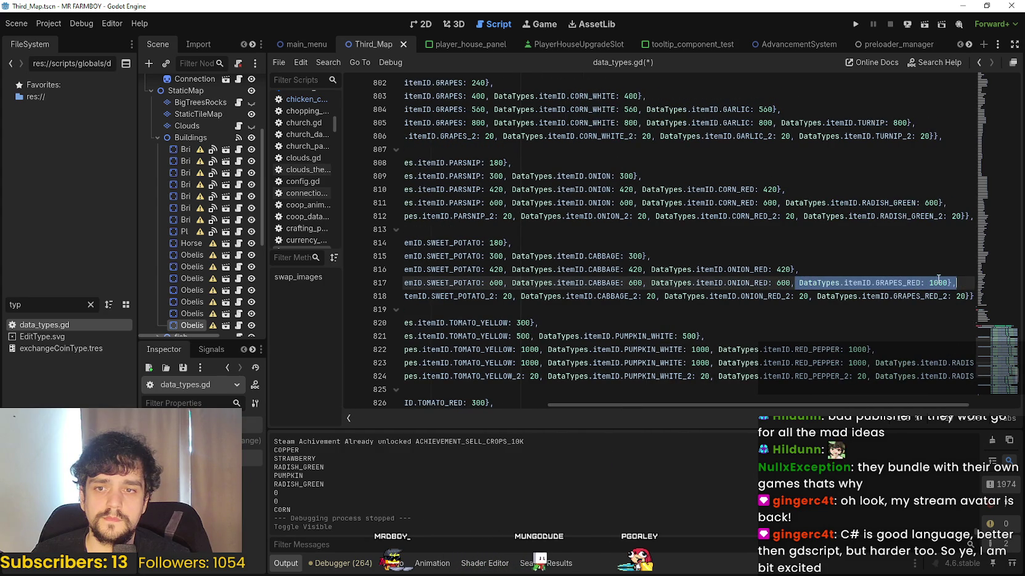
{"action": "double_click", "coordinate": [937, 283]}
{"action": "type", "text": "600"}
- Save data_types.gd
{"action": "left_click_drag", "start_coordinate": [568, 309], "coordinate": [403, 283]}
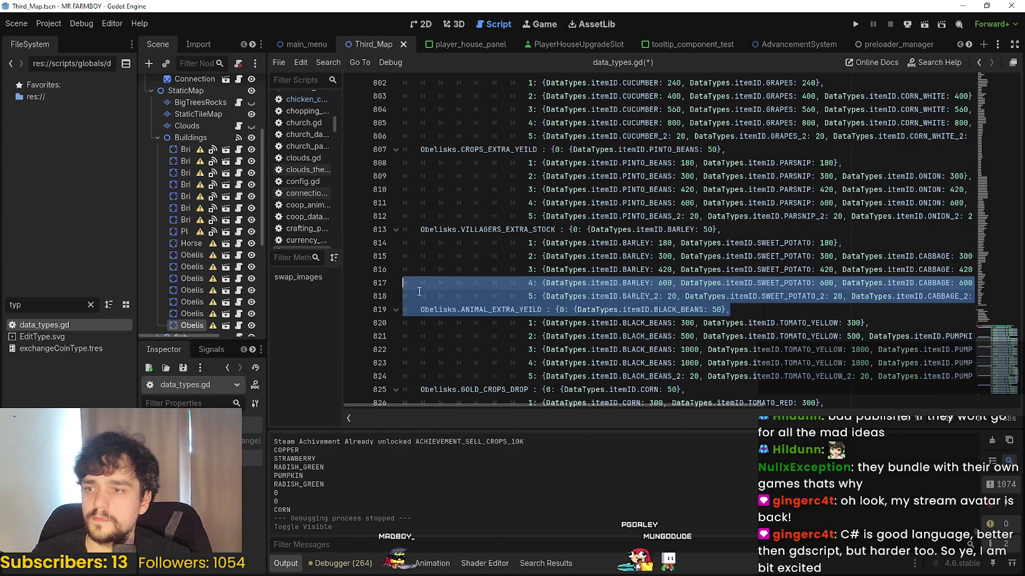
{"action": "left_click_drag", "start_coordinate": [665, 314], "coordinate": [663, 309]}
{"action": "key", "text": "ctrl+s"}
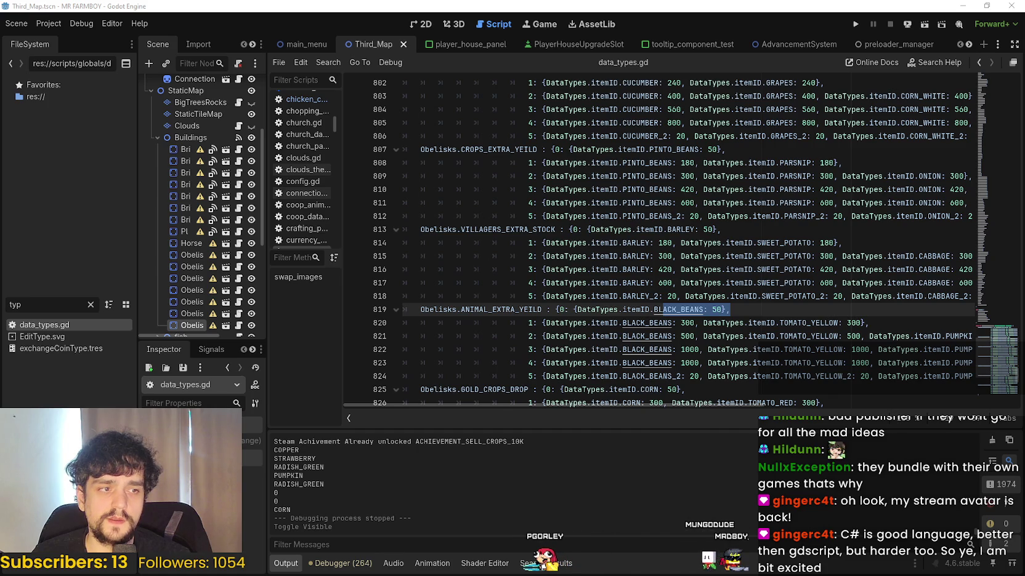
- Halve ANIMAL_EXTRA_YEILD tier 1 amounts to 150 for BLACK_BEANS and TOMATO_YELLOW
{"action": "scroll", "coordinate": [812, 308], "scroll_direction": "down", "scroll_amount": 1}
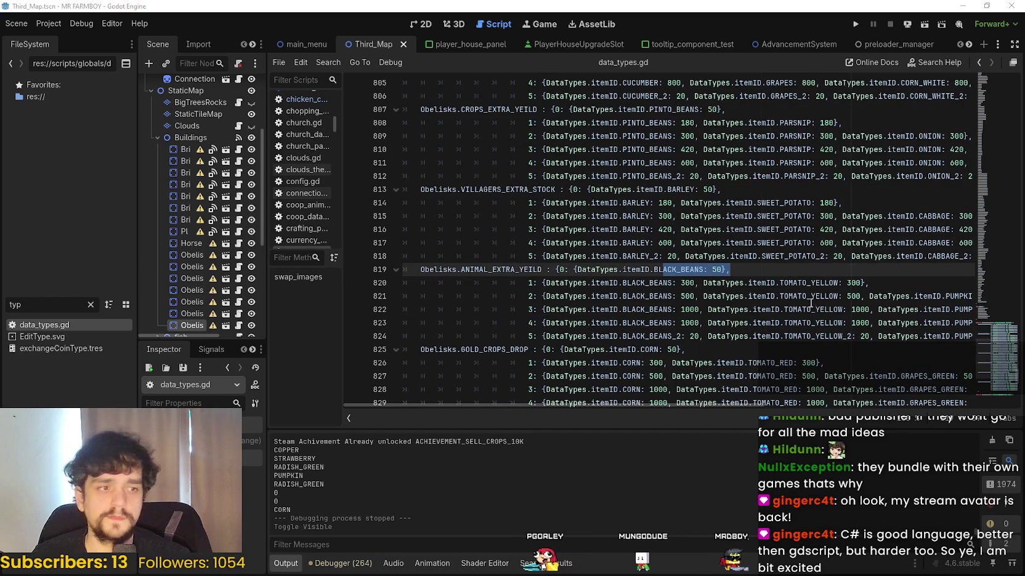
{"action": "left_click", "coordinate": [748, 271]}
{"action": "scroll", "coordinate": [742, 246], "scroll_direction": "down", "scroll_amount": 2}
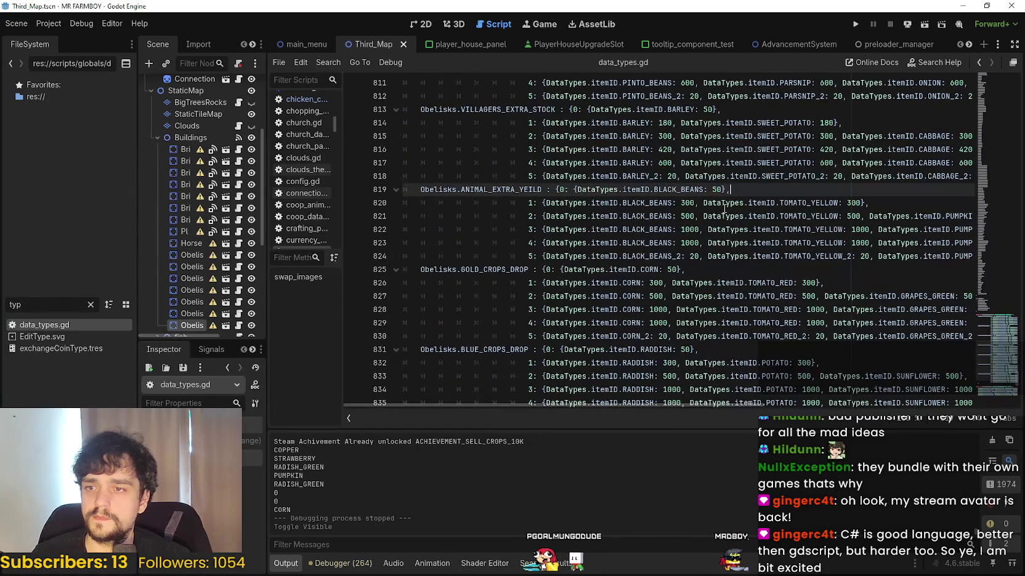
{"action": "left_click", "coordinate": [691, 203]}
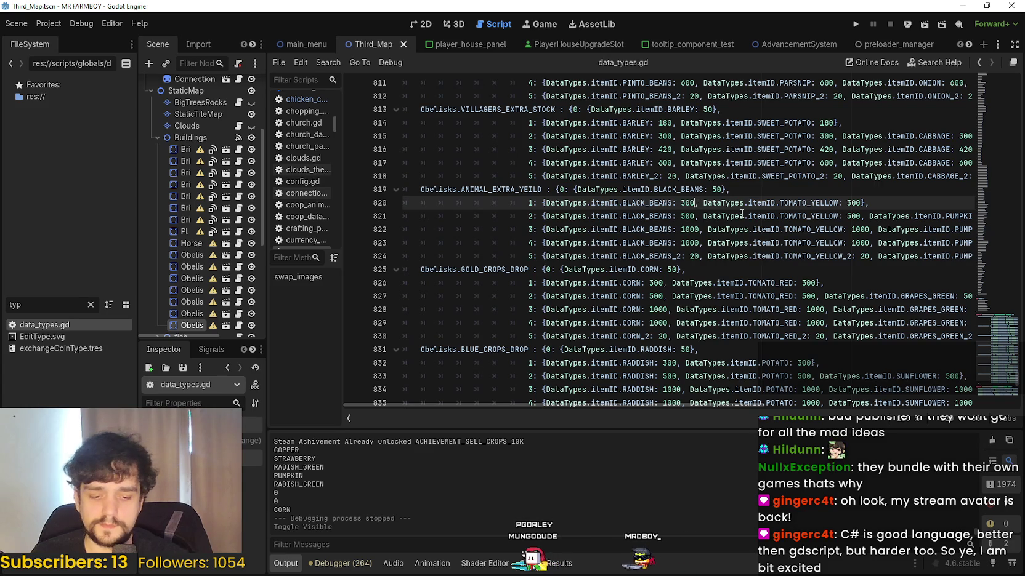
{"action": "type", "text": "*0.5"}
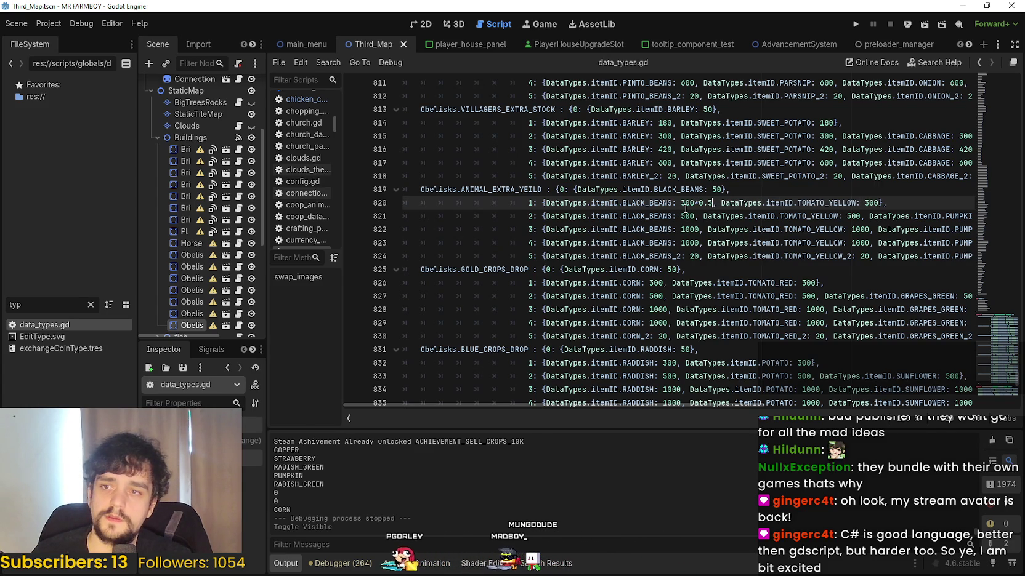
{"action": "left_click_drag", "start_coordinate": [681, 203], "coordinate": [713, 202]}
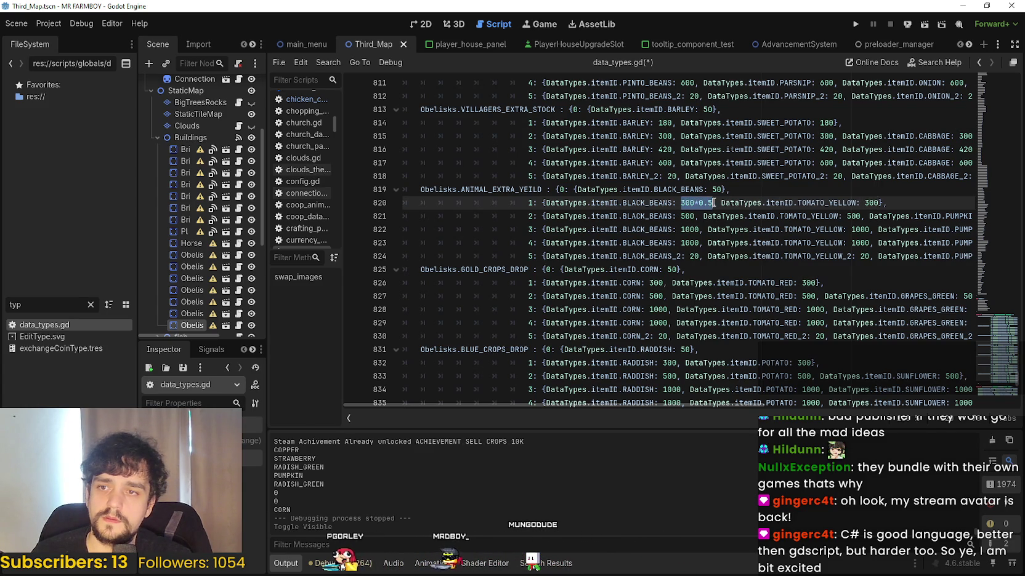
{"action": "key", "text": "ctrl+shift+e"}
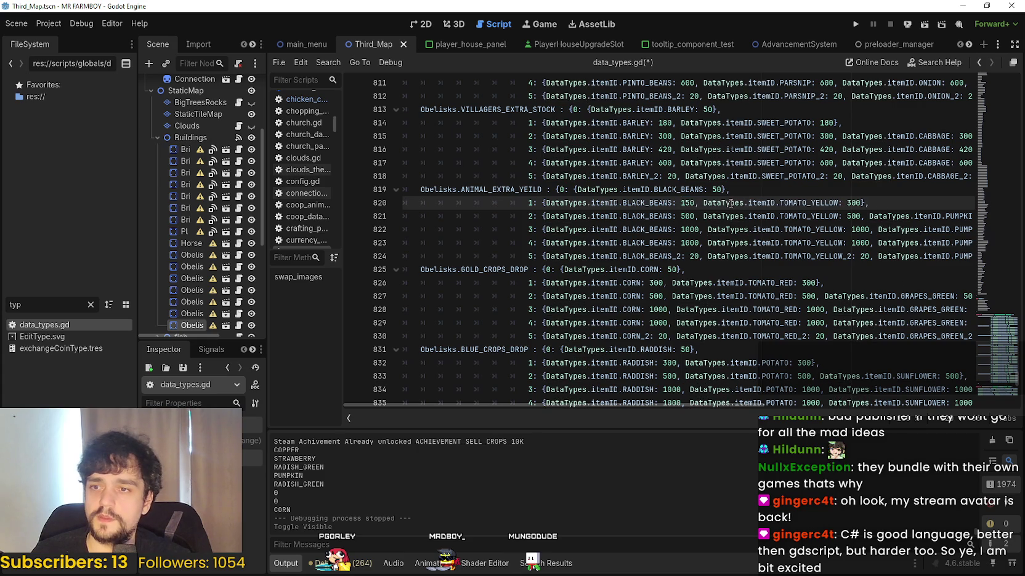
{"action": "triple_click", "coordinate": [854, 203]}
{"action": "left_click", "coordinate": [852, 202]}
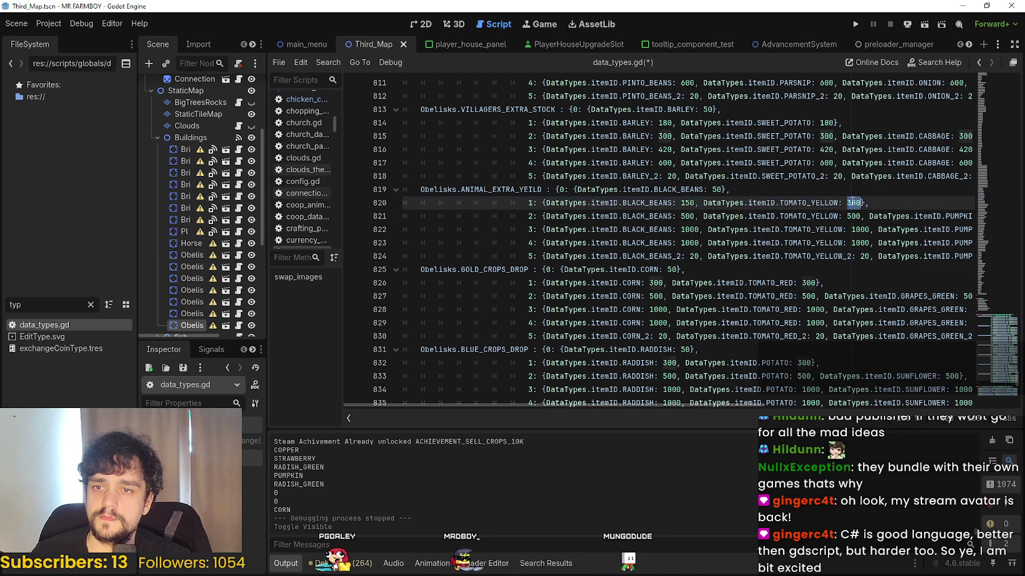
{"action": "double_click", "coordinate": [854, 202]}
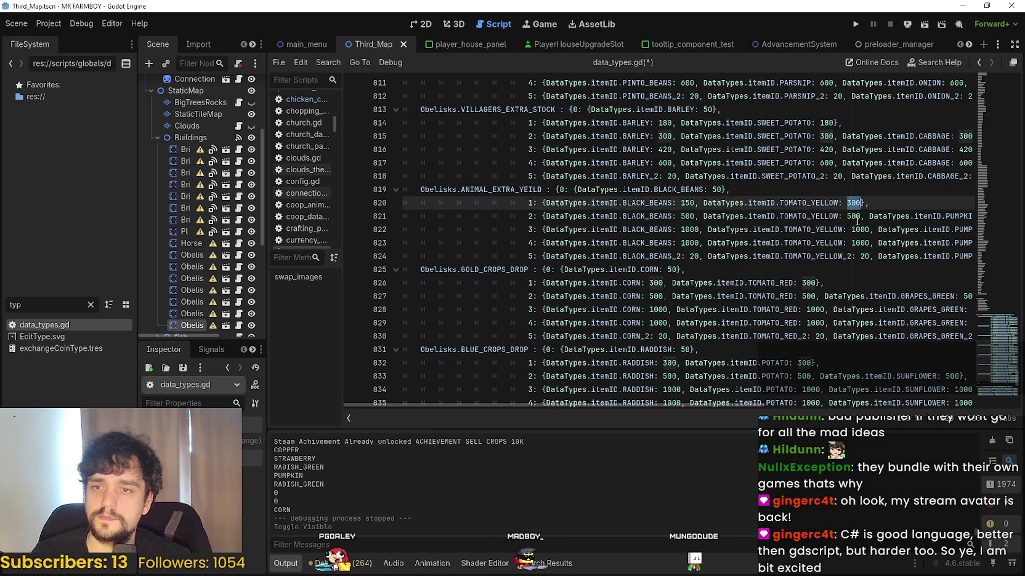
{"action": "type", "text": "150"}
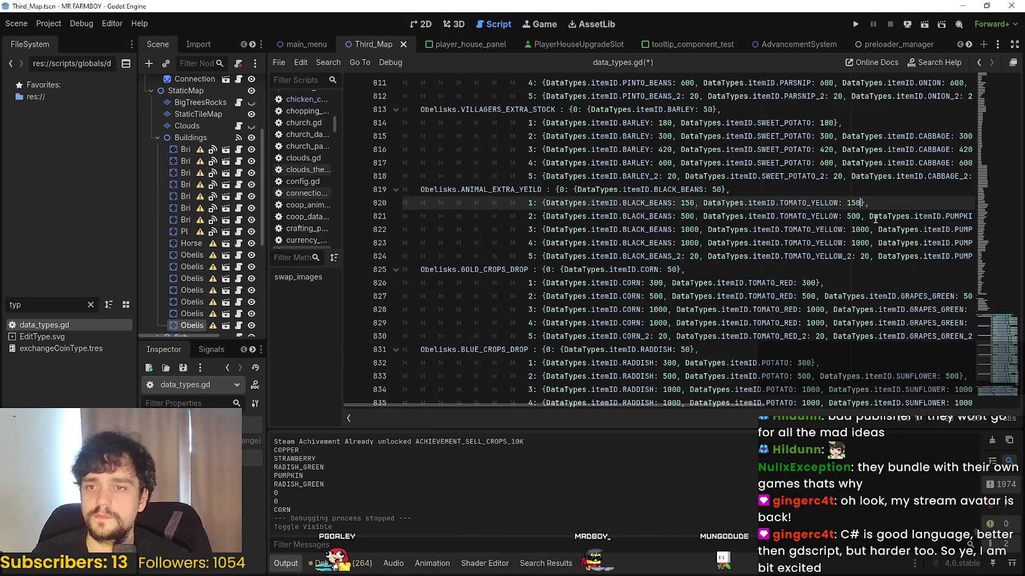
- Set ANIMAL_EXTRA_YEILD tier 2 amounts from 500 to 250 on line 821
{"action": "left_click", "coordinate": [691, 217]}
{"action": "double_click", "coordinate": [687, 217]}
{"action": "type", "text": "250"}
{"action": "double_click", "coordinate": [687, 216]}
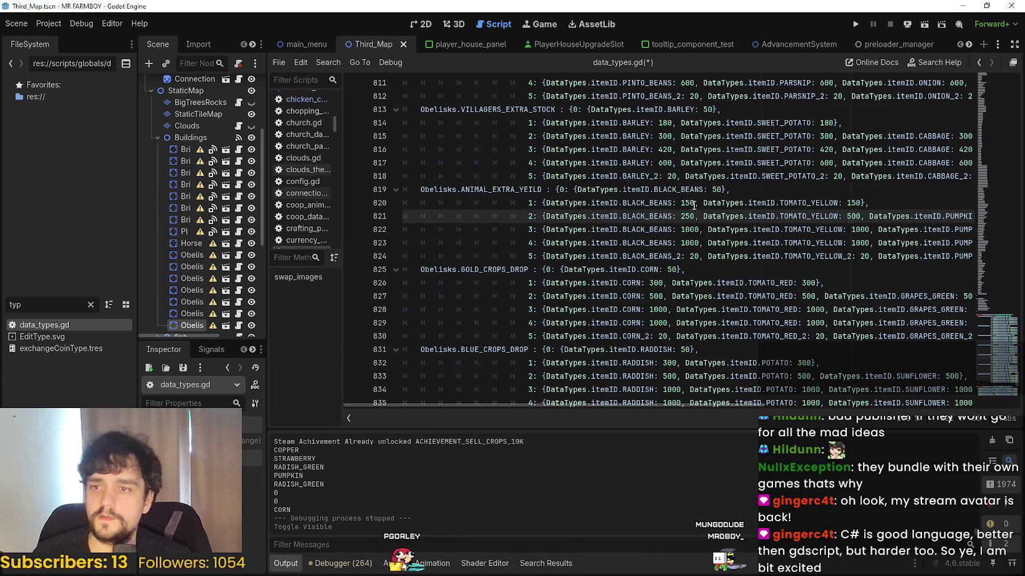
{"action": "left_click", "coordinate": [869, 216]}
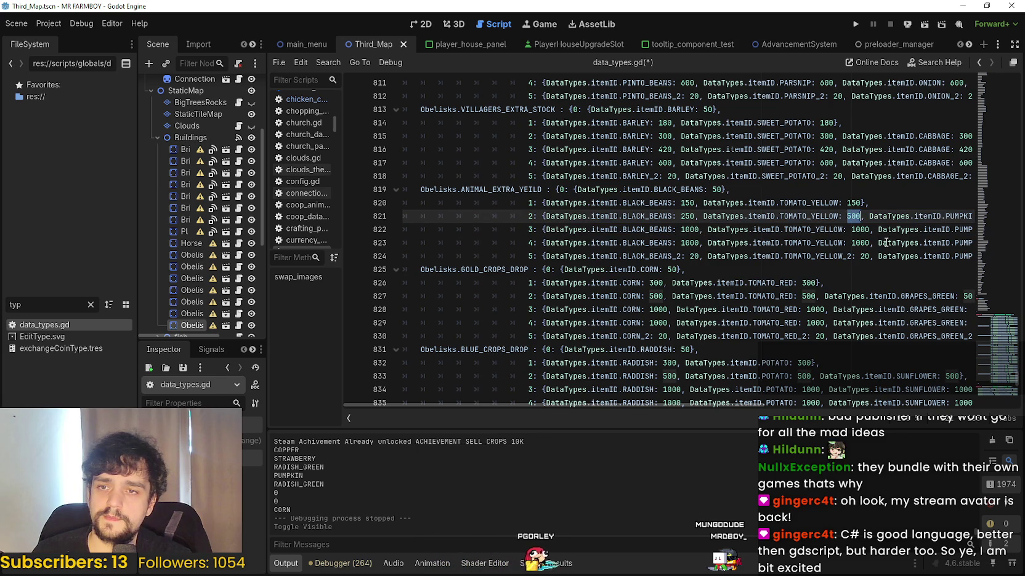
{"action": "key", "text": "Return"}
{"action": "key", "text": "ctrl+z"}
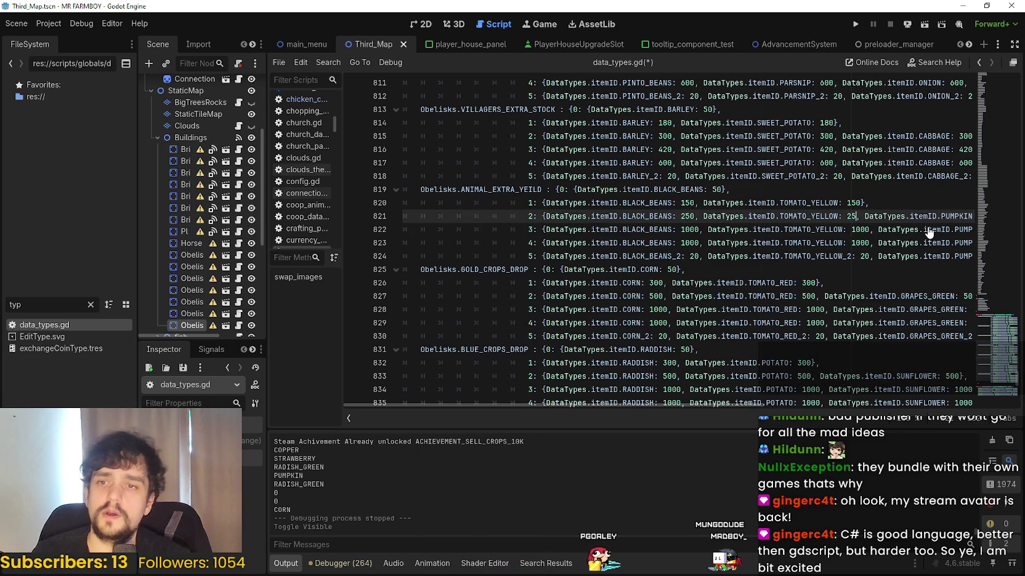
{"action": "left_click_drag", "start_coordinate": [914, 216], "coordinate": [1016, 218]}
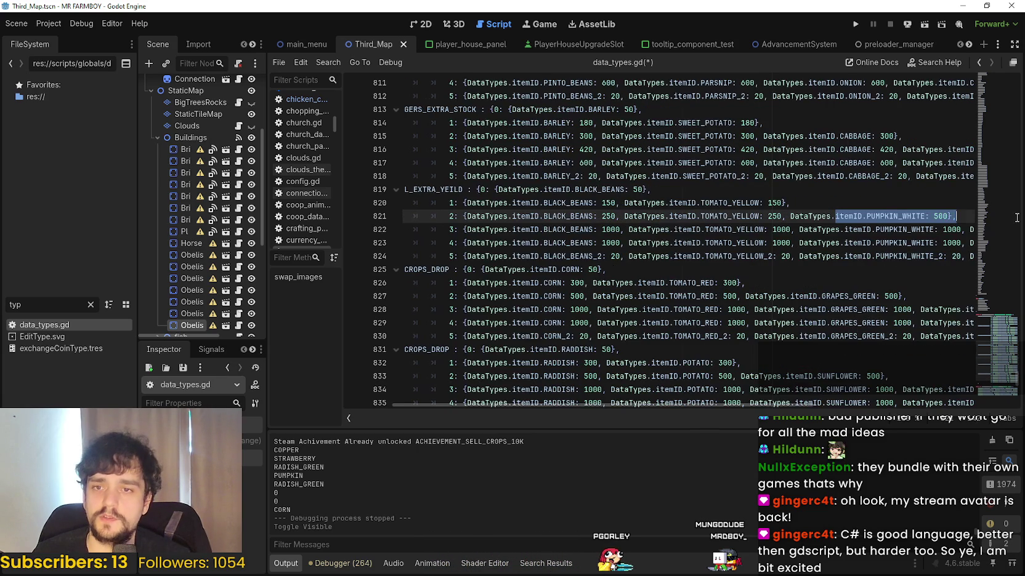
{"action": "double_click", "coordinate": [942, 216]}
{"action": "type", "text": "250"}
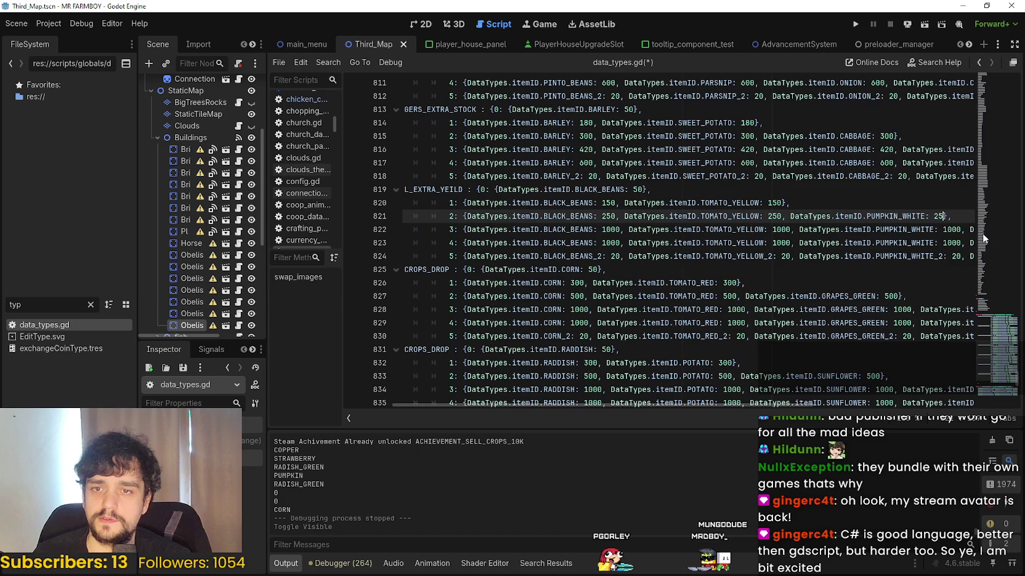
- Set the tier 3 BLACK_BEANS, TOMATO_YELLOW, PUMPKIN_WHITE and RED_PEPPER amounts to 350
{"action": "double_click", "coordinate": [610, 229]}
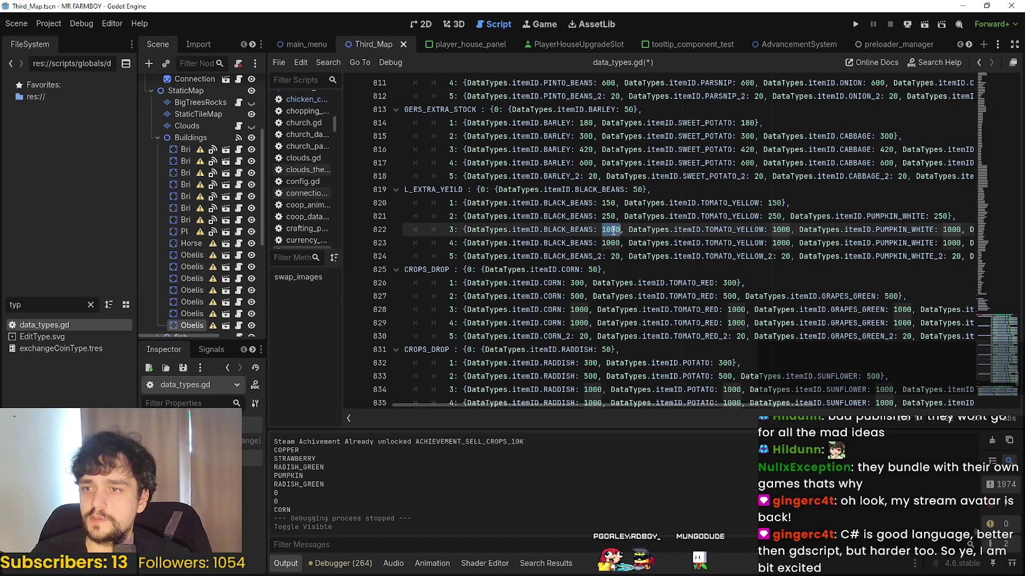
{"action": "type", "text": "700"}
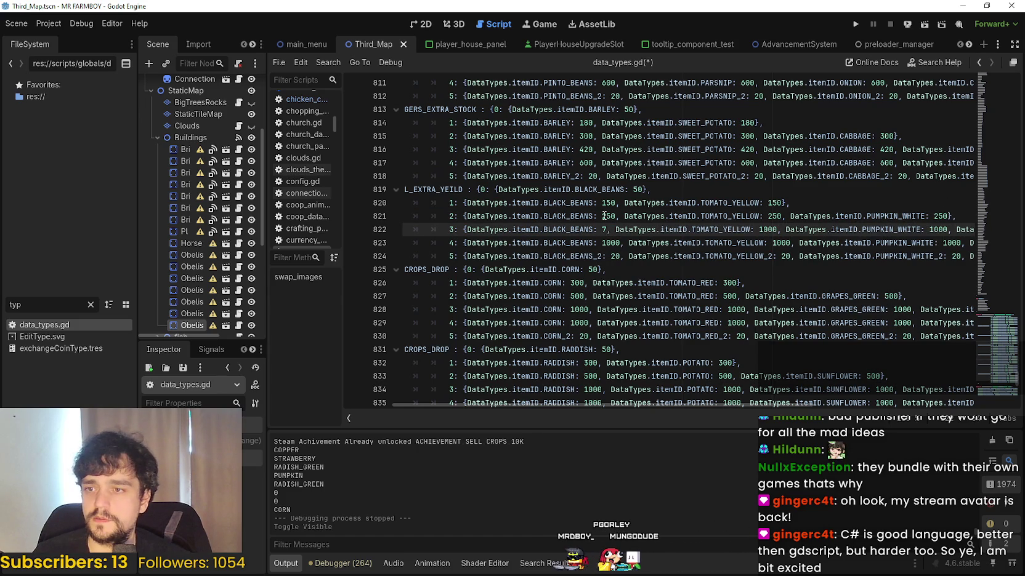
{"action": "type", "text": "*0."}
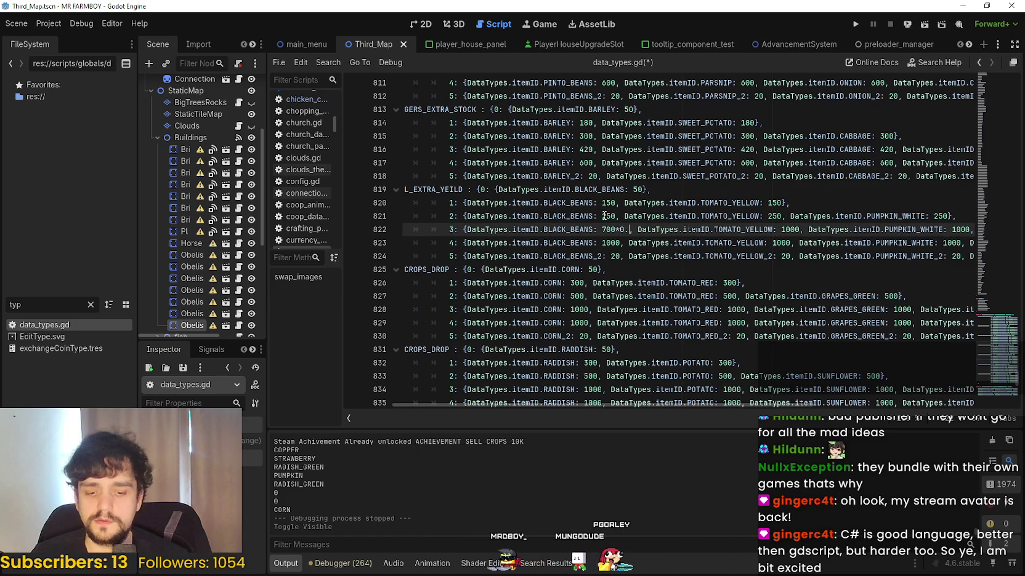
{"action": "type", "text": "5"}
{"action": "left_click_drag", "start_coordinate": [602, 229], "coordinate": [637, 230]}
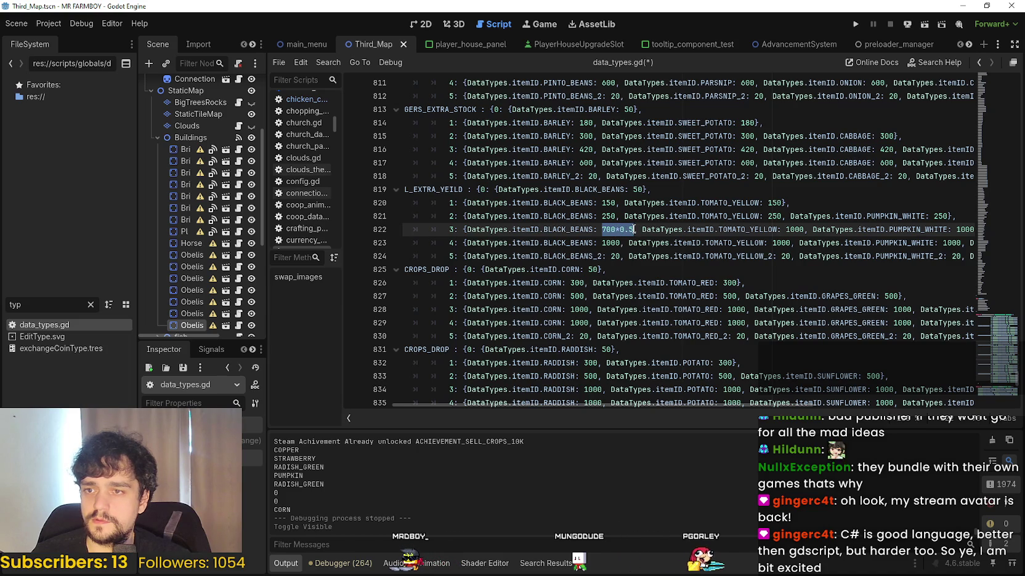
{"action": "type", "text": "350.0"}
{"action": "key", "text": "BackSpace"}
{"action": "key", "text": "BackSpace"}
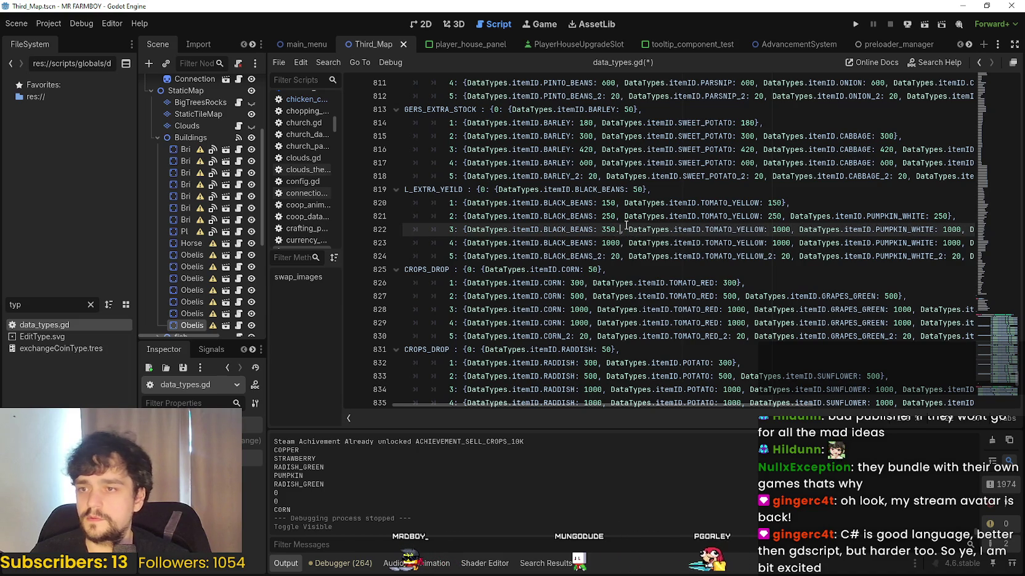
{"action": "double_click", "coordinate": [777, 230]}
{"action": "type", "text": "350"}
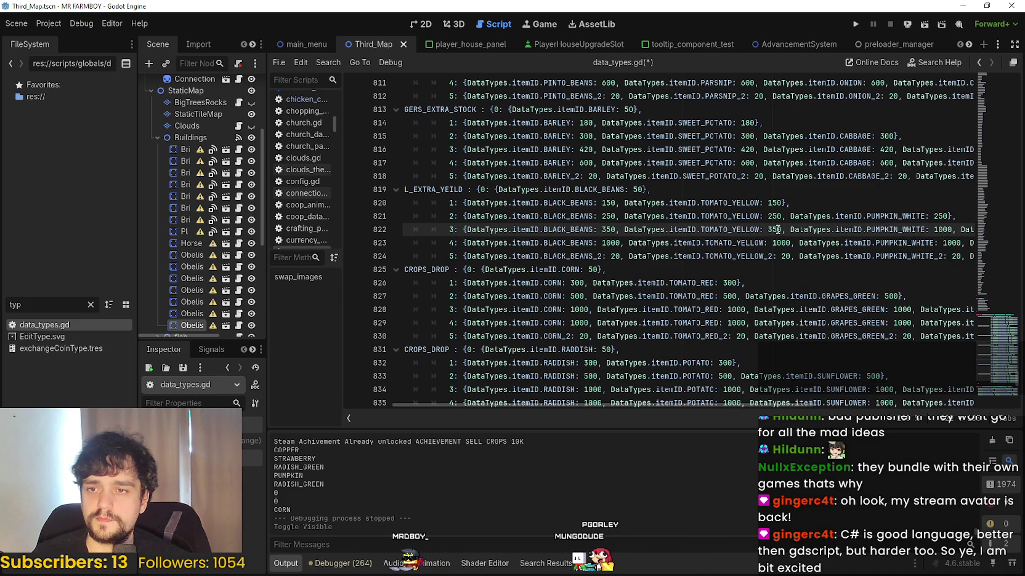
{"action": "double_click", "coordinate": [941, 229]}
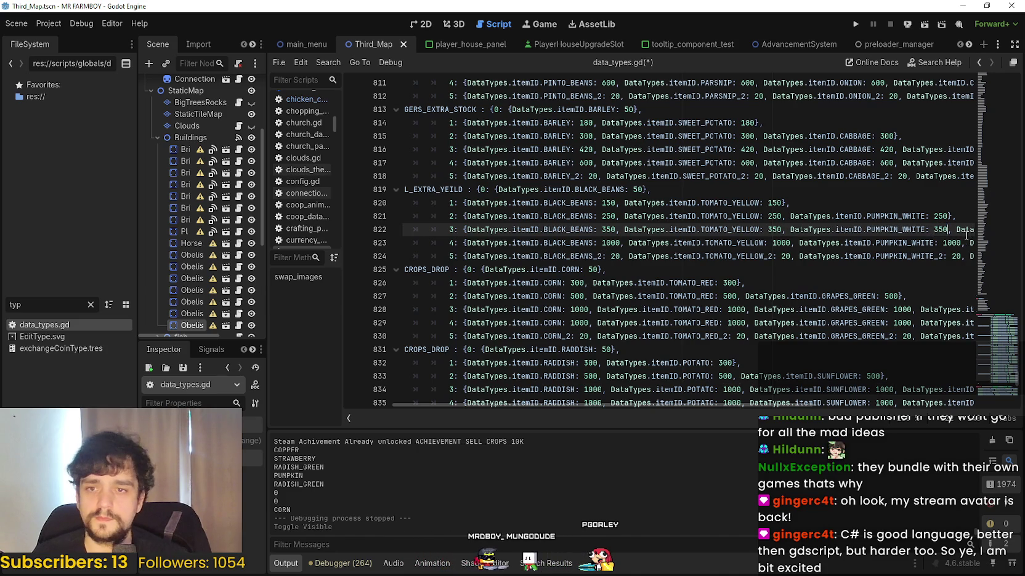
{"action": "type", "text": "350"}
{"action": "key", "text": "shift+Down"}
{"action": "key", "text": "shift+End"}
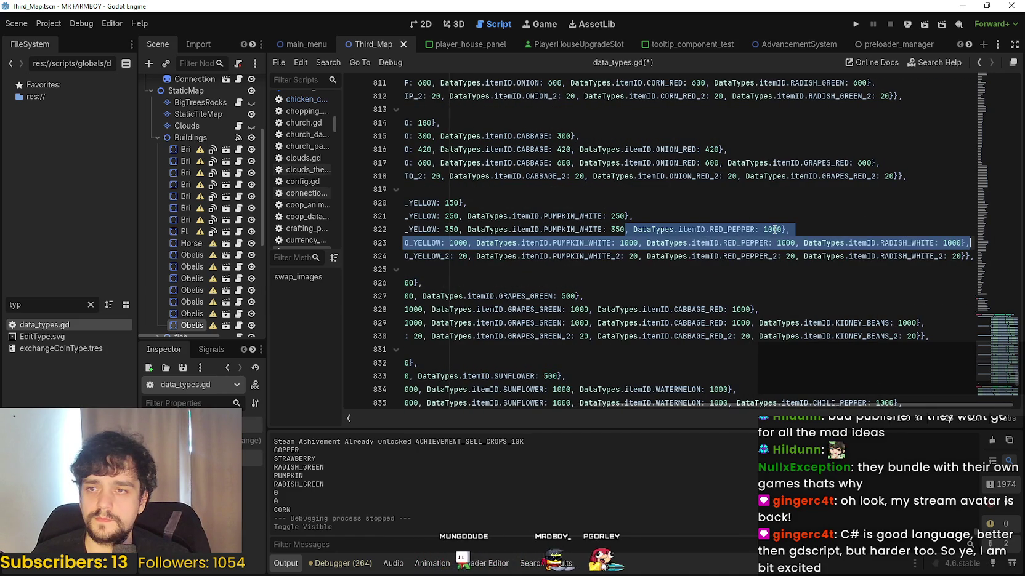
{"action": "double_click", "coordinate": [772, 229]}
{"action": "type", "text": "350"}
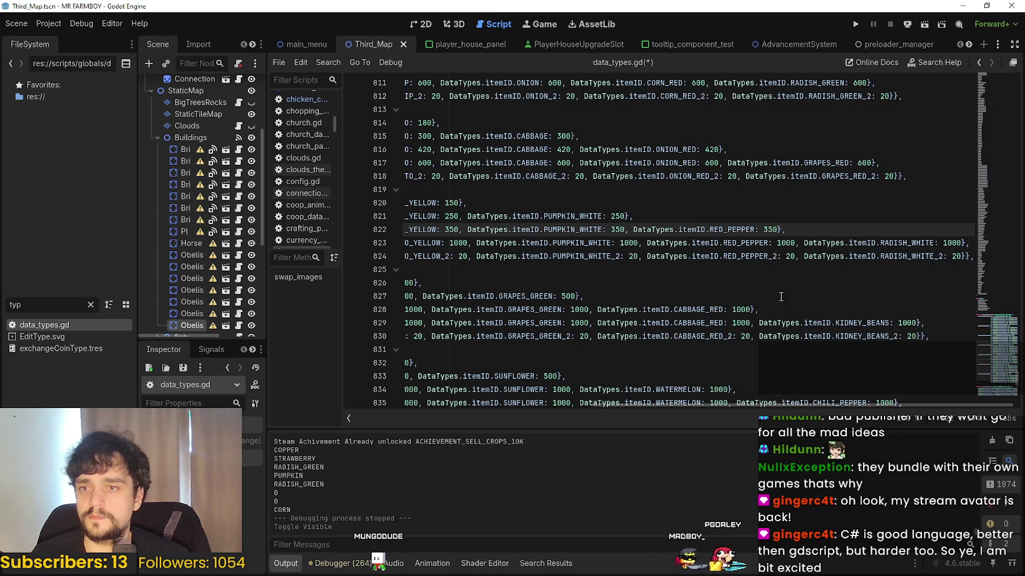
- Set all five tier 4 crop amounts on line 823 to 500
{"action": "left_click_drag", "start_coordinate": [768, 242], "coordinate": [656, 229]}
{"action": "left_click_drag", "start_coordinate": [397, 248], "coordinate": [463, 242]}
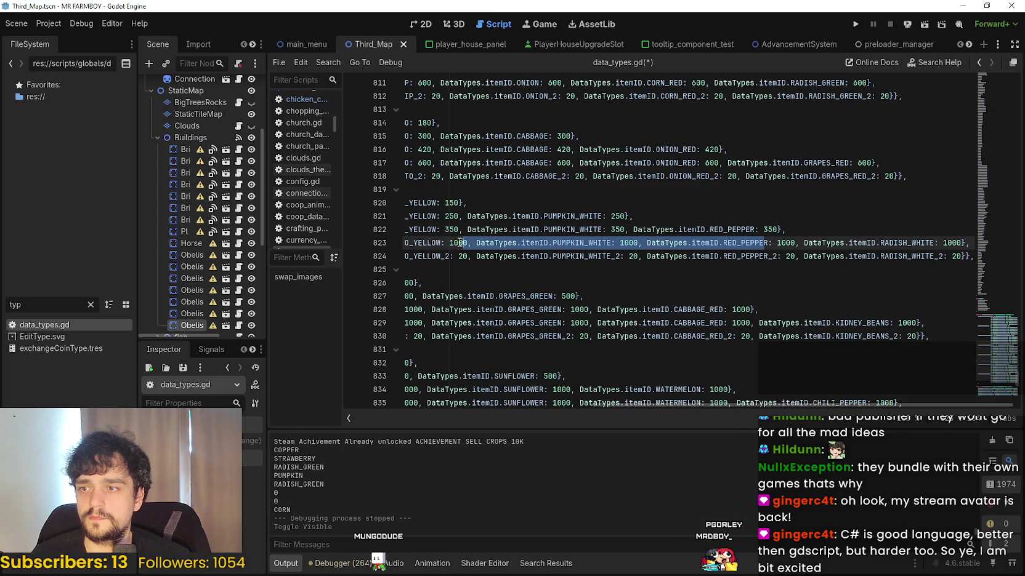
{"action": "left_click", "coordinate": [459, 243]}
{"action": "left_click_drag", "start_coordinate": [392, 248], "coordinate": [606, 231]}
{"action": "left_click", "coordinate": [606, 231]}
{"action": "double_click", "coordinate": [582, 242]}
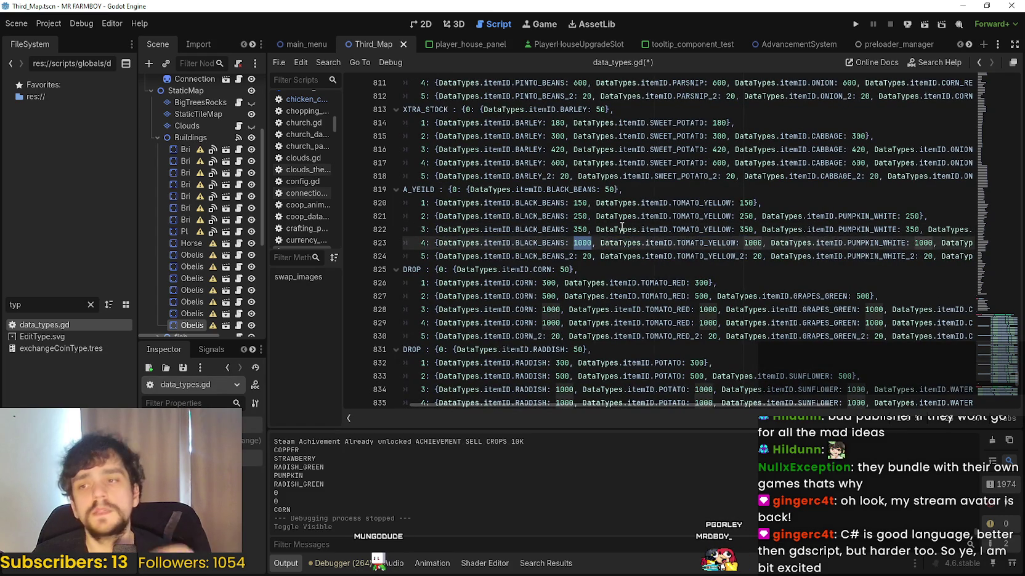
{"action": "type", "text": "500"}
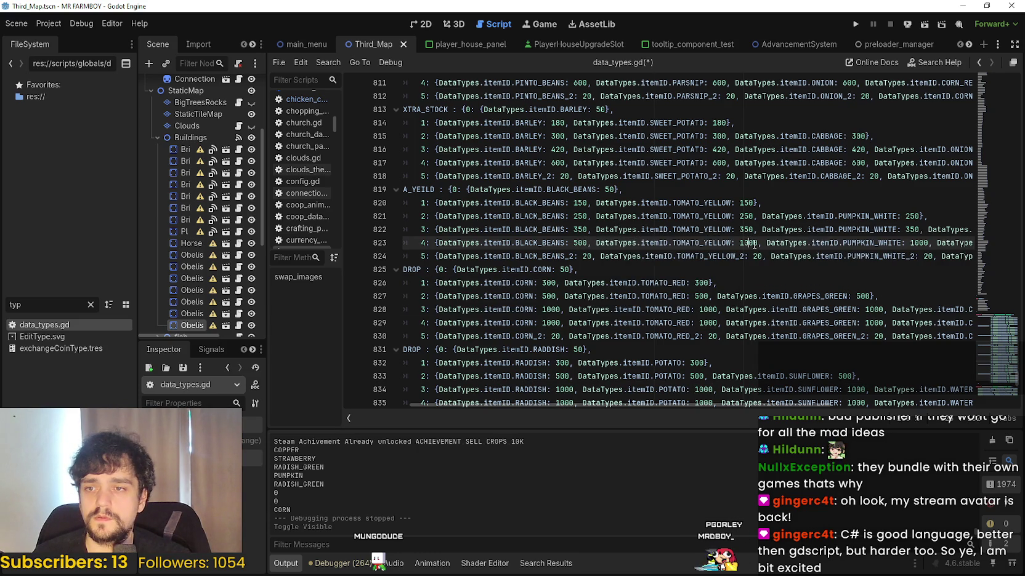
{"action": "double_click", "coordinate": [749, 243]}
{"action": "type", "text": "500"}
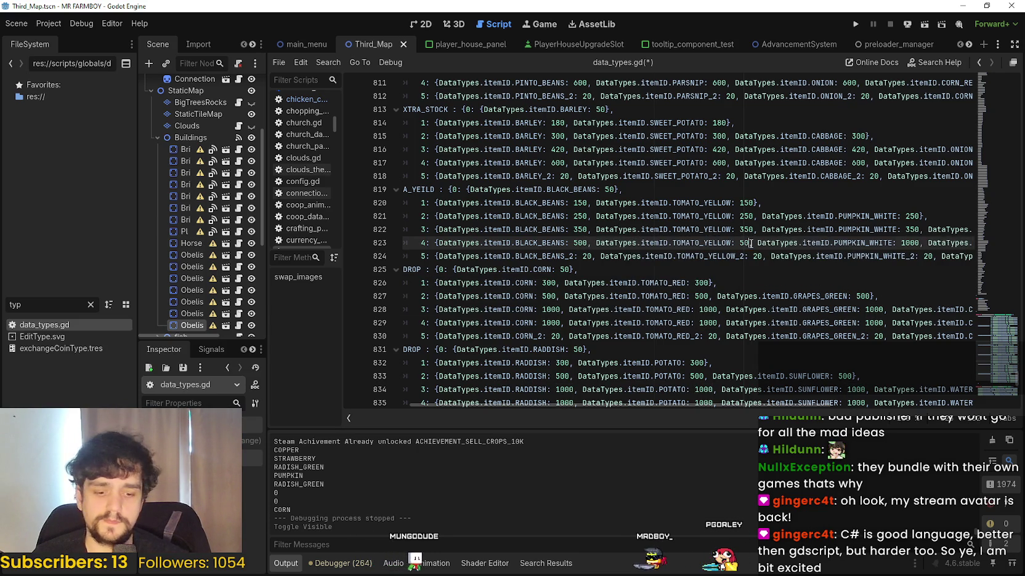
{"action": "double_click", "coordinate": [912, 242]}
{"action": "type", "text": "500"}
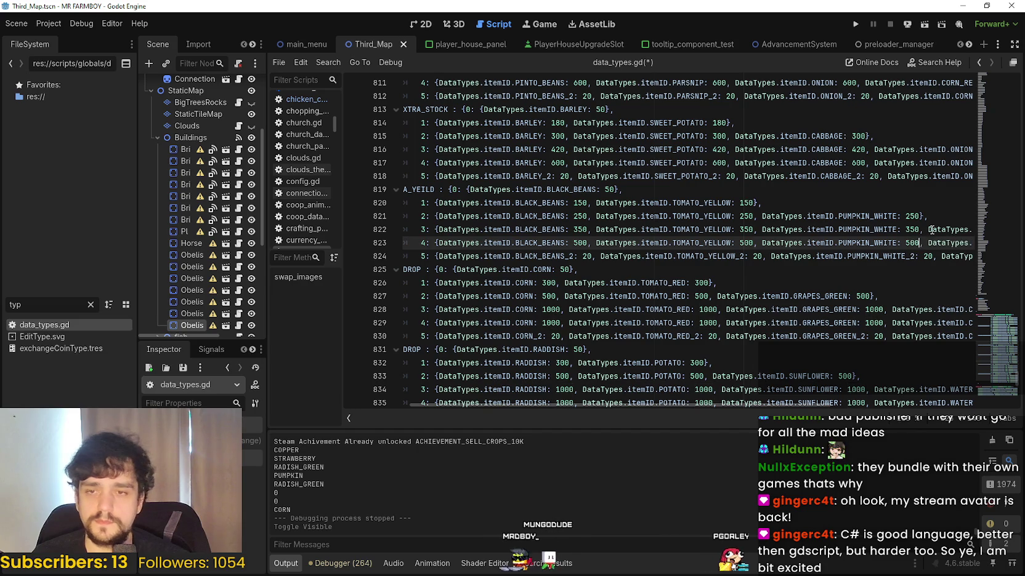
{"action": "mouse_move", "coordinate": [941, 243]}
{"action": "left_mouse_down"}
{"action": "mouse_move", "coordinate": [979, 242]}
{"action": "mouse_move", "coordinate": [893, 242]}
{"action": "left_mouse_up"}
{"action": "left_click", "coordinate": [935, 243]}
{"action": "double_click", "coordinate": [773, 242]}
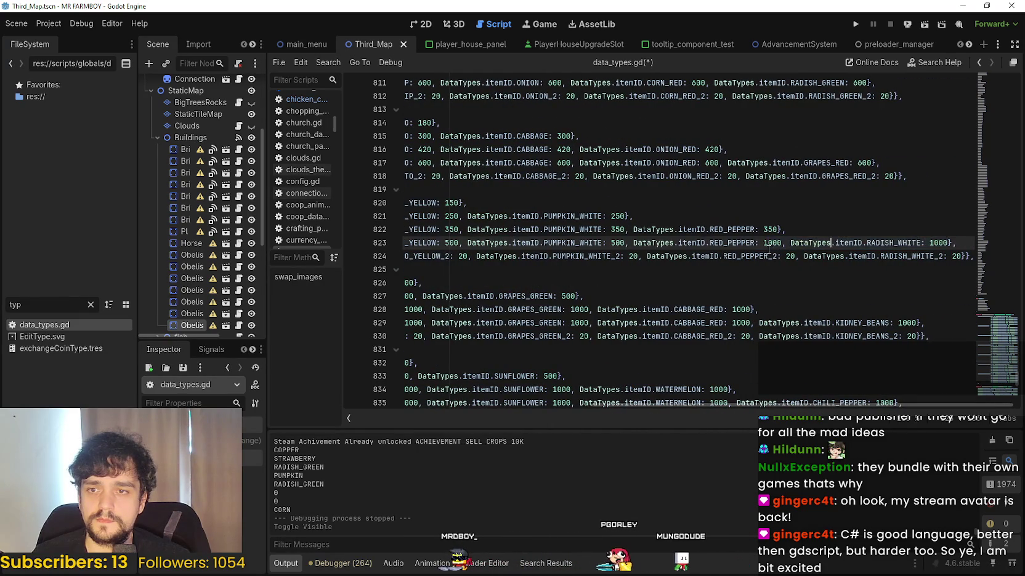
{"action": "type", "text": "500"}
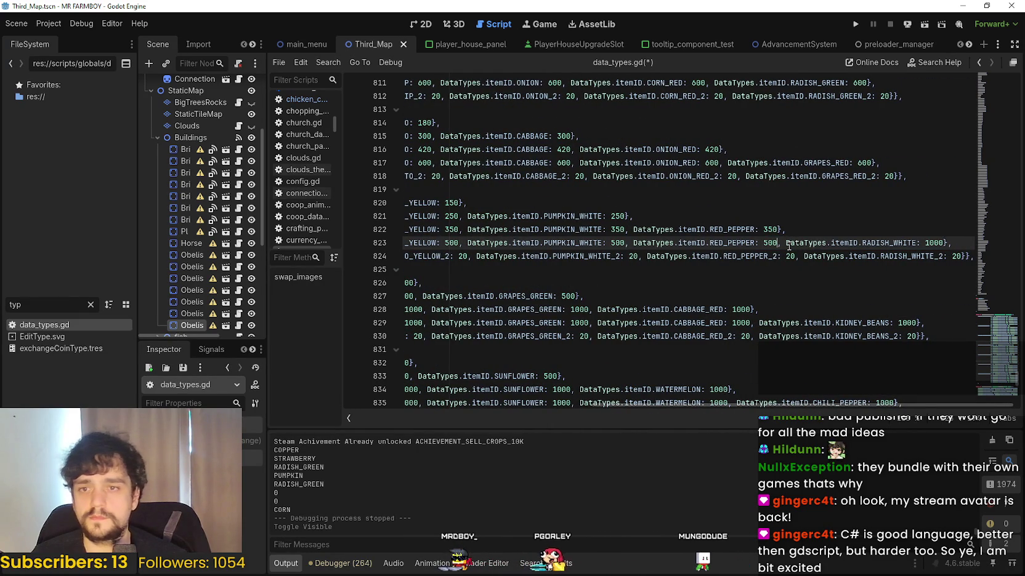
{"action": "double_click", "coordinate": [932, 243]}
{"action": "type", "text": "5"}
{"action": "left_click_drag", "start_coordinate": [913, 273], "coordinate": [403, 229]}
{"action": "left_click", "coordinate": [653, 284]}
{"action": "scroll", "coordinate": [715, 275], "scroll_direction": "down", "scroll_amount": 2}
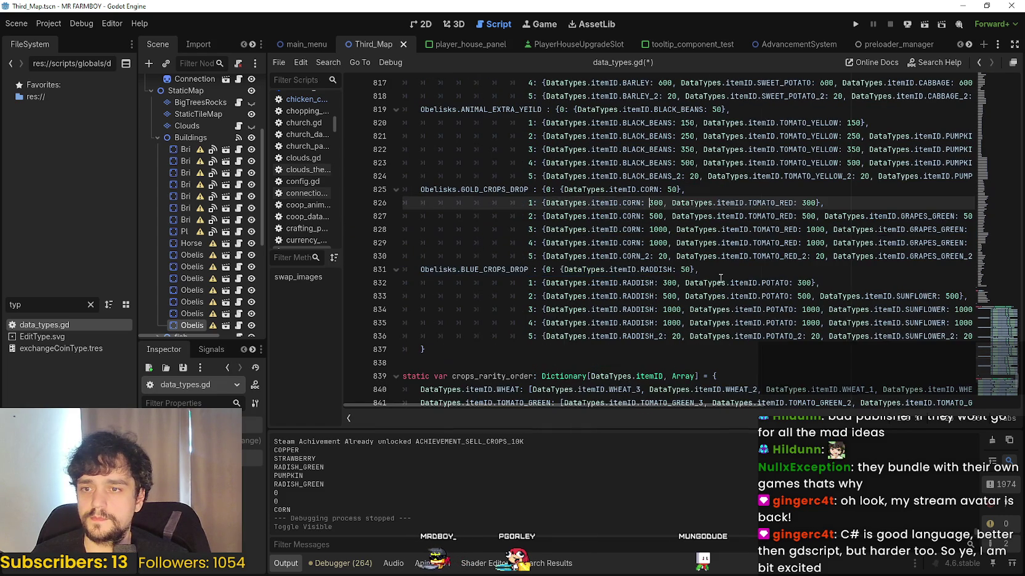
{"action": "left_click", "coordinate": [672, 189]}
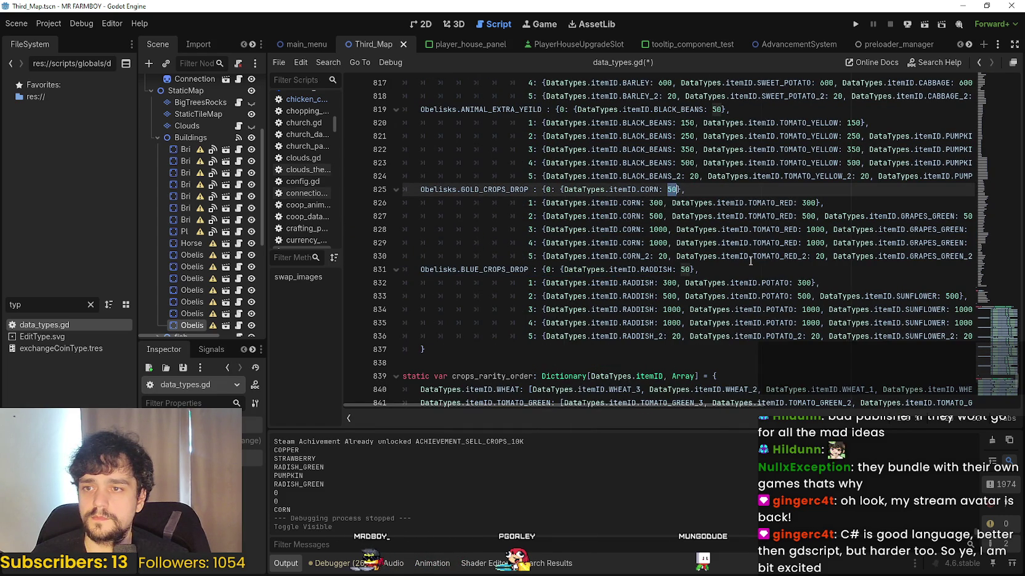
{"action": "double_click", "coordinate": [656, 203]}
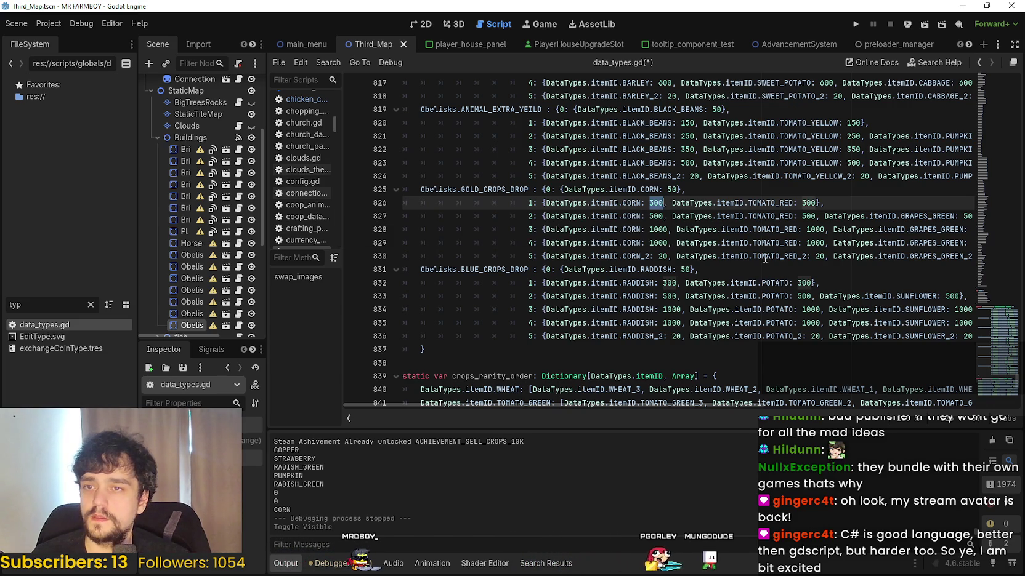
{"action": "double_click", "coordinate": [713, 109]}
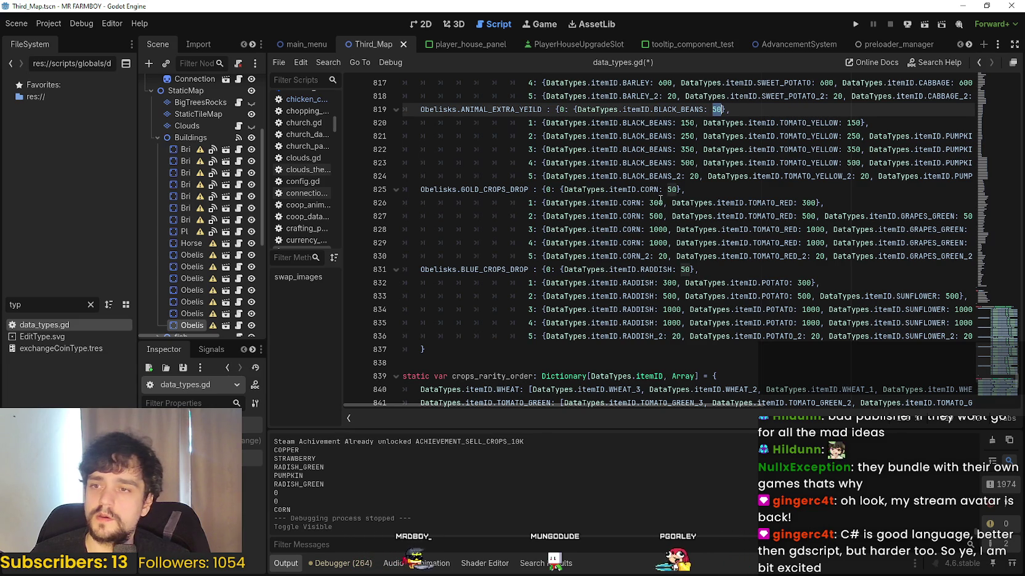
{"action": "scroll", "coordinate": [726, 226], "scroll_direction": "up", "scroll_amount": 1}
{"action": "scroll", "coordinate": [727, 226], "scroll_direction": "down", "scroll_amount": 2}
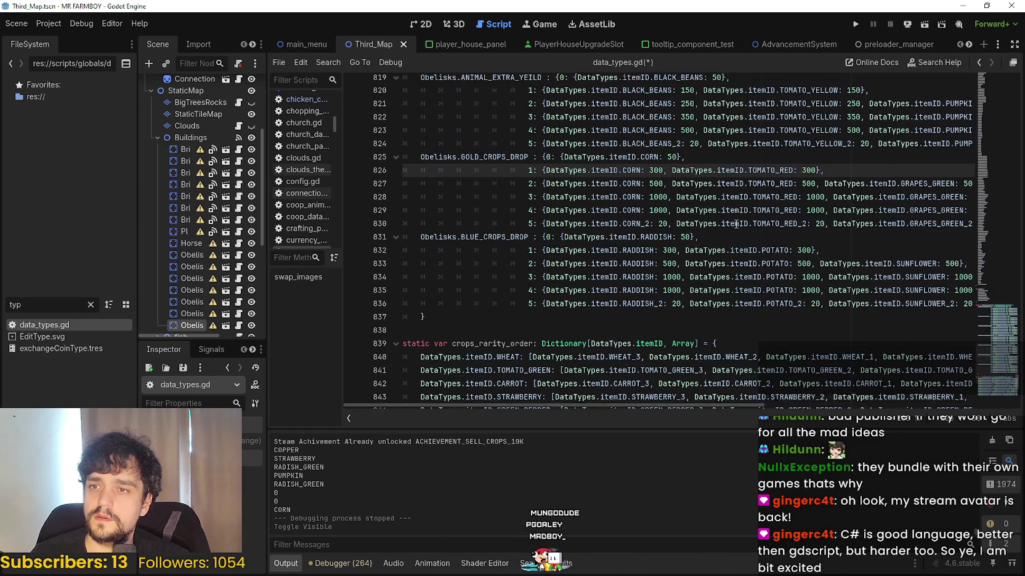
{"action": "scroll", "coordinate": [736, 224], "scroll_direction": "up", "scroll_amount": 4}
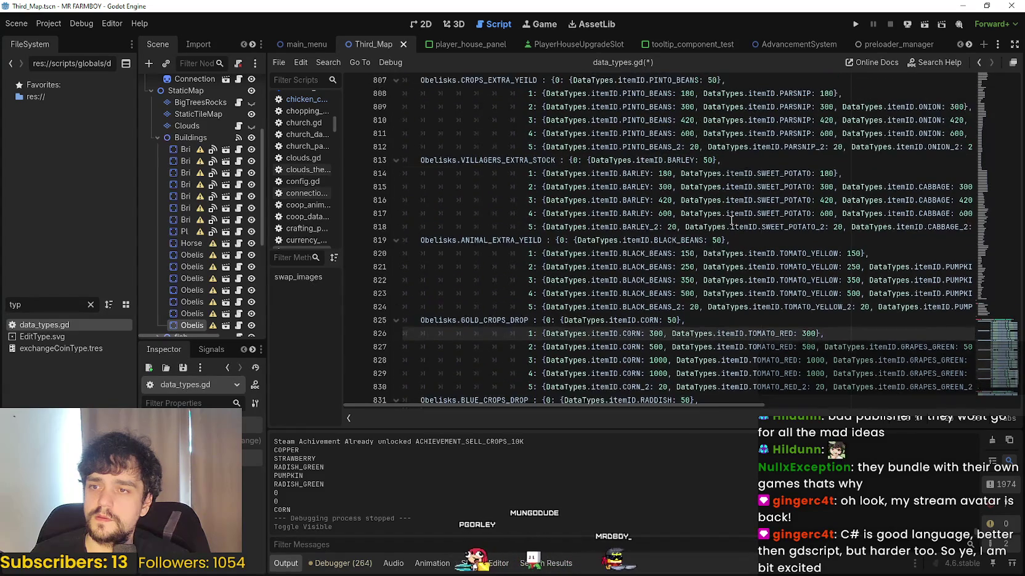
{"action": "scroll", "coordinate": [732, 220], "scroll_direction": "down", "scroll_amount": 4}
{"action": "scroll", "coordinate": [719, 223], "scroll_direction": "up", "scroll_amount": 2}
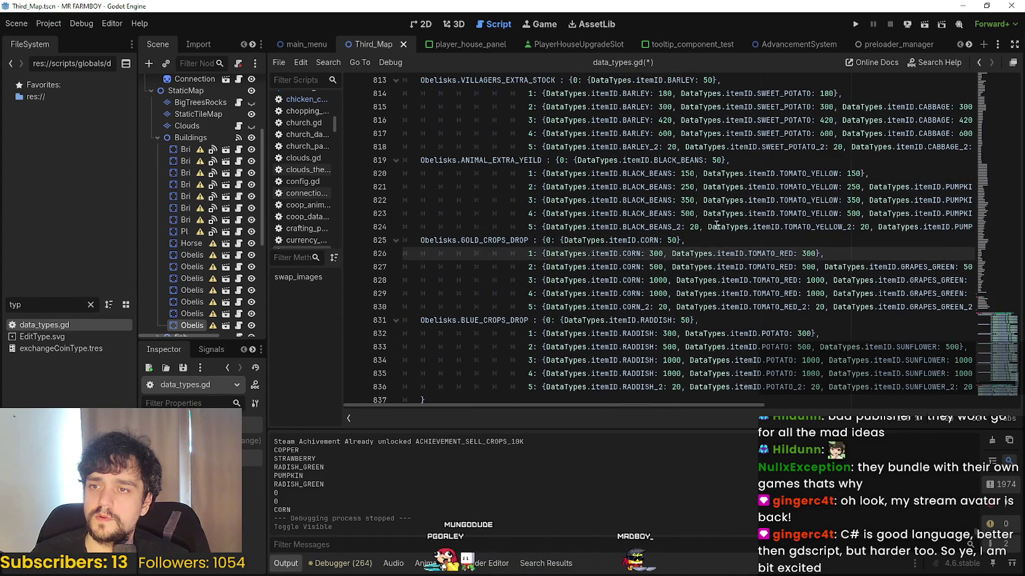
{"action": "scroll", "coordinate": [708, 225], "scroll_direction": "down", "scroll_amount": 1}
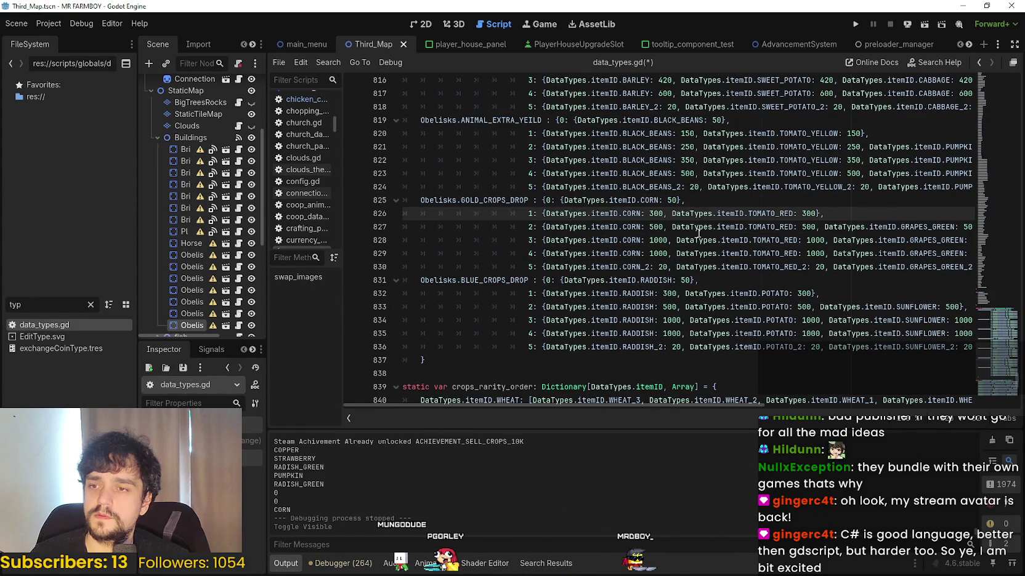
{"action": "double_click", "coordinate": [656, 214]}
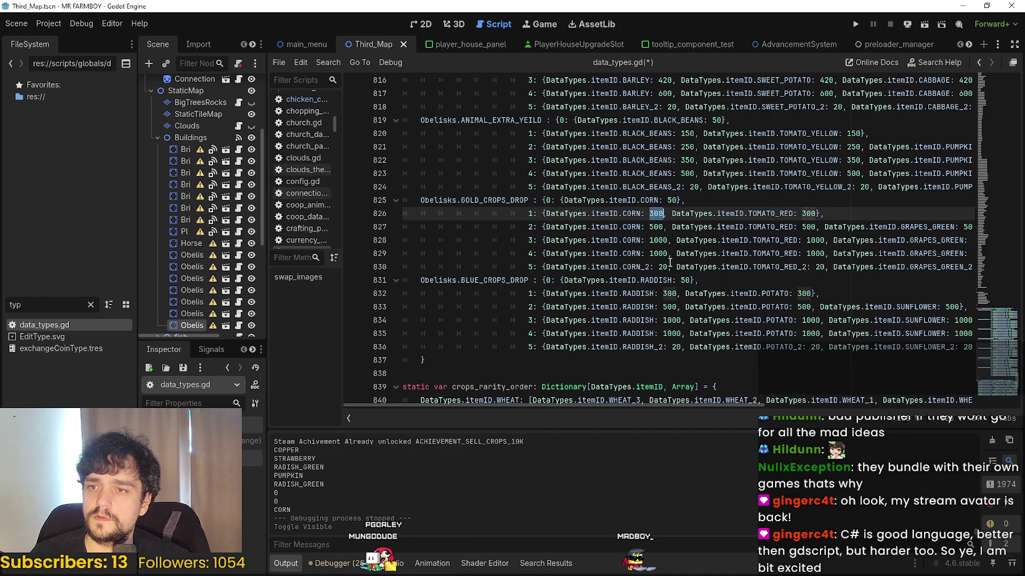
- Set GOLD_CROPS_DROP tier 1 CORN to 150 and tier 2 amounts to 250
{"action": "type", "text": "150"}
{"action": "double_click", "coordinate": [809, 213]}
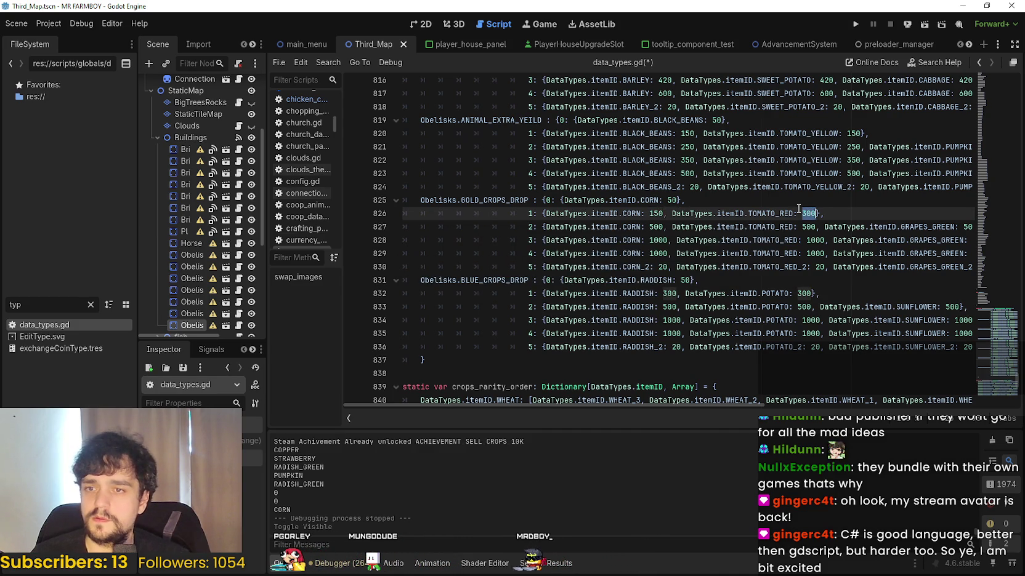
{"action": "double_click", "coordinate": [656, 227]}
{"action": "type", "text": "250"}
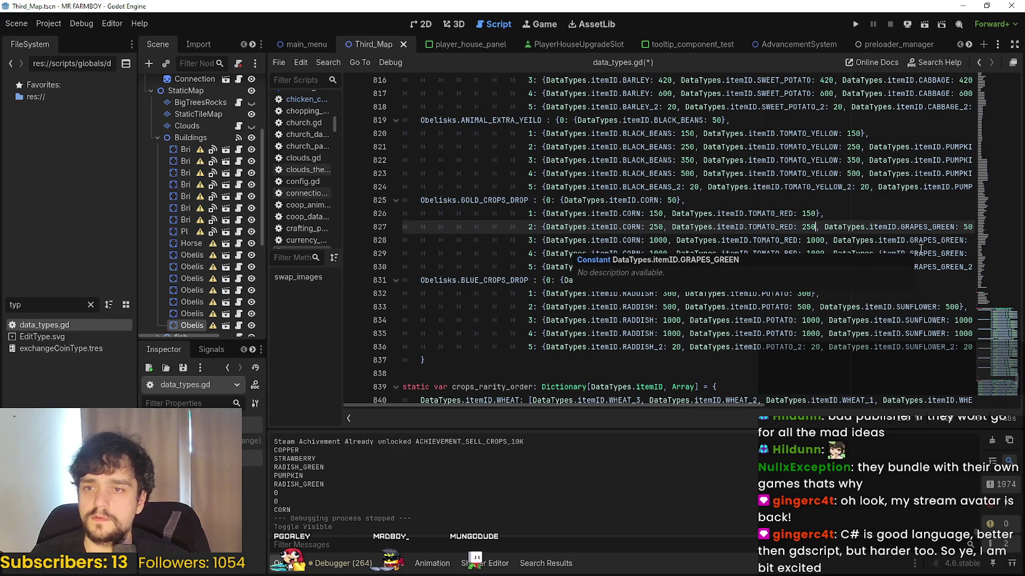
{"action": "type", "text": "250"}
{"action": "key", "text": "End"}
{"action": "double_click", "coordinate": [941, 226]}
{"action": "type", "text": "25"}
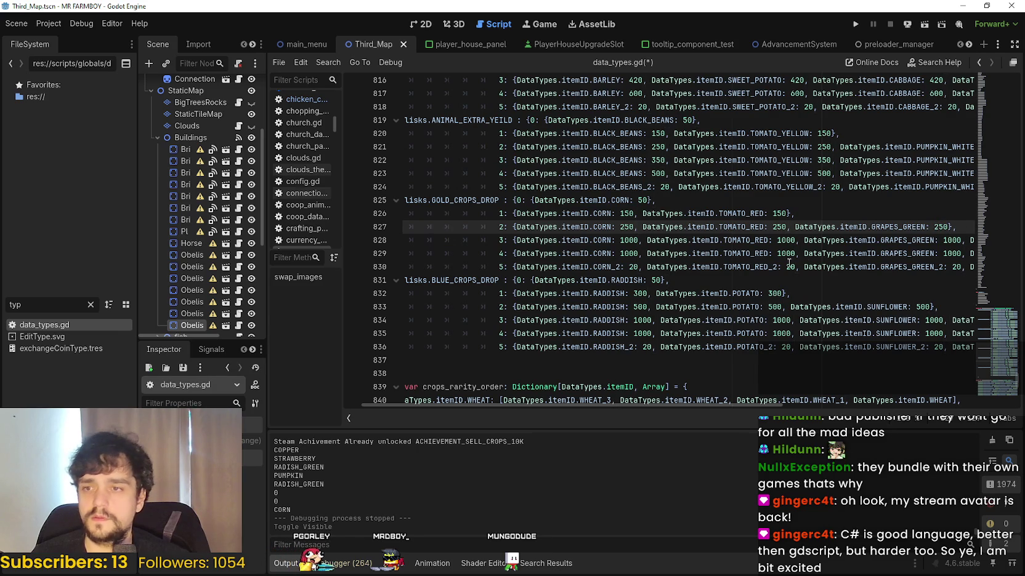
- Set the tier 3 CORN, TOMATO_RED, GRAPES_GREEN and CABBAGE_RED amounts to 350
{"action": "double_click", "coordinate": [629, 240]}
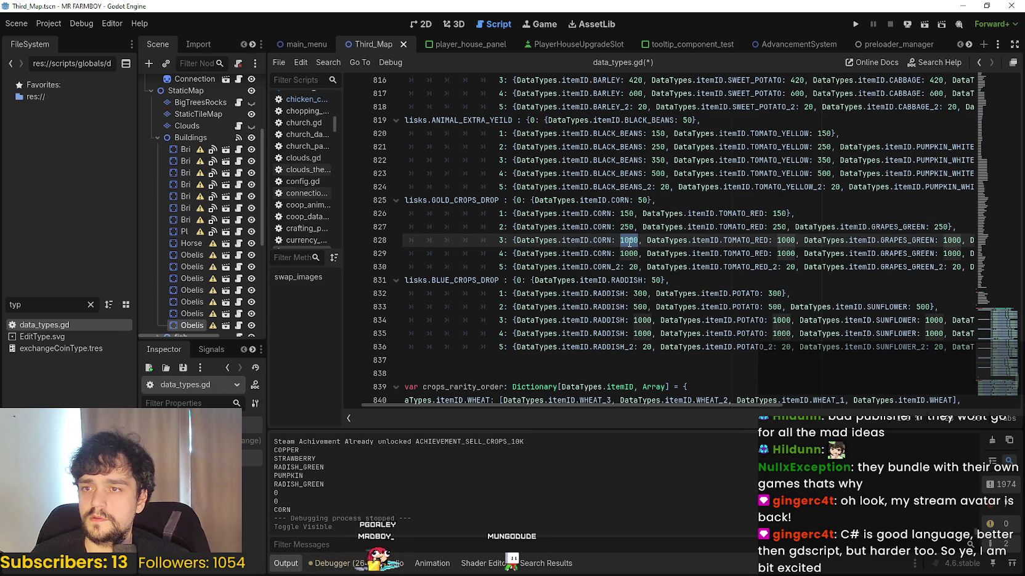
{"action": "type", "text": "350"}
{"action": "double_click", "coordinate": [781, 241]}
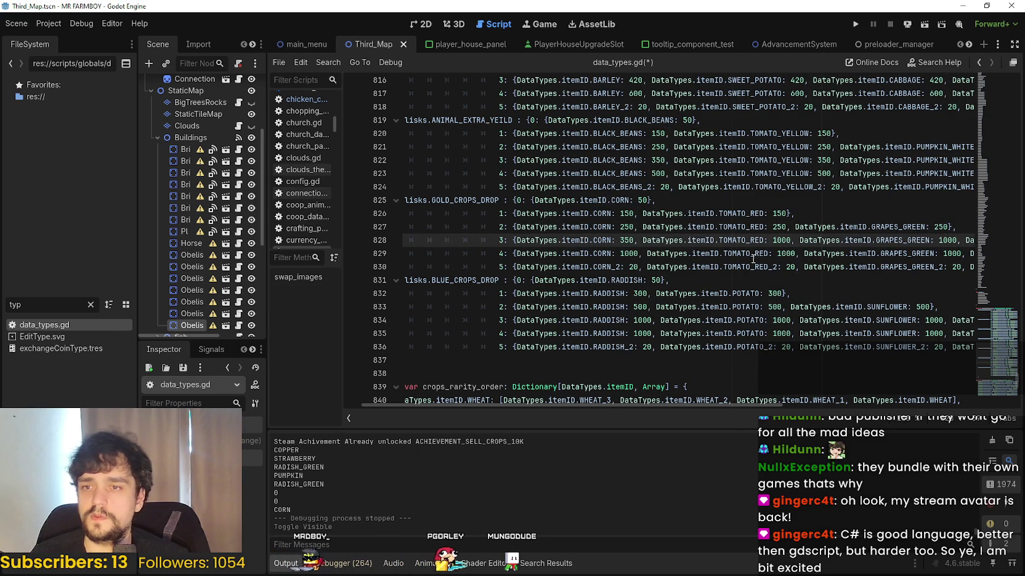
{"action": "type", "text": "350"}
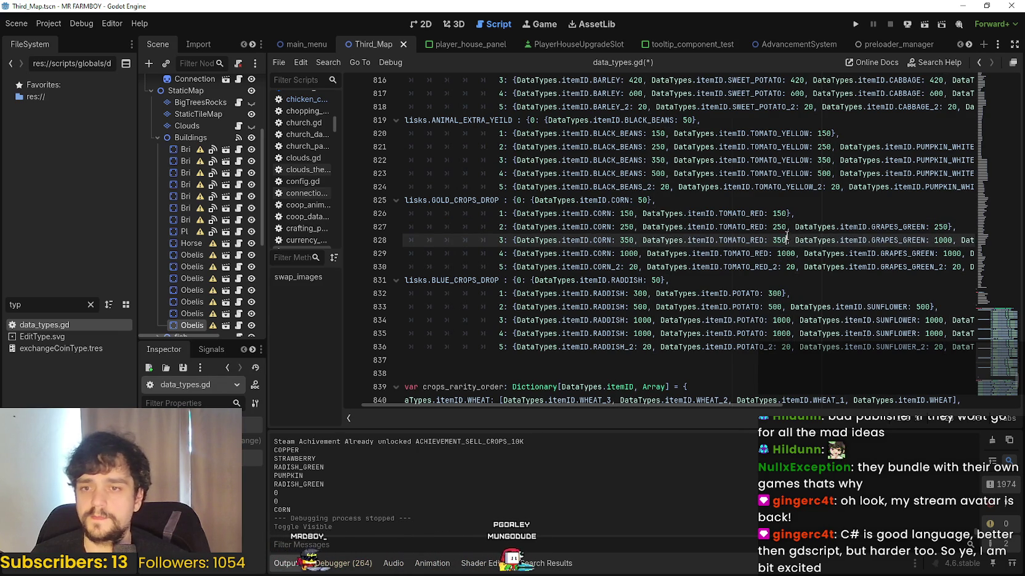
{"action": "double_click", "coordinate": [942, 241]}
{"action": "type", "text": "350"}
{"action": "mouse_move", "coordinate": [955, 240]}
{"action": "left_mouse_down"}
{"action": "mouse_move", "coordinate": [966, 242]}
{"action": "mouse_move", "coordinate": [951, 240]}
{"action": "left_mouse_up"}
{"action": "double_click", "coordinate": [941, 240]}
{"action": "type", "text": "35"}
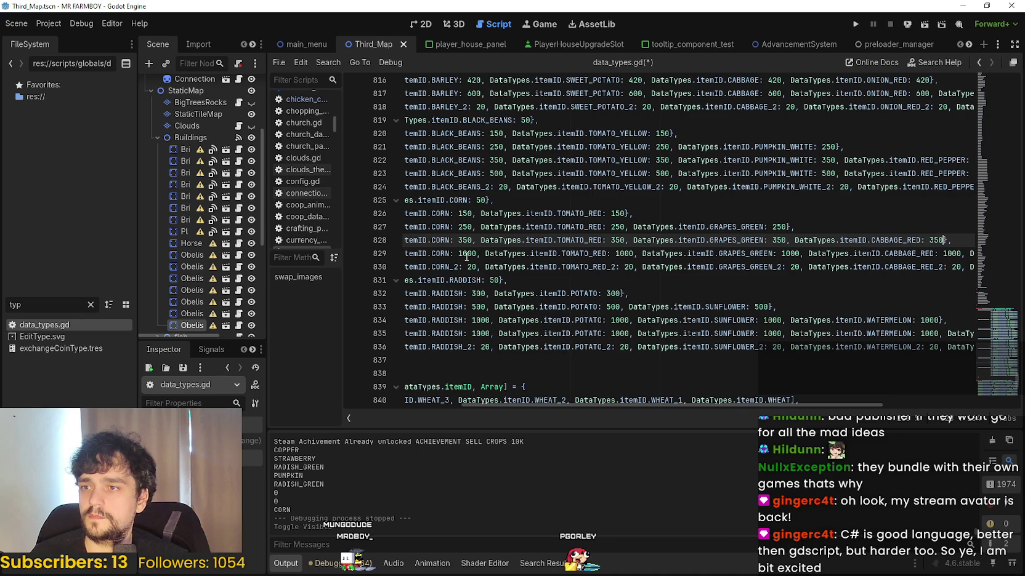
{"action": "double_click", "coordinate": [552, 306]}
- Lower the tier 4 amounts on line 829 from 1000 to 500
{"action": "double_click", "coordinate": [471, 254]}
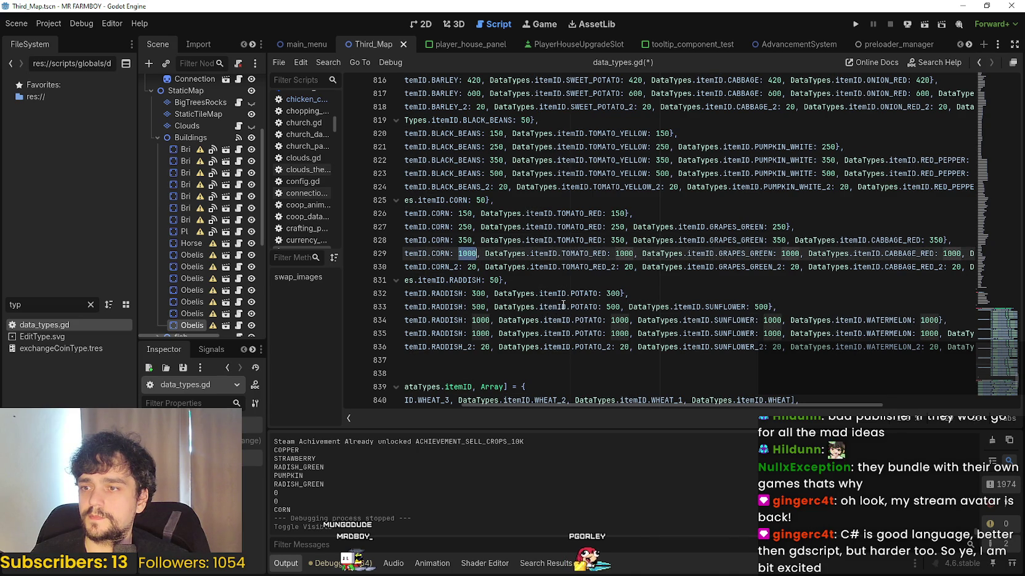
{"action": "type", "text": "500"}
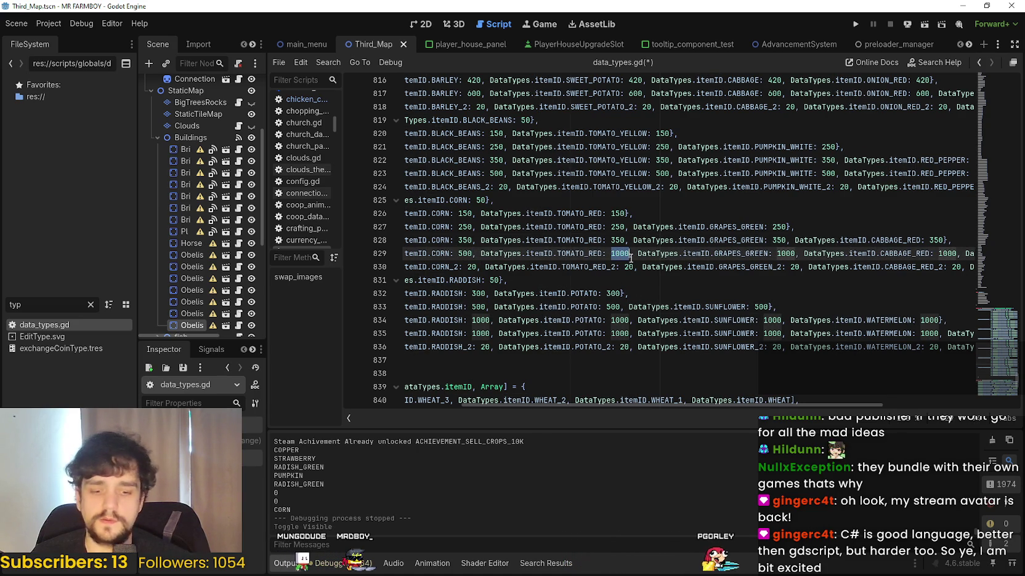
{"action": "type", "text": "500"}
{"action": "double_click", "coordinate": [781, 254]}
{"action": "type", "text": "500"}
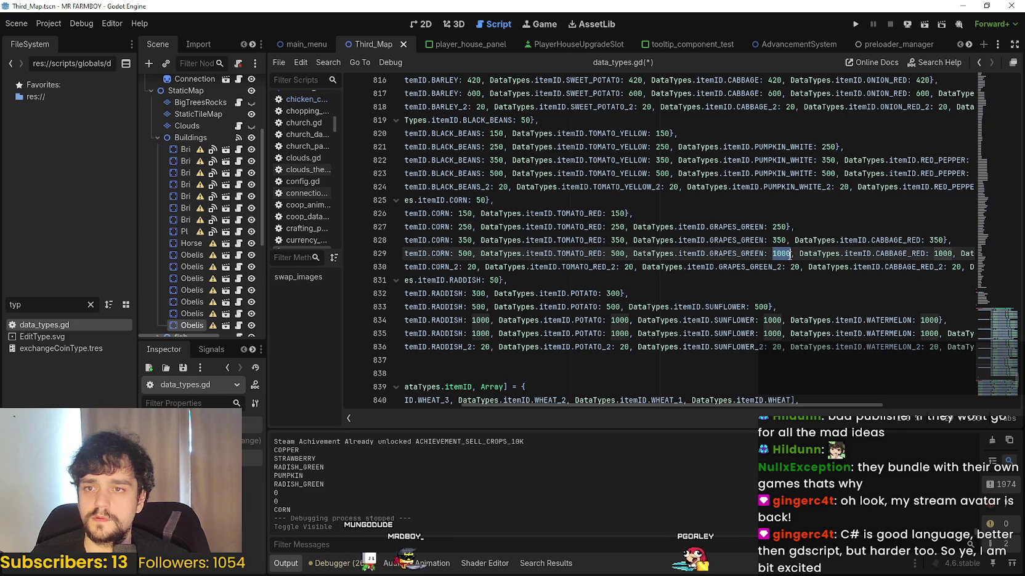
{"action": "double_click", "coordinate": [942, 254]}
{"action": "type", "text": "500"}
{"action": "left_click_drag", "start_coordinate": [951, 254], "coordinate": [947, 253]}
{"action": "double_click", "coordinate": [945, 254]}
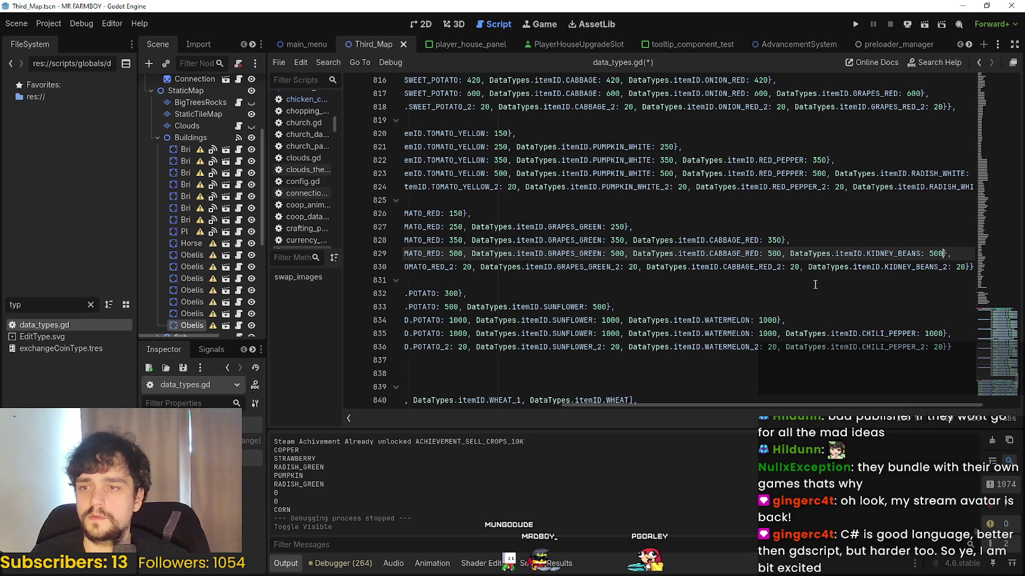
{"action": "left_click", "coordinate": [793, 267]}
{"action": "left_click_drag", "start_coordinate": [417, 264], "coordinate": [369, 262]}
{"action": "left_click", "coordinate": [659, 267]}
{"action": "scroll", "coordinate": [660, 267], "scroll_direction": "down", "scroll_amount": 3}
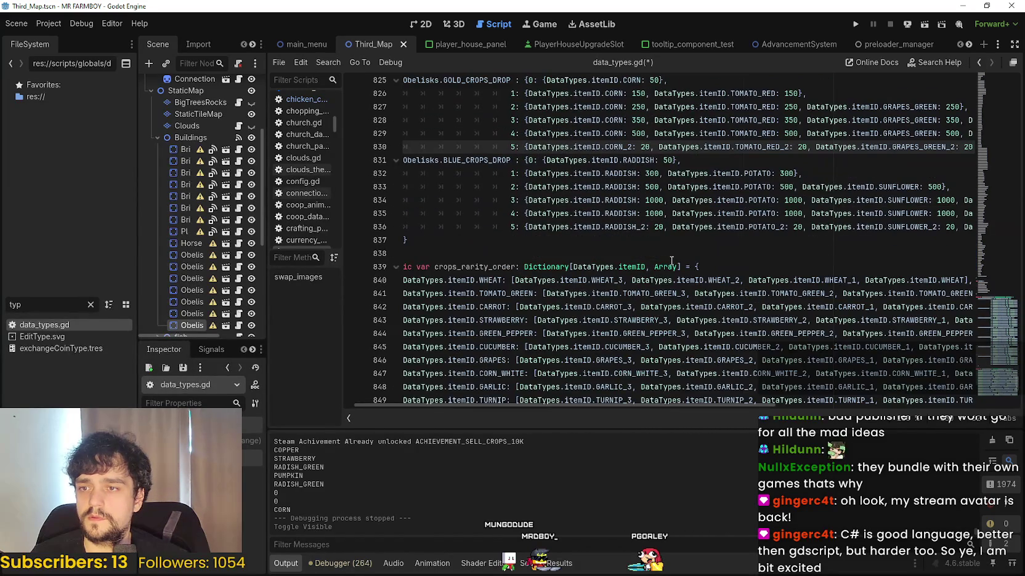
- Set the BLUE_CROPS_DROP radish amounts to 100 on line 832 and 200 on line 833
{"action": "double_click", "coordinate": [651, 173]}
{"action": "scroll", "coordinate": [733, 226], "scroll_direction": "up", "scroll_amount": 4}
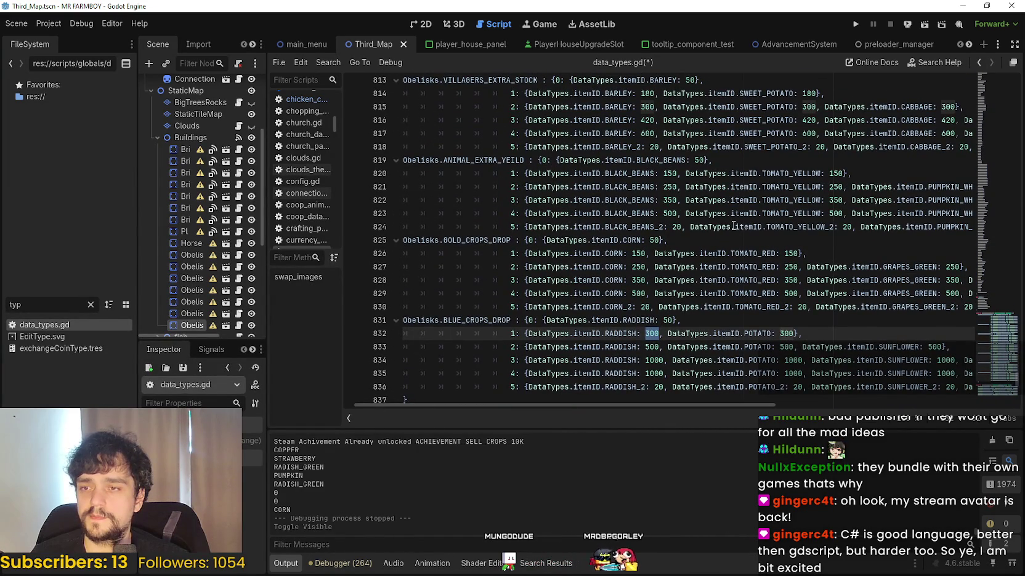
{"action": "scroll", "coordinate": [735, 226], "scroll_direction": "down", "scroll_amount": 1}
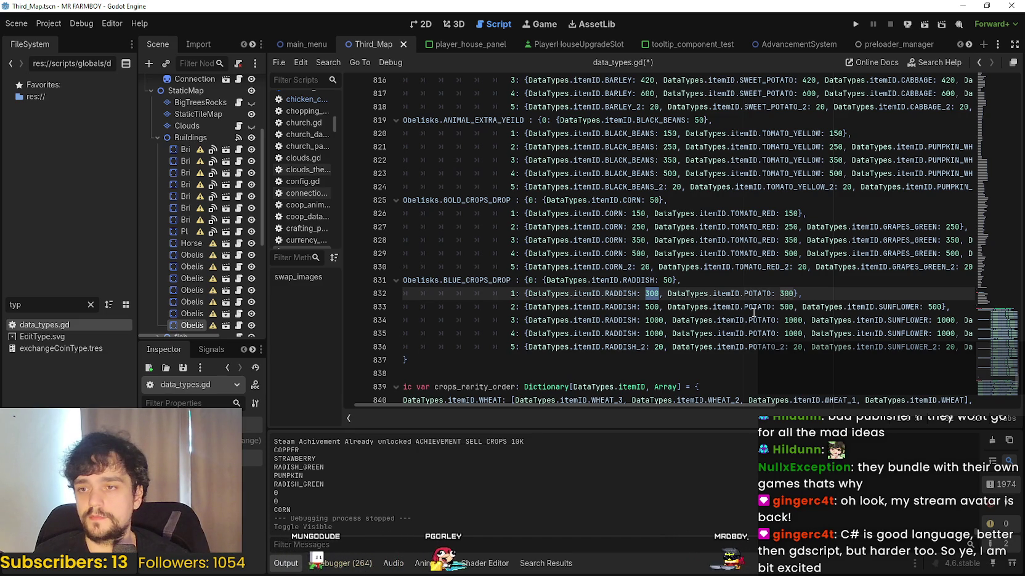
{"action": "type", "text": "150"}
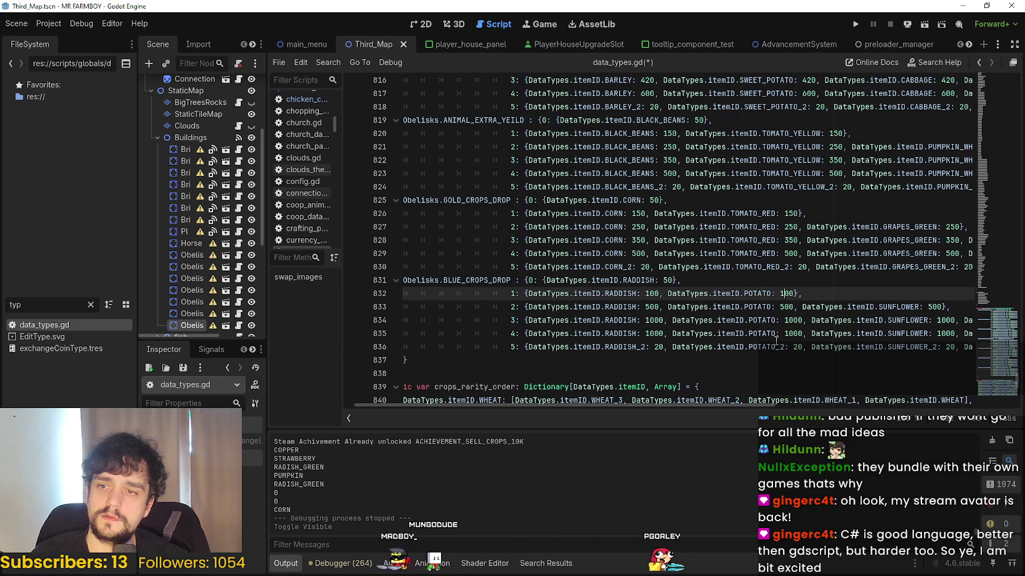
{"action": "left_click", "coordinate": [646, 306]}
{"action": "key", "text": "Delete"}
{"action": "type", "text": "2"}
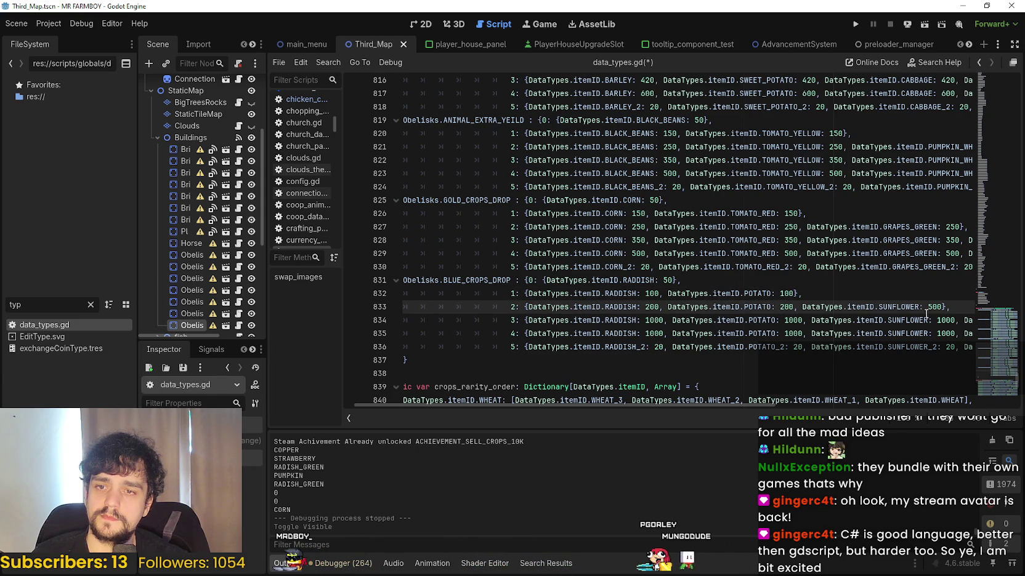
- Restore line 833 and set tier 3's radish, potato, sunflower and watermelon requests to 300
{"action": "left_click", "coordinate": [922, 346], "text": "shift"}
{"action": "type", "text": "2H_2: 2"}
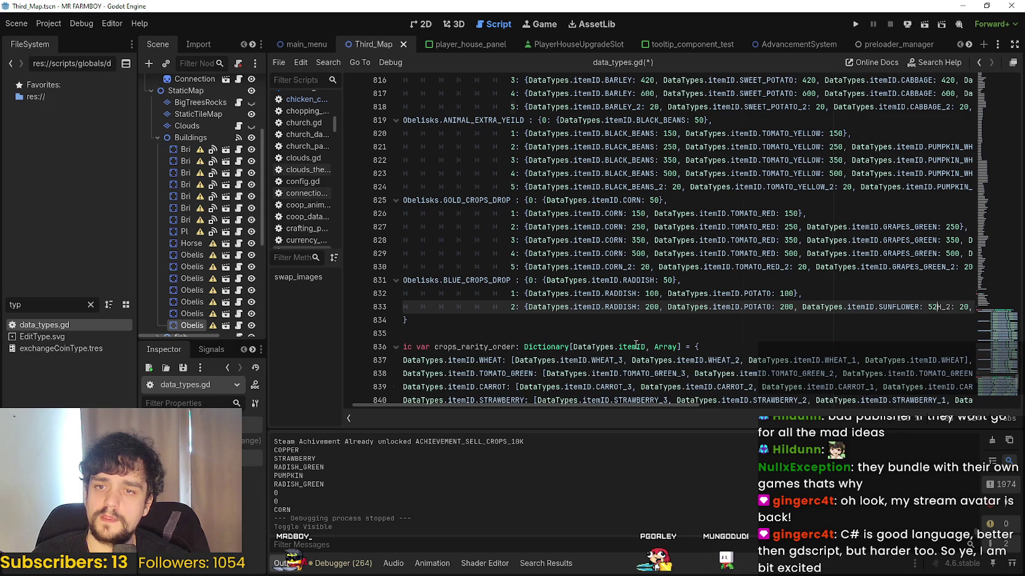
{"action": "key", "text": "ctrl+z"}
{"action": "left_click", "coordinate": [917, 306]}
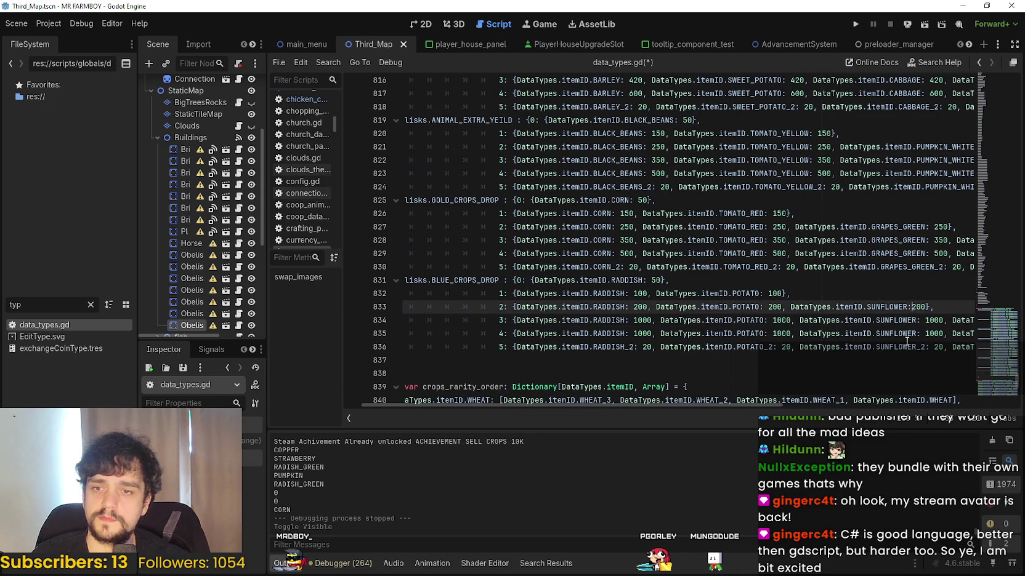
{"action": "double_click", "coordinate": [644, 321]}
{"action": "type", "text": "300"}
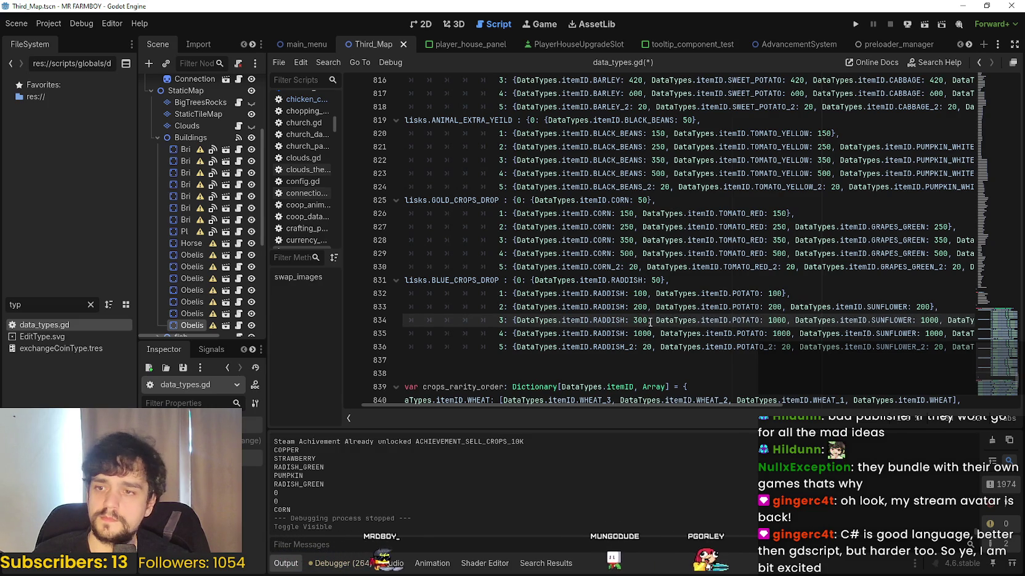
{"action": "double_click", "coordinate": [777, 320]}
{"action": "type", "text": "300"}
{"action": "double_click", "coordinate": [925, 320]}
{"action": "type", "text": "3"}
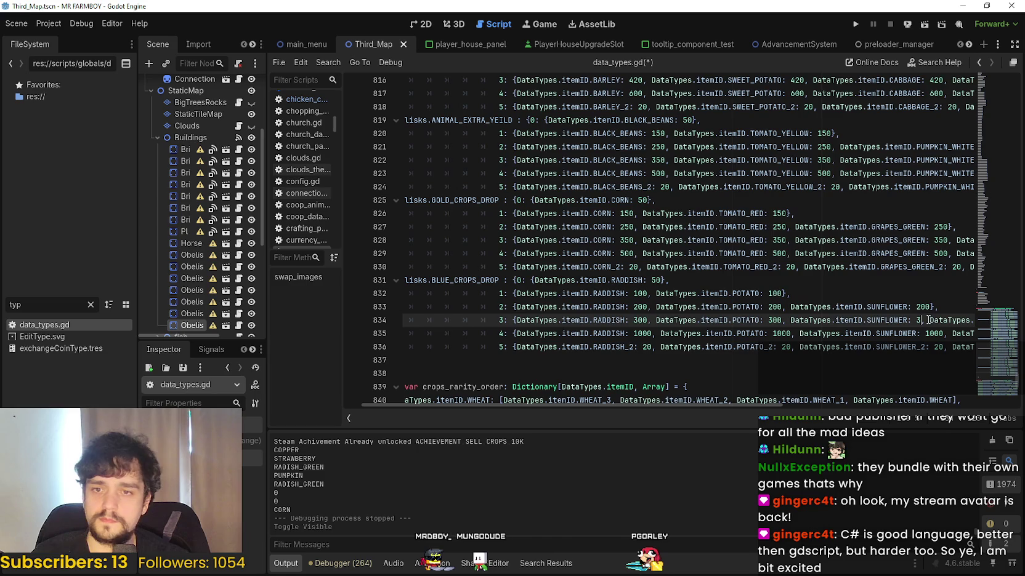
{"action": "left_click_drag", "start_coordinate": [973, 322], "coordinate": [950, 325]}
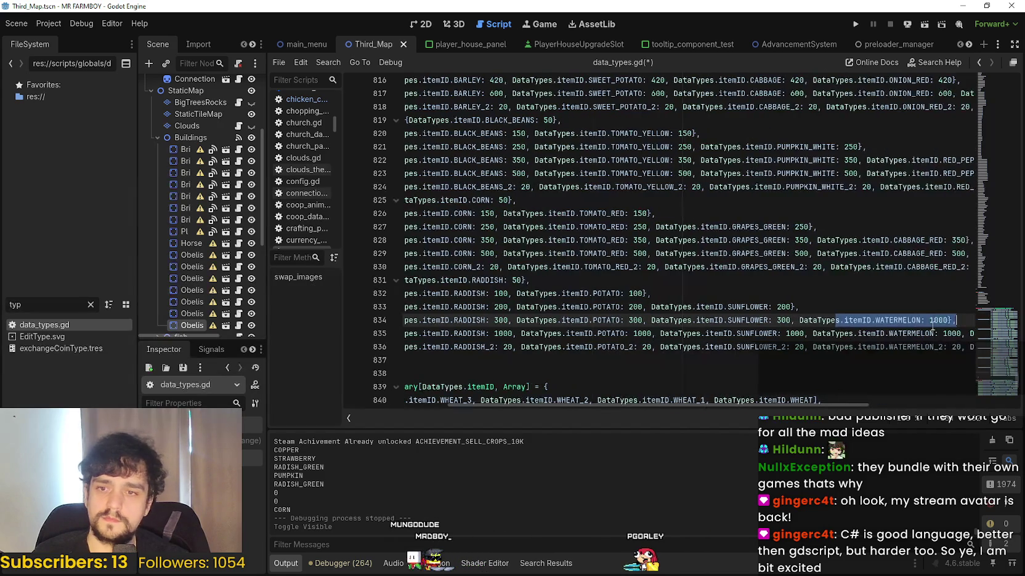
{"action": "left_click", "coordinate": [934, 320]}
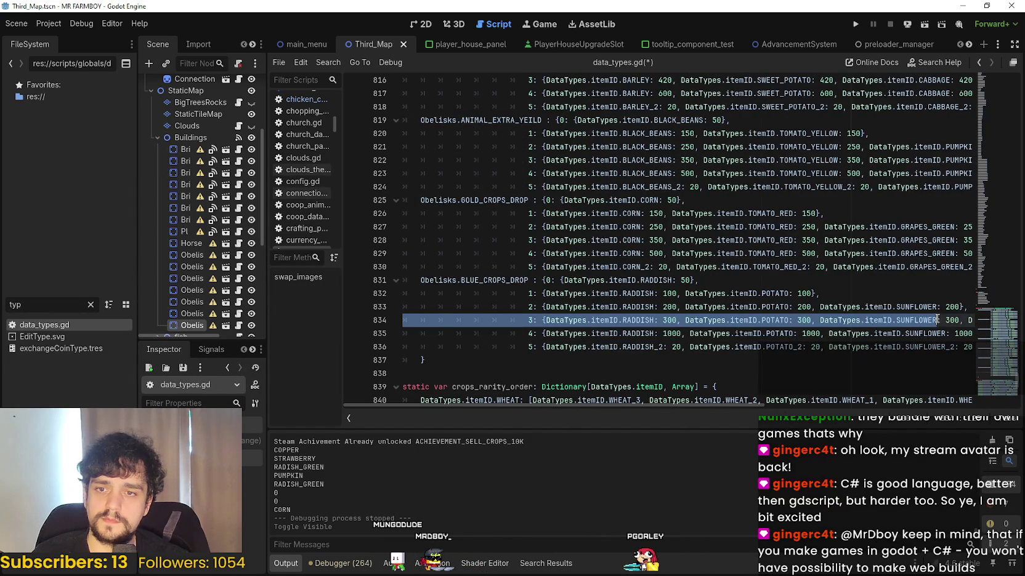
{"action": "left_click_drag", "start_coordinate": [792, 320], "coordinate": [983, 320]}
{"action": "double_click", "coordinate": [944, 319]}
{"action": "type", "text": "300},"}
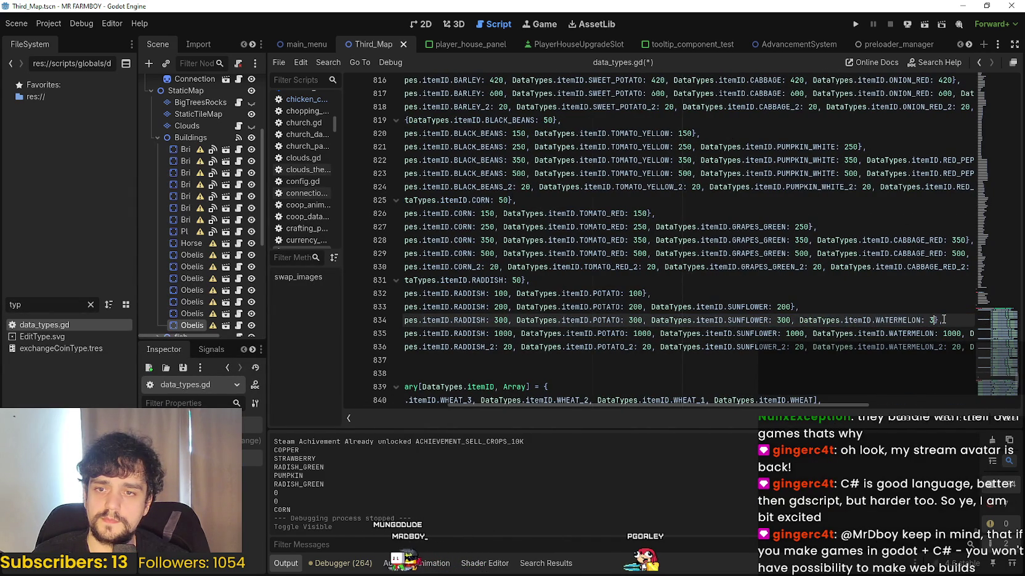
- Change the tier 4 crop amounts on line 835 to 500 each
{"action": "double_click", "coordinate": [508, 334]}
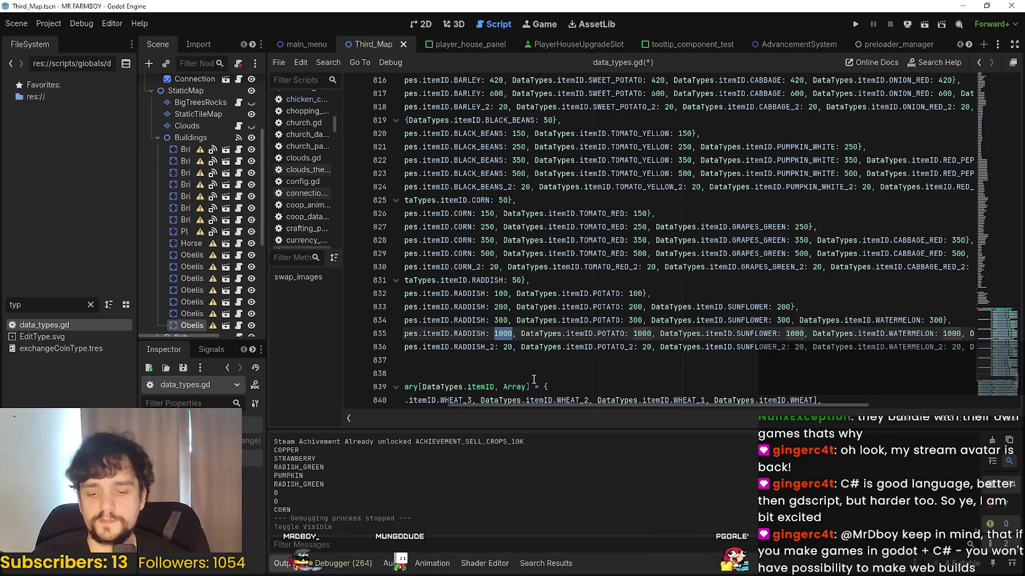
{"action": "type", "text": "400"}
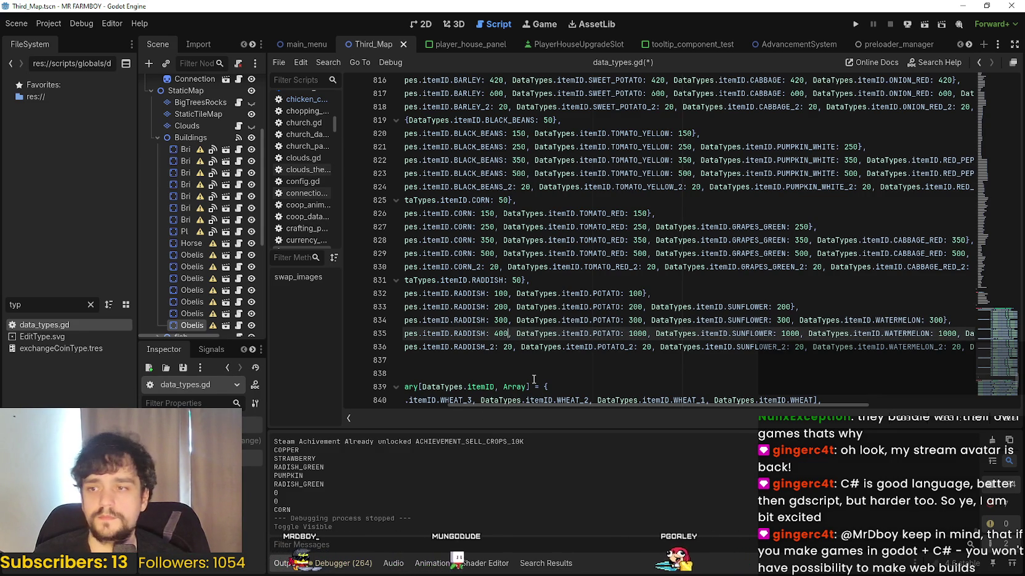
{"action": "double_click", "coordinate": [637, 333]}
{"action": "type", "text": "400"}
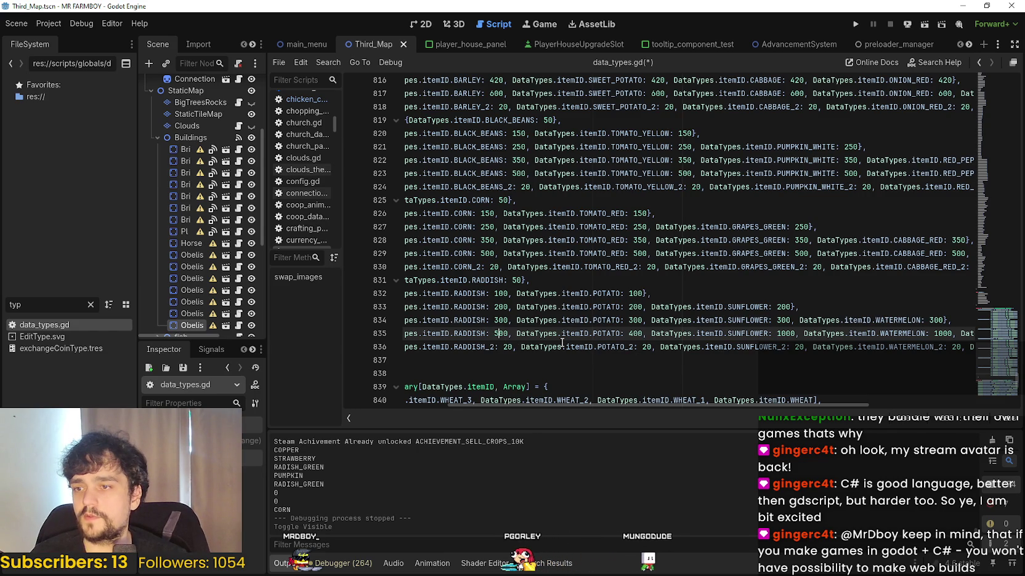
{"action": "double_click", "coordinate": [635, 333]}
{"action": "type", "text": "500"}
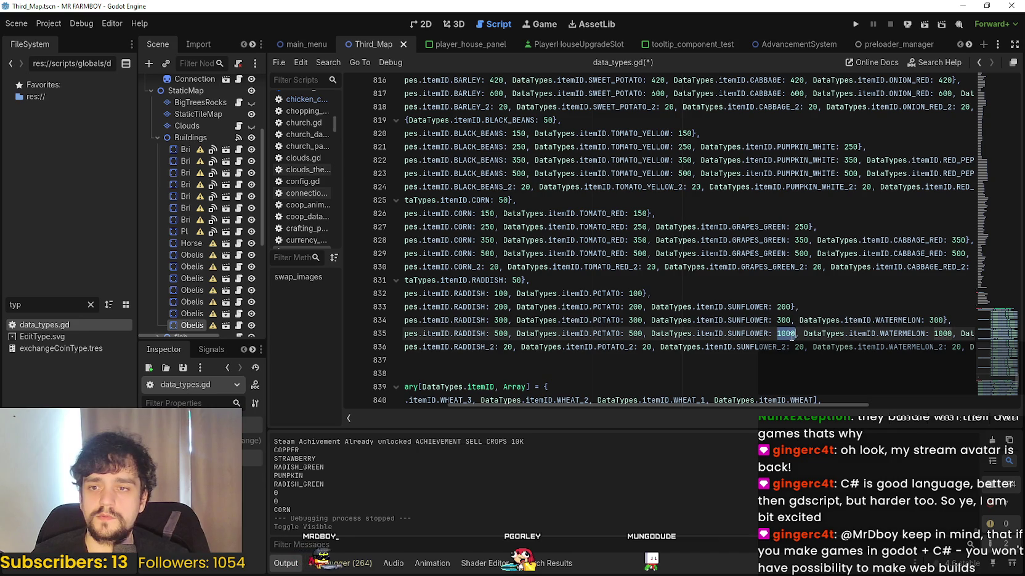
{"action": "type", "text": "500"}
{"action": "double_click", "coordinate": [929, 334]}
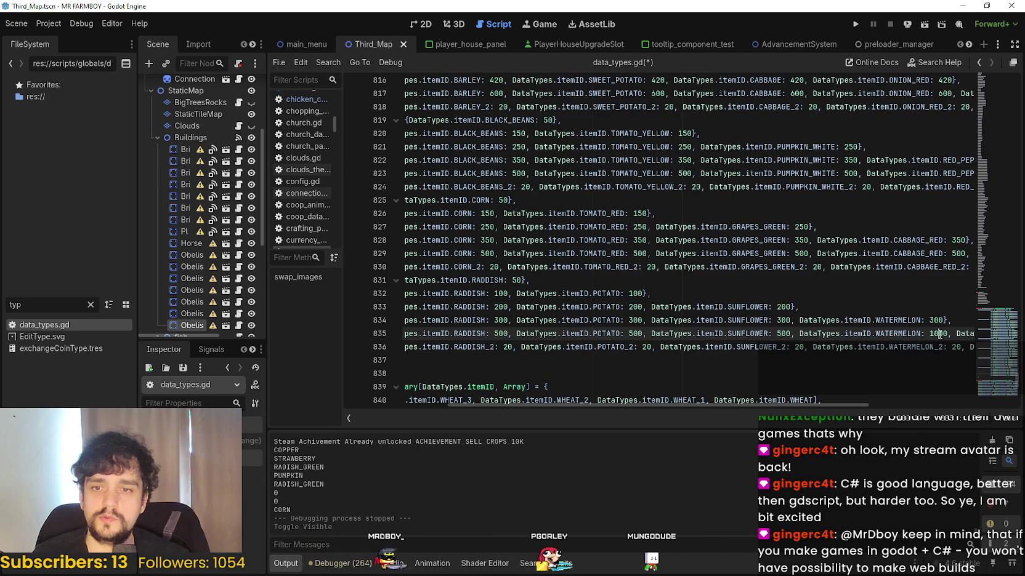
{"action": "type", "text": "500"}
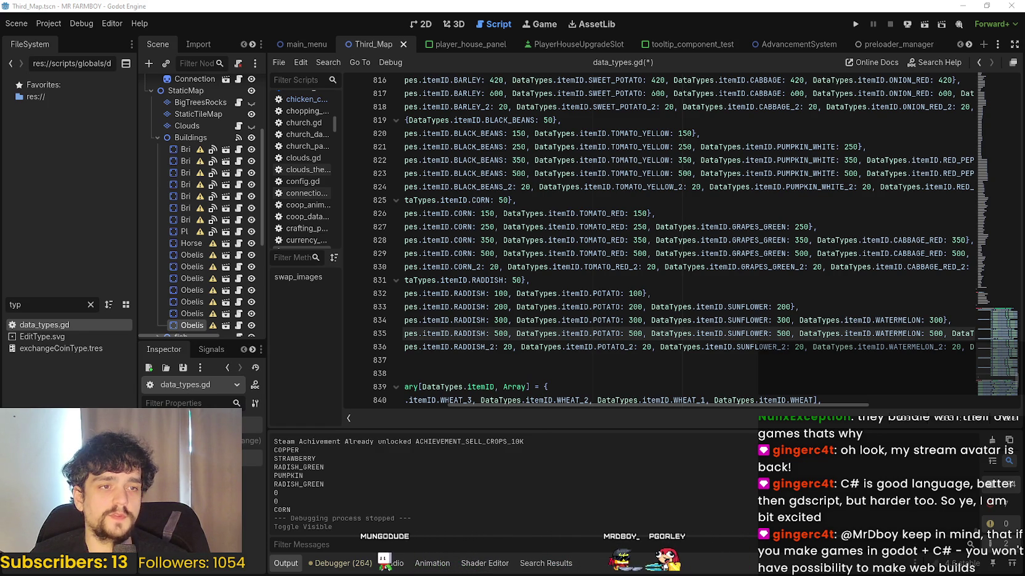
- Fix the watermelon entry and closing brace on line 835, then save data_types.gd
{"action": "double_click", "coordinate": [936, 333]}
{"action": "left_click_drag", "start_coordinate": [956, 333], "coordinate": [963, 333]}
{"action": "left_click", "coordinate": [935, 333]}
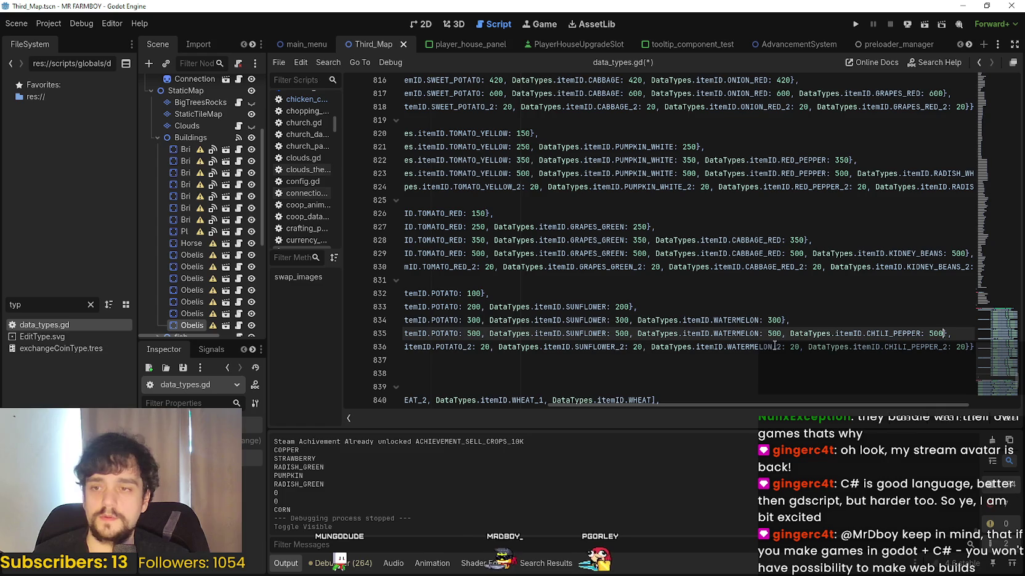
{"action": "type", "text": "}"}
{"action": "mouse_move", "coordinate": [952, 333]}
{"action": "left_mouse_down"}
{"action": "mouse_move", "coordinate": [921, 347]}
{"action": "mouse_move", "coordinate": [953, 346]}
{"action": "mouse_move", "coordinate": [545, 347]}
{"action": "left_mouse_up"}
{"action": "left_click", "coordinate": [890, 340]}
{"action": "mouse_move", "coordinate": [889, 339]}
{"action": "left_mouse_down"}
{"action": "mouse_move", "coordinate": [407, 333]}
{"action": "mouse_move", "coordinate": [407, 307]}
{"action": "left_mouse_up"}
{"action": "left_click", "coordinate": [666, 320]}
{"action": "key", "text": "ctrl+s"}
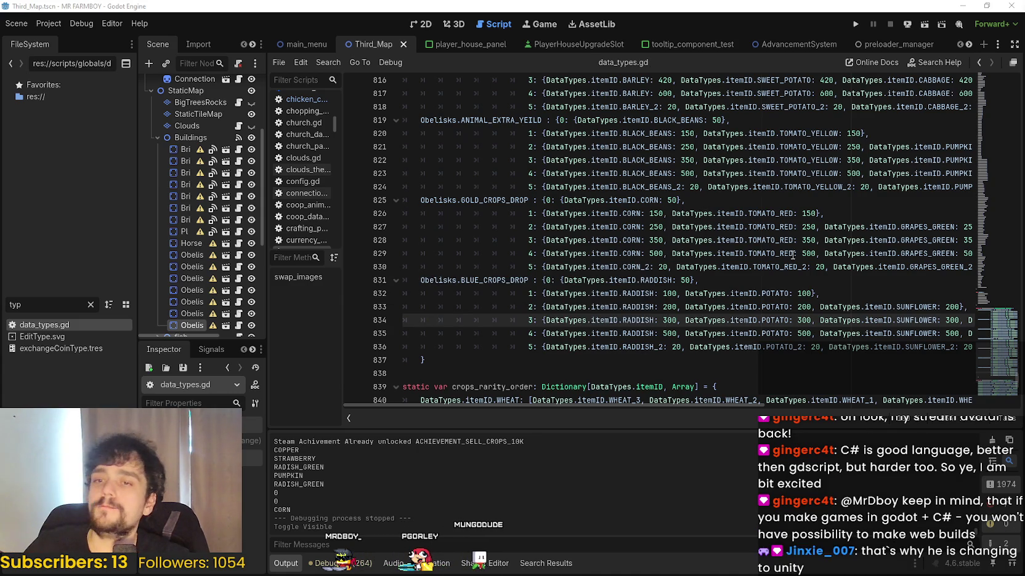
- Switch from the script editor to the Chrome window playing the YouTube lyrics video
{"action": "left_click", "coordinate": [774, 285]}
{"action": "mouse_move", "coordinate": [726, 406]}
{"action": "left_mouse_down"}
{"action": "mouse_move", "coordinate": [884, 417]}
{"action": "mouse_move", "coordinate": [952, 406]}
{"action": "mouse_move", "coordinate": [950, 395]}
{"action": "mouse_move", "coordinate": [888, 391]}
{"action": "left_mouse_up"}
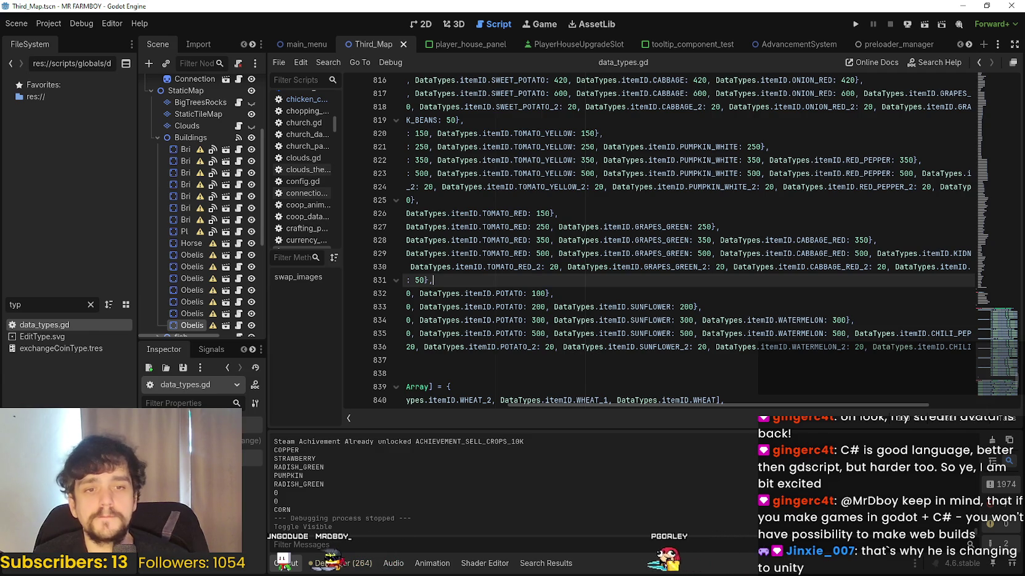
{"action": "left_click", "coordinate": [672, 294]}
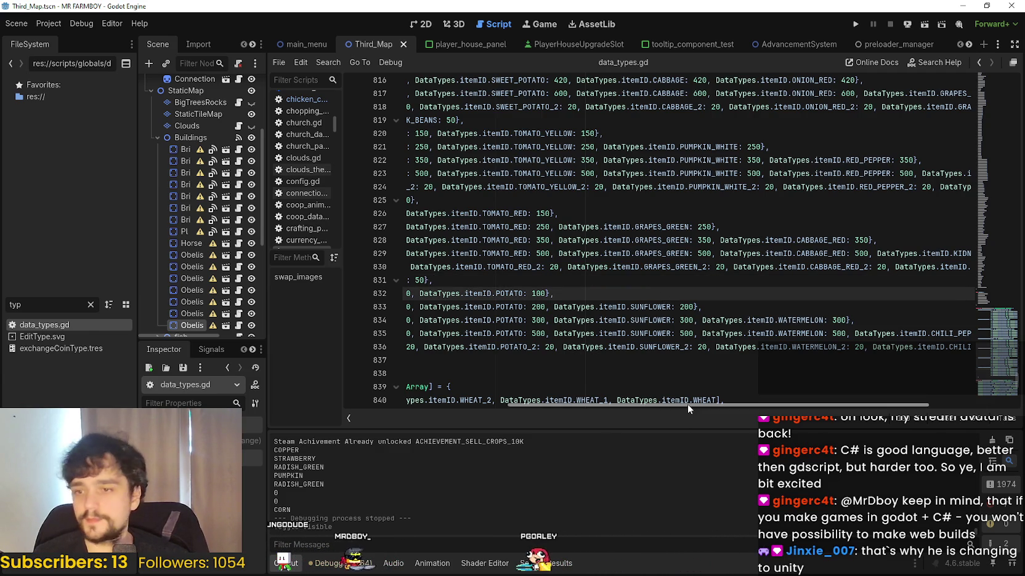
{"action": "key", "text": "alt+Tab"}
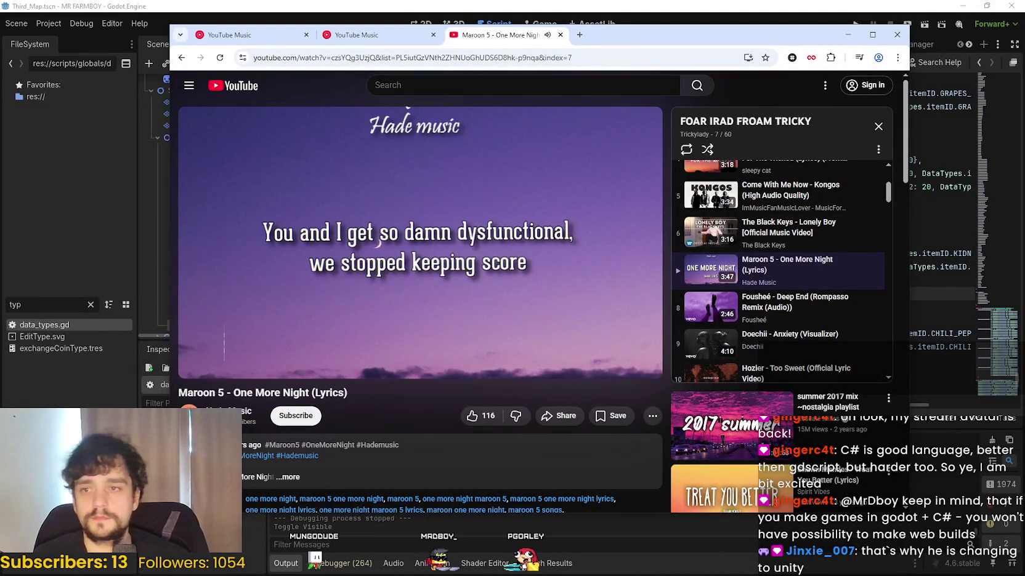
- Bring Chrome's YouTube Music tab to the front over the Godot editor
{"action": "key", "text": "alt+Tab"}
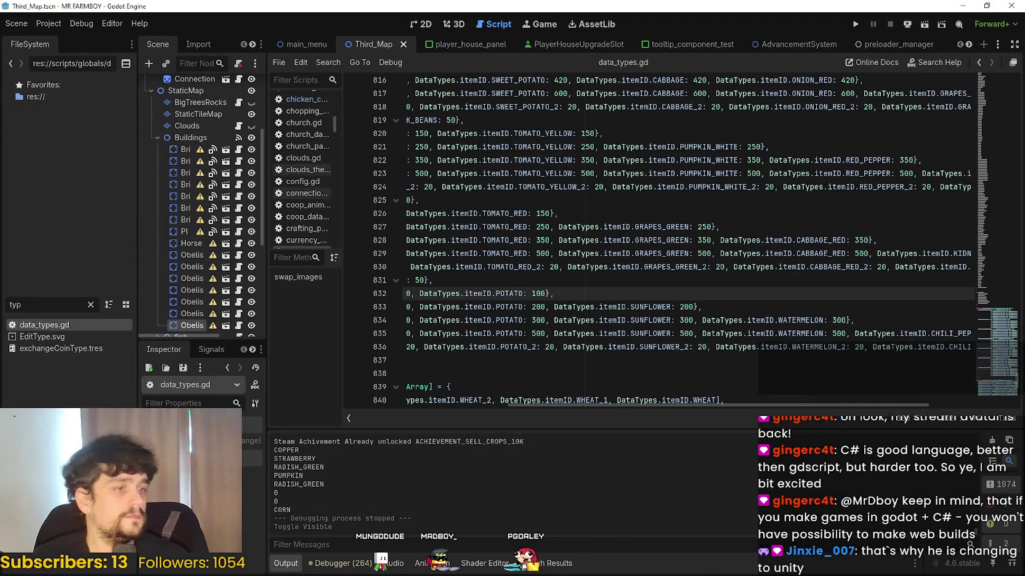
{"action": "key", "text": "alt+Tab"}
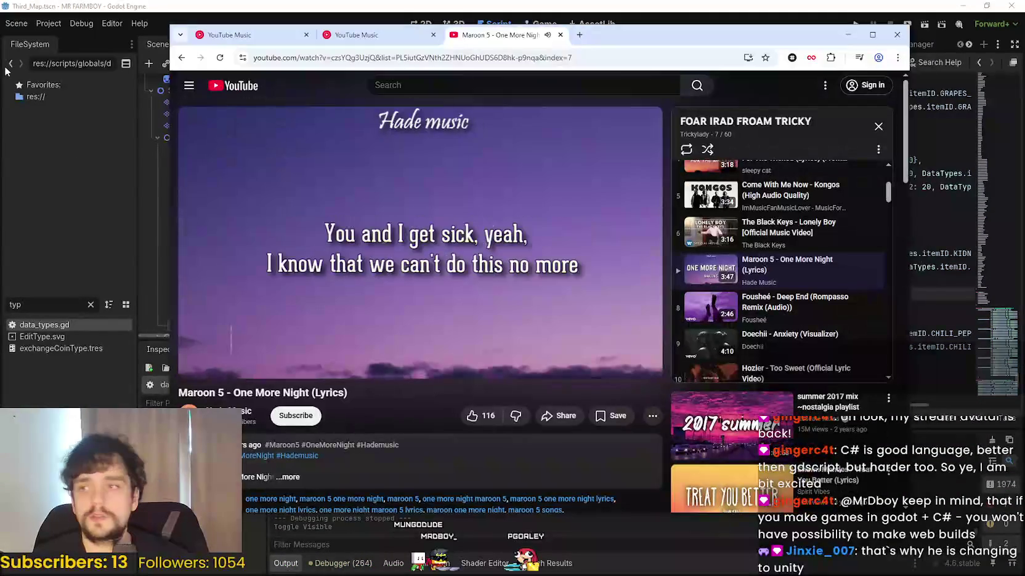
{"action": "left_click", "coordinate": [360, 159]}
{"action": "key", "text": "ctrl+shift+Tab"}
- Browse the YouTube Music home page shelves down to Party music and Winter Warmth
{"action": "scroll", "coordinate": [596, 418], "scroll_direction": "down", "scroll_amount": 3}
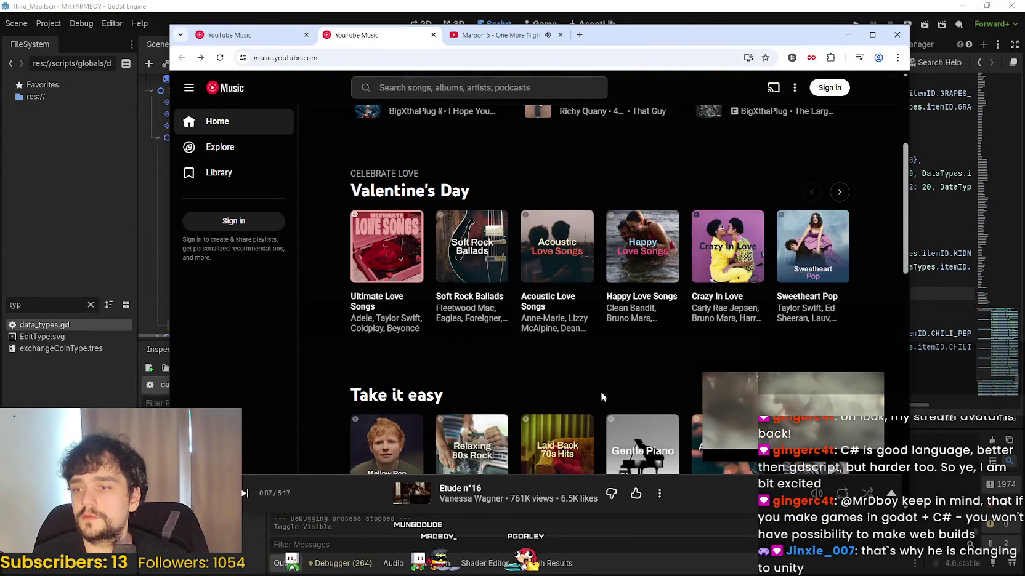
{"action": "mouse_move", "coordinate": [874, 380]}
{"action": "scroll", "coordinate": [570, 351], "scroll_direction": "down", "scroll_amount": 1}
{"action": "scroll", "coordinate": [852, 202], "scroll_direction": "up", "scroll_amount": 1}
{"action": "scroll", "coordinate": [841, 198], "scroll_direction": "up", "scroll_amount": 3}
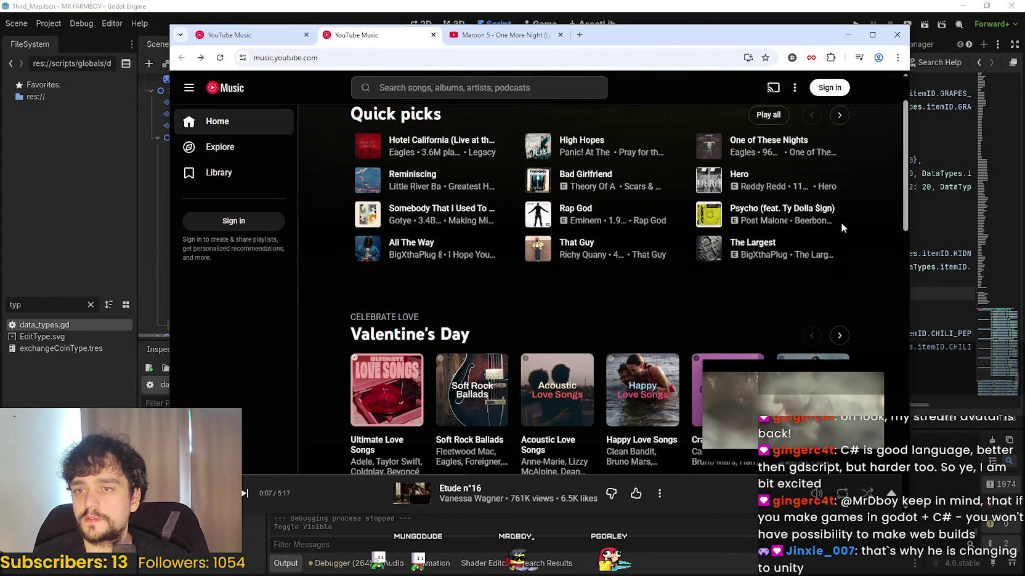
{"action": "mouse_move", "coordinate": [472, 320]}
{"action": "scroll", "coordinate": [469, 356], "scroll_direction": "down", "scroll_amount": 4}
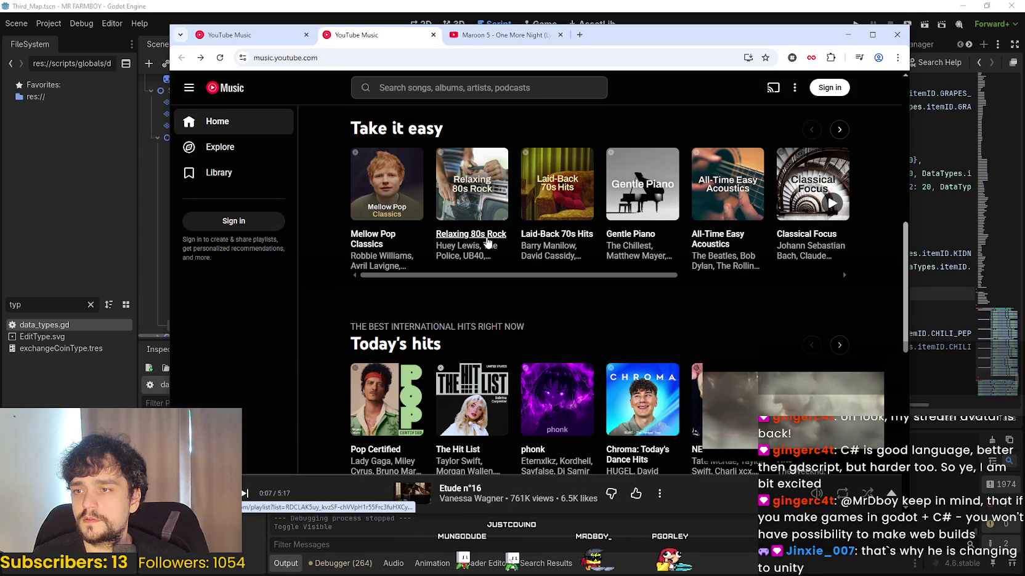
{"action": "scroll", "coordinate": [613, 273], "scroll_direction": "right", "scroll_amount": 3}
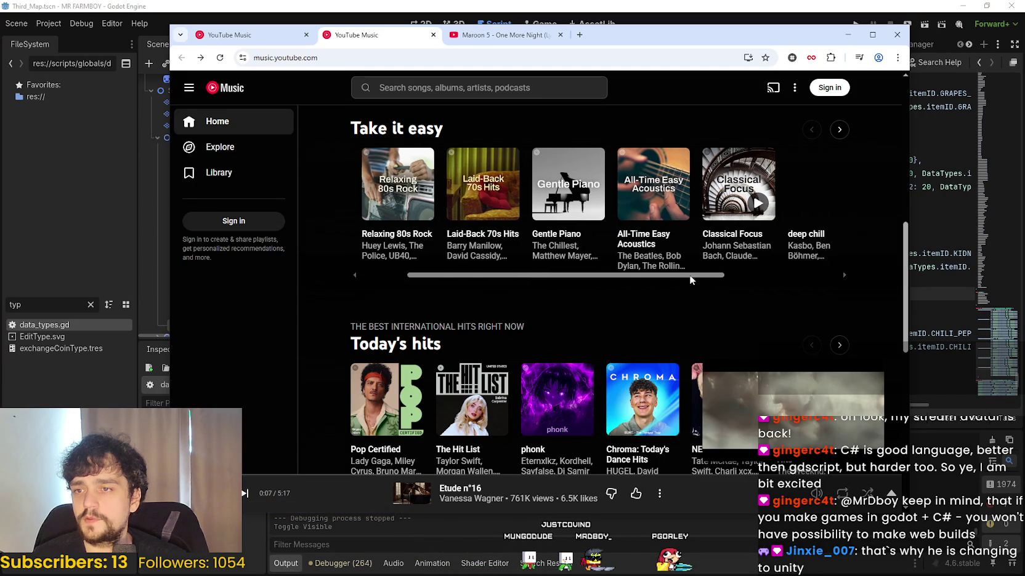
{"action": "scroll", "coordinate": [343, 291], "scroll_direction": "down", "scroll_amount": 3}
{"action": "scroll", "coordinate": [341, 286], "scroll_direction": "down", "scroll_amount": 6}
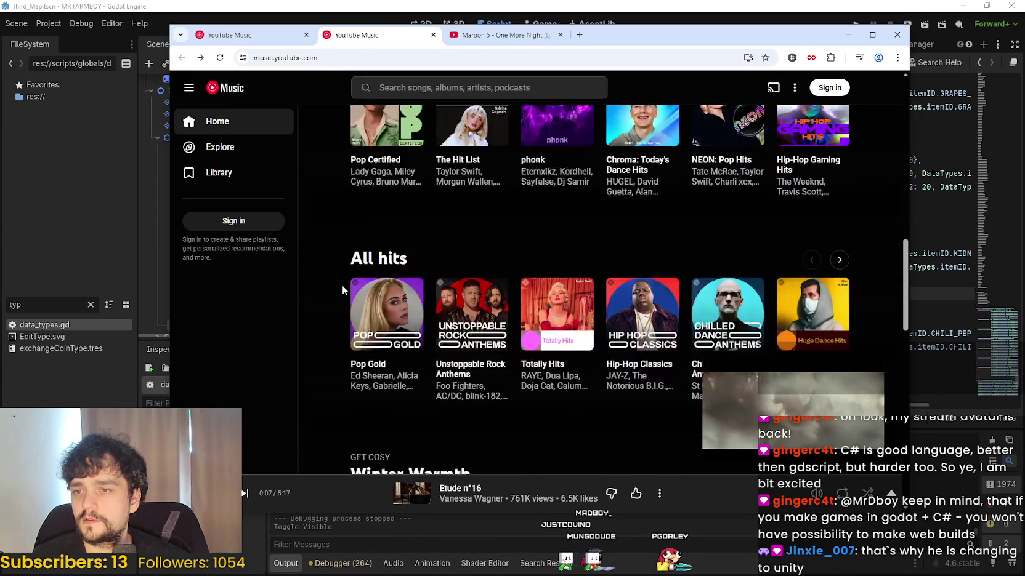
{"action": "scroll", "coordinate": [339, 281], "scroll_direction": "down", "scroll_amount": 4}
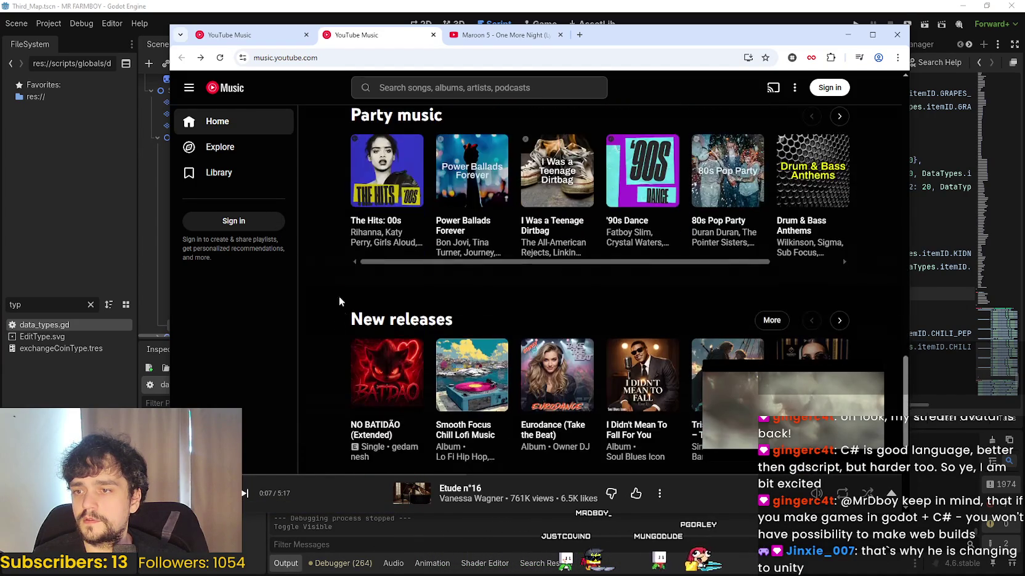
{"action": "scroll", "coordinate": [340, 376], "scroll_direction": "down", "scroll_amount": 8}
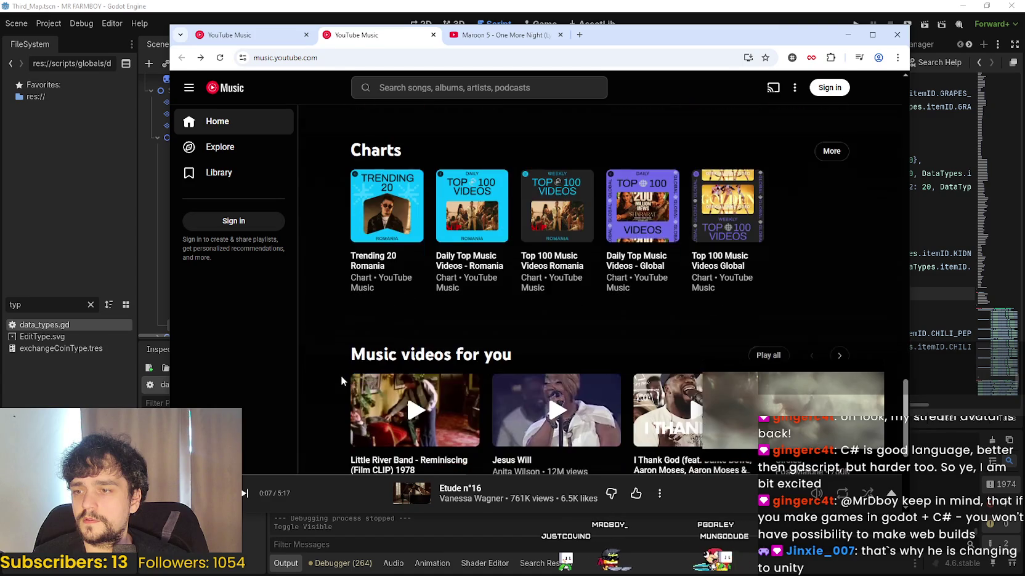
{"action": "scroll", "coordinate": [335, 353], "scroll_direction": "up", "scroll_amount": 4}
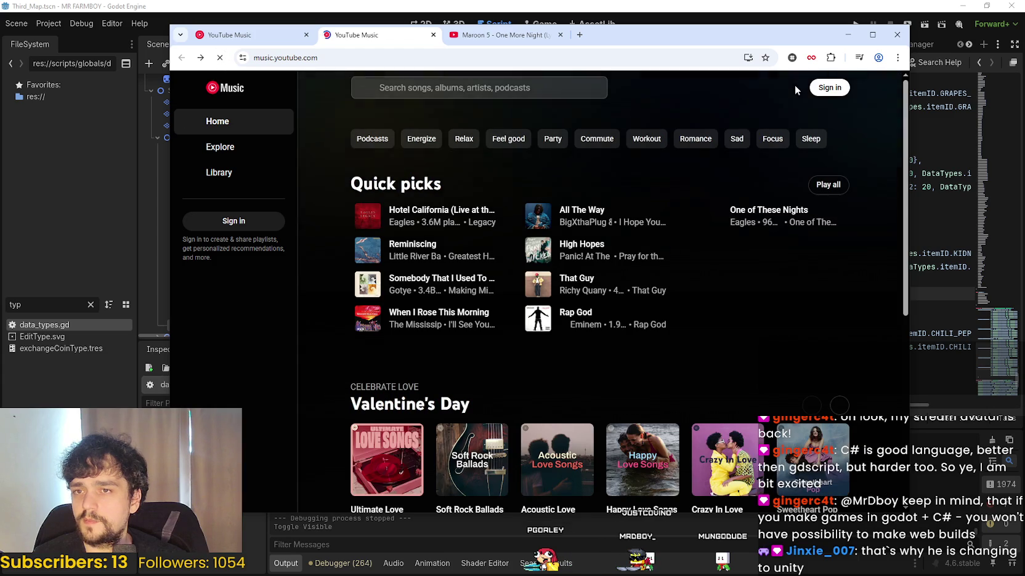
{"action": "scroll", "coordinate": [856, 376], "scroll_direction": "down", "scroll_amount": 10}
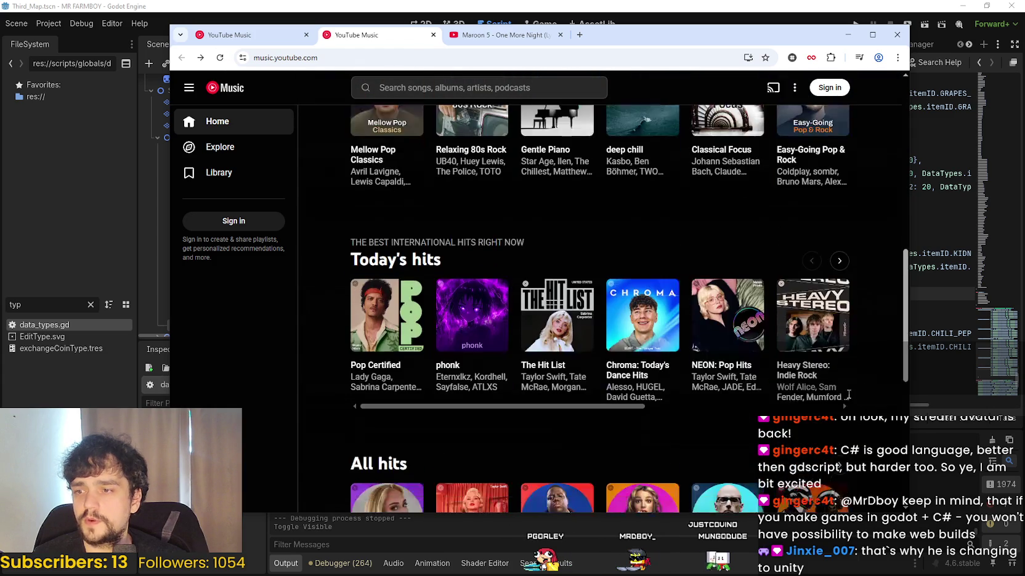
{"action": "scroll", "coordinate": [857, 373], "scroll_direction": "down", "scroll_amount": 2}
{"action": "scroll", "coordinate": [868, 370], "scroll_direction": "up", "scroll_amount": 4}
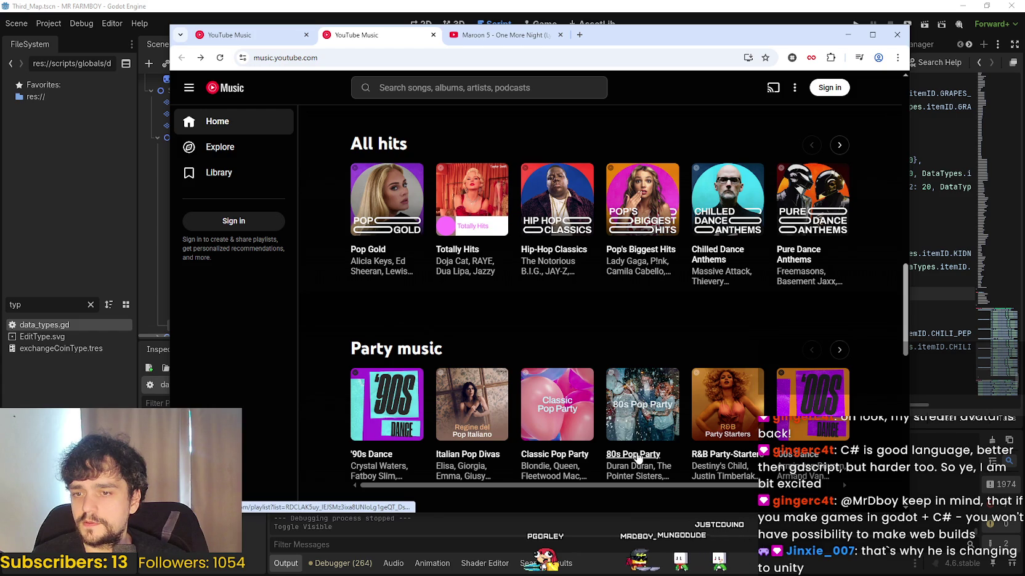
{"action": "scroll", "coordinate": [842, 352], "scroll_direction": "up", "scroll_amount": 1}
{"action": "scroll", "coordinate": [842, 352], "scroll_direction": "up", "scroll_amount": 6}
{"action": "scroll", "coordinate": [832, 354], "scroll_direction": "up", "scroll_amount": 5}
{"action": "scroll", "coordinate": [824, 357], "scroll_direction": "down", "scroll_amount": 5}
{"action": "scroll", "coordinate": [823, 355], "scroll_direction": "down", "scroll_amount": 8}
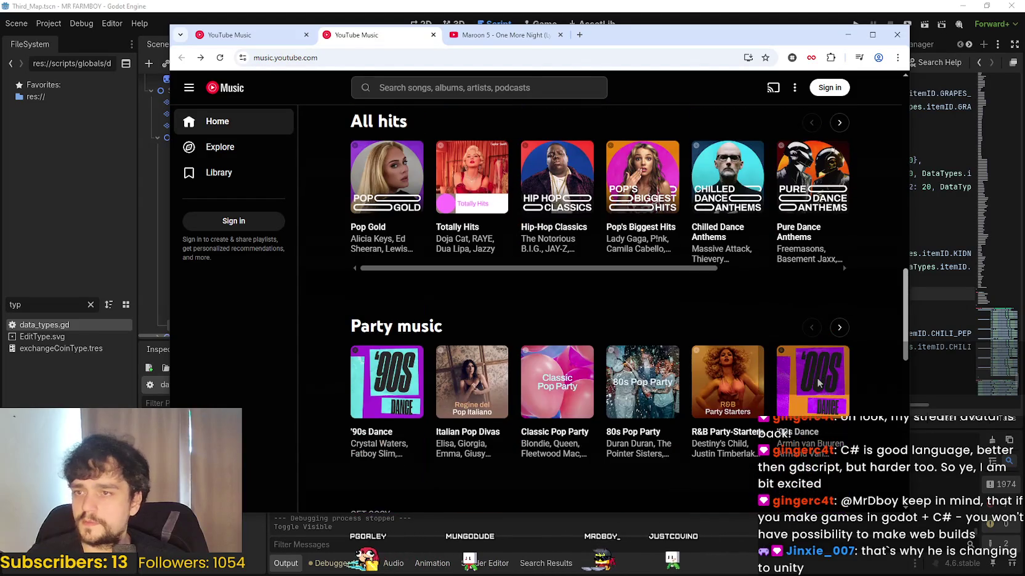
{"action": "mouse_move", "coordinate": [587, 269]}
{"action": "left_mouse_down"}
{"action": "mouse_move", "coordinate": [595, 267]}
{"action": "mouse_move", "coordinate": [564, 270]}
{"action": "mouse_move", "coordinate": [770, 272]}
{"action": "left_mouse_up"}
{"action": "scroll", "coordinate": [770, 273], "scroll_direction": "down", "scroll_amount": 2}
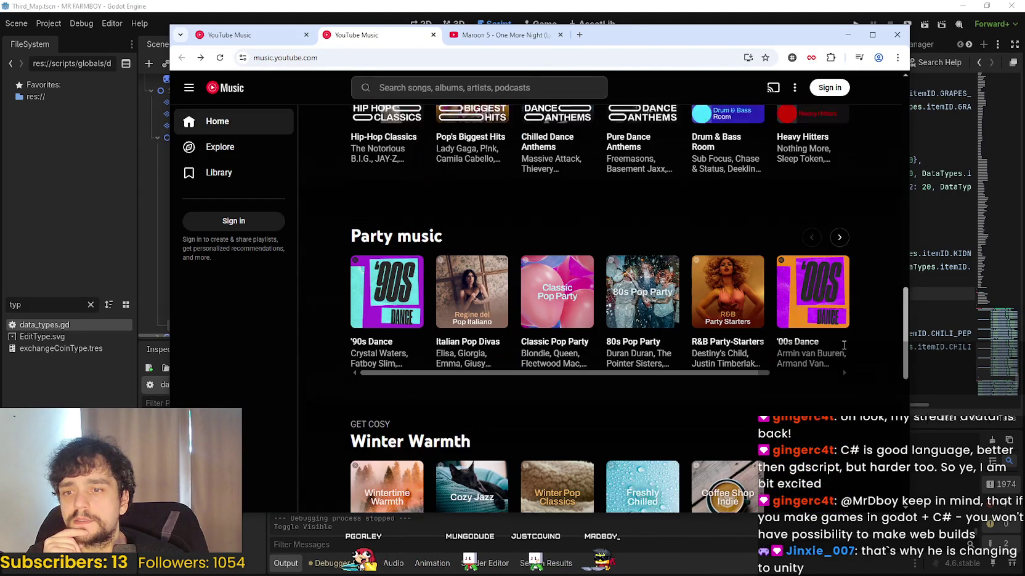
{"action": "mouse_move", "coordinate": [719, 354]}
{"action": "left_mouse_down"}
{"action": "mouse_move", "coordinate": [856, 362]}
{"action": "mouse_move", "coordinate": [781, 360]}
{"action": "left_mouse_up"}
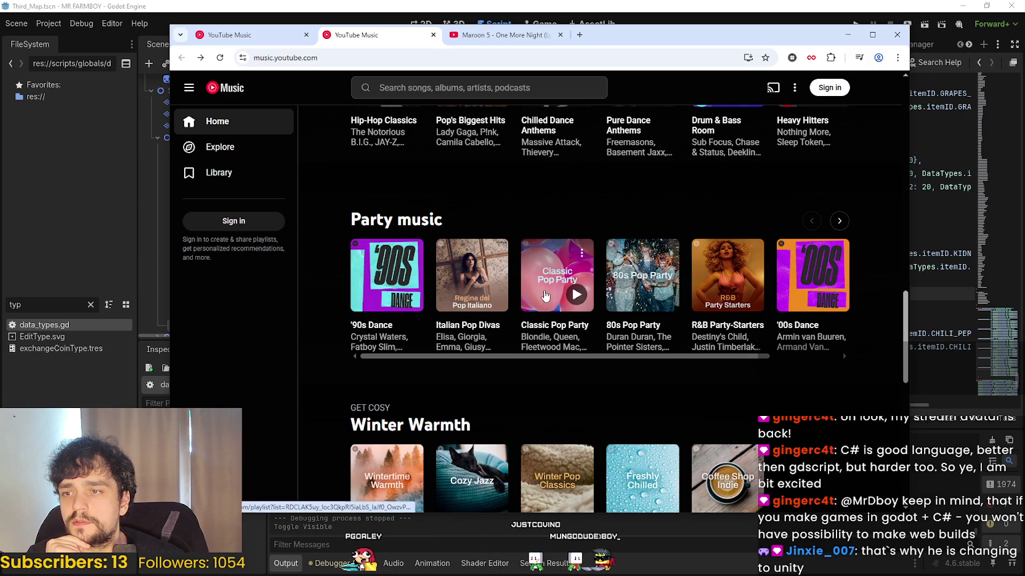
- Play 'Maniac' from the 80s Pop Party playlist, then minimize the browser
{"action": "left_click", "coordinate": [638, 298]}
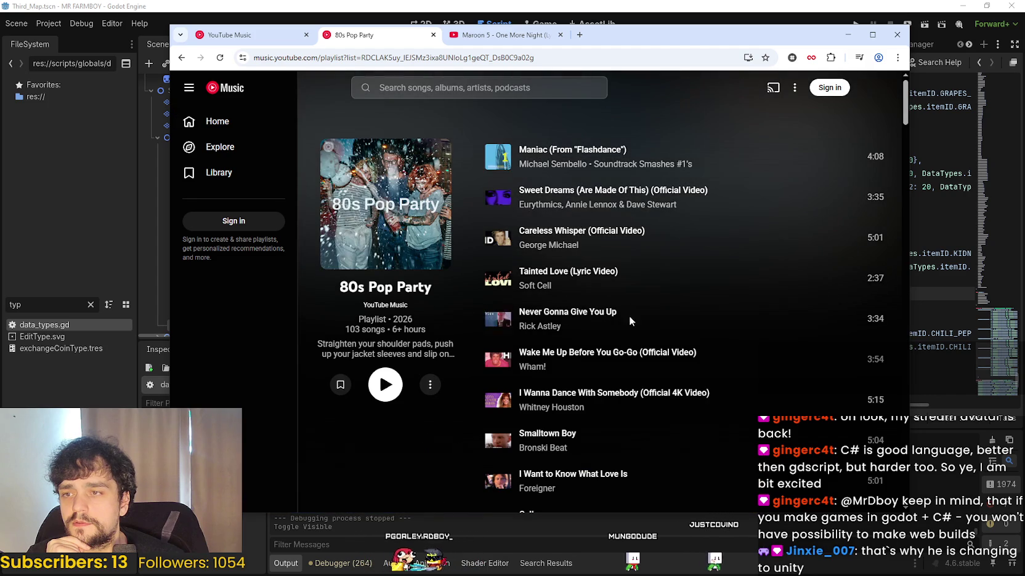
{"action": "left_click", "coordinate": [498, 156]}
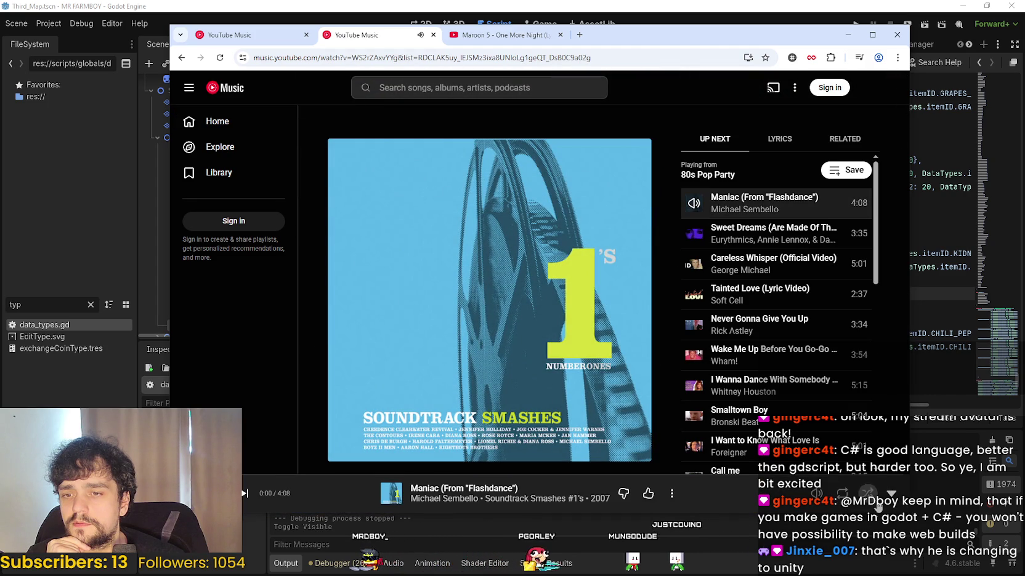
{"action": "scroll", "coordinate": [836, 307], "scroll_direction": "down", "scroll_amount": 1}
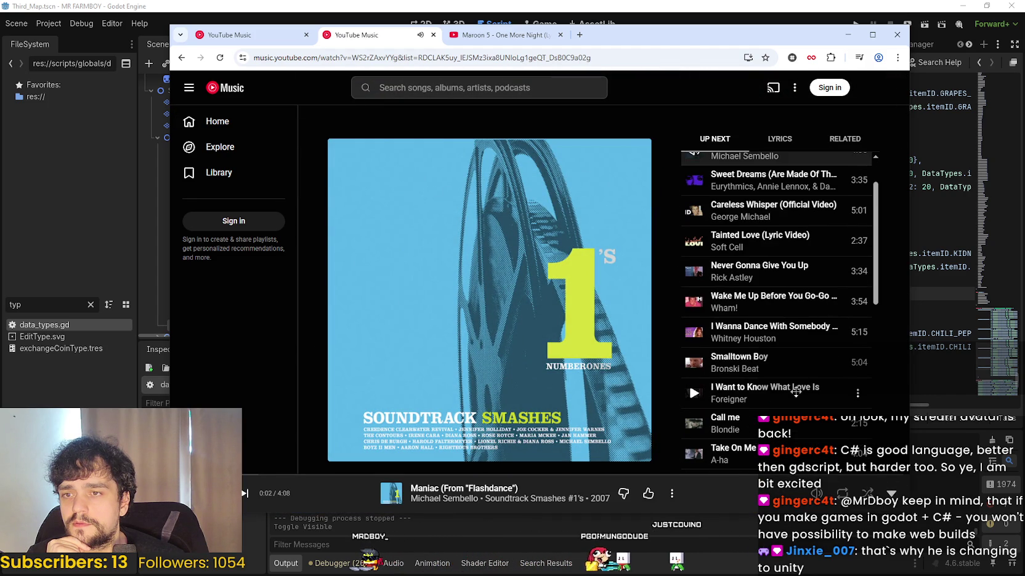
{"action": "scroll", "coordinate": [819, 345], "scroll_direction": "down", "scroll_amount": 5}
{"action": "scroll", "coordinate": [796, 382], "scroll_direction": "down", "scroll_amount": 2}
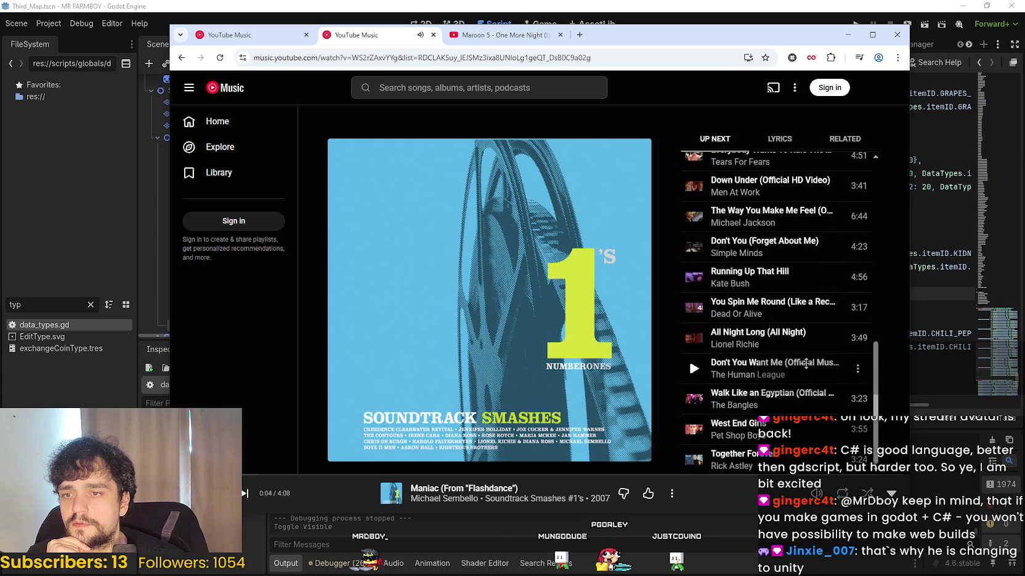
{"action": "scroll", "coordinate": [803, 345], "scroll_direction": "up", "scroll_amount": 1}
{"action": "scroll", "coordinate": [803, 345], "scroll_direction": "up", "scroll_amount": 6}
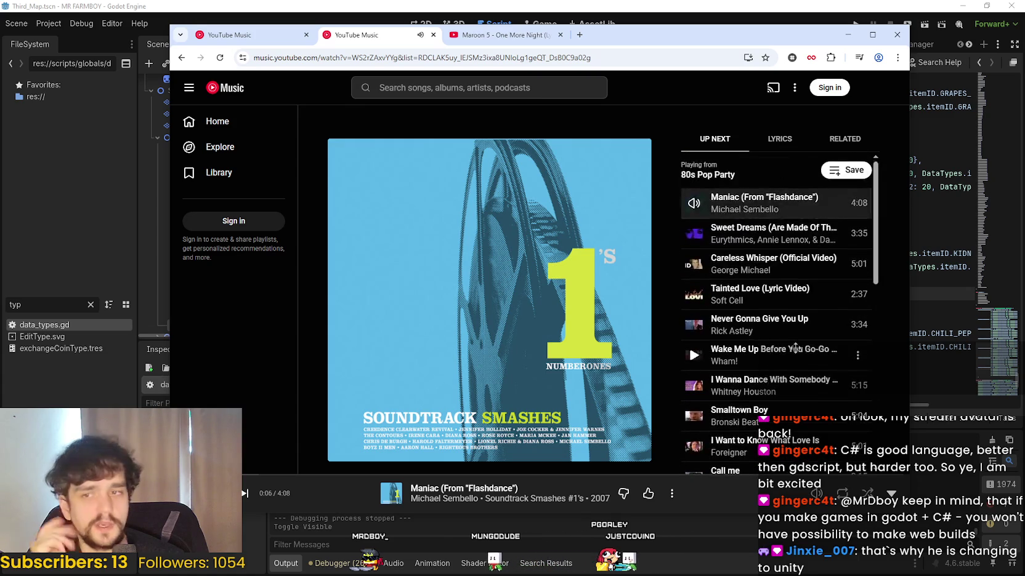
{"action": "scroll", "coordinate": [794, 327], "scroll_direction": "down", "scroll_amount": 7}
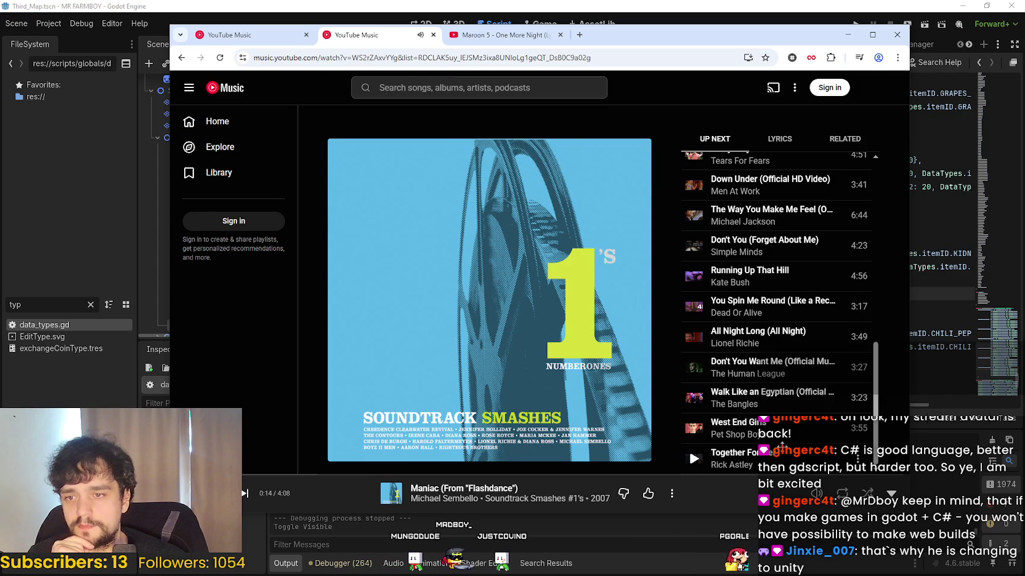
{"action": "scroll", "coordinate": [861, 357], "scroll_direction": "up", "scroll_amount": 3}
{"action": "scroll", "coordinate": [745, 267], "scroll_direction": "up", "scroll_amount": 3}
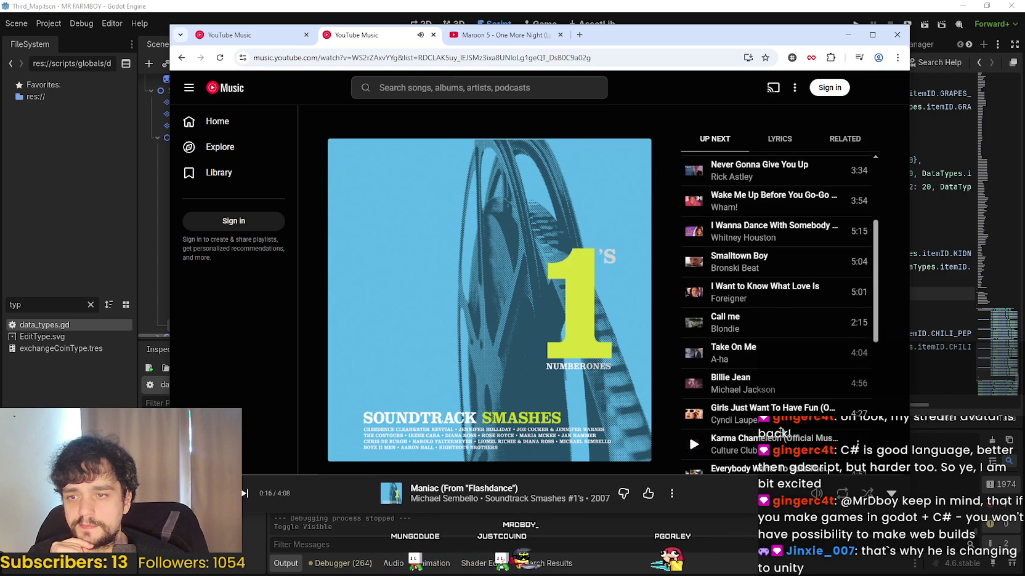
{"action": "scroll", "coordinate": [746, 268], "scroll_direction": "up", "scroll_amount": 2}
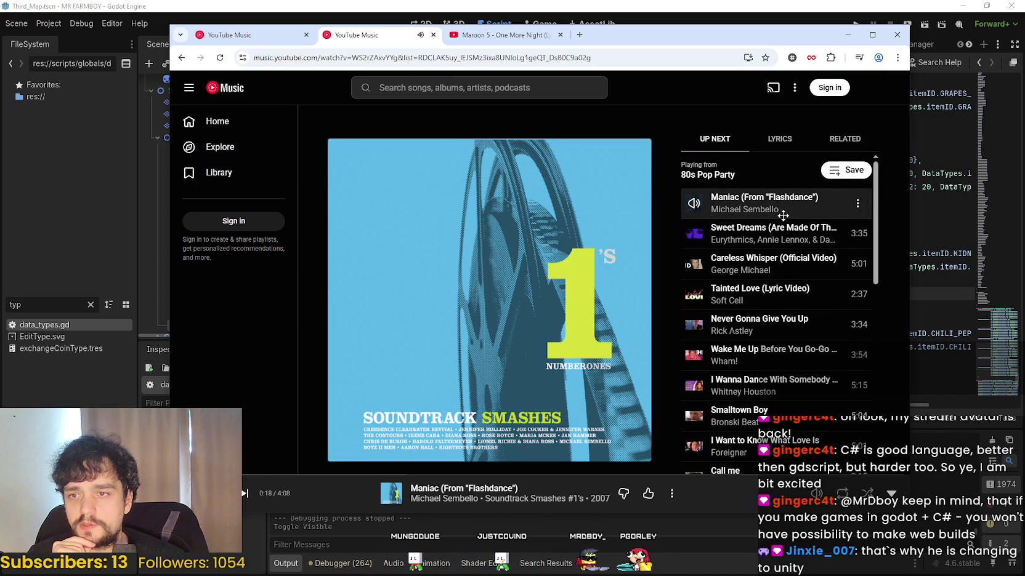
{"action": "scroll", "coordinate": [720, 213], "scroll_direction": "down", "scroll_amount": 3}
{"action": "scroll", "coordinate": [770, 311], "scroll_direction": "down", "scroll_amount": 2}
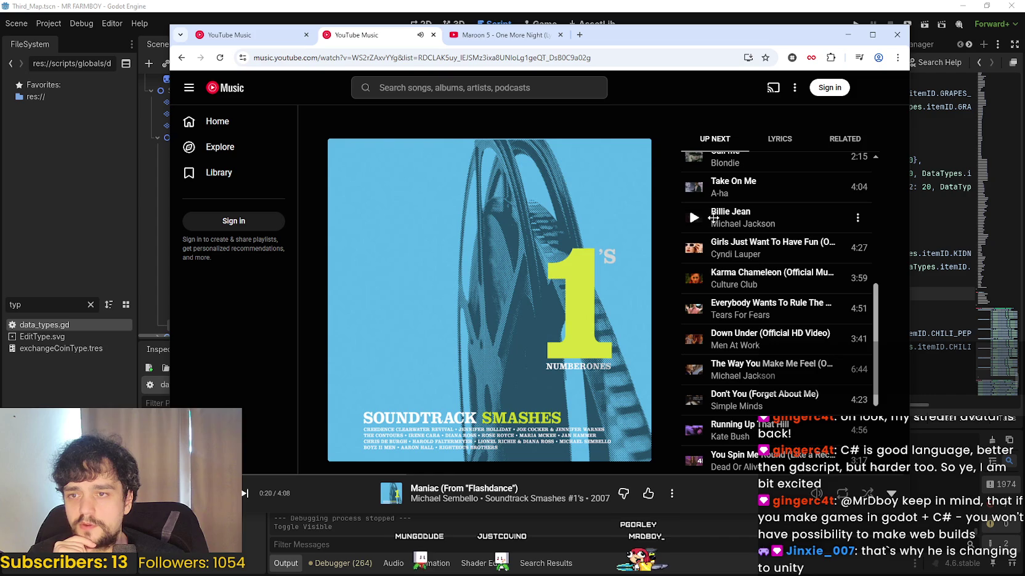
{"action": "left_click", "coordinate": [848, 35]}
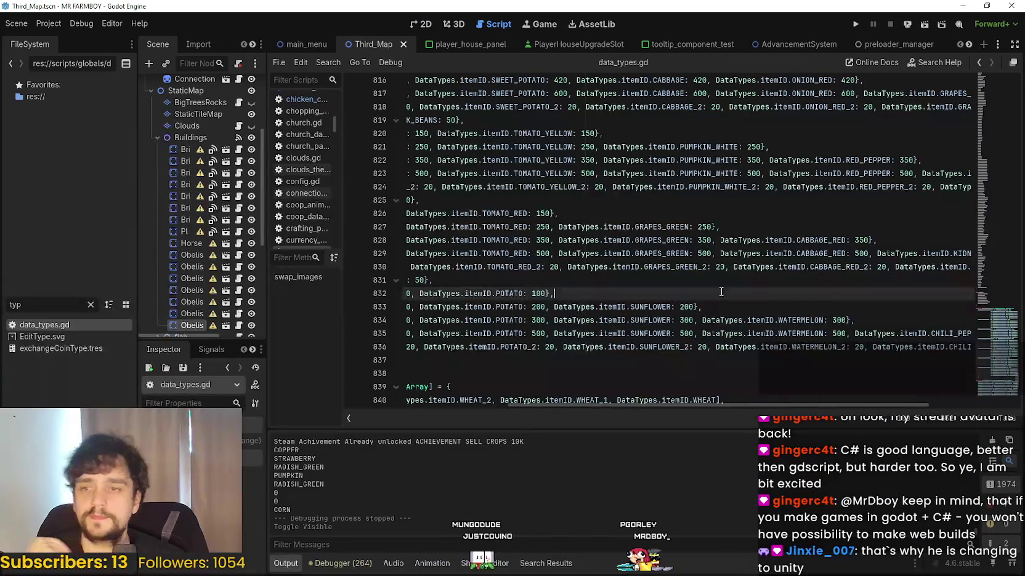
- Save data_types.gd and run the project to the MR FARMBOY title screen
{"action": "left_click_drag", "start_coordinate": [731, 406], "coordinate": [563, 381]}
{"action": "left_click", "coordinate": [550, 359]}
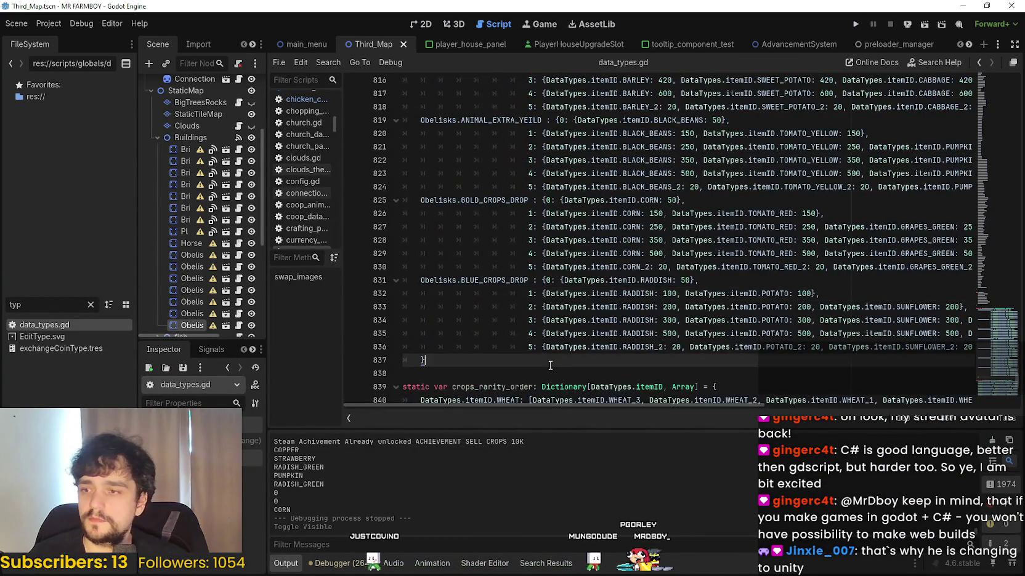
{"action": "left_click", "coordinate": [614, 266]}
{"action": "key", "text": "ctrl+s"}
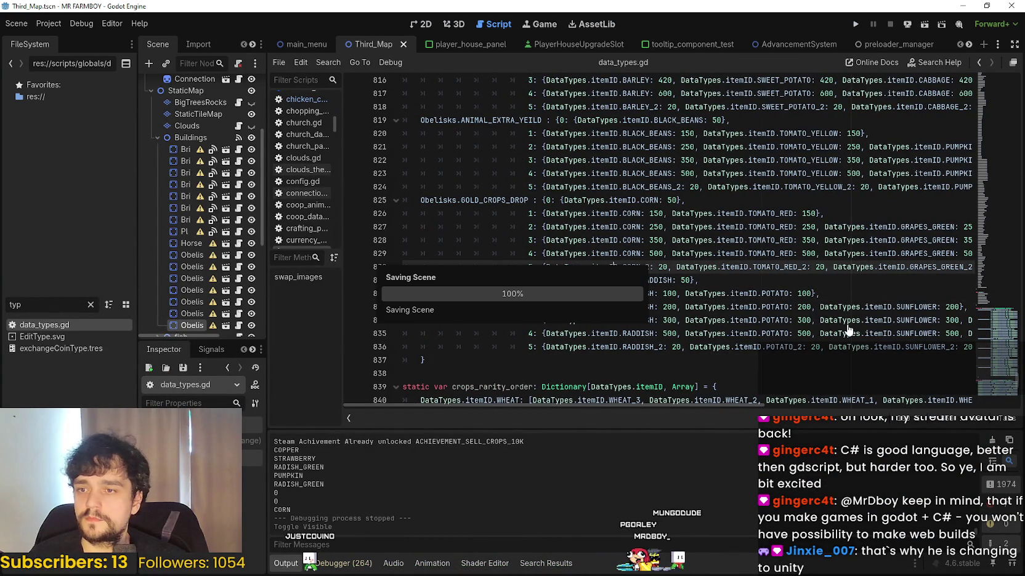
{"action": "scroll", "coordinate": [794, 300], "scroll_direction": "up", "scroll_amount": 10}
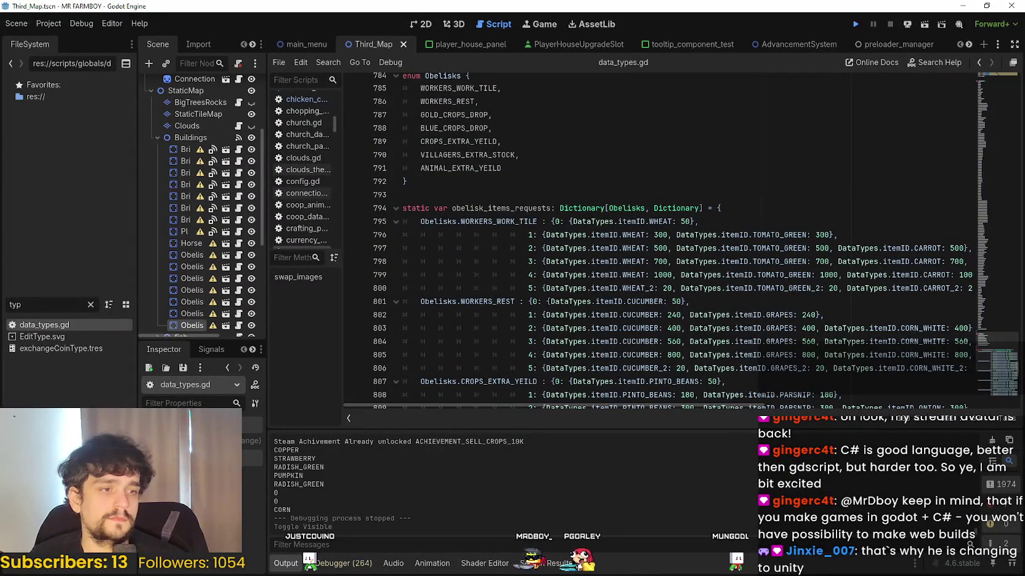
{"action": "left_click", "coordinate": [855, 24]}
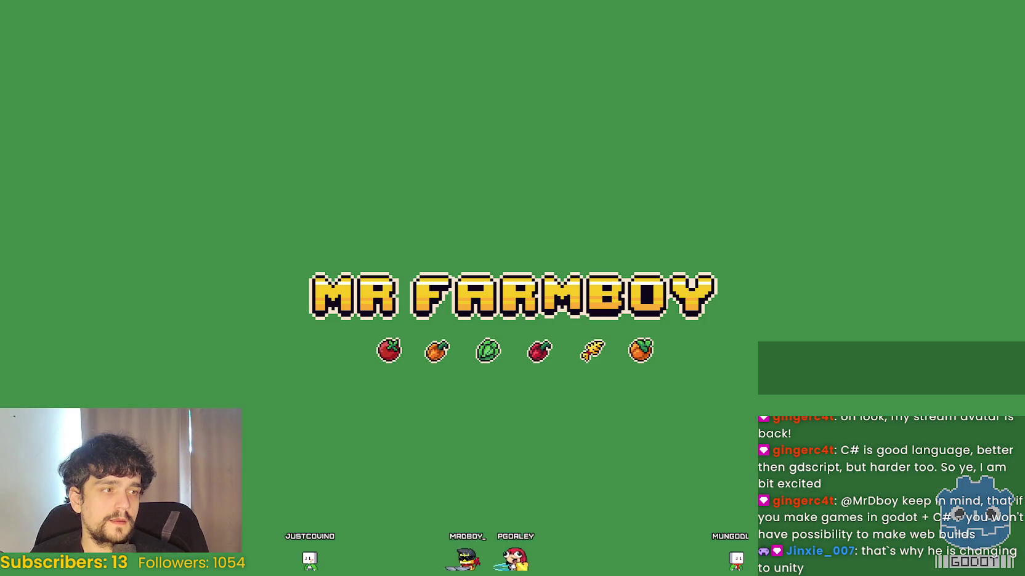
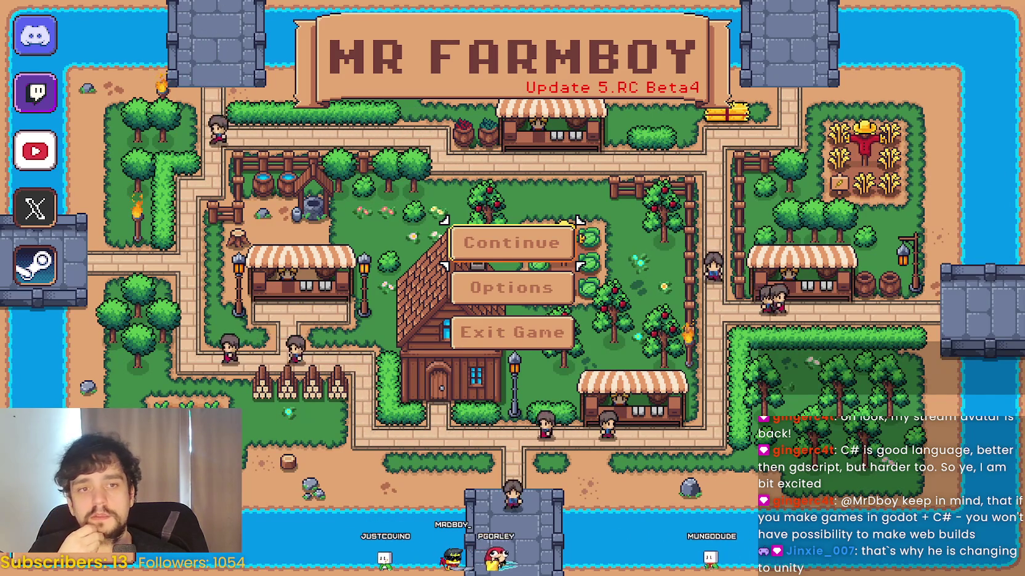
- Load the Save 3 (Incremental) game from the Continue save list
{"action": "key", "text": "Return"}
{"action": "key", "text": "Down"}
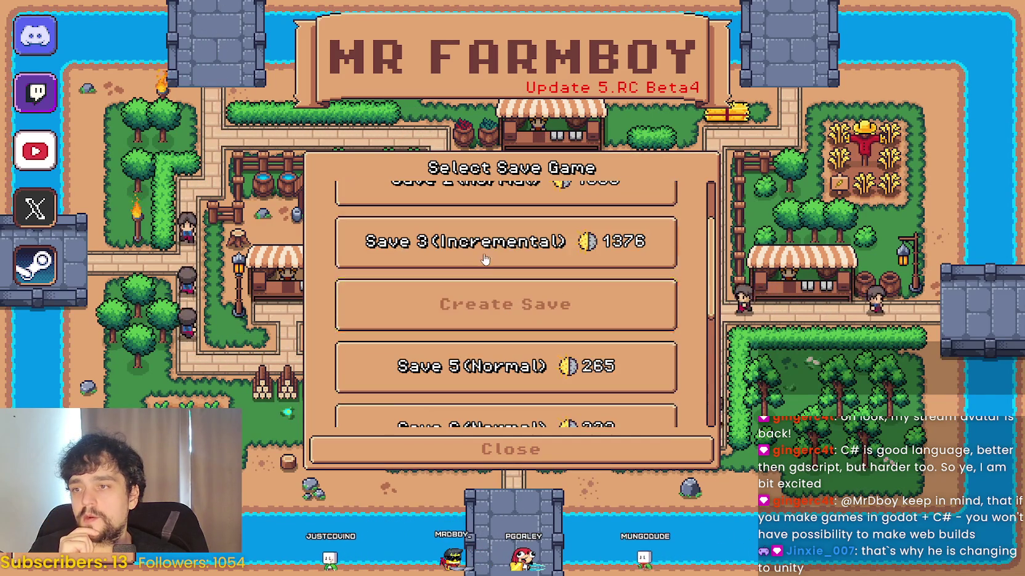
{"action": "key", "text": "Return"}
{"action": "key", "text": "Return"}
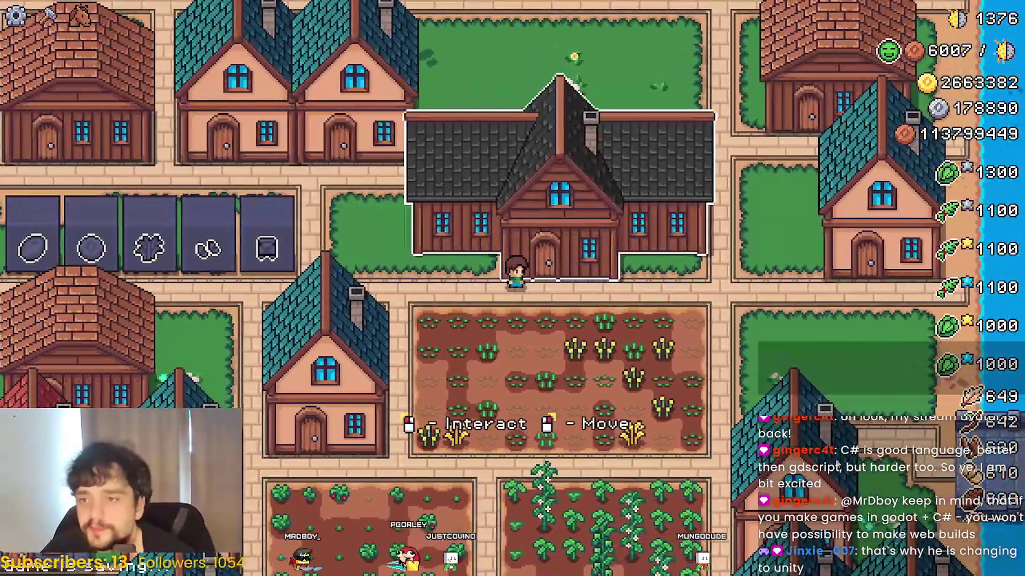
- View the Player House advancements, then open the Blue Chance Poneglyph panel at stage 4/5
{"action": "left_click", "coordinate": [525, 221]}
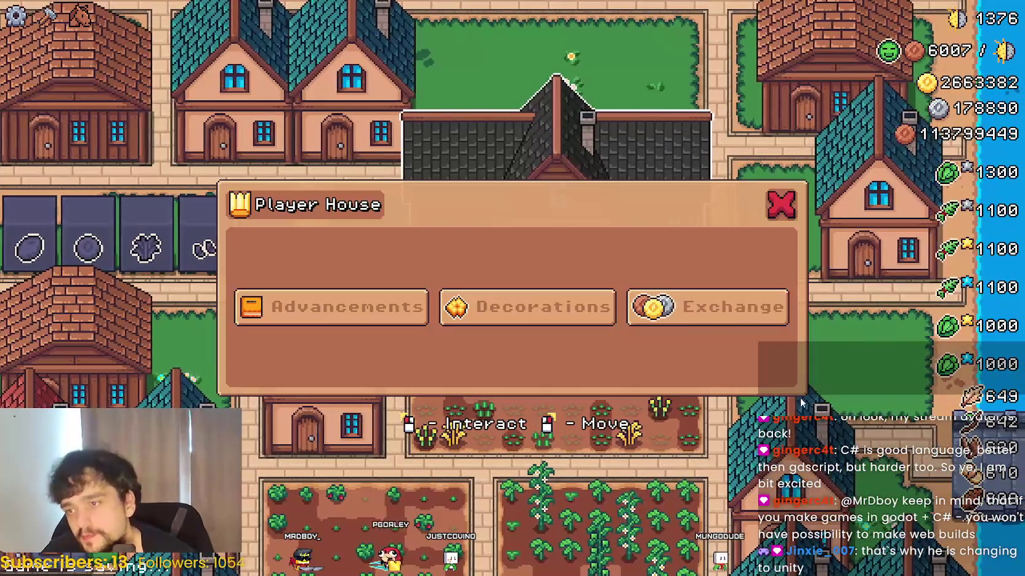
{"action": "left_click", "coordinate": [383, 303]}
{"action": "key", "text": "Escape"}
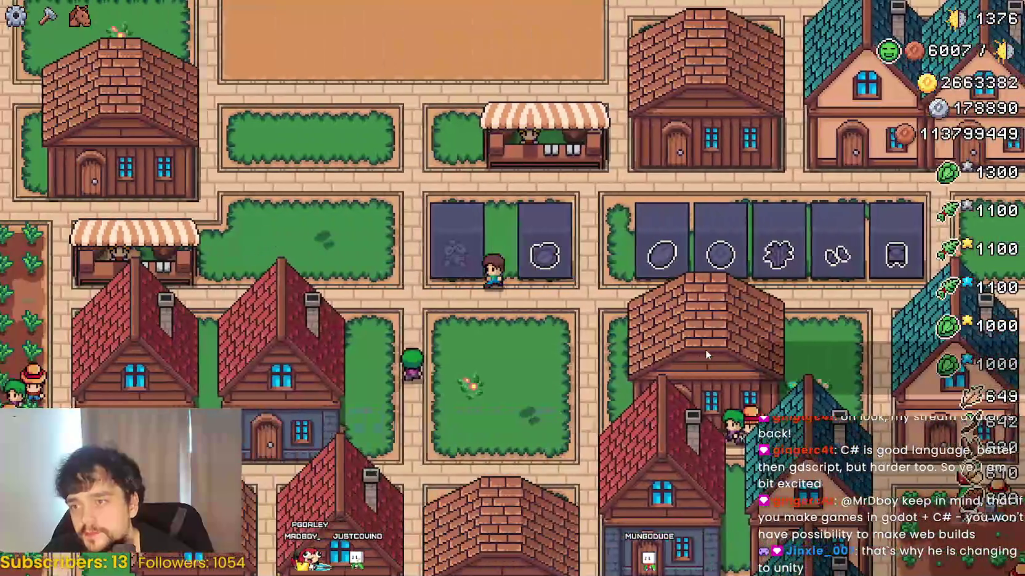
{"action": "key", "text": "e"}
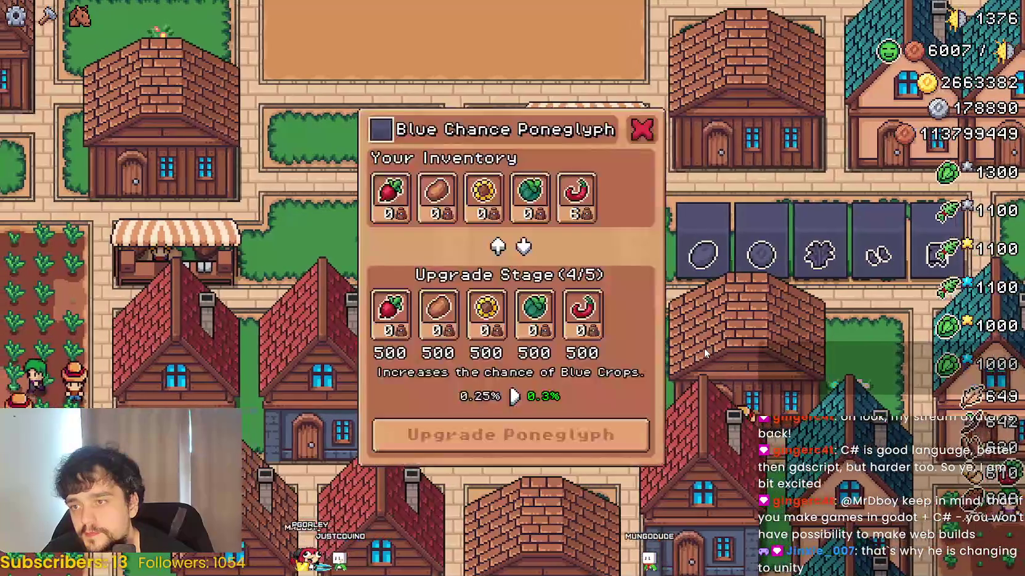